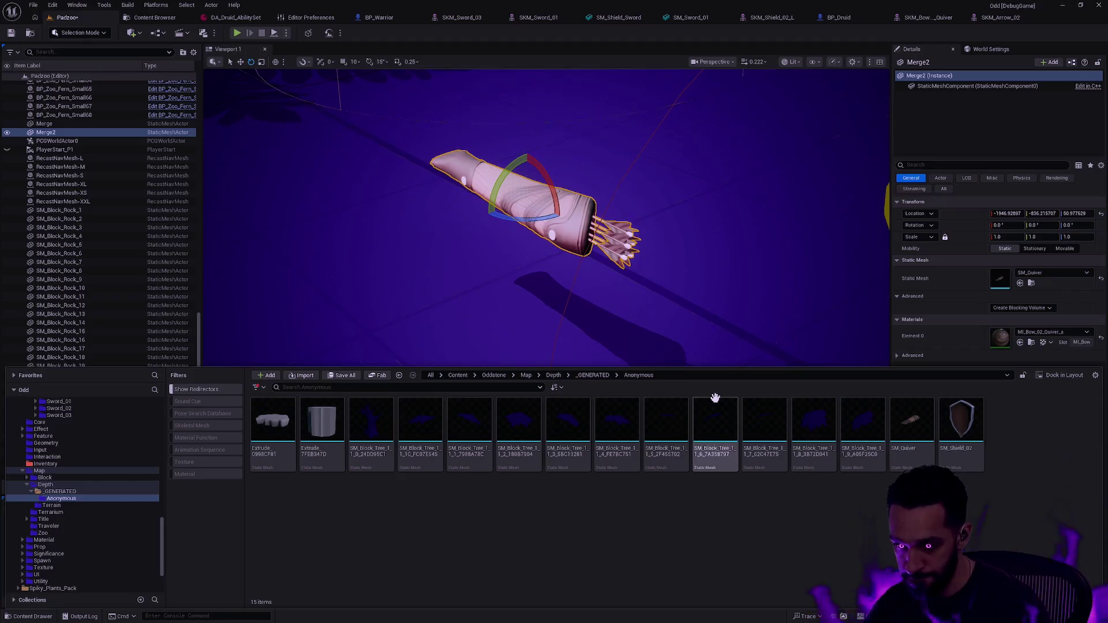
Drop an SM_Quiver into the level, undo the test quivers, and switch to the BP_Druid blueprint
left_click_drag(913, 445, 502, 297)
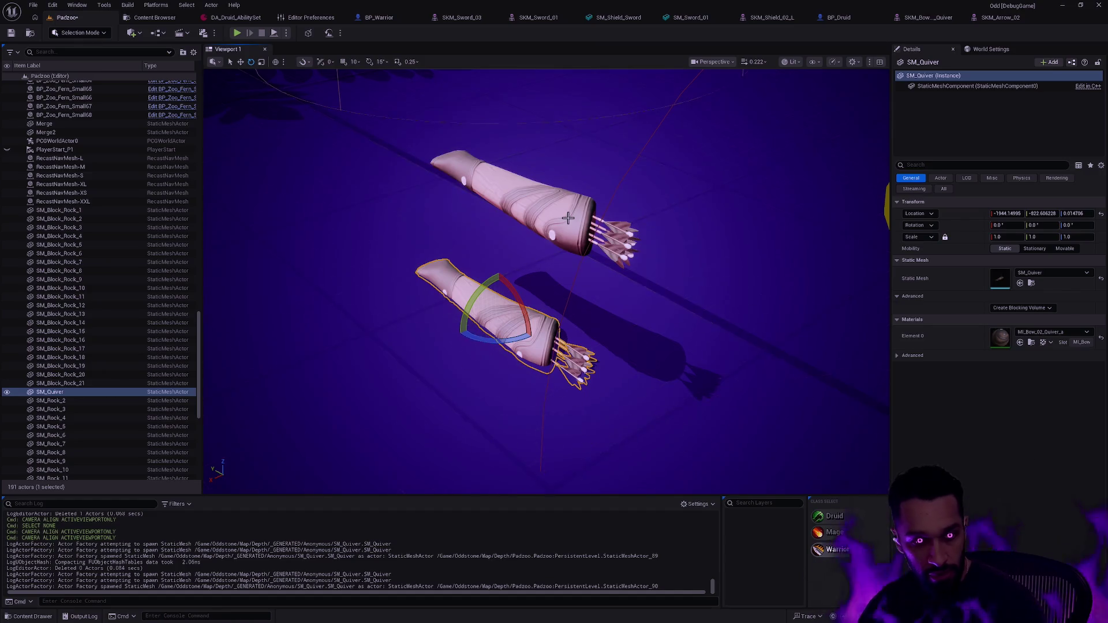
key("ctrl+z")
key("ctrl+z")
left_click(849, 18)
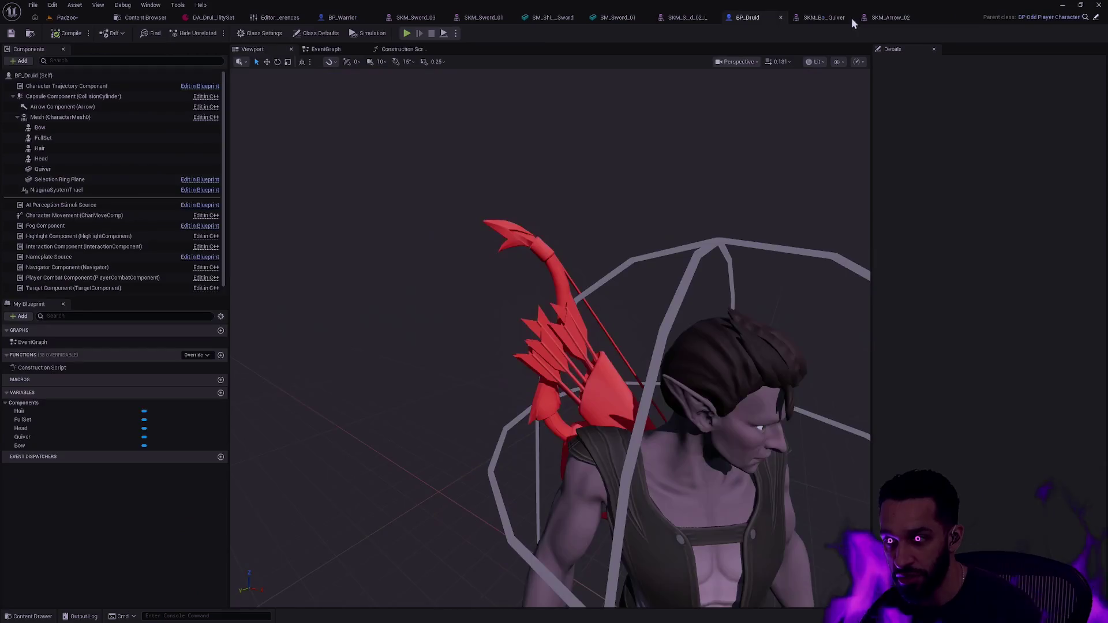
Set the druid's Quiver component mesh to SM_Quiver and view it from another angle
left_click(575, 321)
left_click(1035, 229)
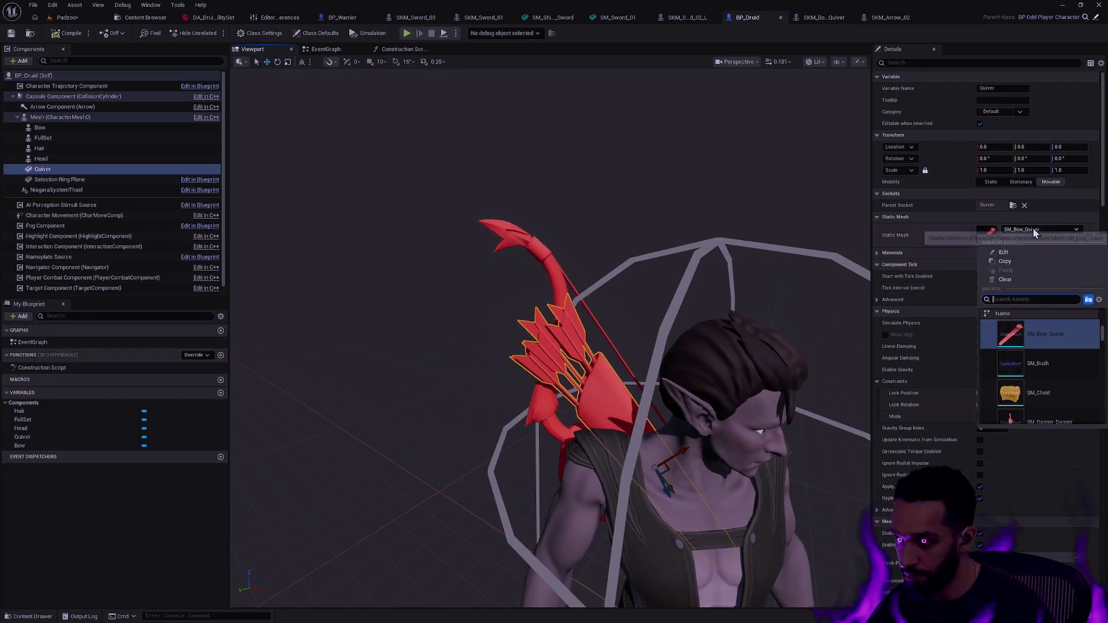
type("SM_Qui")
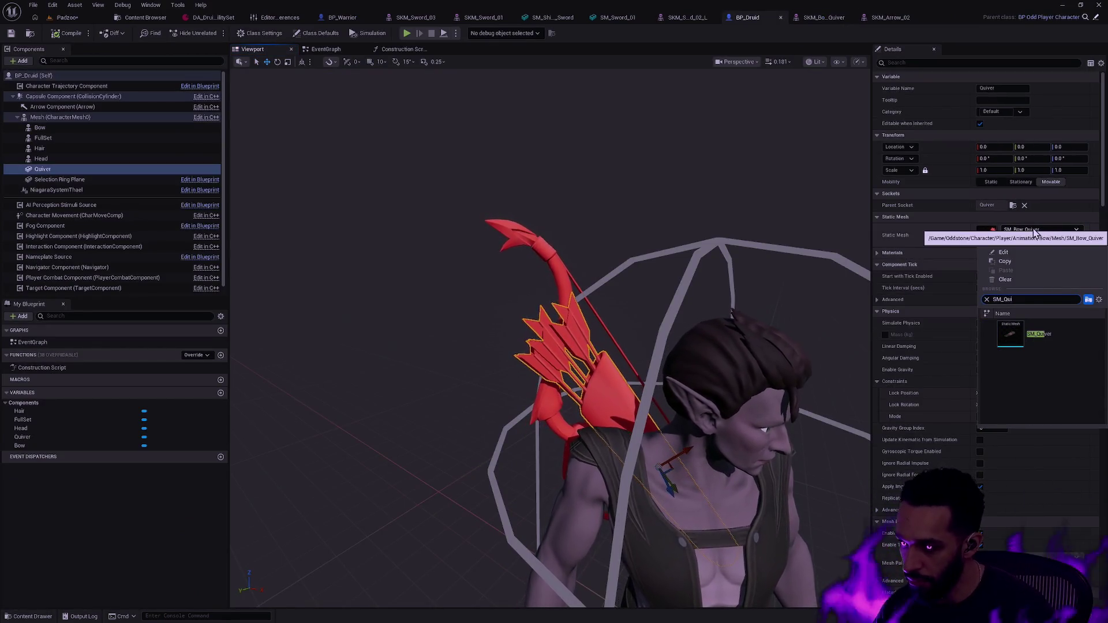
left_click(1055, 337)
key("Escape")
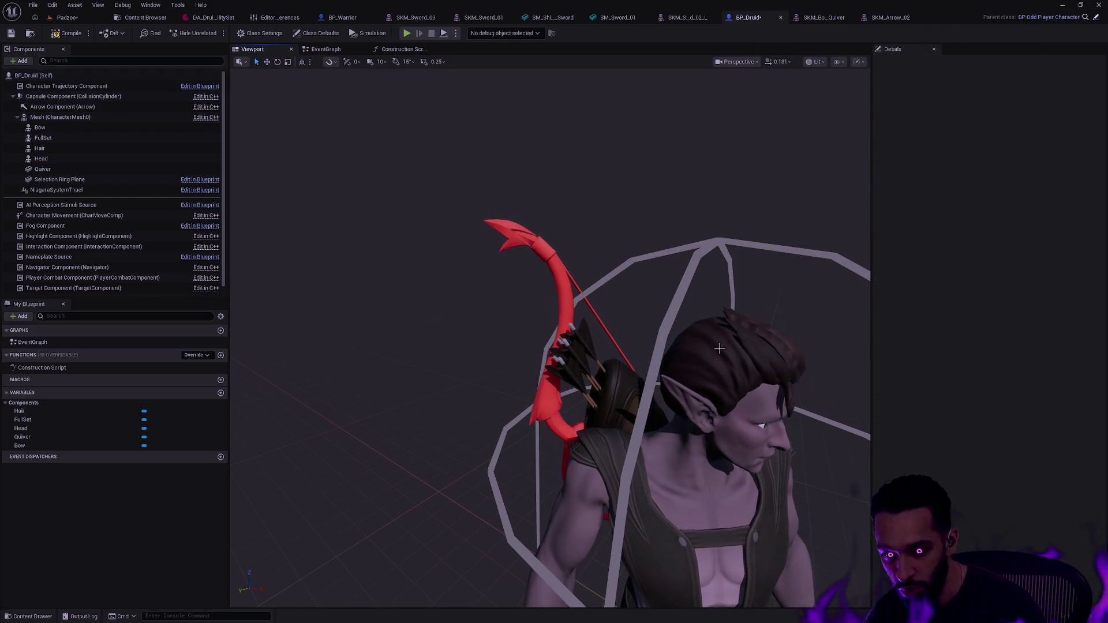
mouse_move(575, 321)
left_mouse_down()
mouse_move(571, 265)
mouse_move(568, 323)
mouse_move(548, 346)
mouse_move(537, 340)
mouse_move(537, 311)
mouse_move(542, 334)
mouse_move(508, 340)
mouse_move(424, 334)
mouse_move(424, 311)
mouse_move(419, 341)
mouse_move(418, 300)
mouse_move(732, 391)
left_mouse_up()
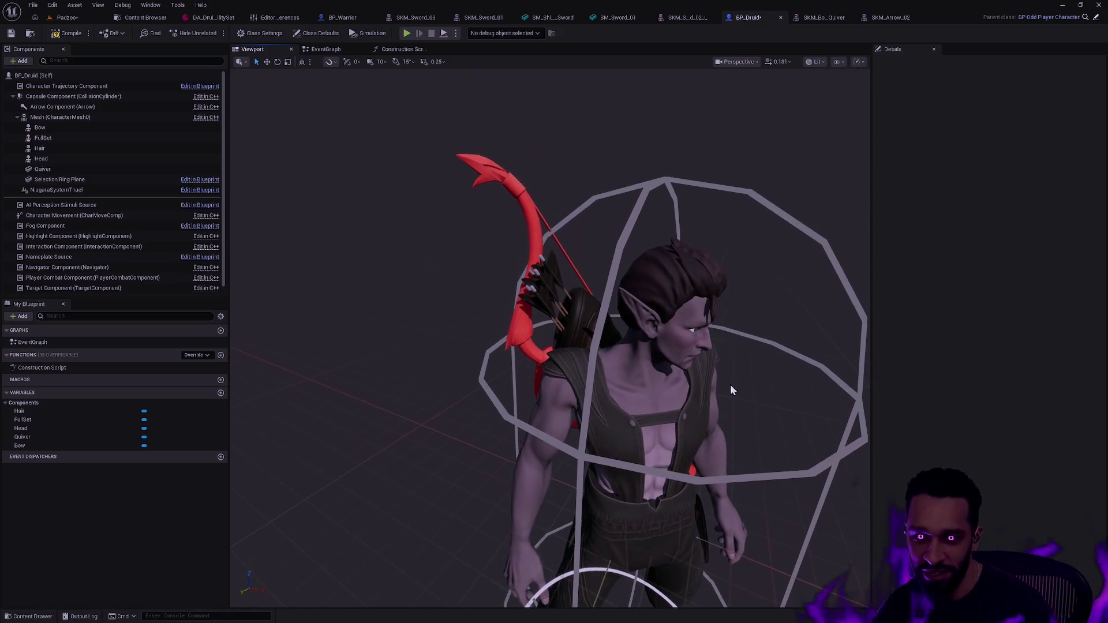
Select the druid's bow and orbit behind it to check how bow and quiver sit
left_click(526, 212)
mouse_move(581, 263)
left_mouse_down()
mouse_move(681, 265)
mouse_move(678, 545)
mouse_move(663, 519)
mouse_move(595, 482)
left_mouse_up()
left_click(435, 285)
left_click_drag(434, 285, 482, 235)
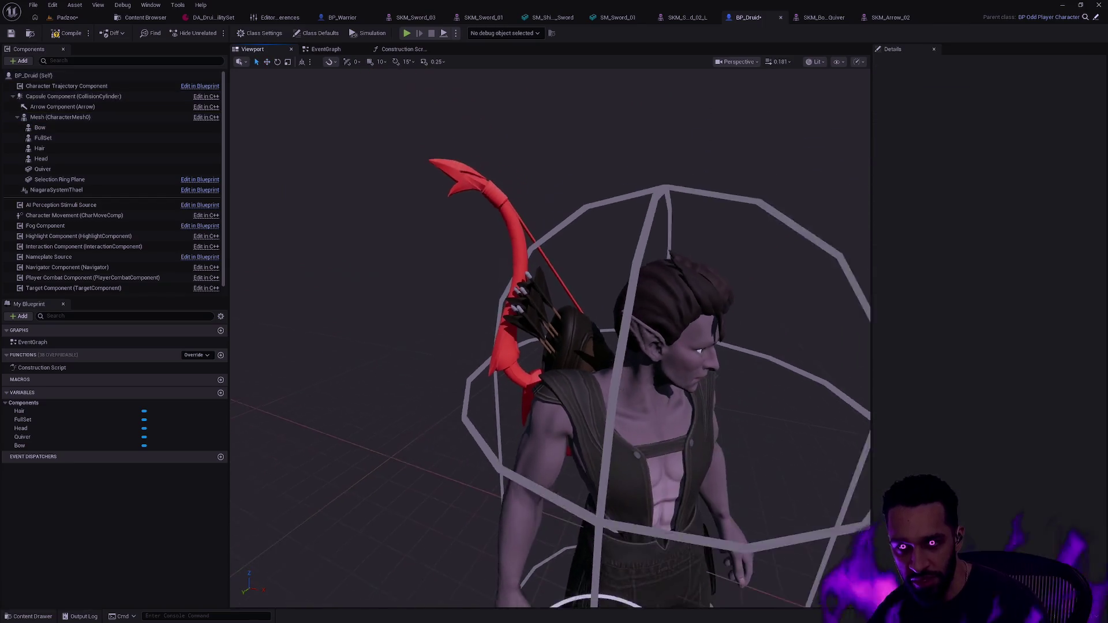
left_click(504, 218)
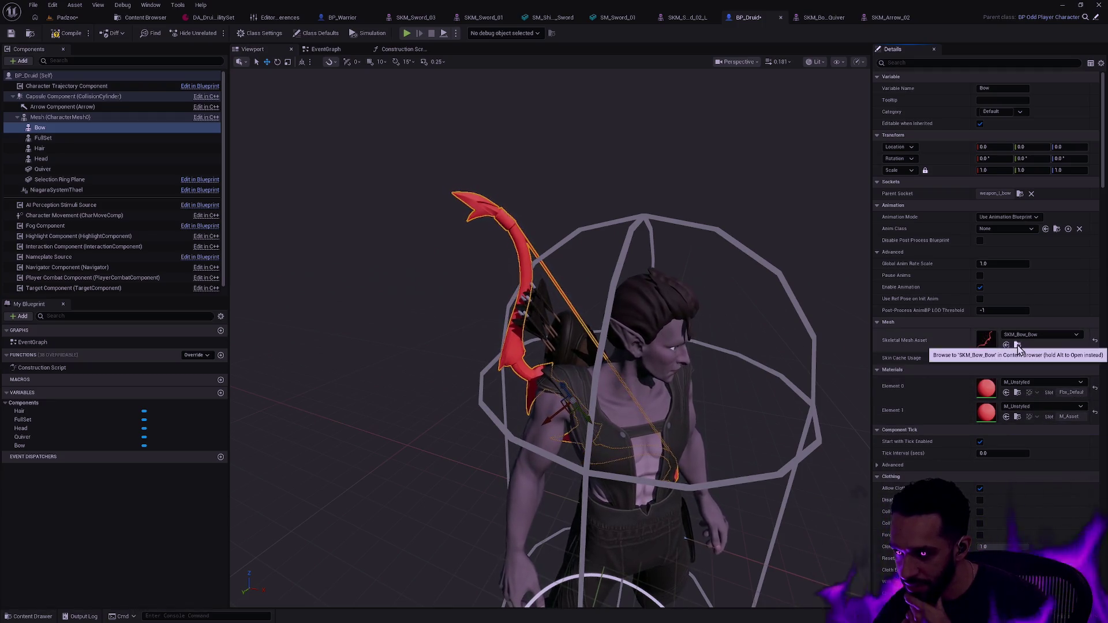
Inspect the druid's bow and SM_Quiver from behind, front and side, then open the Content Drawer
left_click(537, 180)
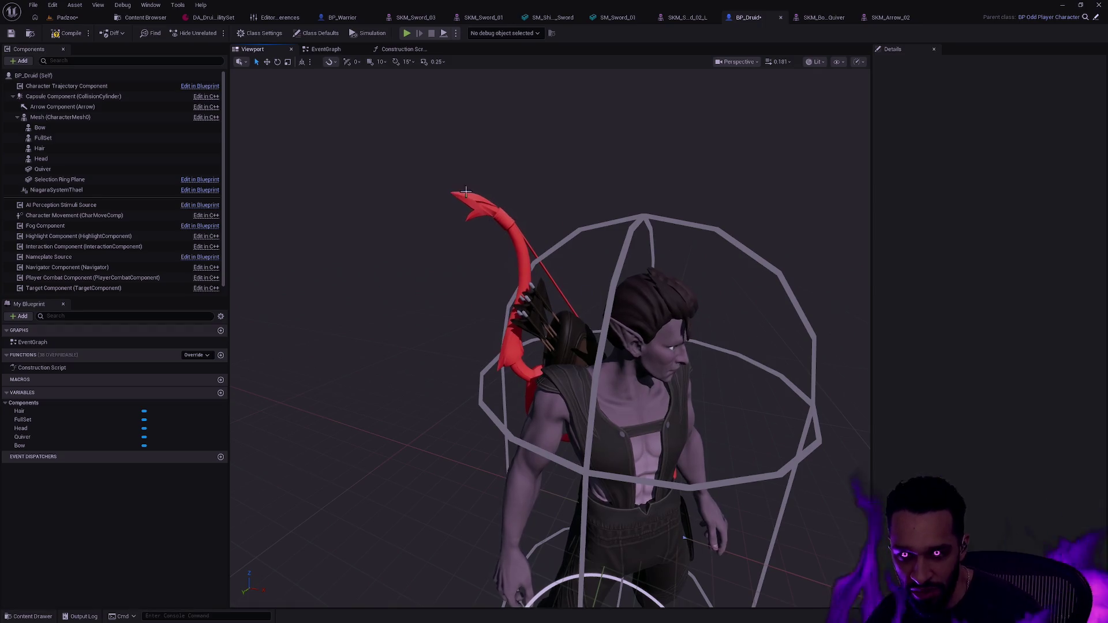
left_click_drag(537, 180, 384, 185)
left_click(647, 322)
mouse_move(647, 321)
left_mouse_down()
mouse_move(762, 355)
mouse_move(762, 381)
mouse_move(738, 388)
mouse_move(759, 343)
left_mouse_up()
left_click(743, 354)
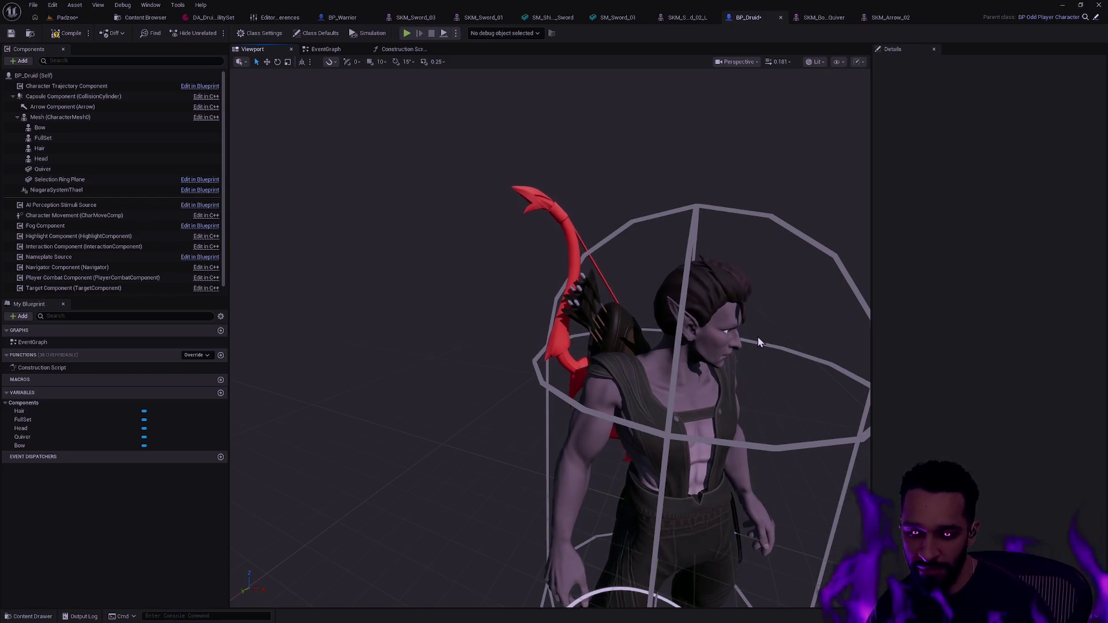
mouse_move(689, 311)
left_mouse_down()
mouse_move(682, 263)
mouse_move(682, 345)
left_mouse_up()
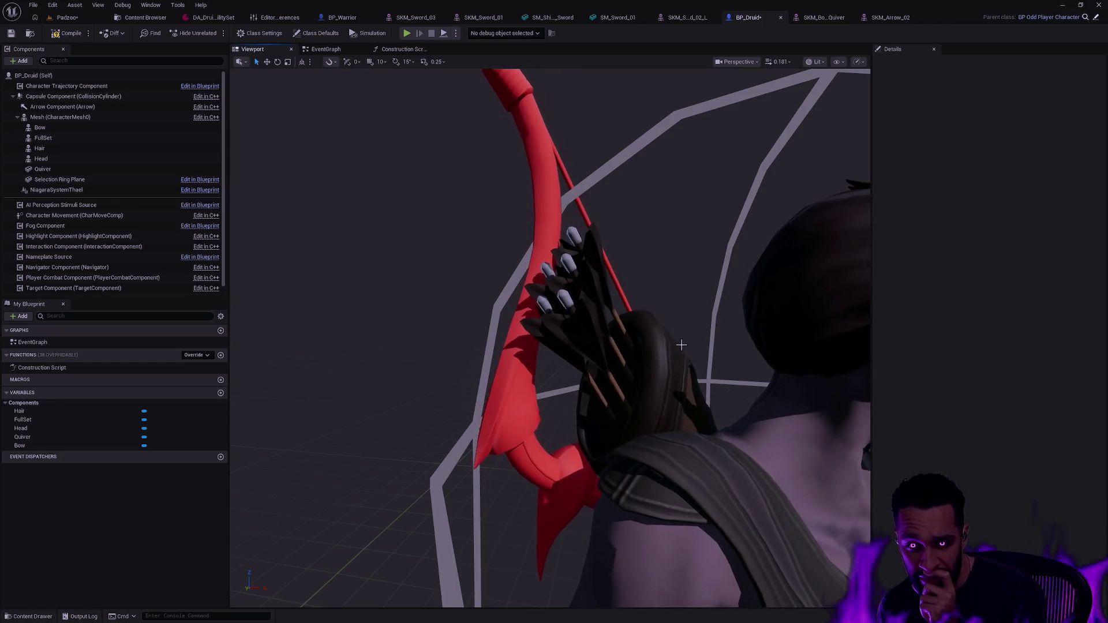
left_click_drag(673, 265, 663, 276)
left_click(464, 370)
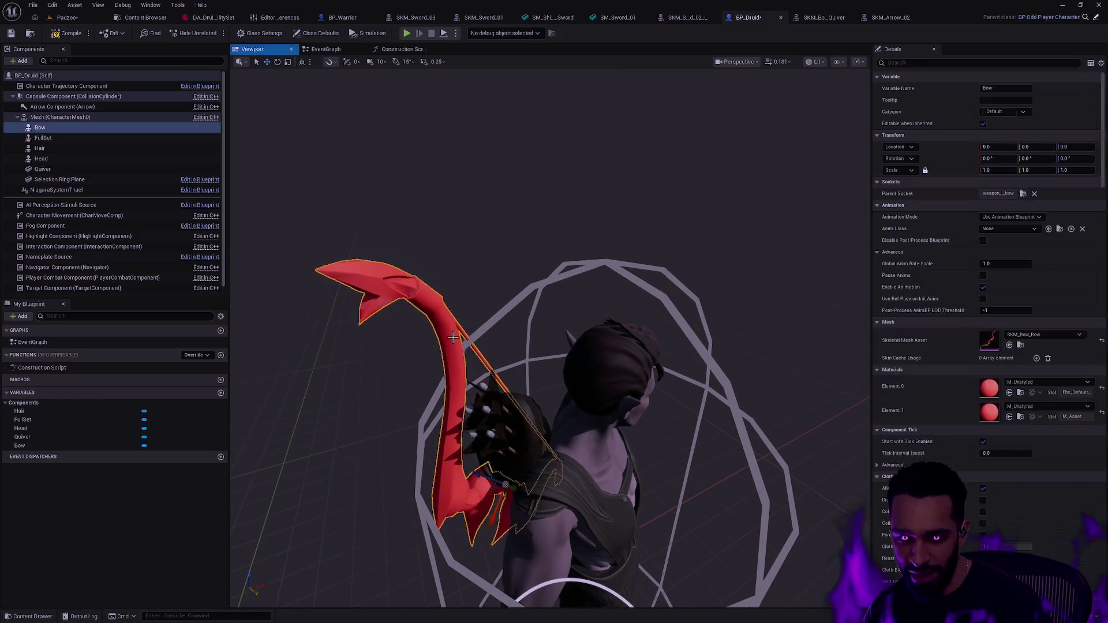
left_click_drag(548, 332, 548, 331)
left_click(485, 139)
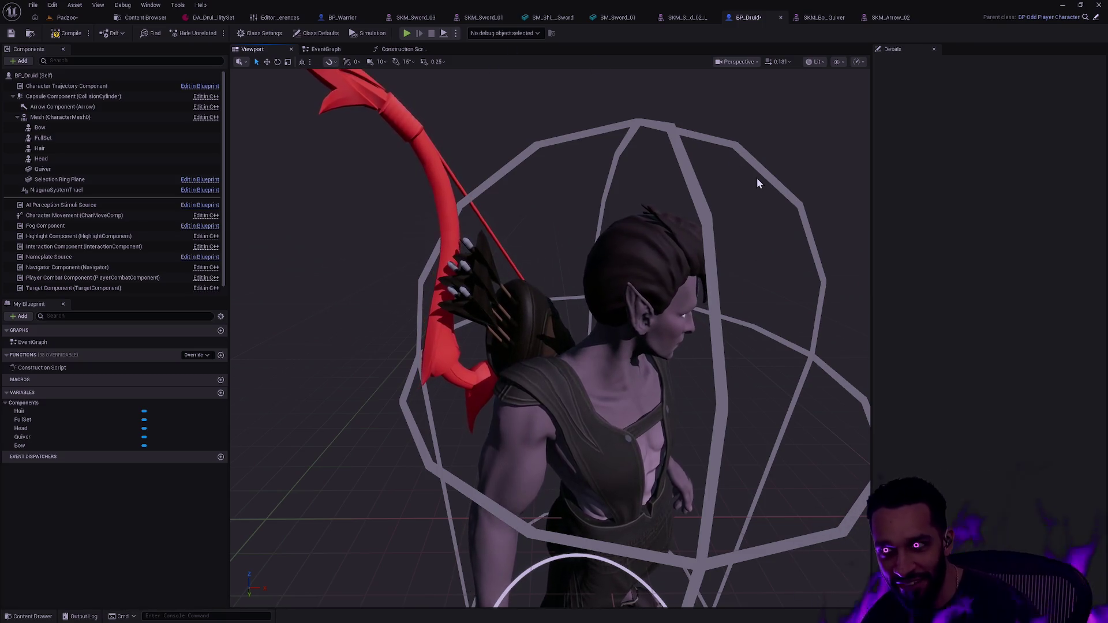
key("ctrl+space")
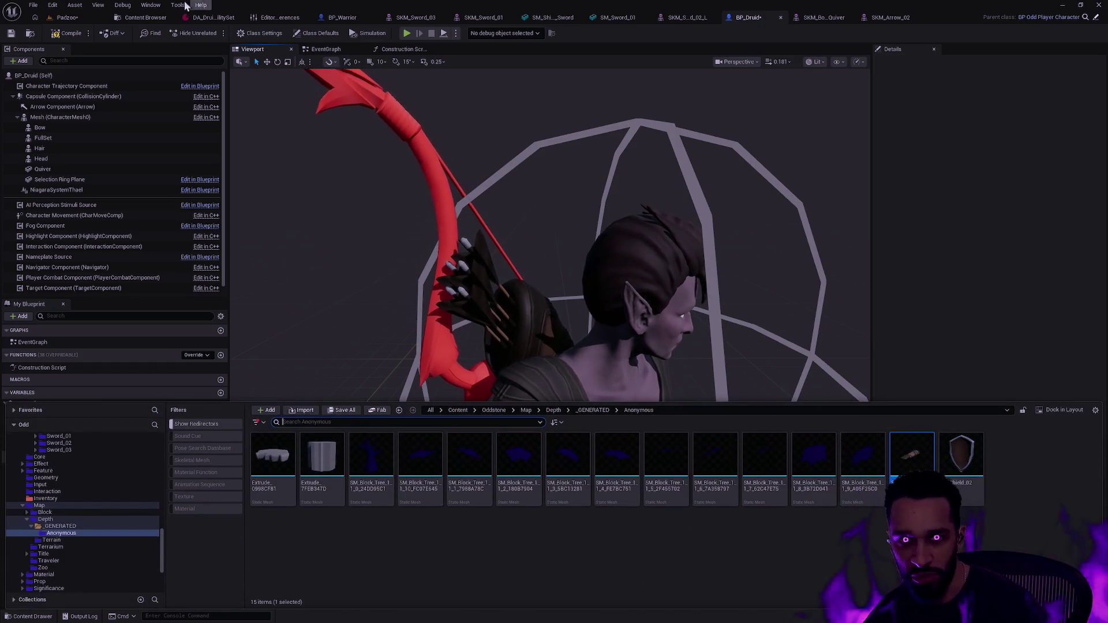
From the Padzoo level, browse the Content Drawer to Weapons > Bow_02 and open SKM_Bow_02
left_click(65, 18)
key("ctrl+space")
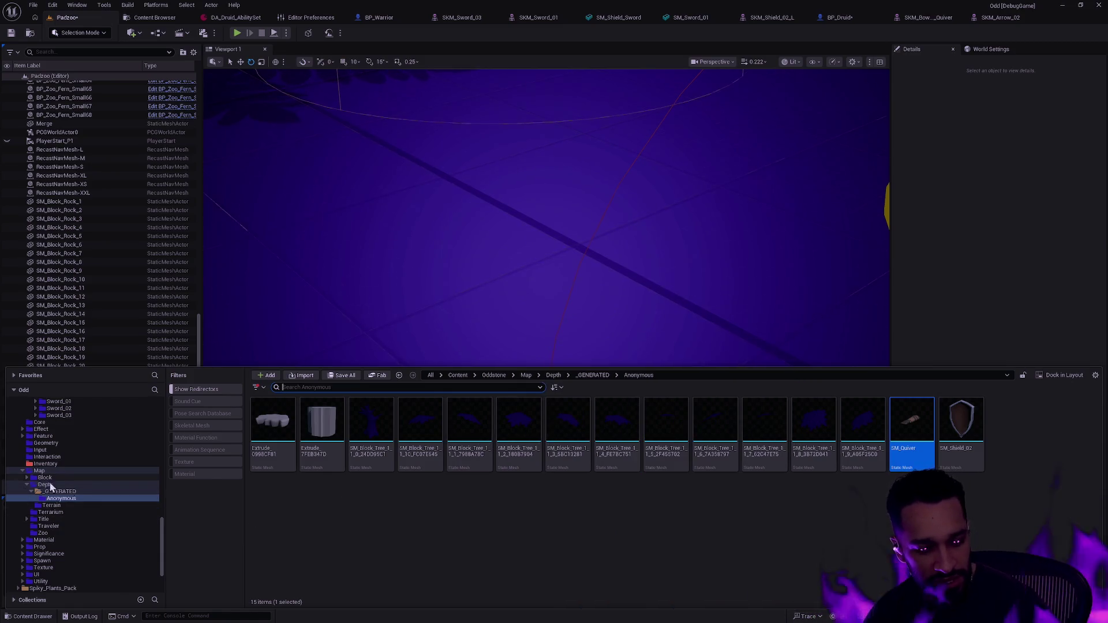
scroll(106, 514, "up", 5)
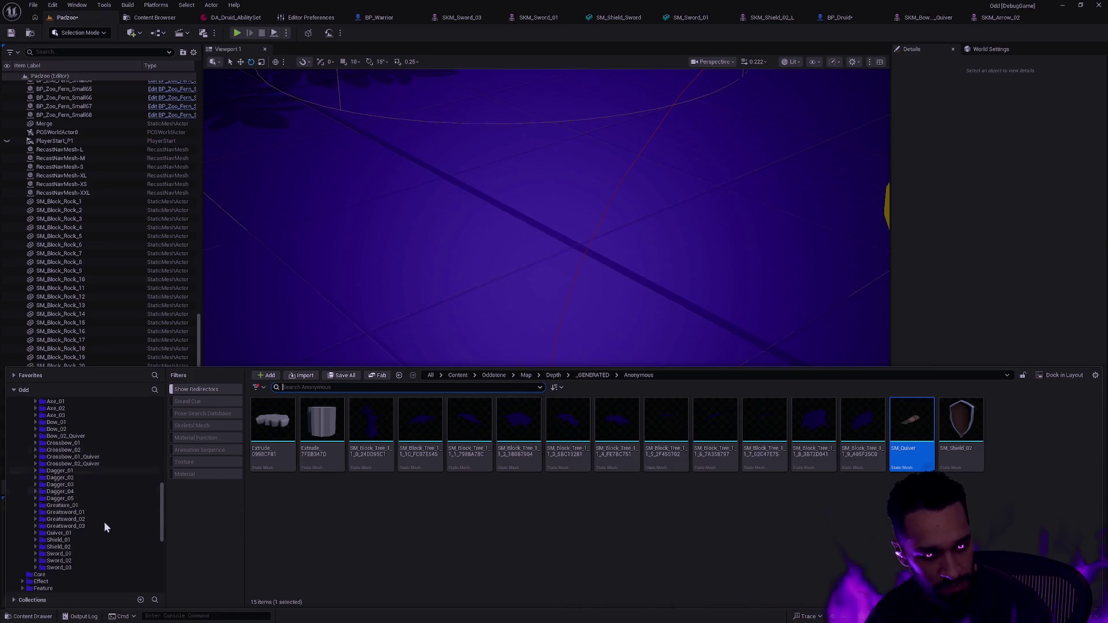
left_click(91, 505)
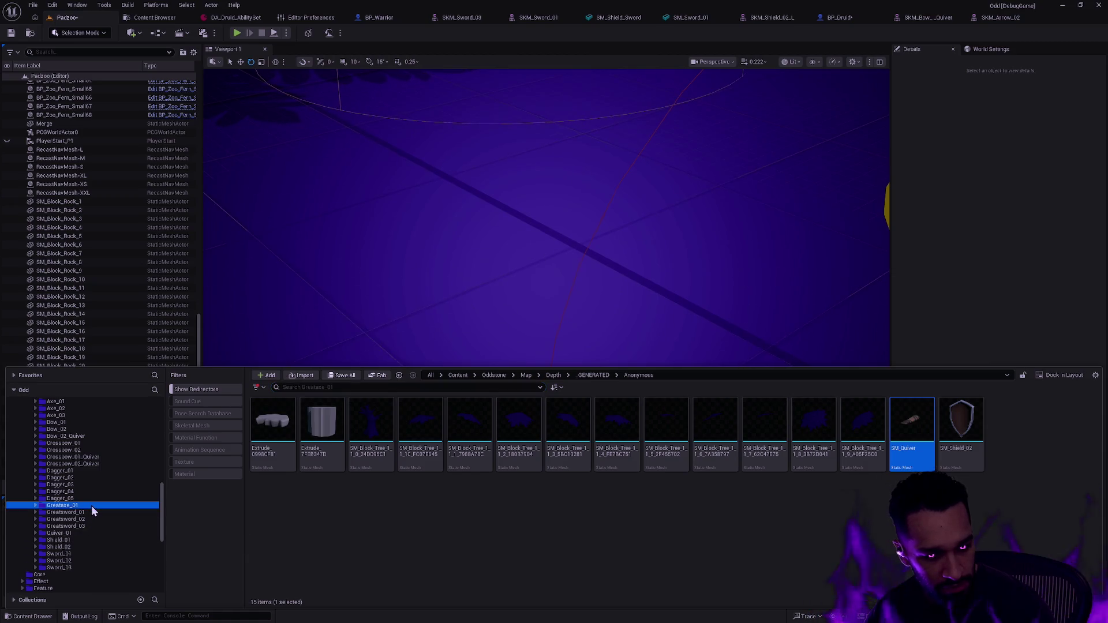
scroll(98, 528, "up", 2)
left_click(85, 469)
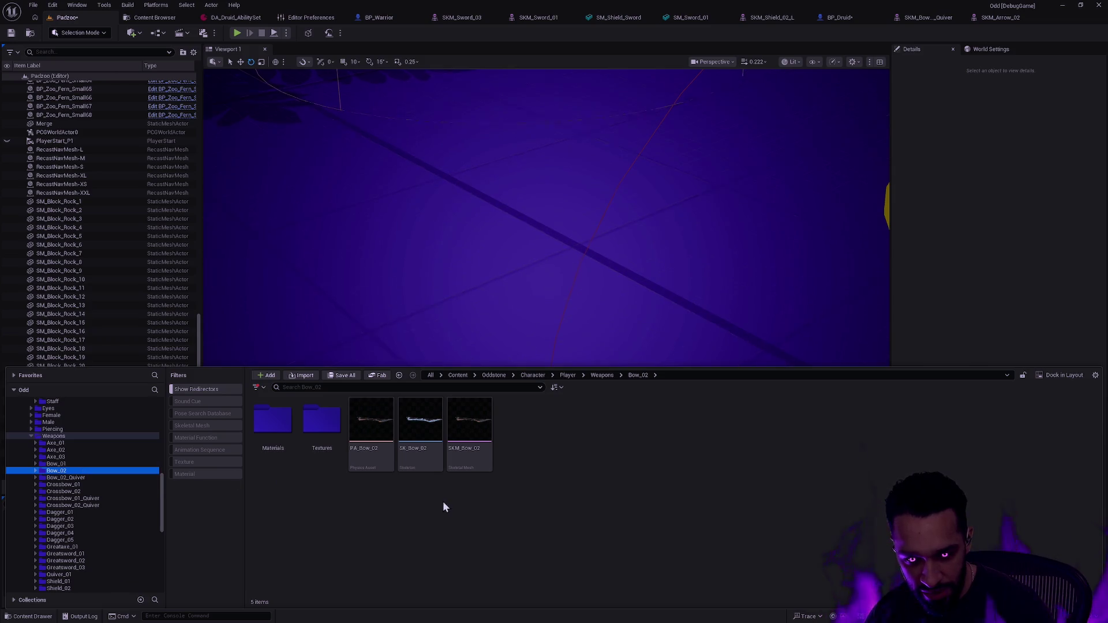
left_click(470, 450)
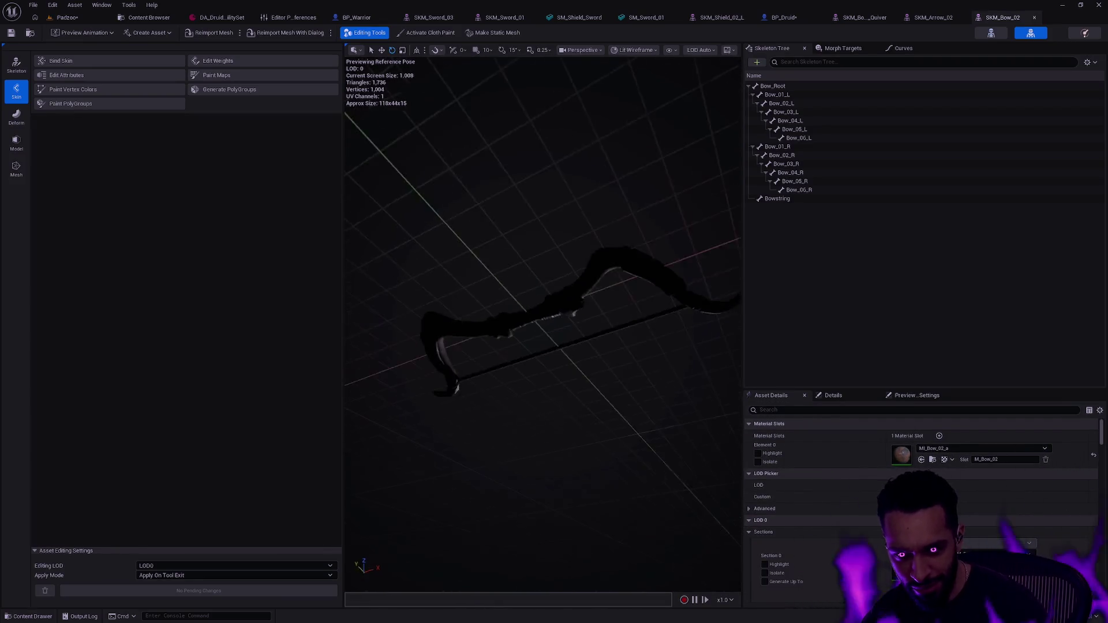
Orbit, relight and zoom the SKM_Bow_02 preview, then return to the Padzoo level
left_click_drag(611, 293, 710, 271)
left_click_drag(428, 512, 519, 502)
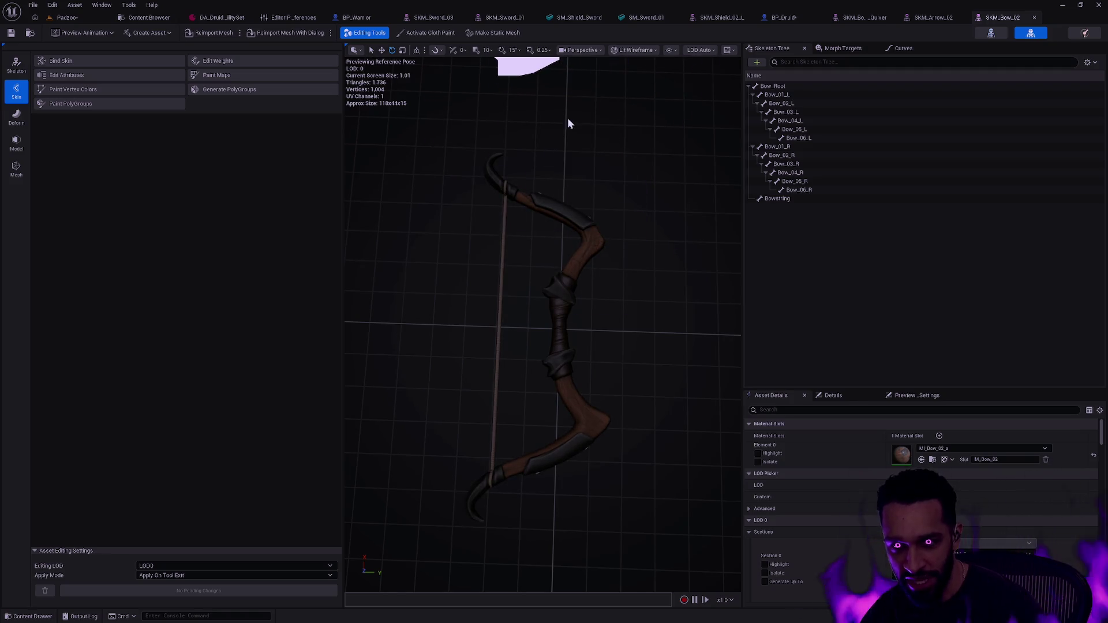
key("alt+space")
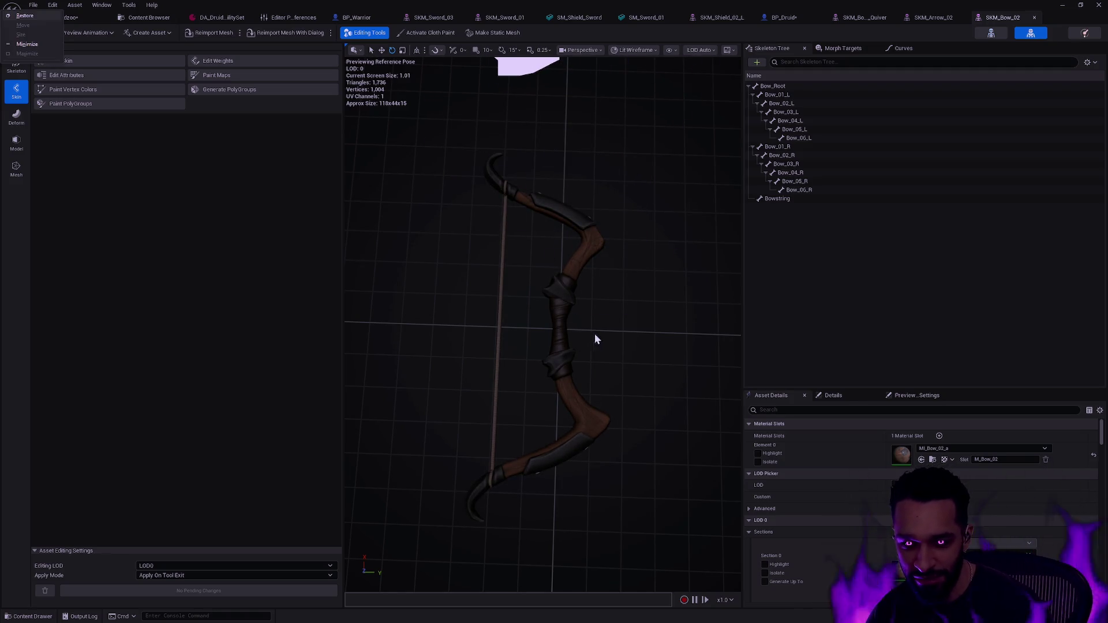
left_click(595, 339)
left_click_drag(594, 339, 583, 337)
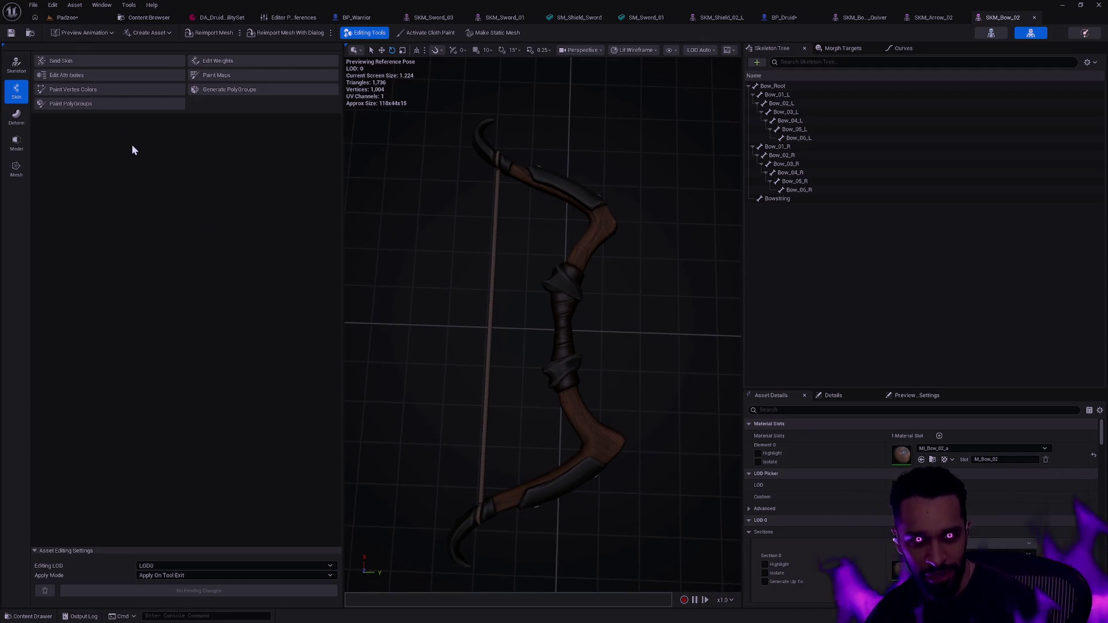
left_click(69, 17)
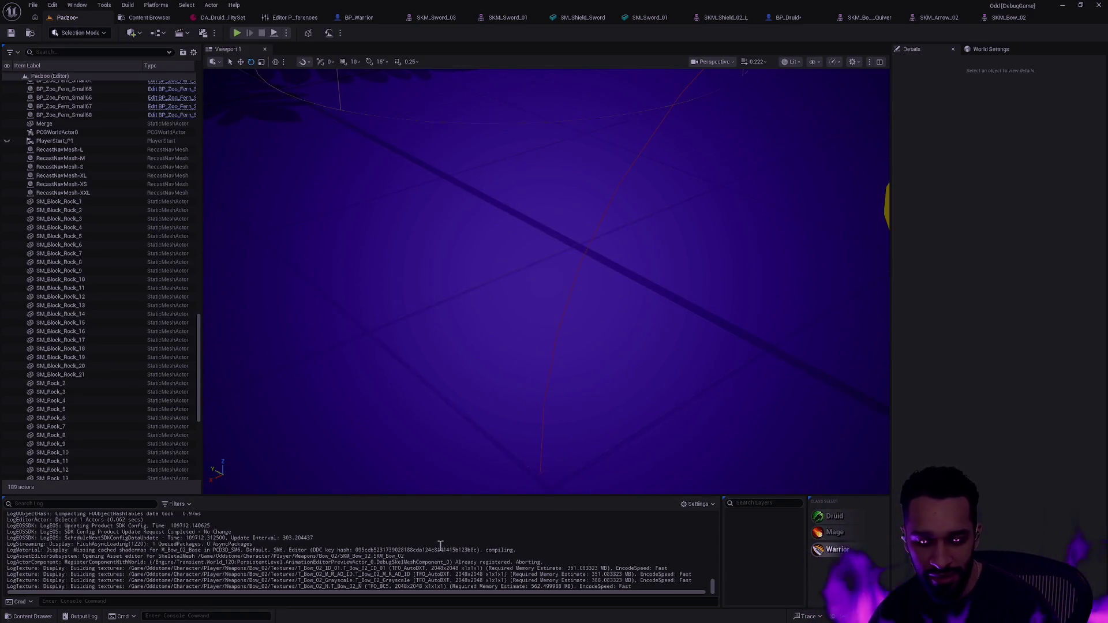
Open SKM_Bow_01 from the Bow_01 folder and orbit it to a flatter angle
left_click(387, 450)
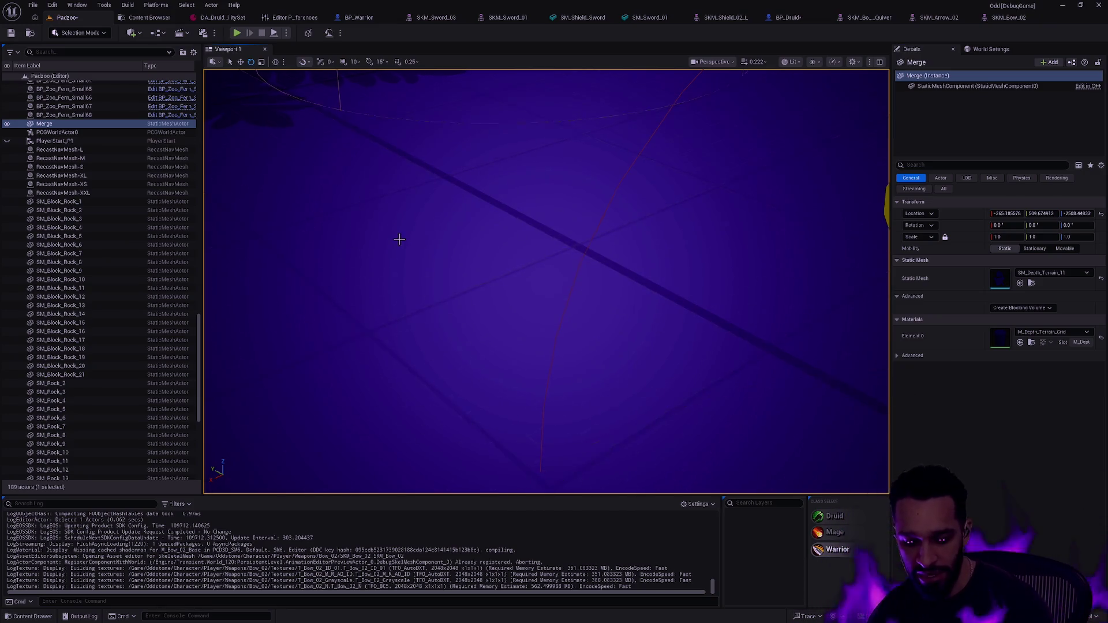
key("ctrl+space")
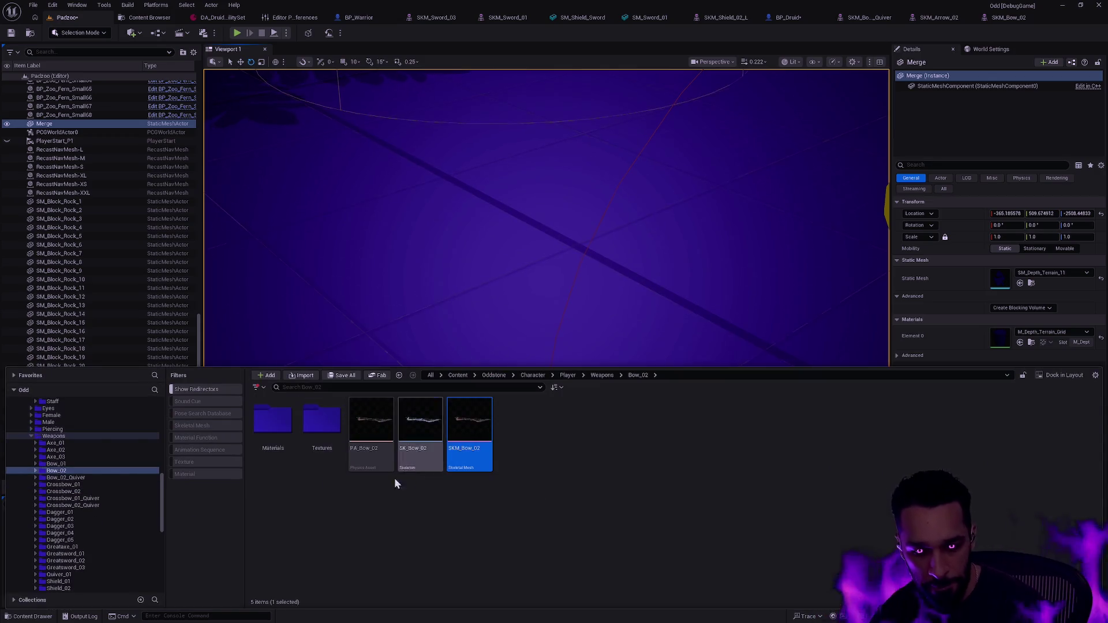
key("alt+Left")
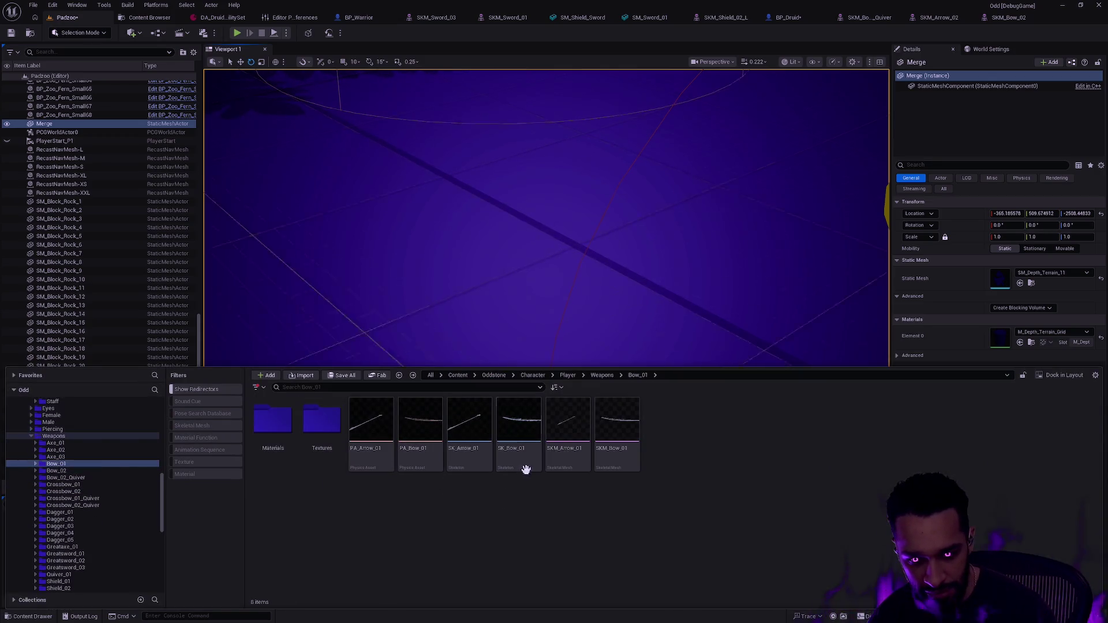
left_click(637, 462)
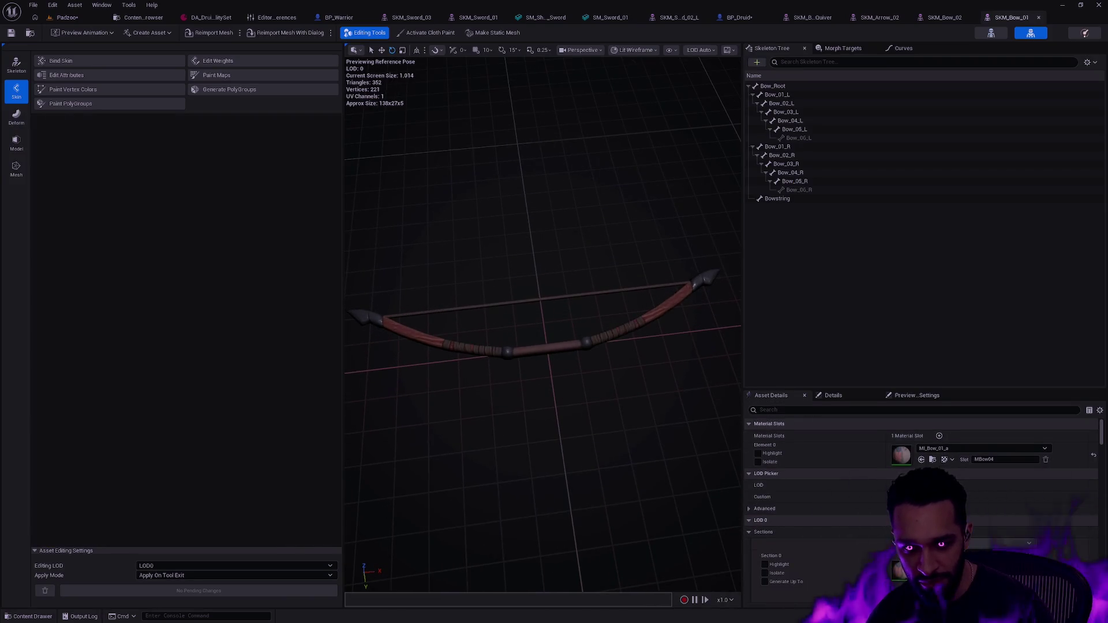
mouse_move(564, 307)
left_mouse_down()
mouse_move(519, 310)
mouse_move(564, 307)
left_mouse_up()
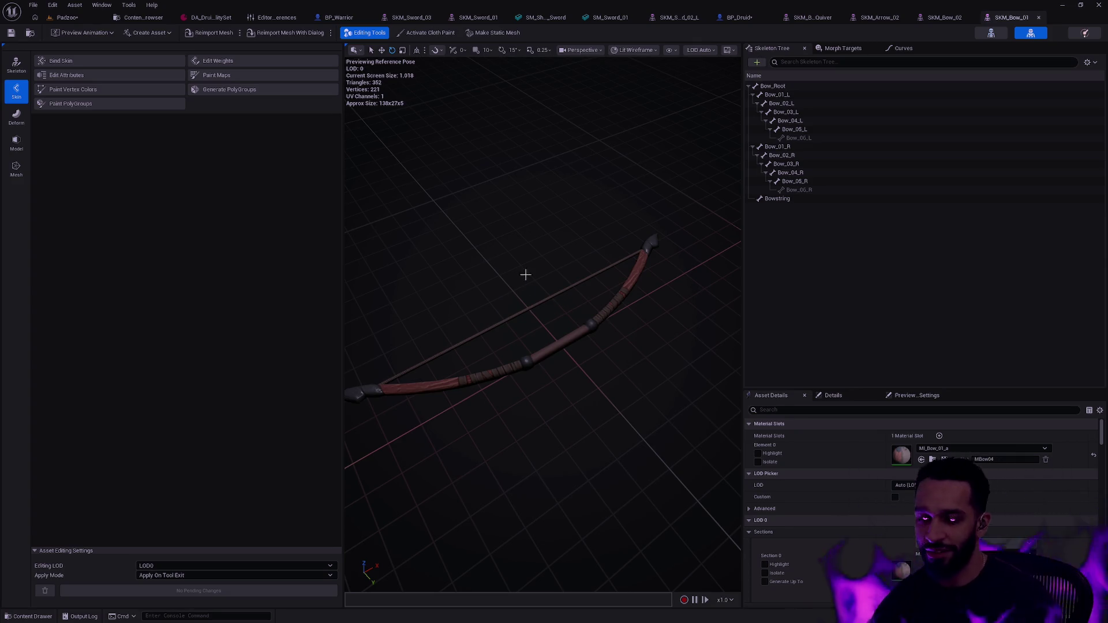
mouse_move(563, 325)
left_mouse_down()
mouse_move(533, 325)
mouse_move(565, 329)
mouse_move(559, 317)
mouse_move(568, 334)
left_mouse_up()
Close the SKM_Bow_01 tab and orbit the SKM_Bow_02 bow instead
key("ctrl+space")
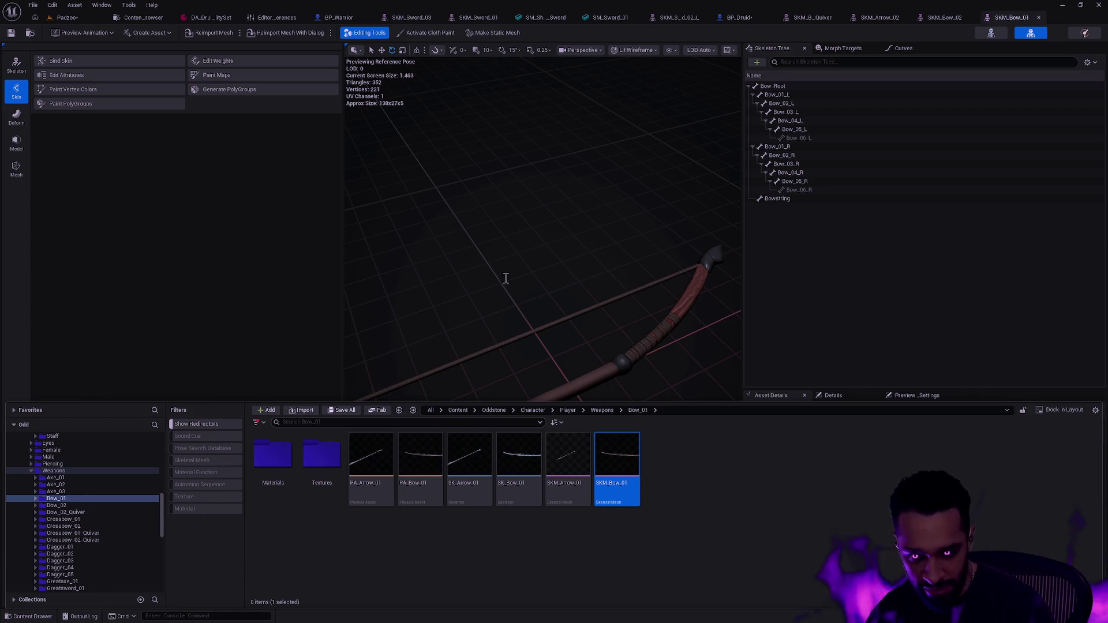
left_click(1040, 18)
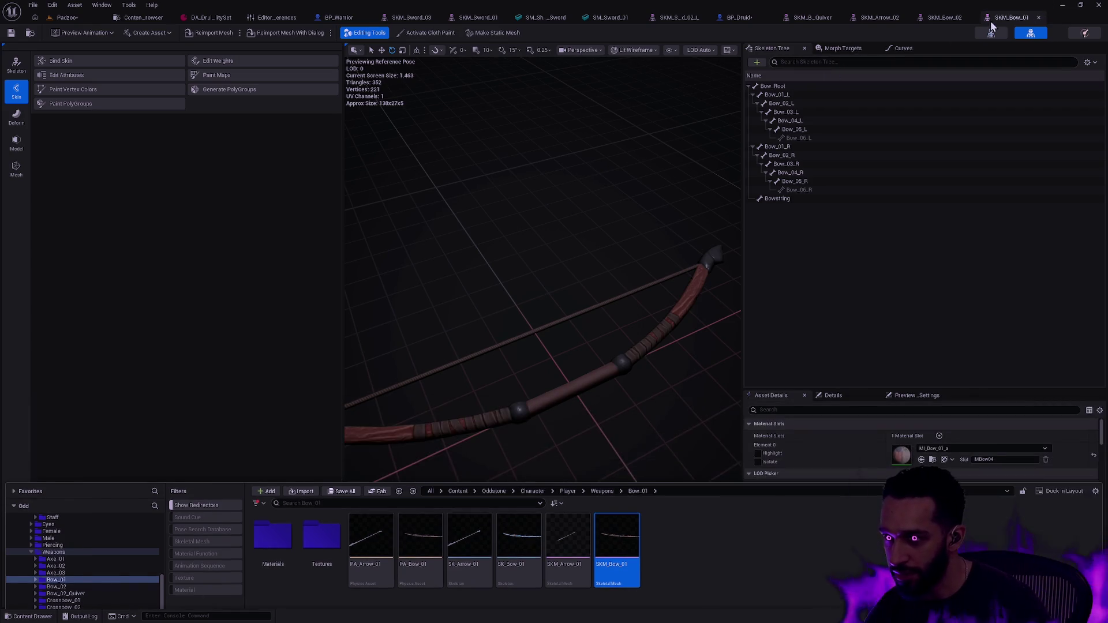
left_click_drag(624, 229, 630, 268)
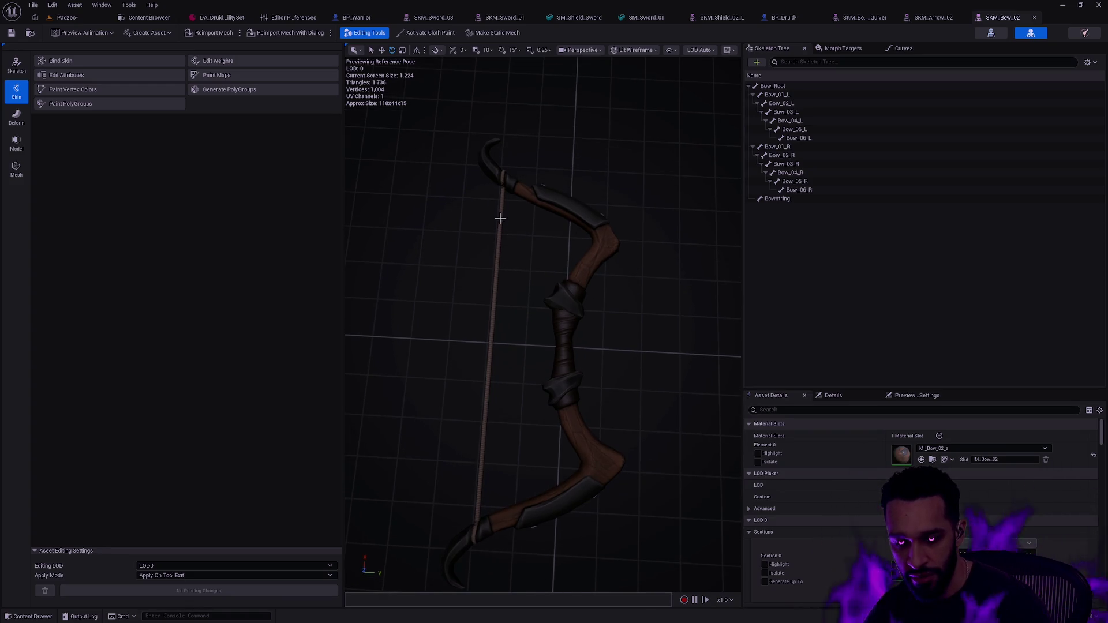
Toggle SKM_Bow_02's Section 0 highlight on, off and on, then return to BP_Druid
left_click(501, 218)
left_click(645, 263)
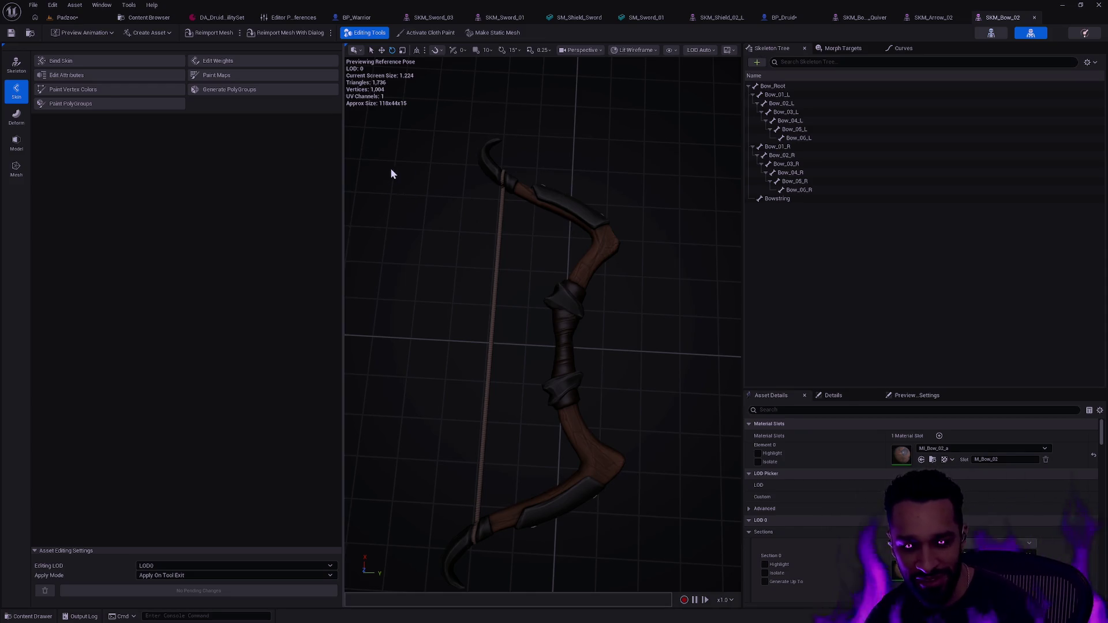
left_click(641, 265)
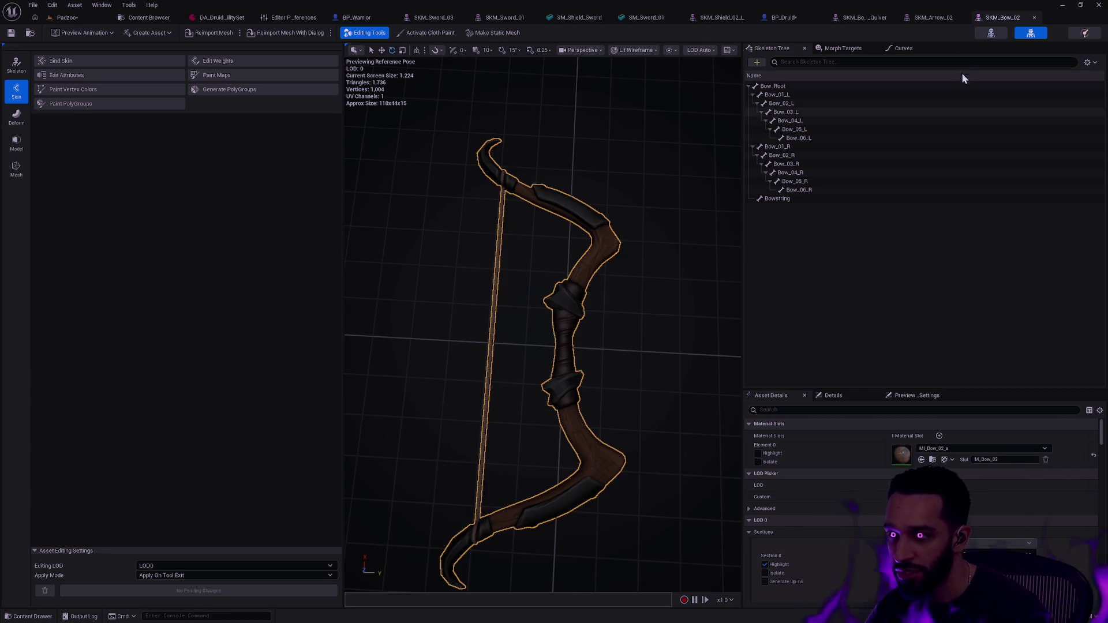
left_click(781, 18)
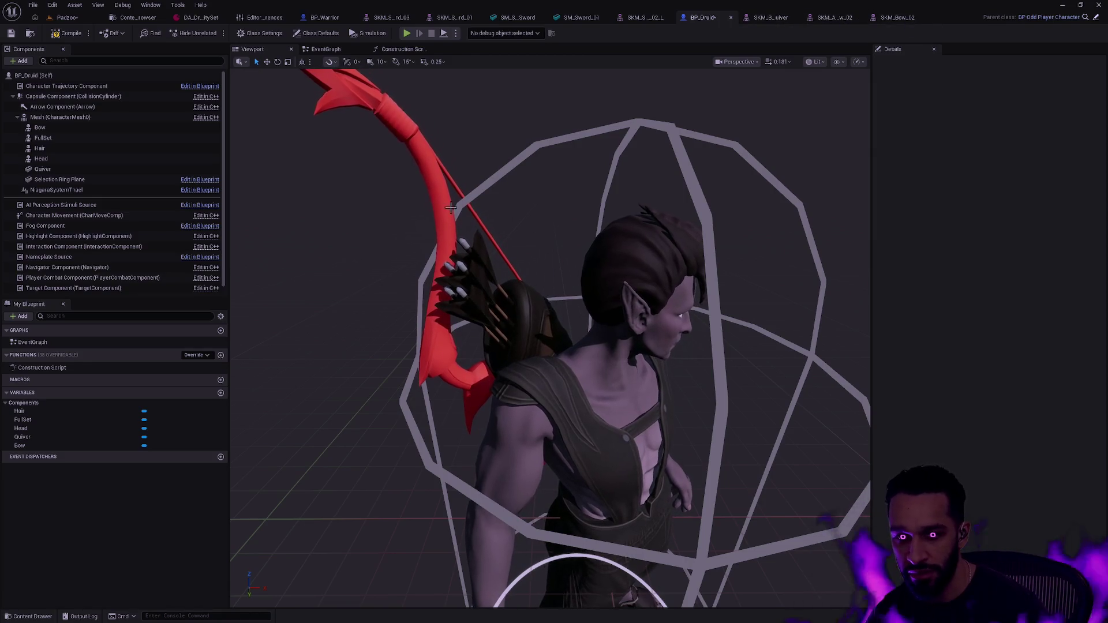
Set the druid's Bow component mesh to SKM_Bow_02, then return to the Padzoo level's Content Drawer
left_click(422, 150)
left_click(1037, 335)
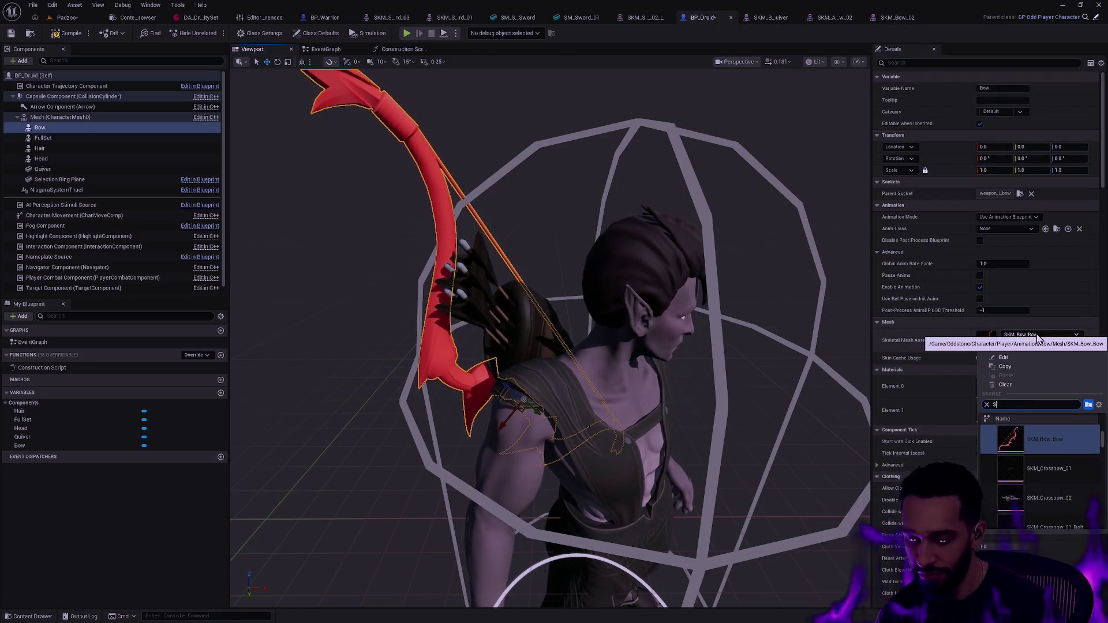
type("SKM_Bo")
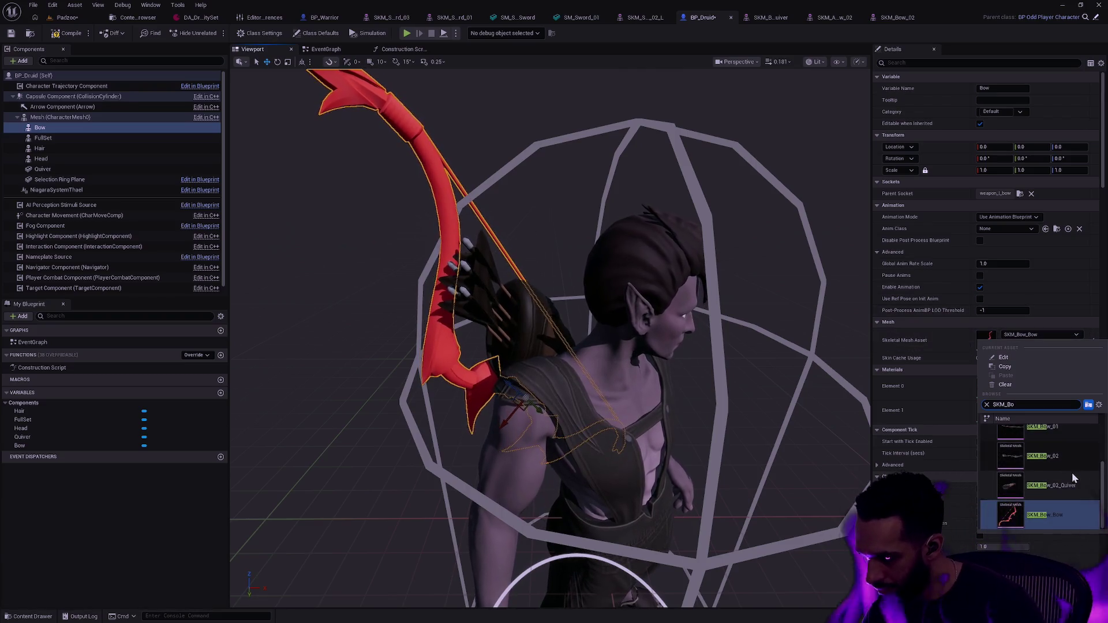
scroll(1069, 474, "up", 1)
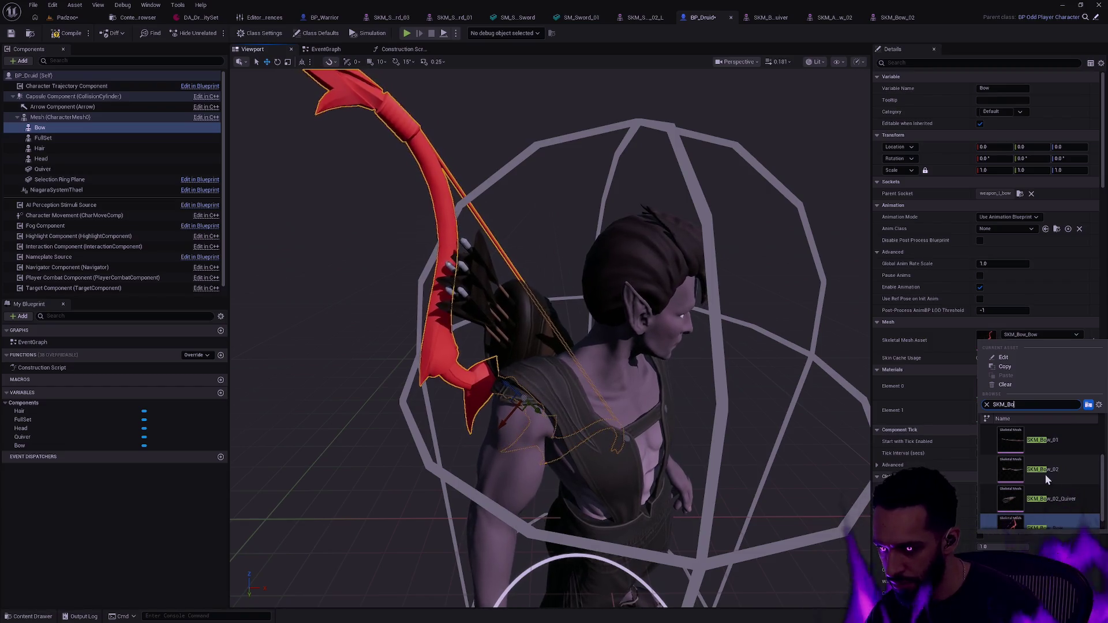
left_click(1010, 469)
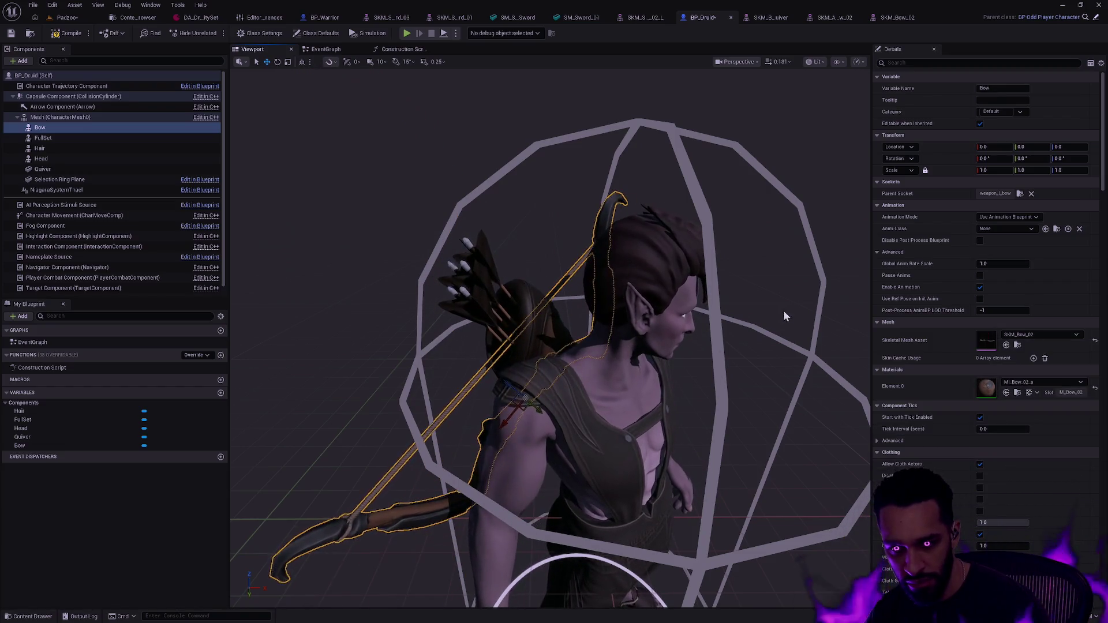
left_click(781, 310)
mouse_move(781, 310)
left_mouse_down()
mouse_move(750, 369)
mouse_move(745, 352)
mouse_move(710, 375)
mouse_move(760, 244)
left_mouse_up()
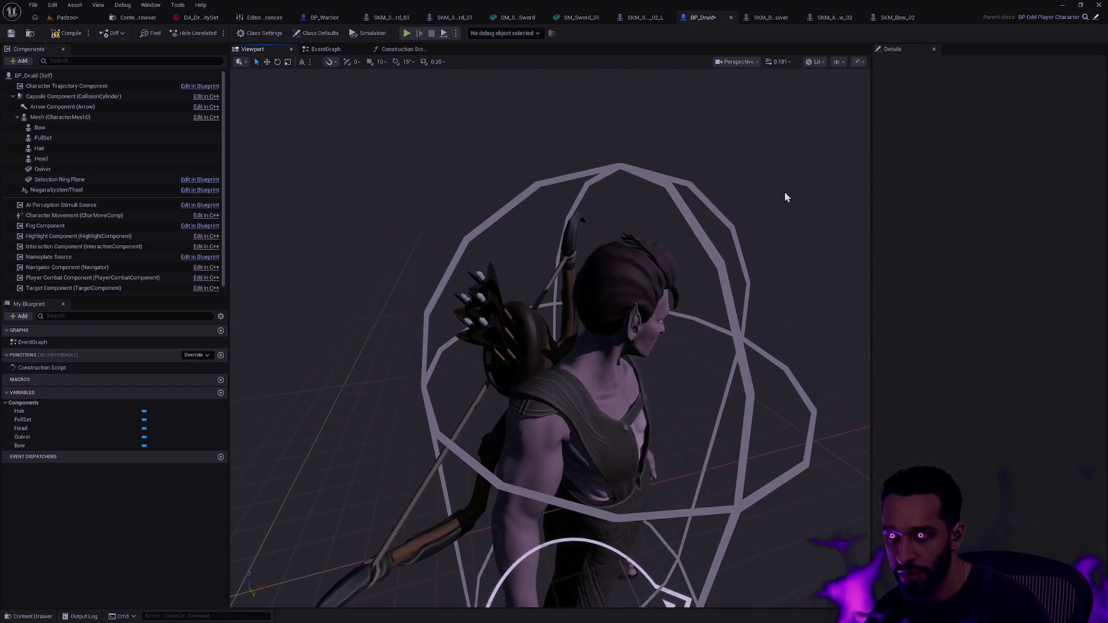
left_click(67, 17)
key("ctrl+space")
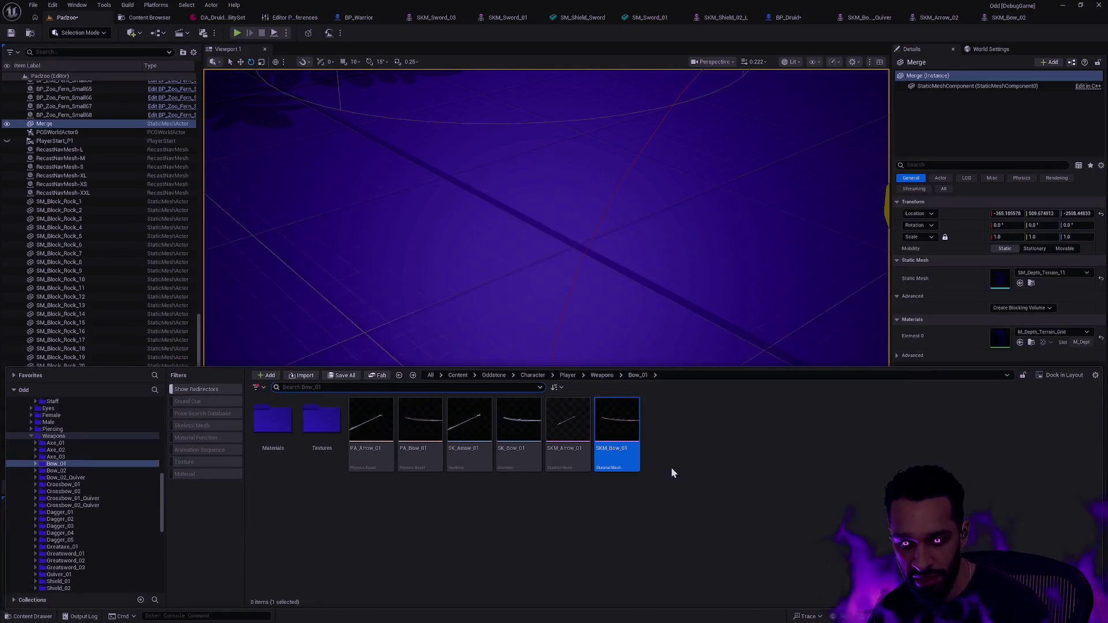
Open SKM_Bow_02 from the Bow_02 folder and drag it into the Padzoo level
left_click(64, 547)
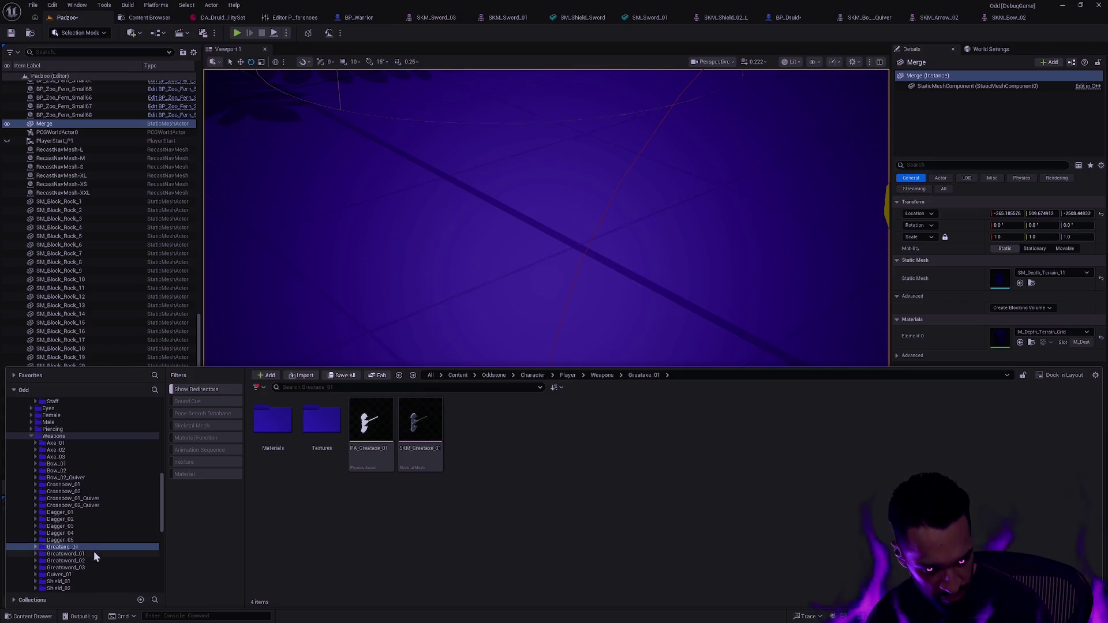
left_click(86, 471)
double_click(469, 419)
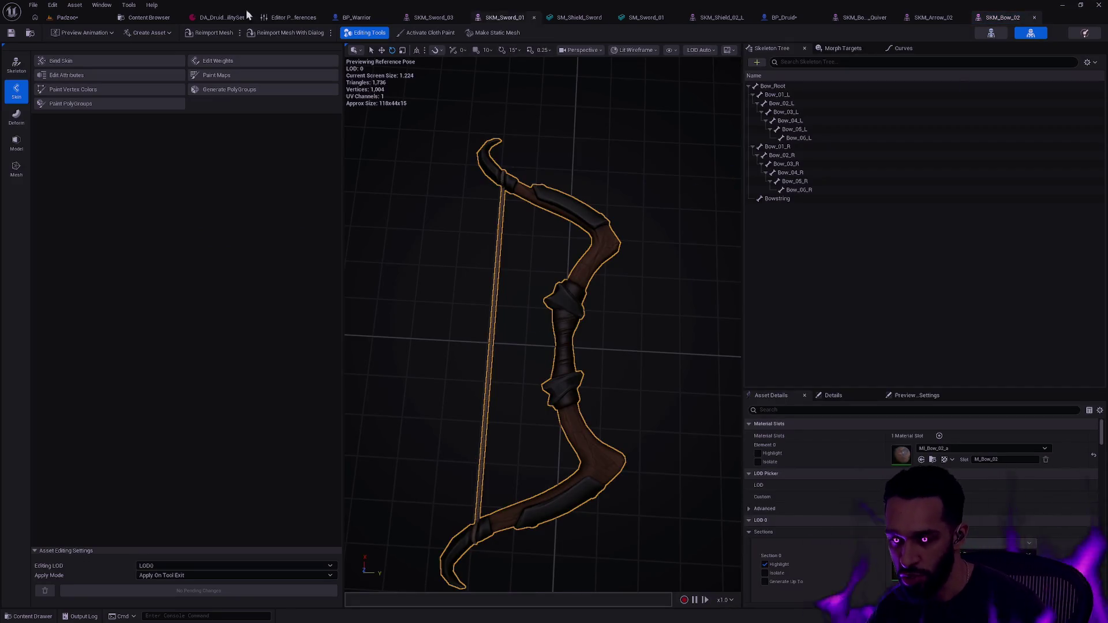
left_click_drag(546, 163, 496, 196)
key("ctrl+b")
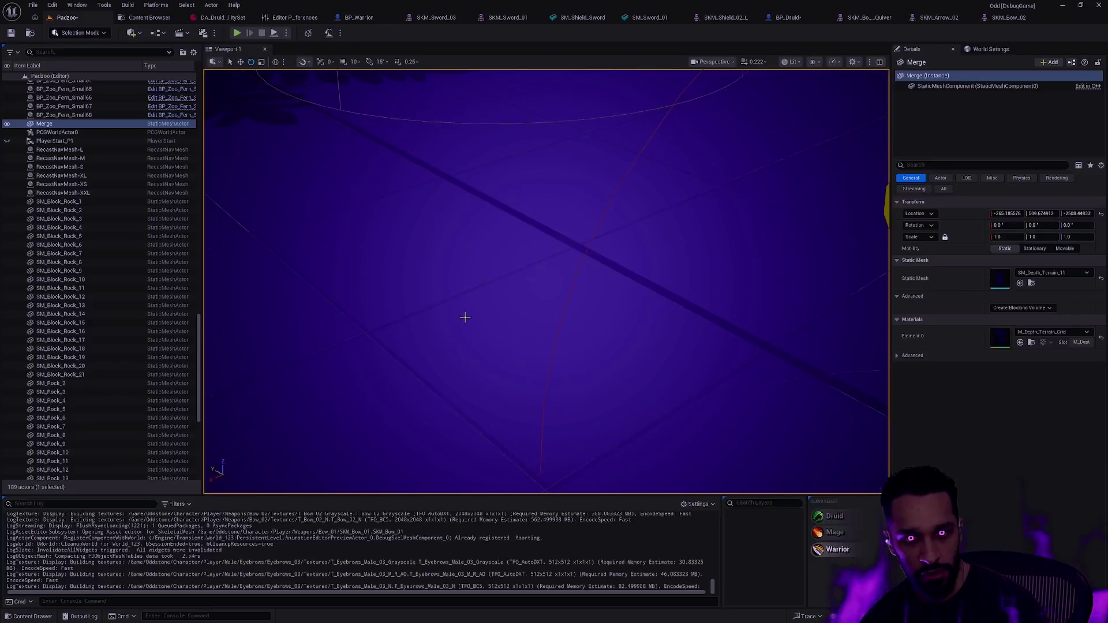
left_click_drag(470, 430, 524, 243)
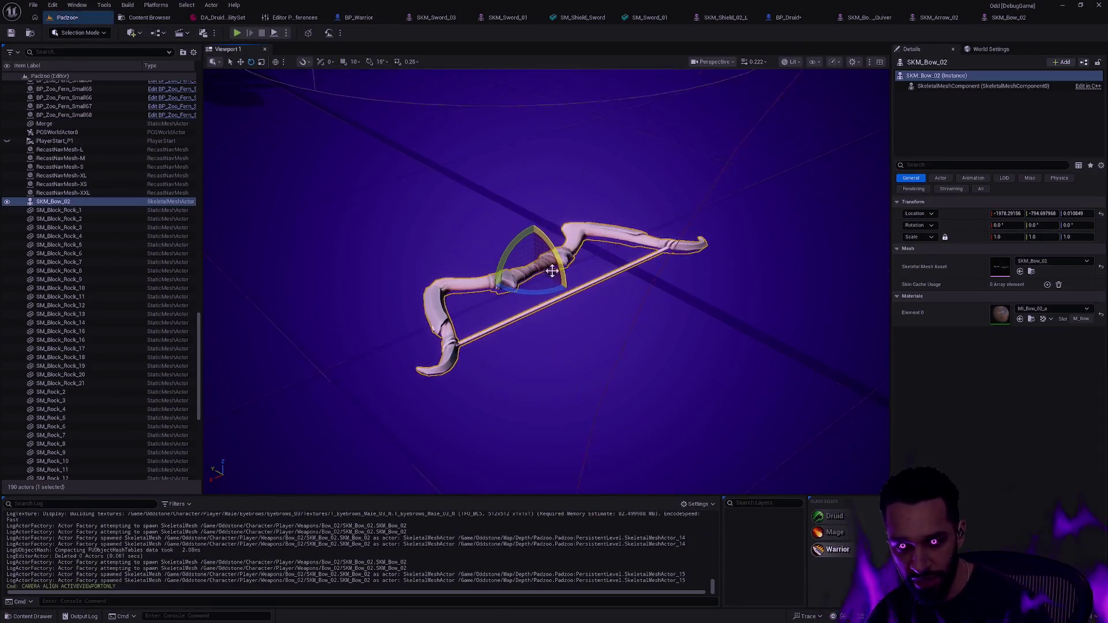
In BP_Druid, select the Bow component and browse to its mesh asset
key("ctrl+b")
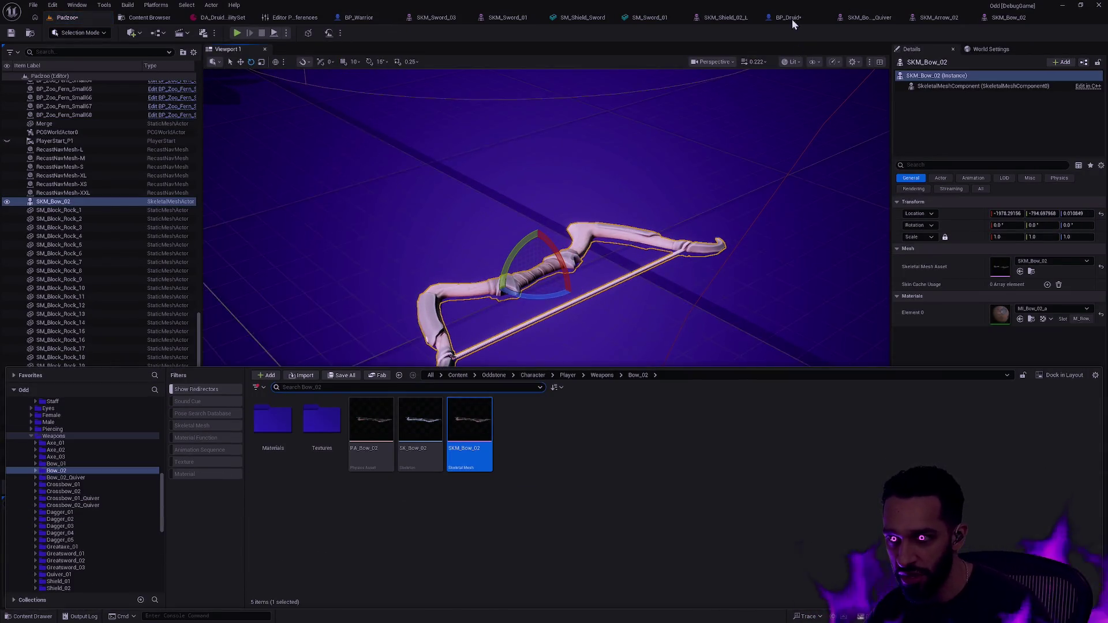
left_click(787, 18)
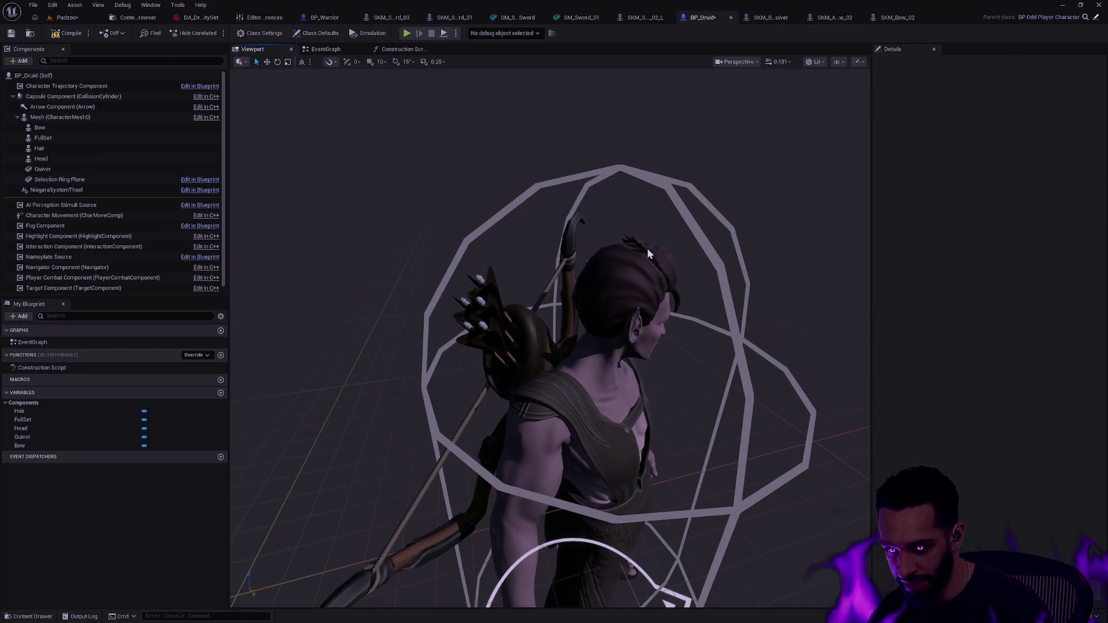
left_click(430, 191)
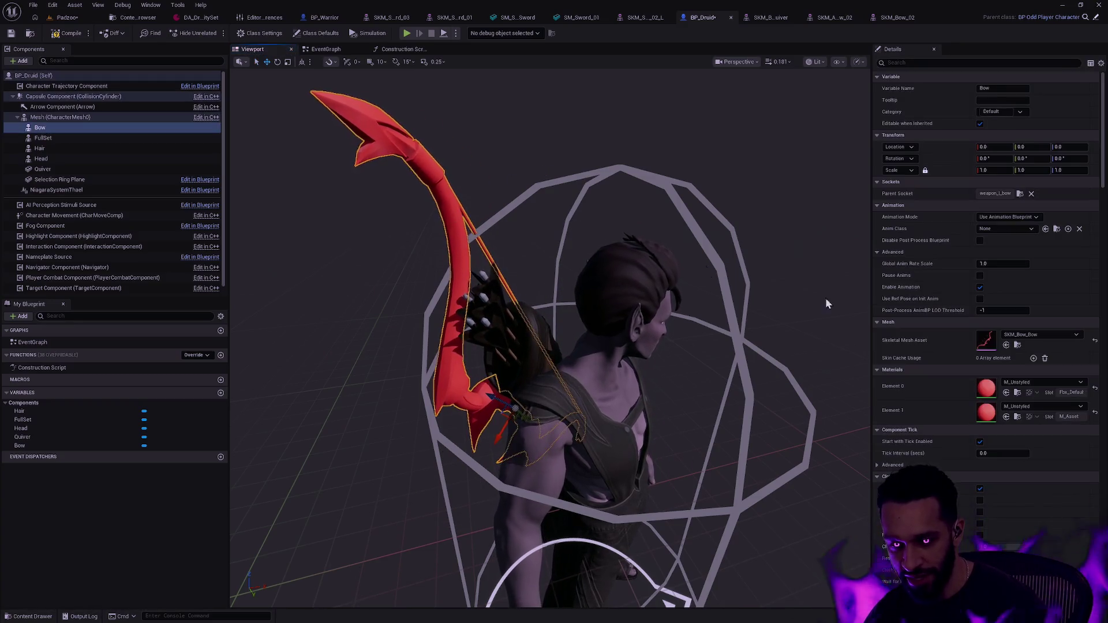
left_click(1018, 344)
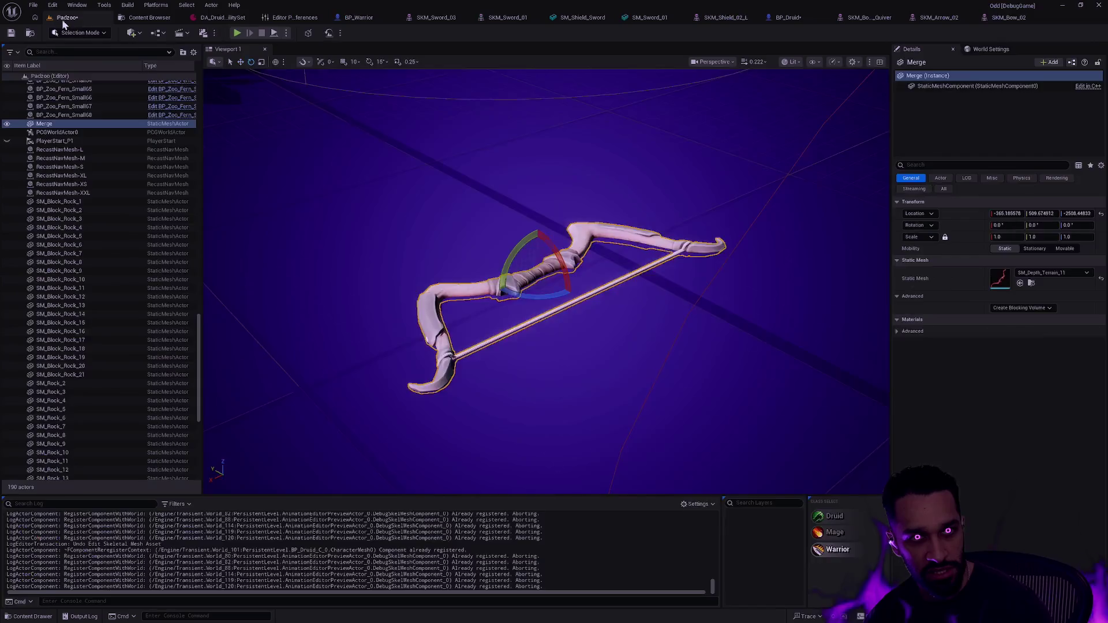
Place and frame an SKM_Bow_Bow bow, delete it, and fly back for a wide view
left_click_drag(518, 456, 552, 303)
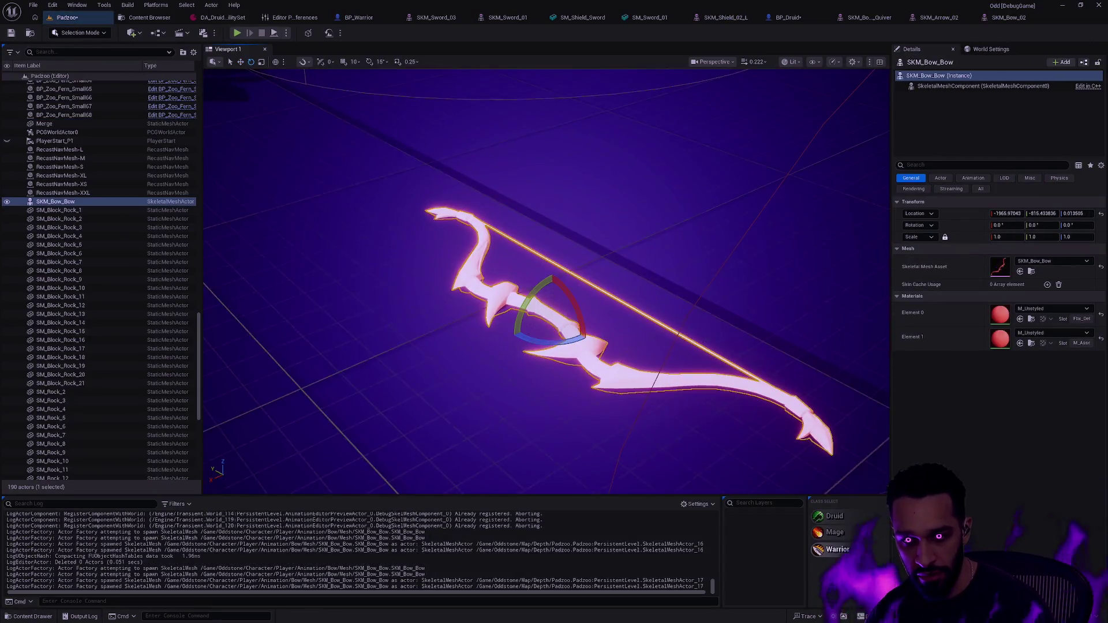
scroll(553, 302, "down", 5)
key("f")
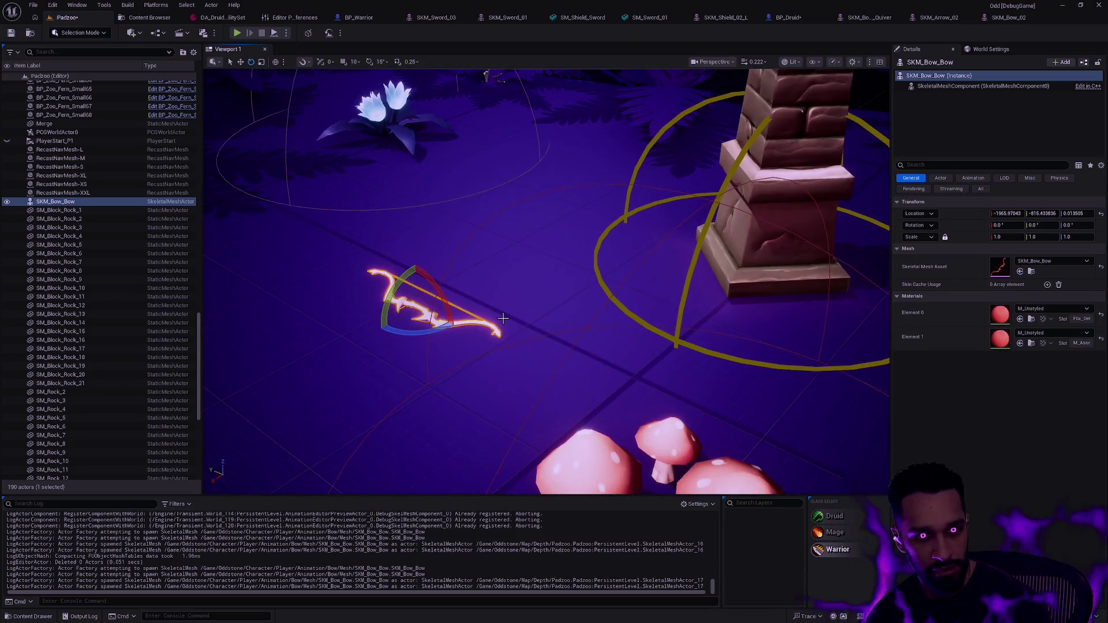
key("Delete")
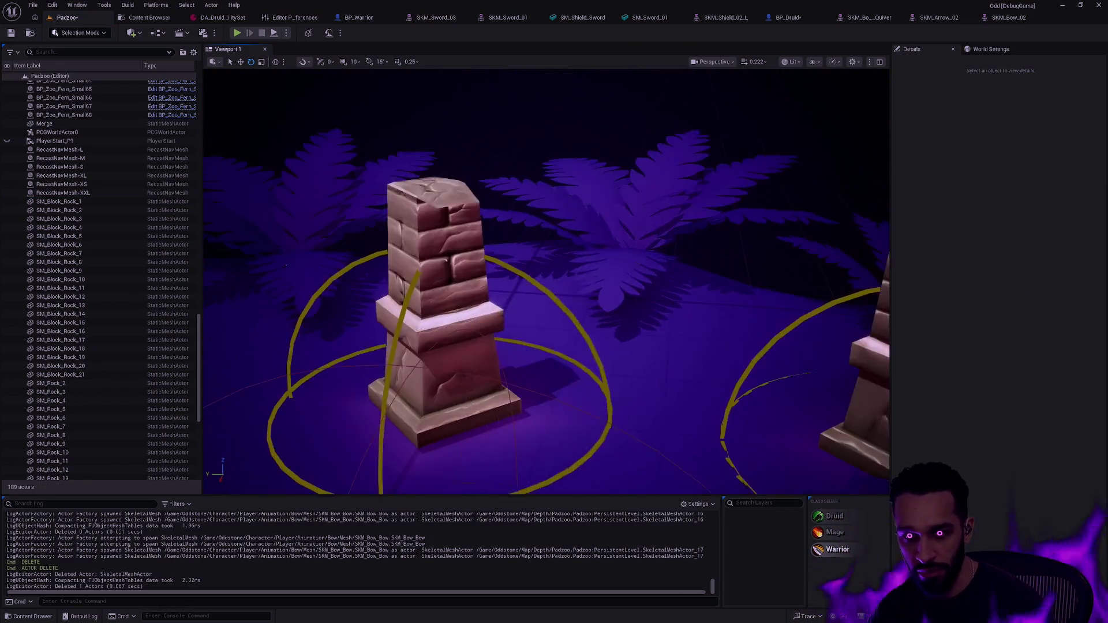
scroll(546, 281, "up", 2)
key("s")
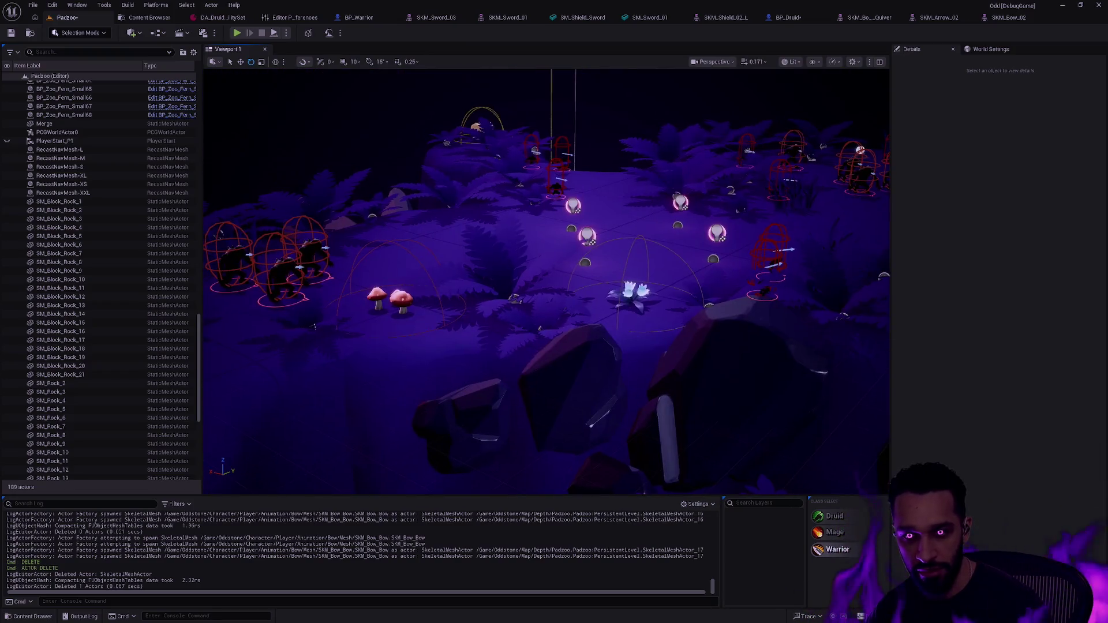
scroll(547, 281, "up", 1)
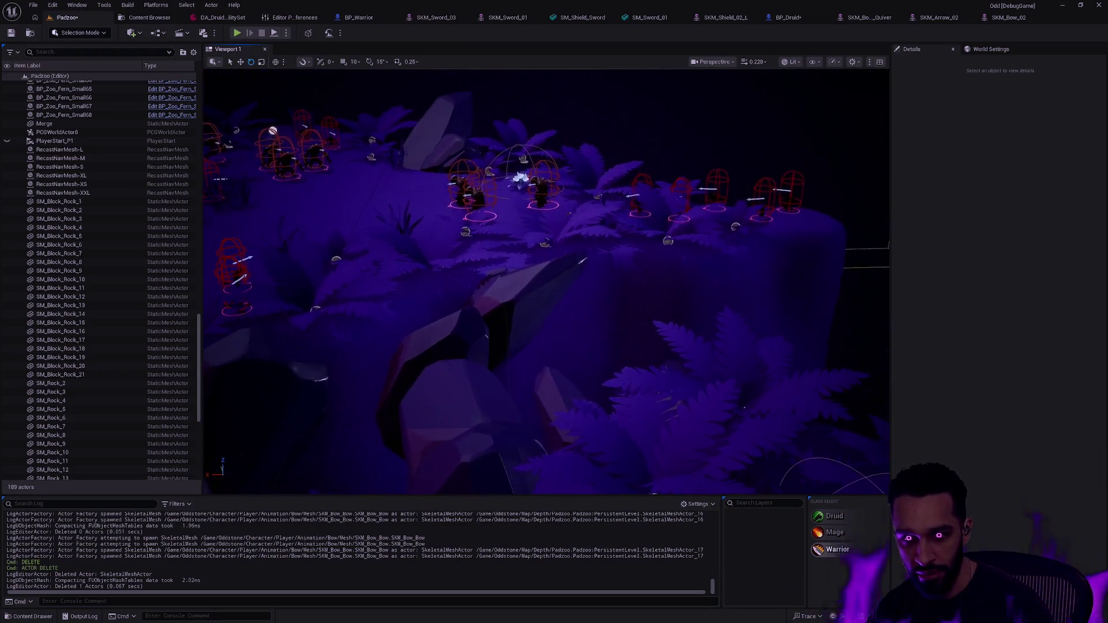
key("w")
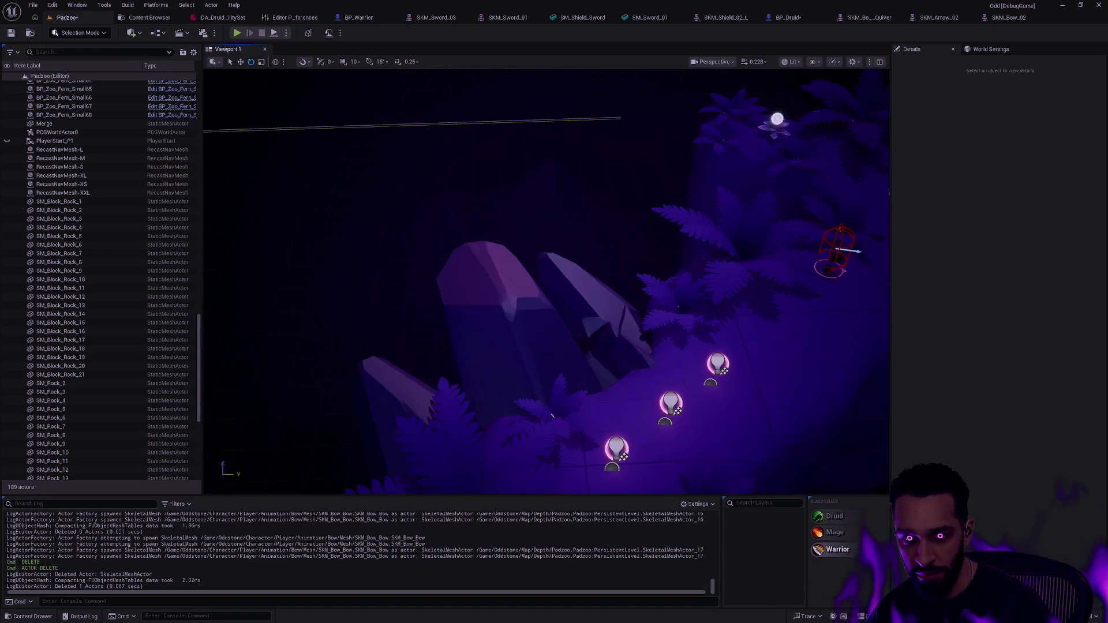
scroll(492, 314, "up", 1)
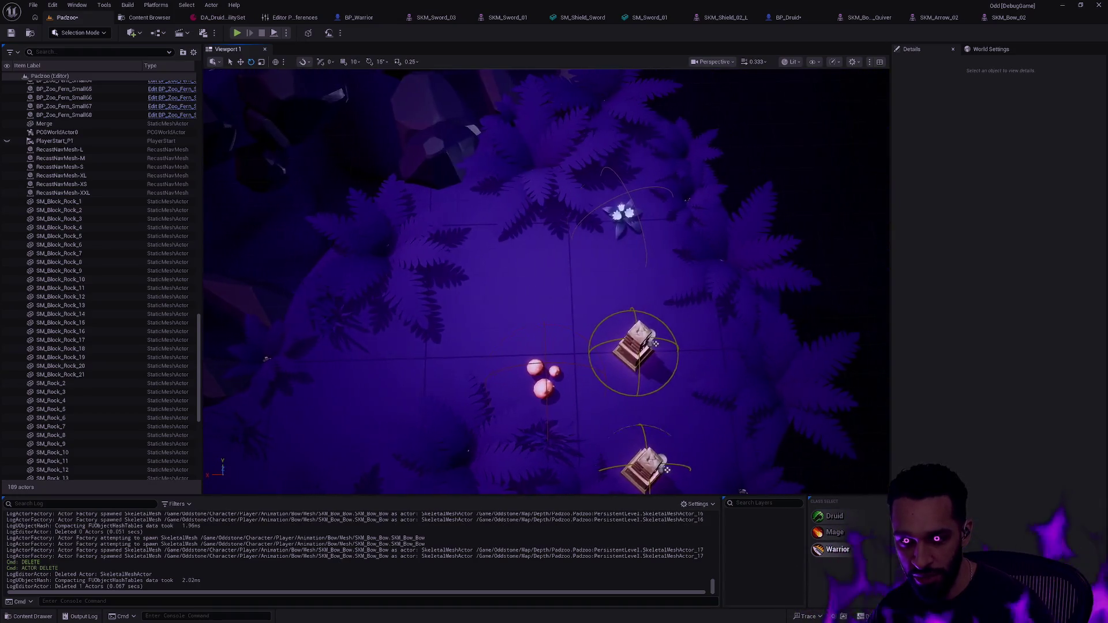
Search the level's actors for 'bow', then place SKM_Bow_Bow in an open spot
left_click(343, 316)
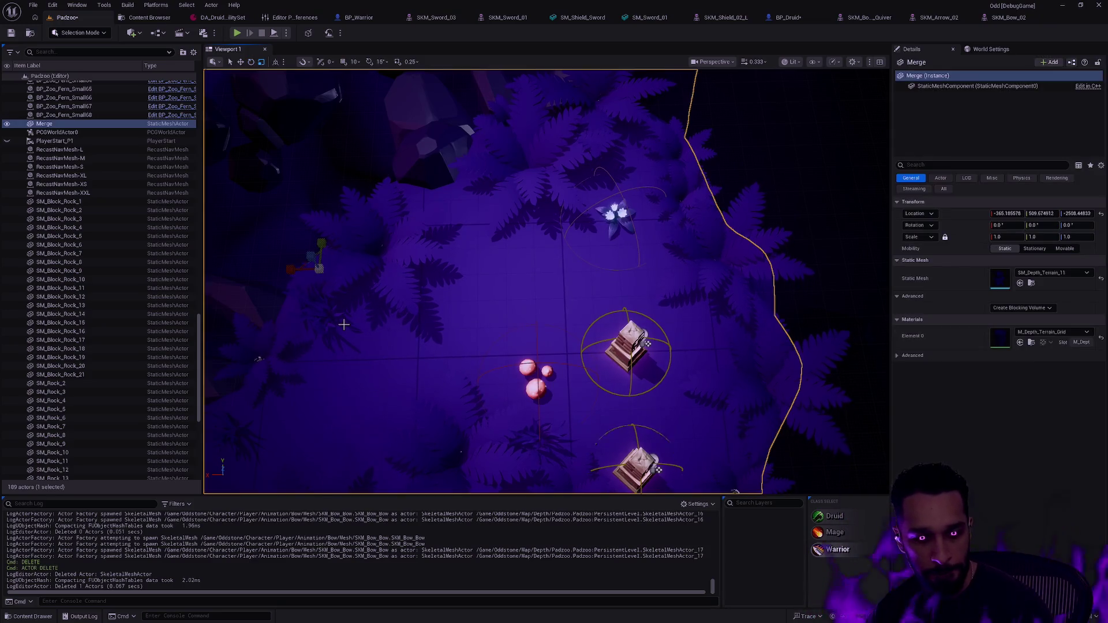
left_click(75, 52)
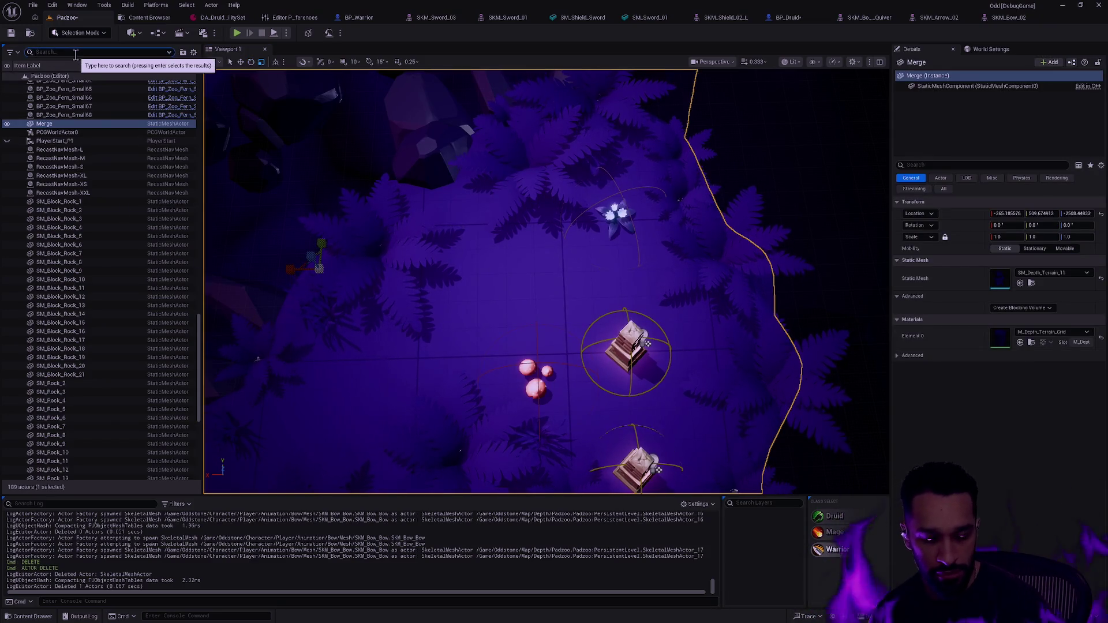
type("bow")
key("ctrl+space")
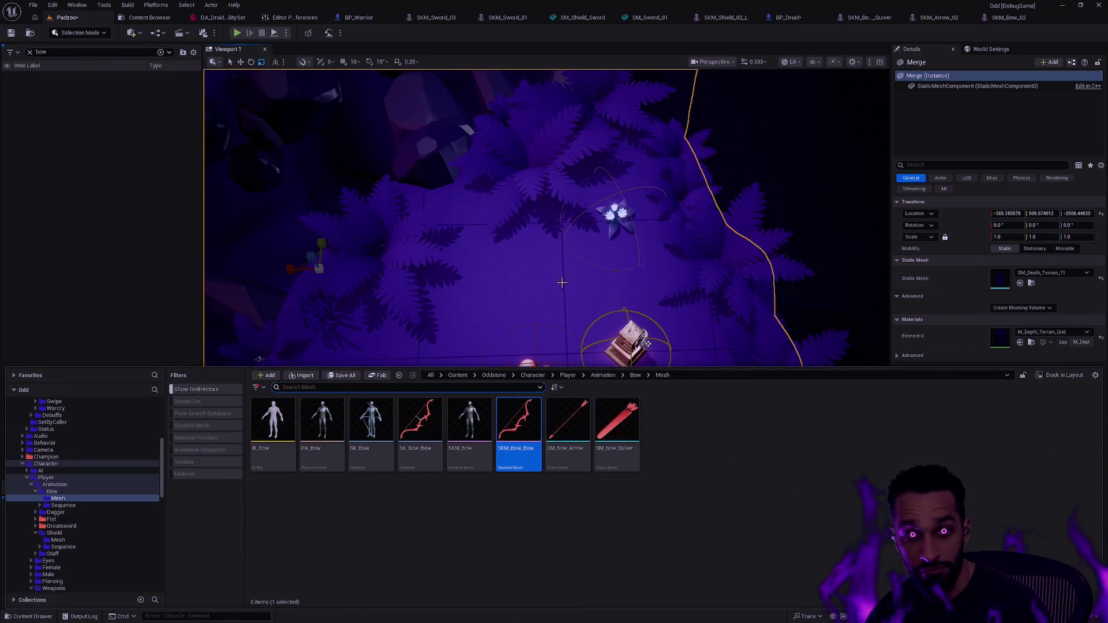
left_click_drag(475, 324, 621, 317)
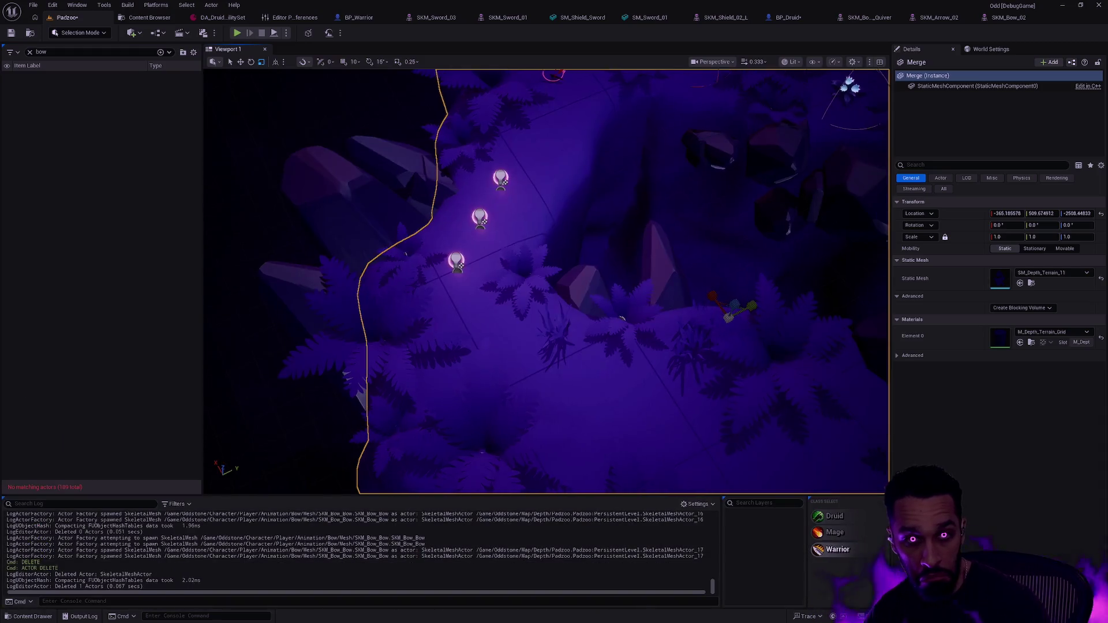
left_click(525, 257)
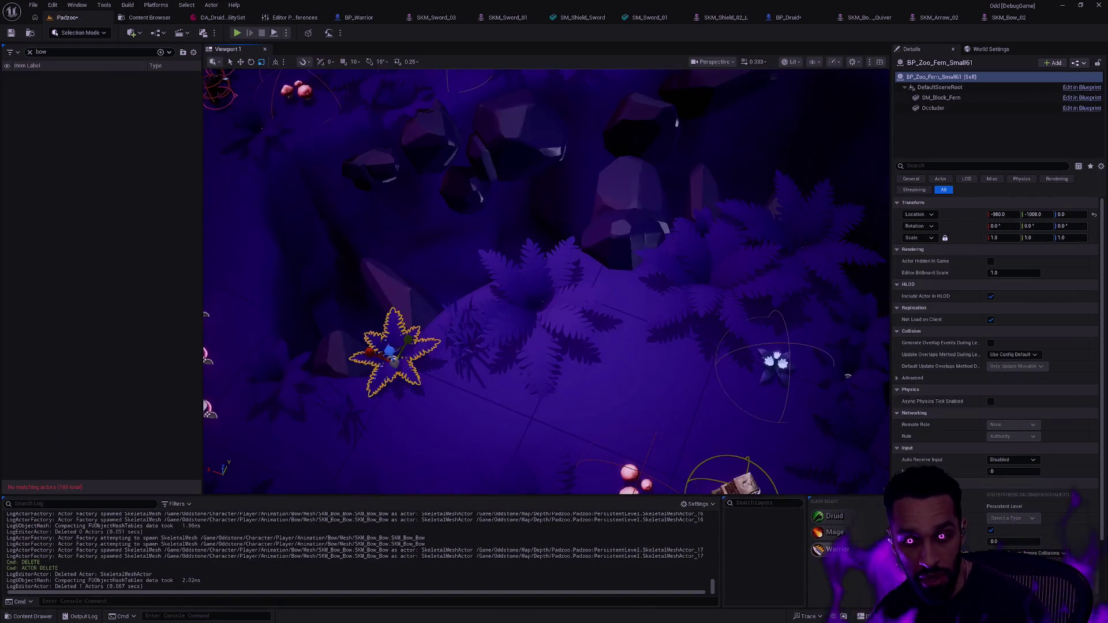
left_click_drag(629, 380, 620, 372)
key("ctrl+space")
left_click_drag(519, 474, 603, 248)
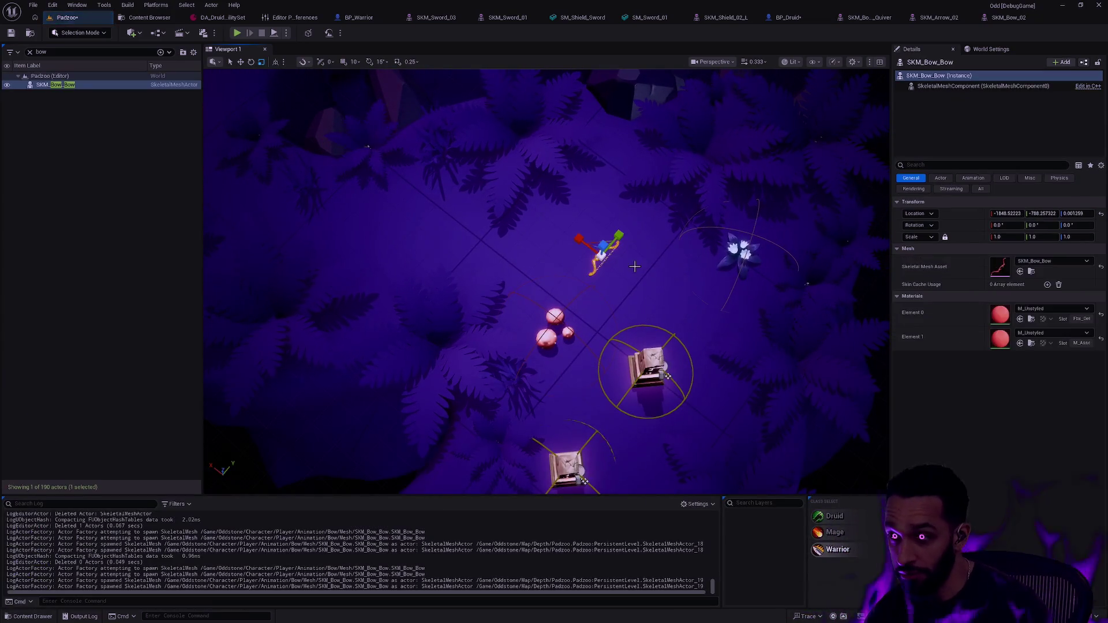
Place an SKM_Bow_02 bow into the level and focus the view on it
key("ctrl+space")
left_click_drag(482, 429, 568, 236)
key("f")
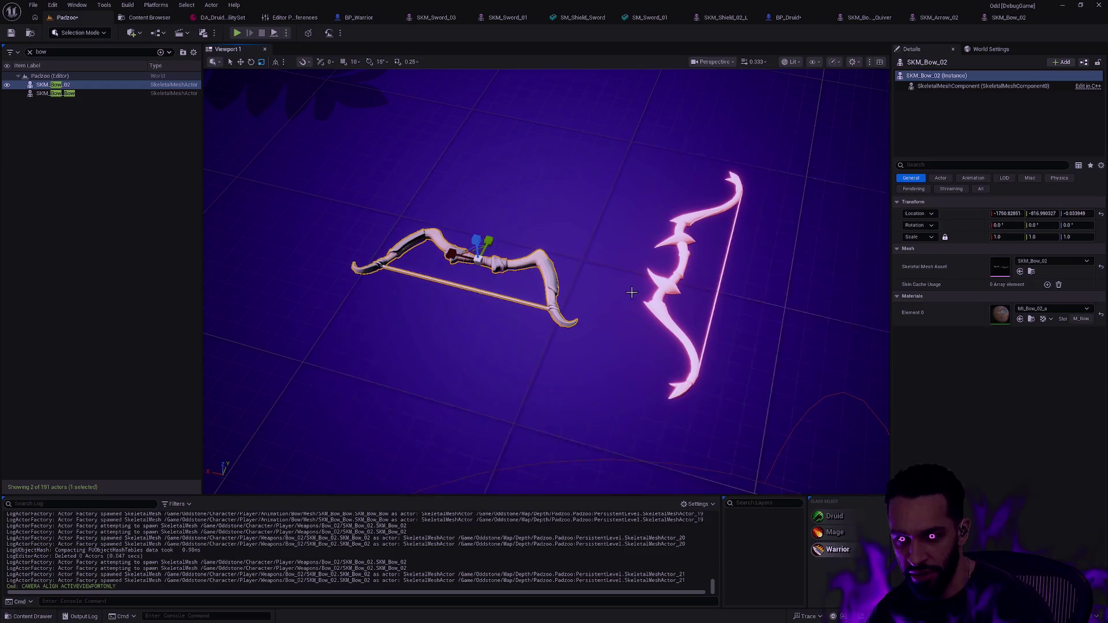
Rotate the bow to -90° yaw and switch to Modeling Mode's transform tools
key("e")
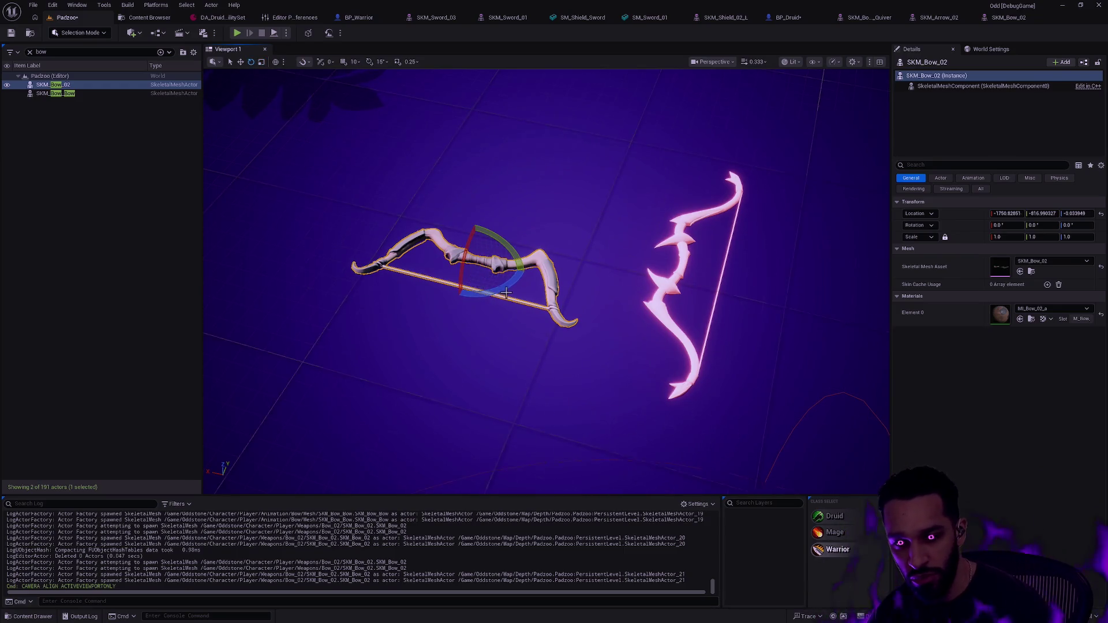
left_click_drag(504, 292, 454, 299)
left_click(1077, 225)
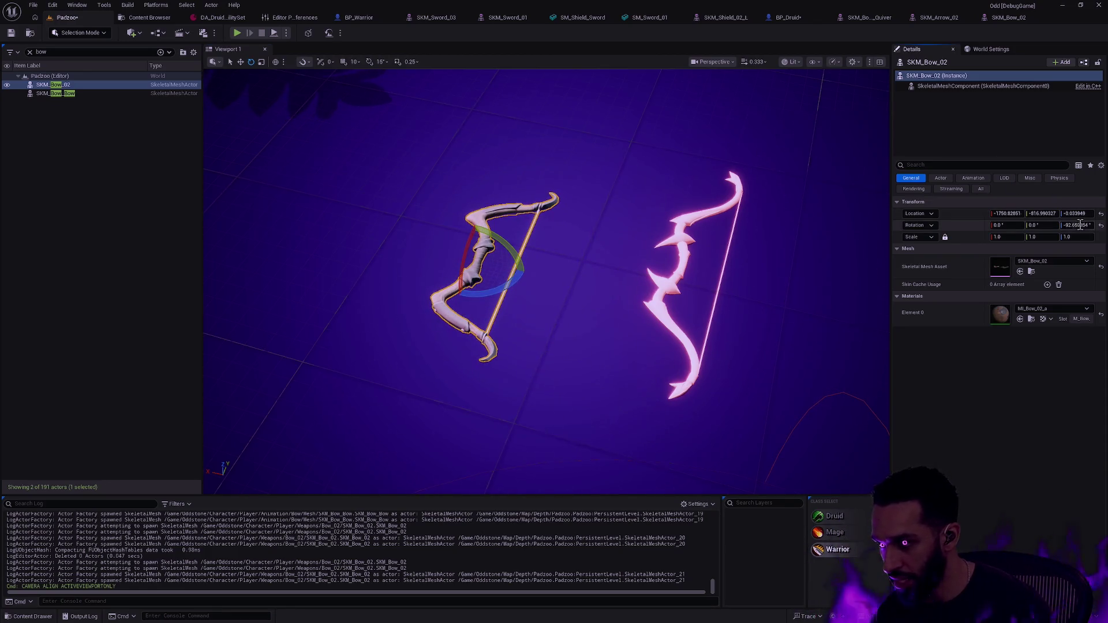
type("-90")
key("Return")
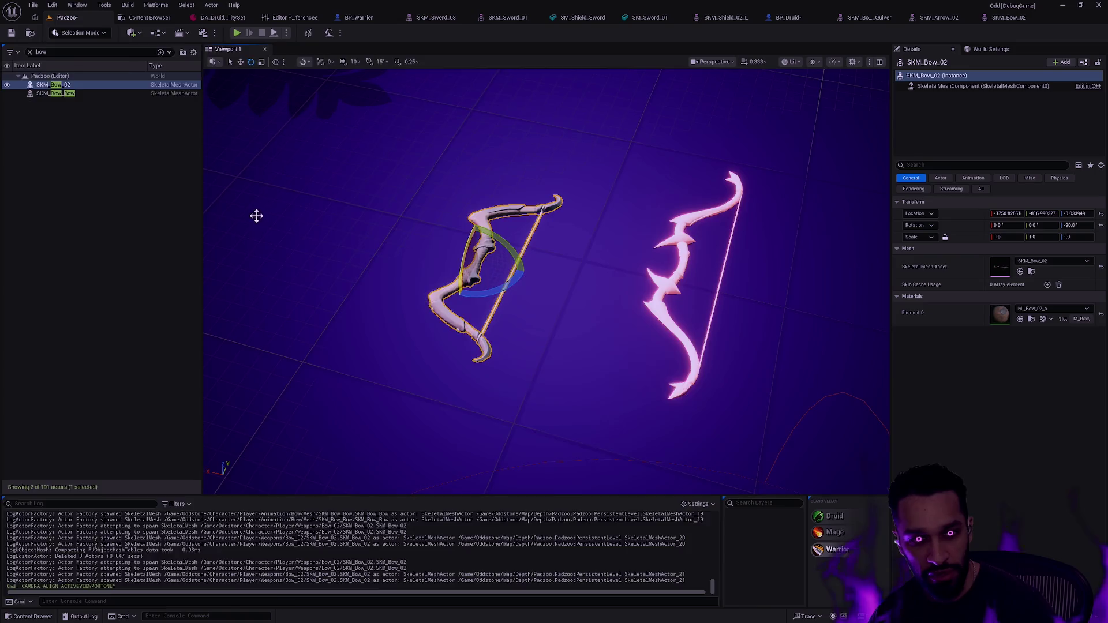
key("shift+5")
left_click(16, 138)
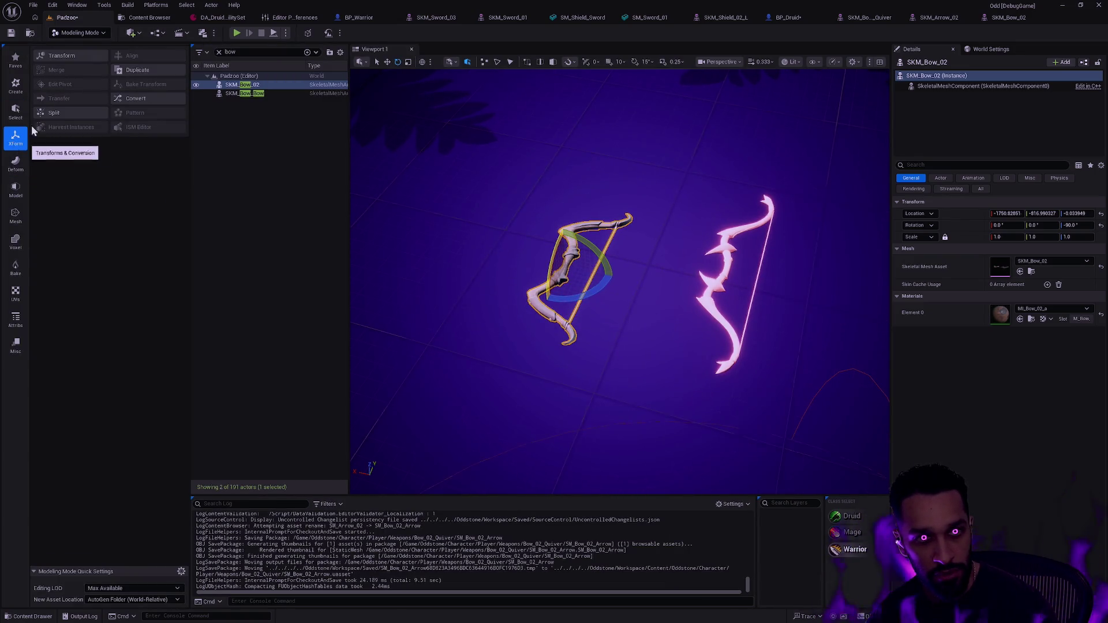
Try the XForm Transform tool on the bow and browse the Model, Mesh and Deform tool categories
left_click(67, 58)
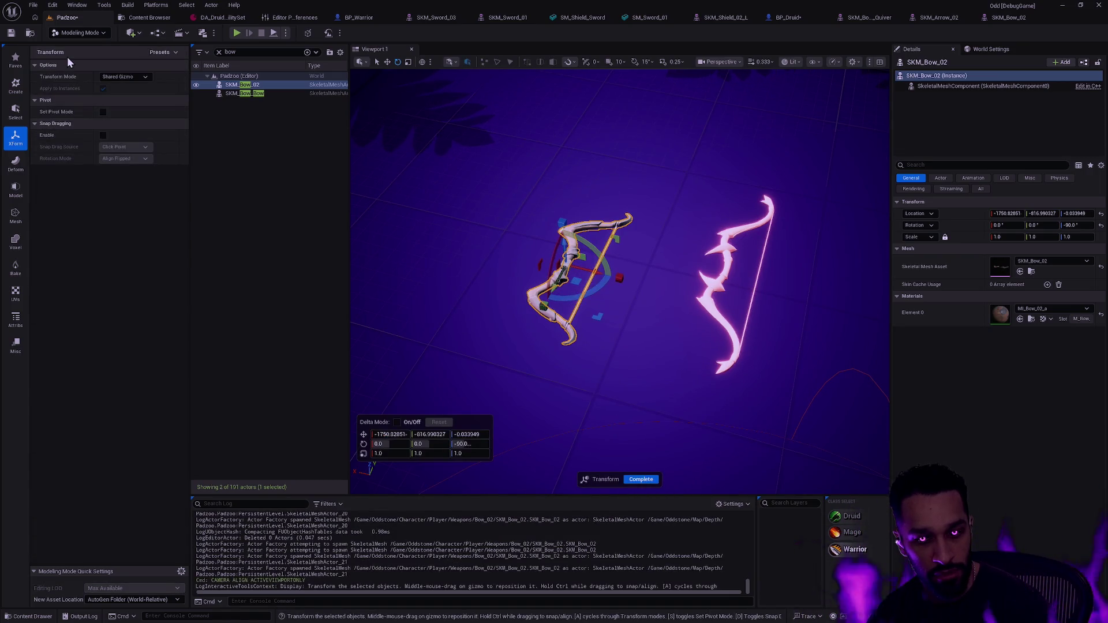
left_click(26, 143)
left_click(15, 194)
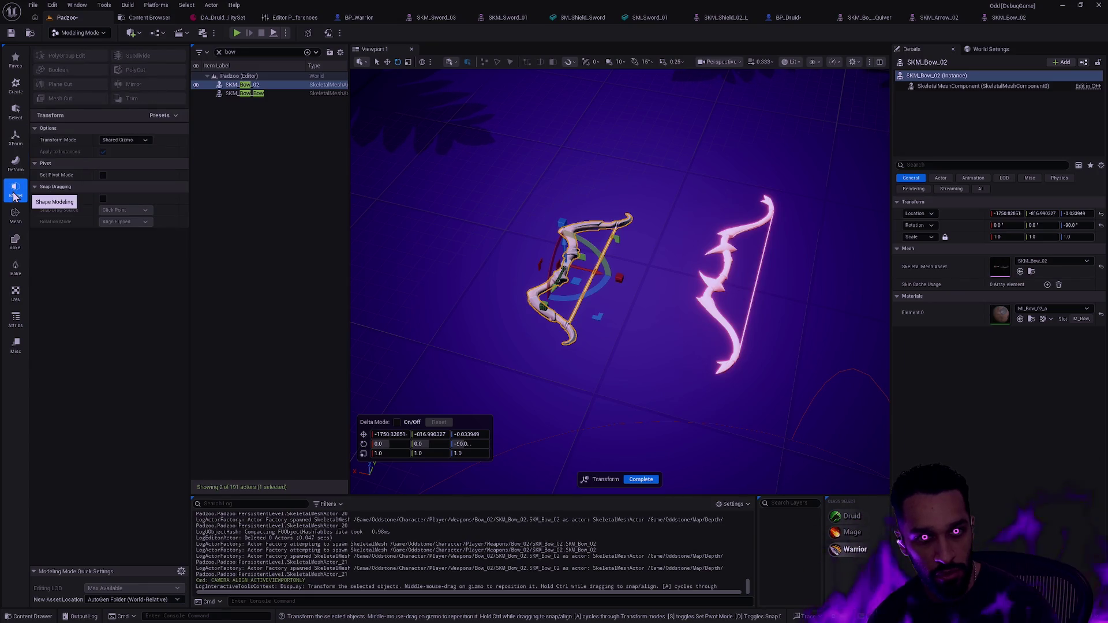
key("Return")
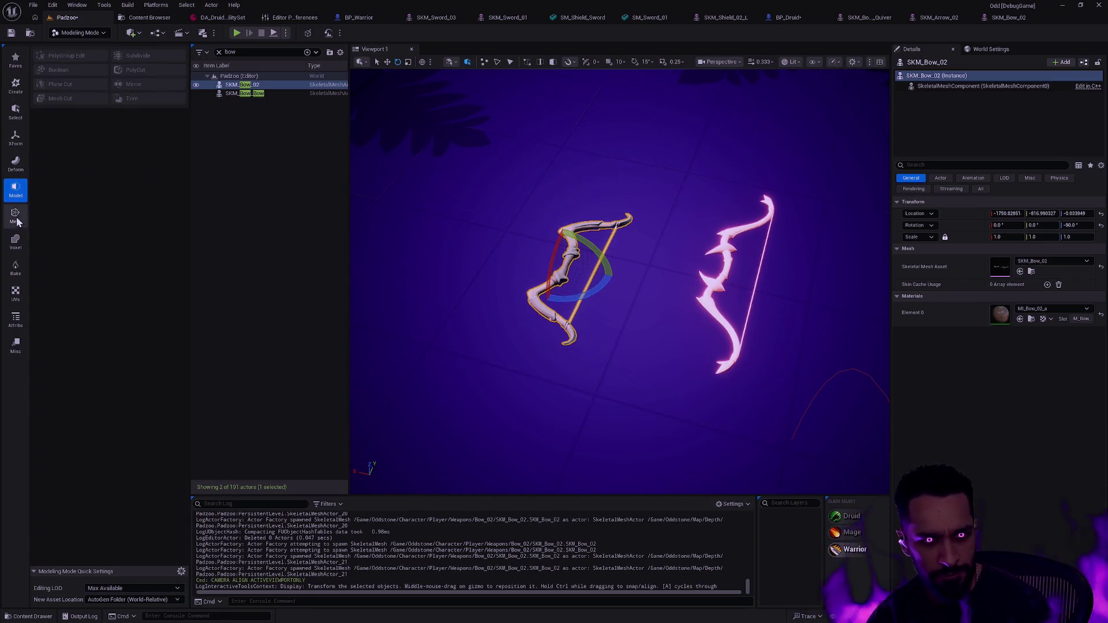
left_click(16, 219)
left_click(15, 191)
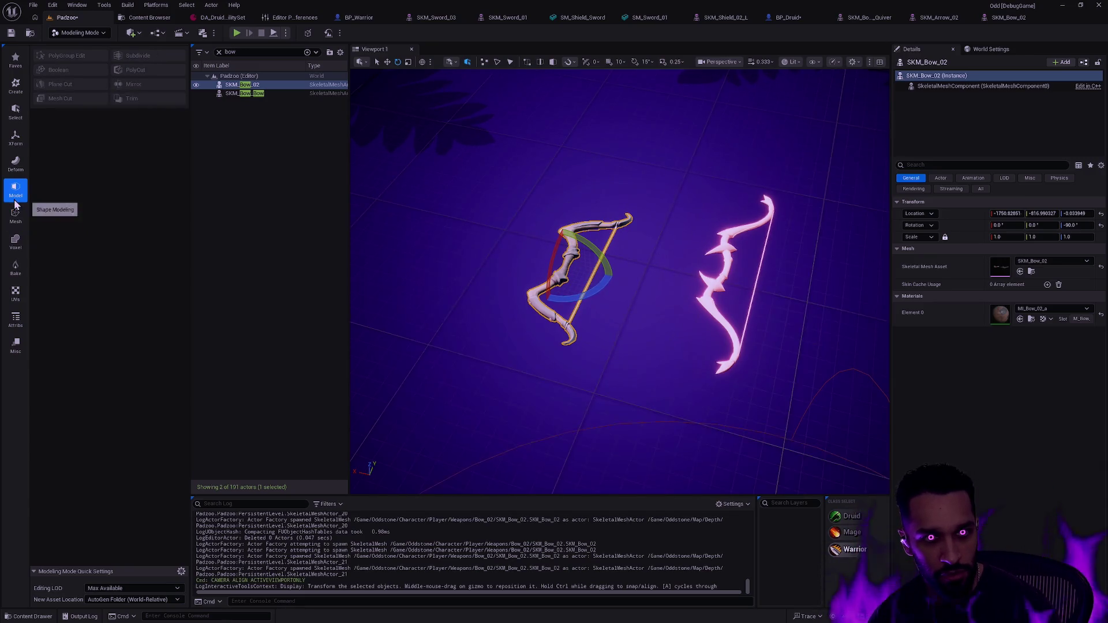
left_click(15, 166)
left_click(13, 148)
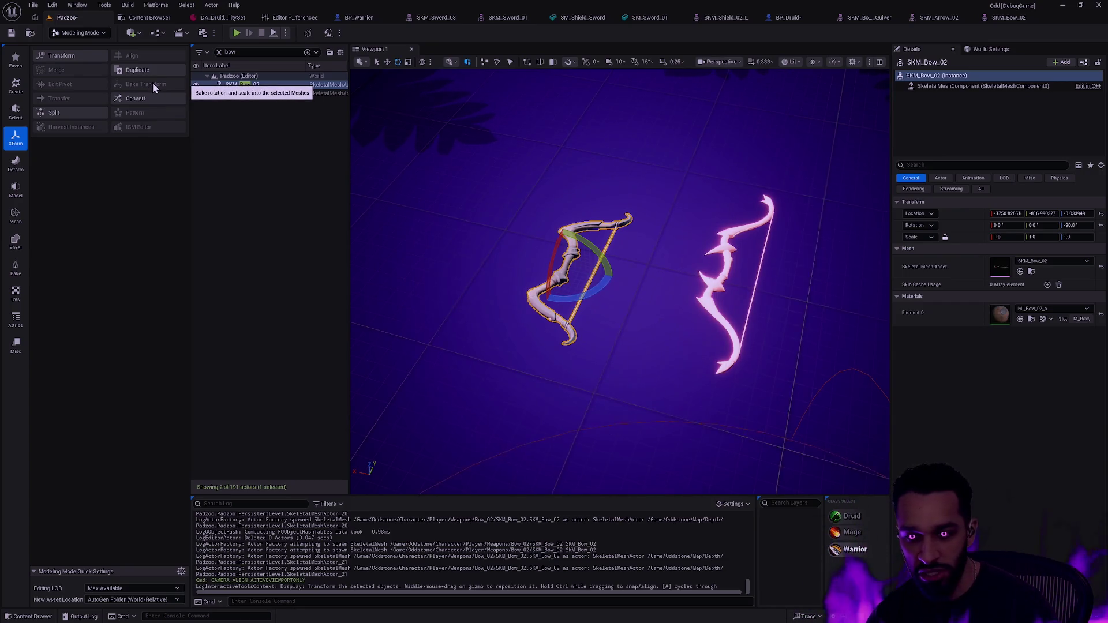
Reset the bow's yaw to 0 and jump to SKM_Bow_02's Bow_02 asset folder
left_click(1101, 226)
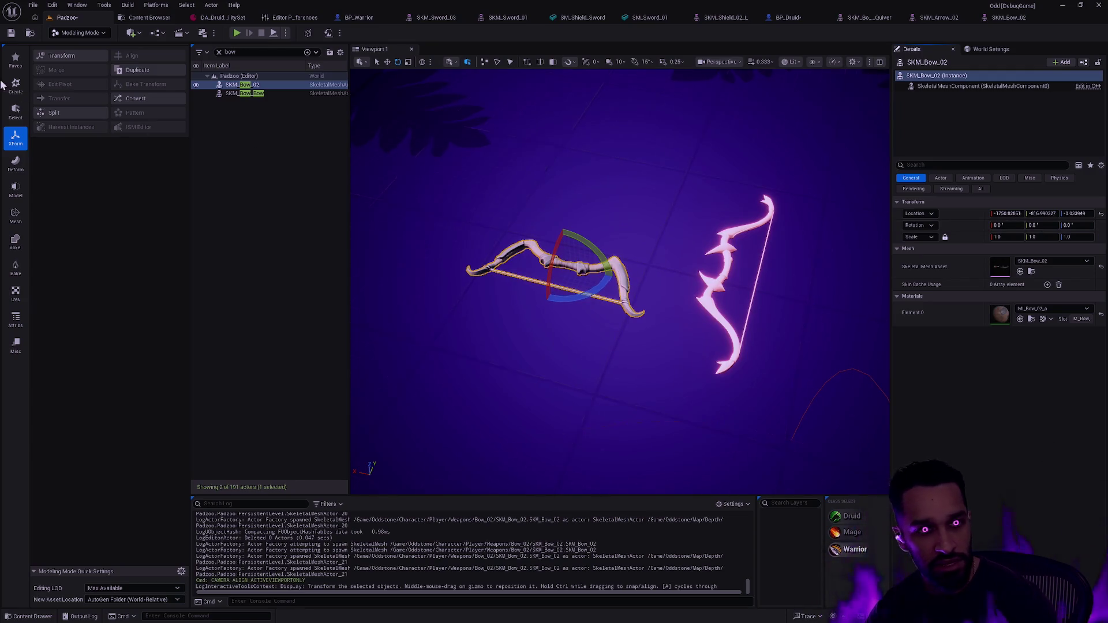
left_click(16, 111)
left_click(15, 164)
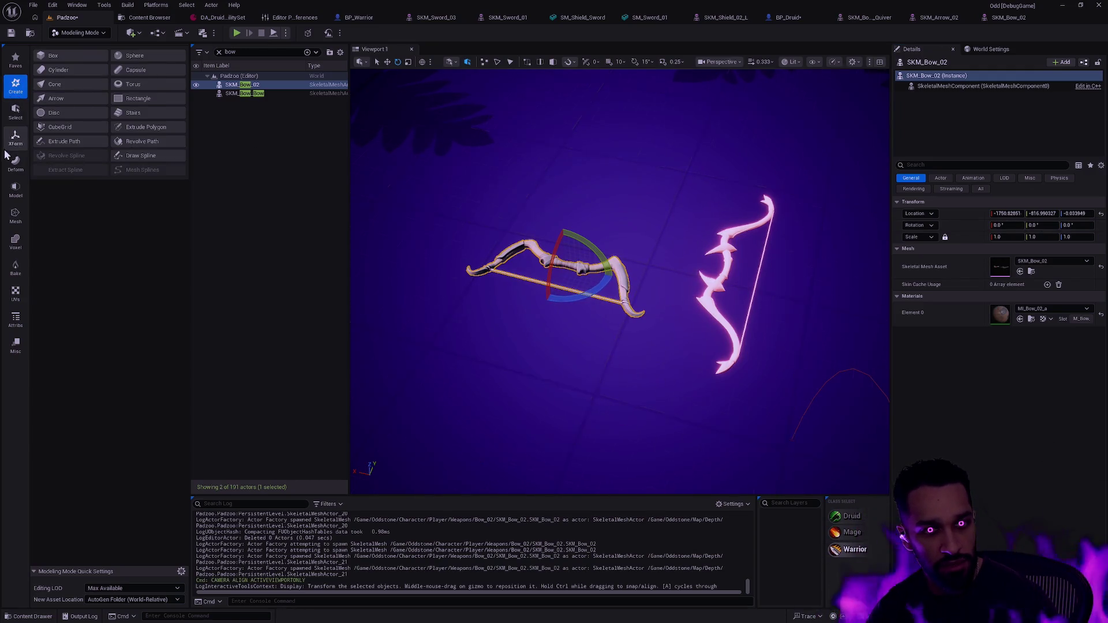
left_click(14, 145)
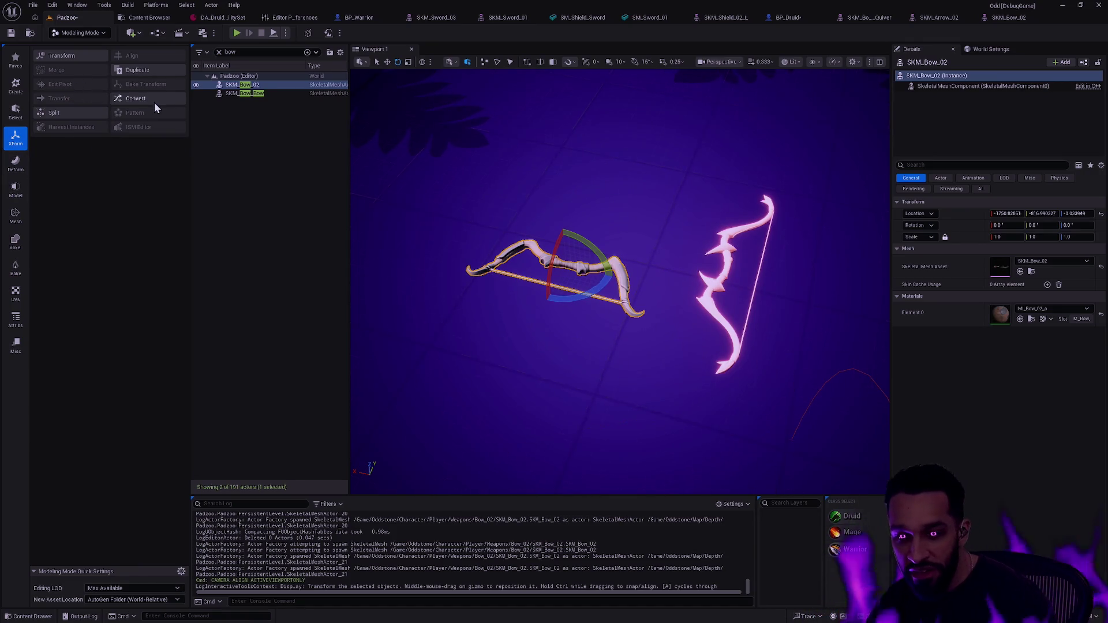
key("ctrl+b")
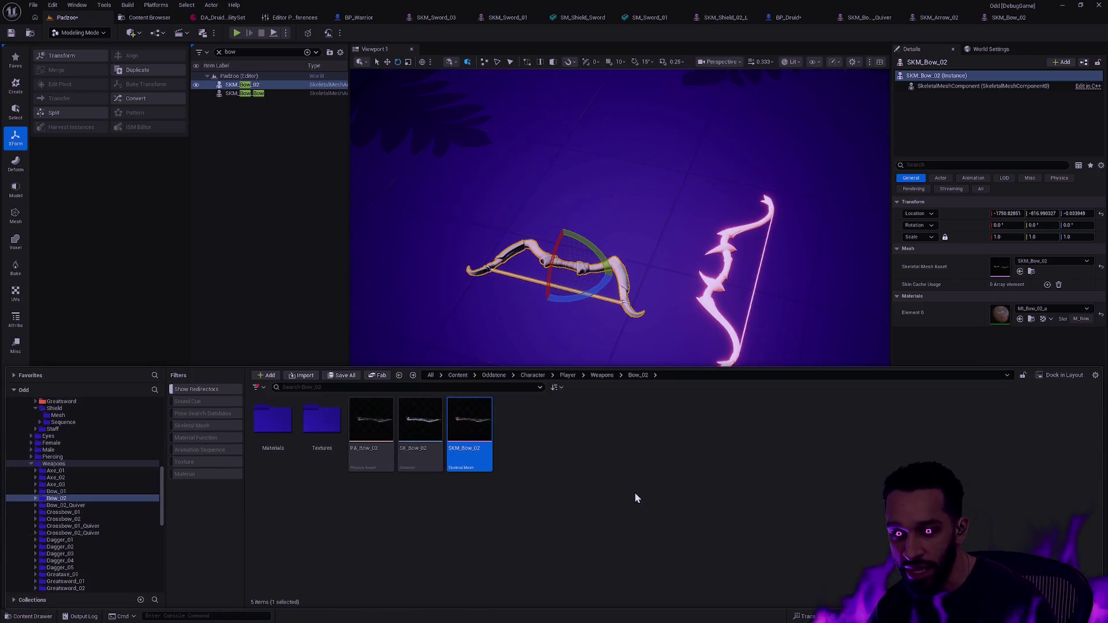
In the SKM_Bow_02 editor, show the Skeleton tools with Bow_Root, limb bones and Bowstring
left_click(1009, 17)
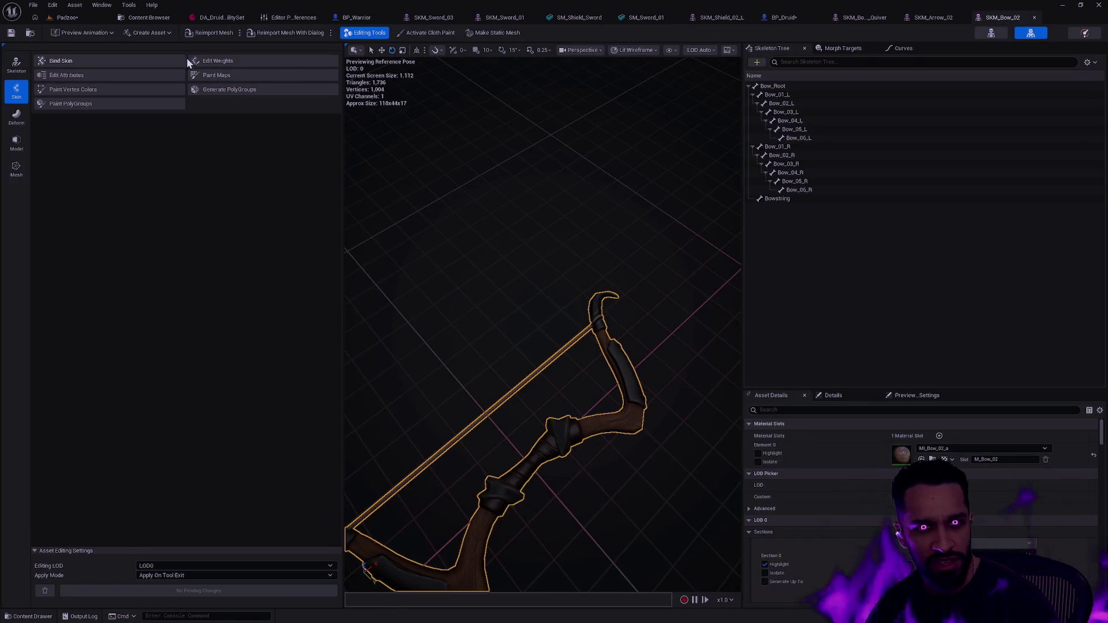
left_click(16, 65)
left_click(17, 117)
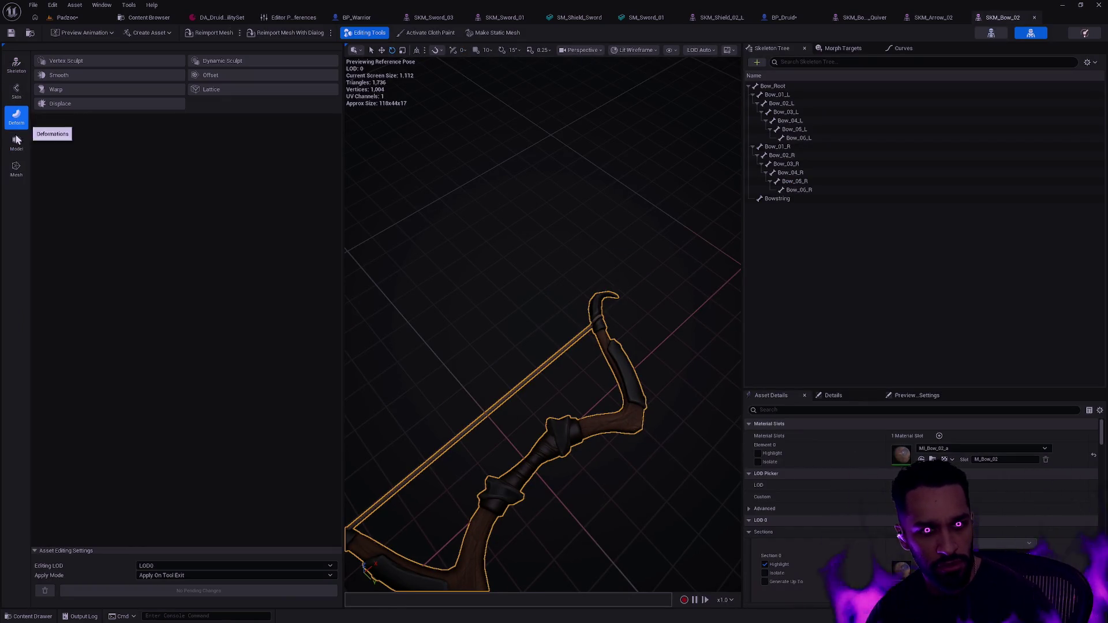
left_click(16, 144)
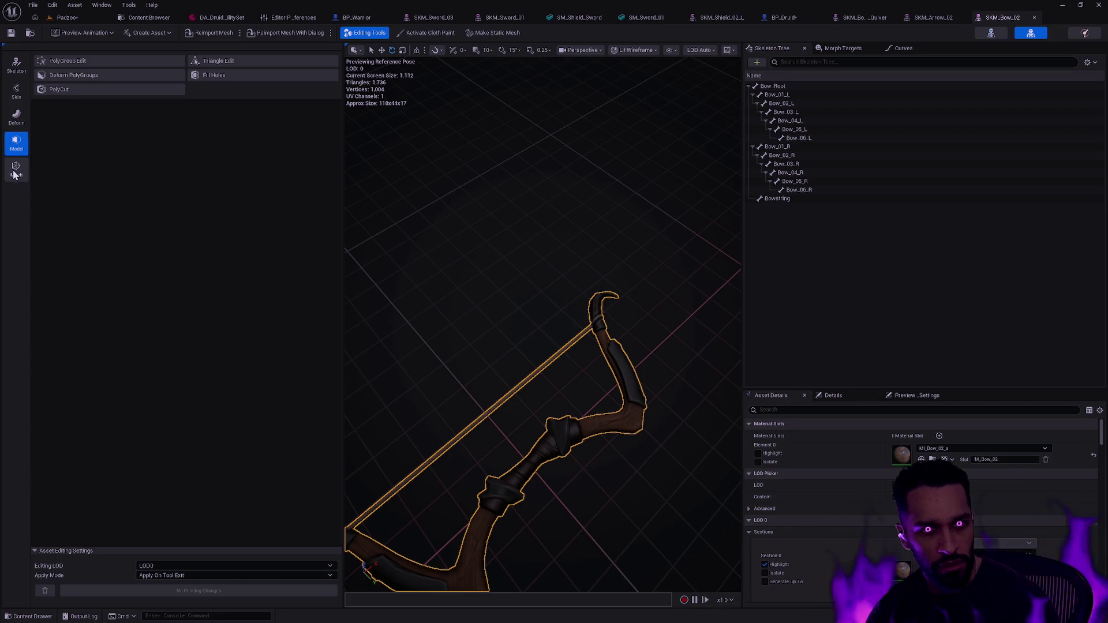
left_click(14, 173)
left_click(16, 115)
left_click(16, 97)
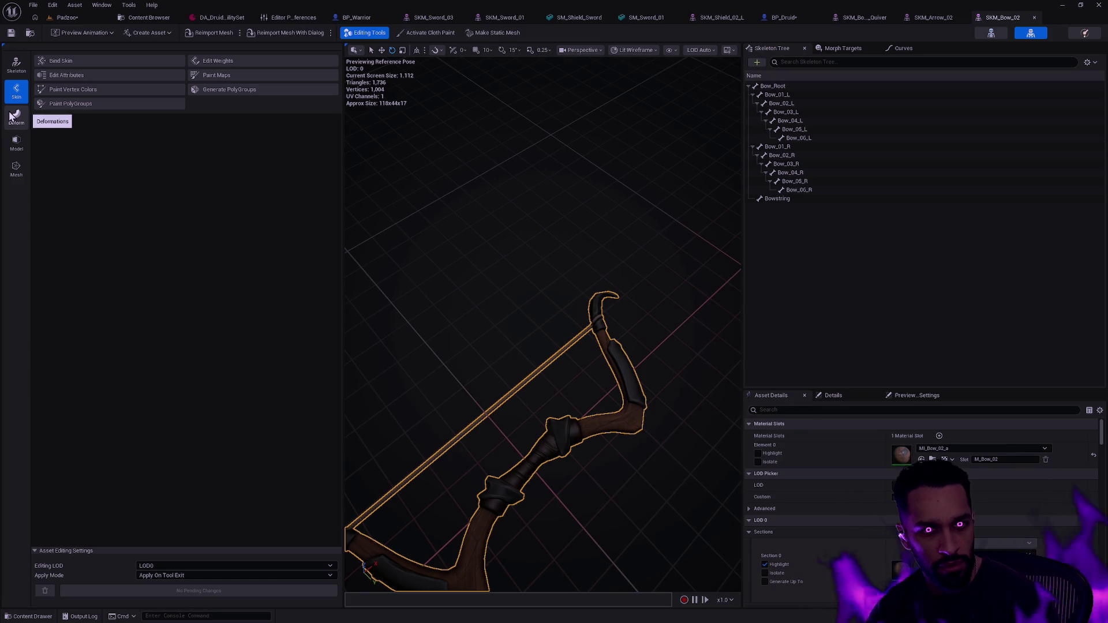
left_click(16, 65)
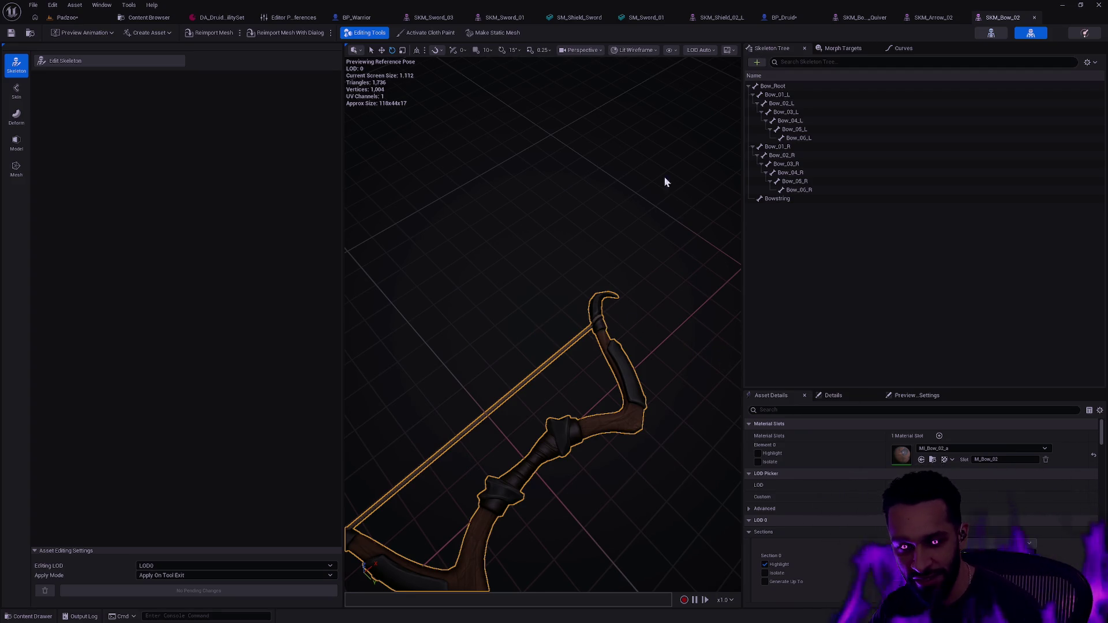
mouse_move(573, 264)
left_mouse_down()
mouse_move(624, 277)
mouse_move(577, 300)
mouse_move(618, 272)
mouse_move(603, 262)
left_mouse_up()
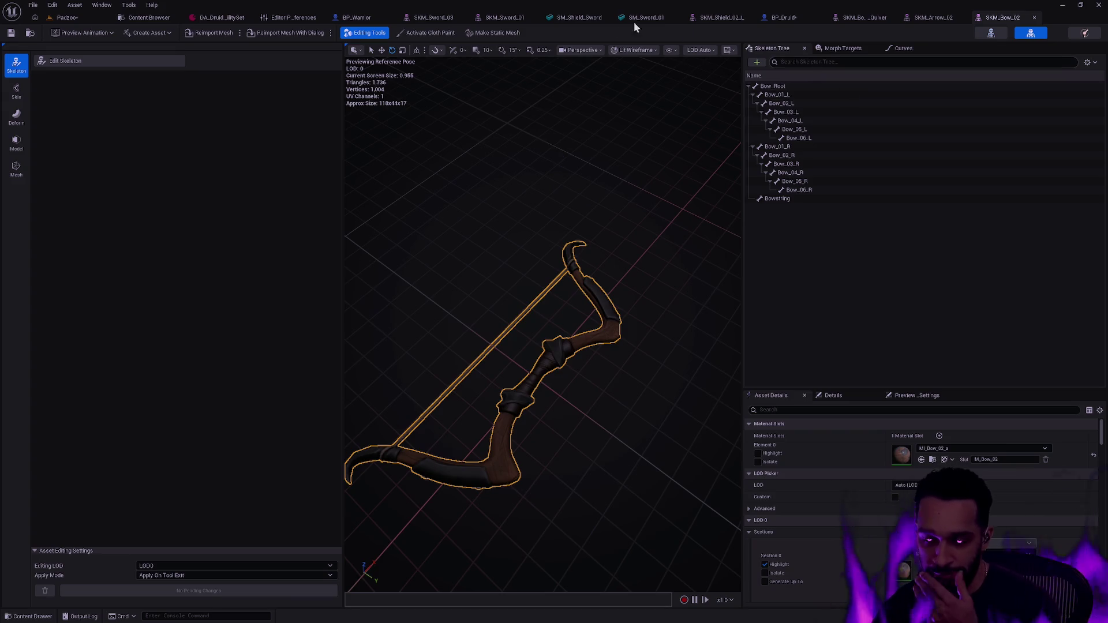
left_click(790, 146)
left_click(808, 155)
left_click(808, 164)
left_click(811, 173)
left_click(806, 181)
left_click(803, 190)
left_click(799, 199)
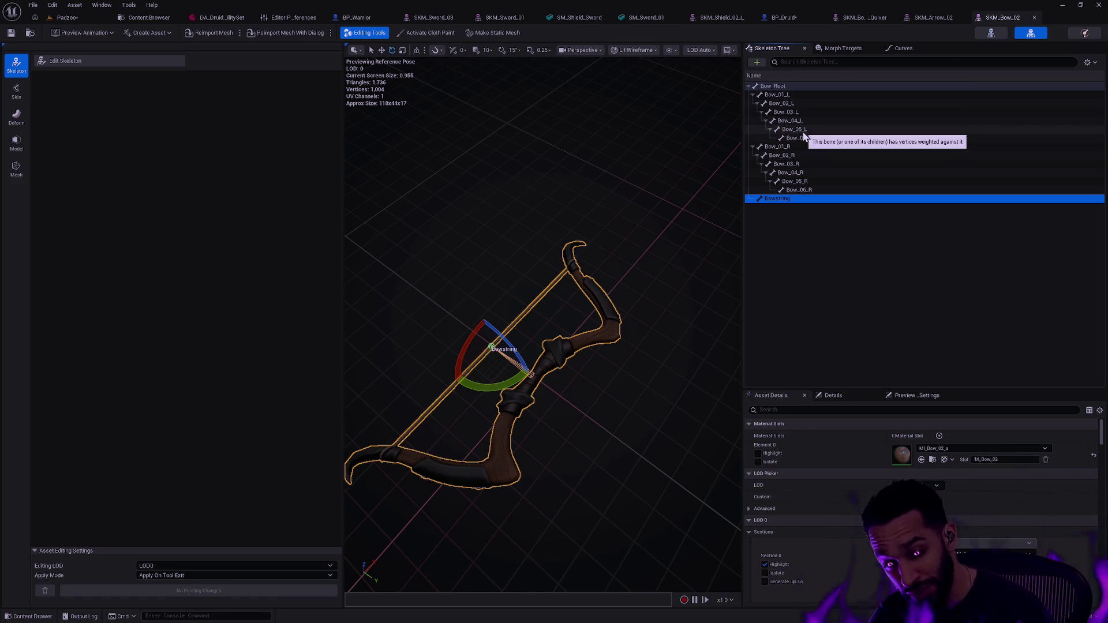
key("w")
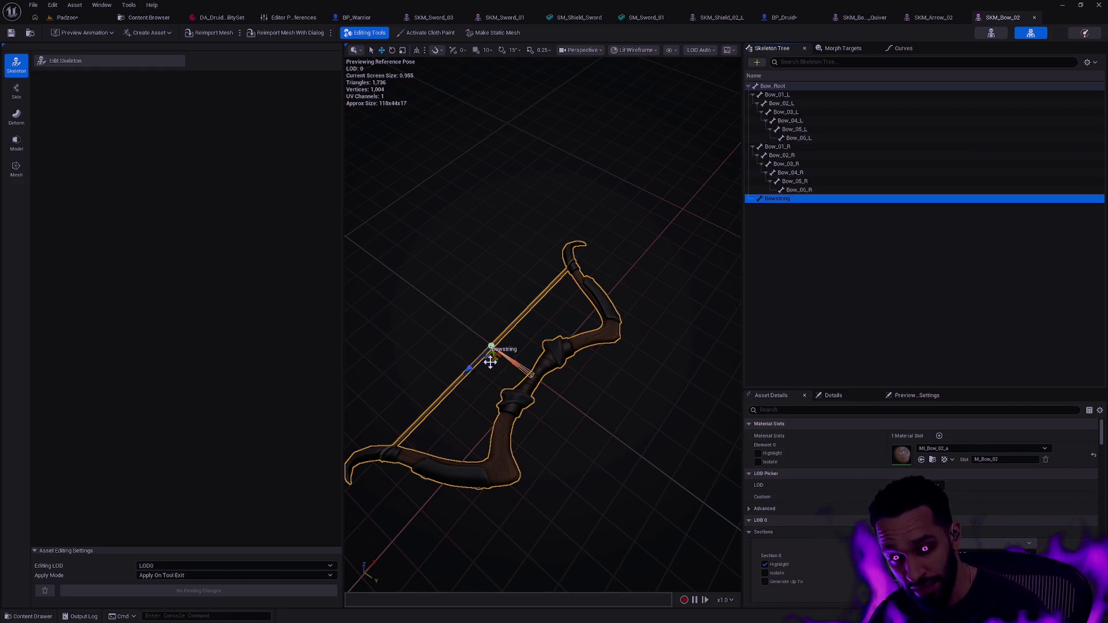
mouse_move(516, 365)
left_mouse_down()
mouse_move(392, 292)
mouse_move(371, 259)
left_mouse_up()
left_click(631, 399)
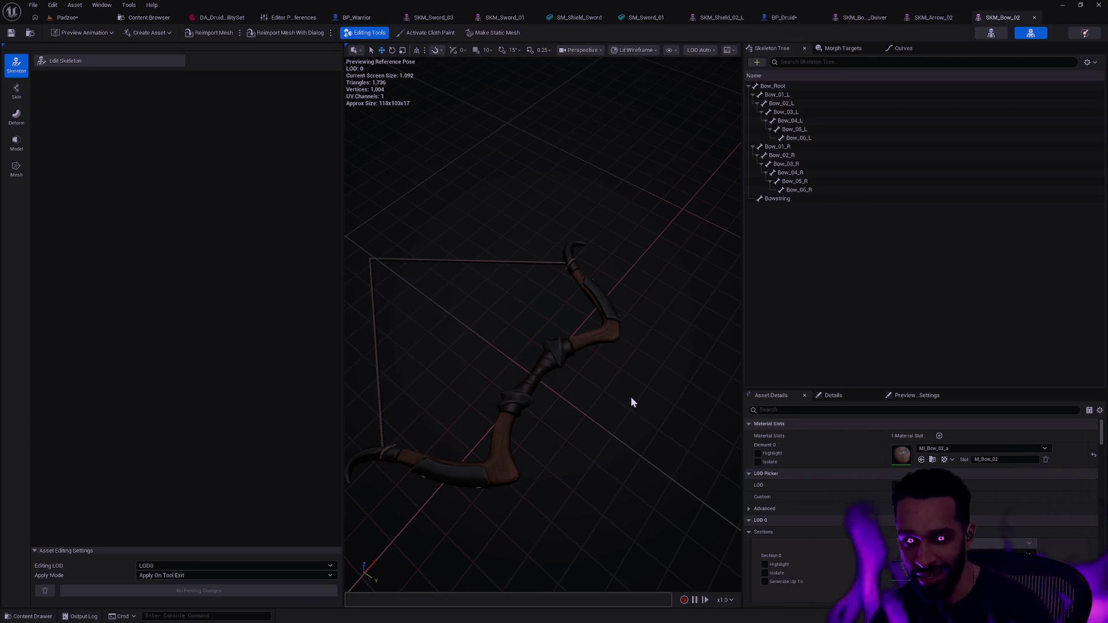
key("ctrl+z")
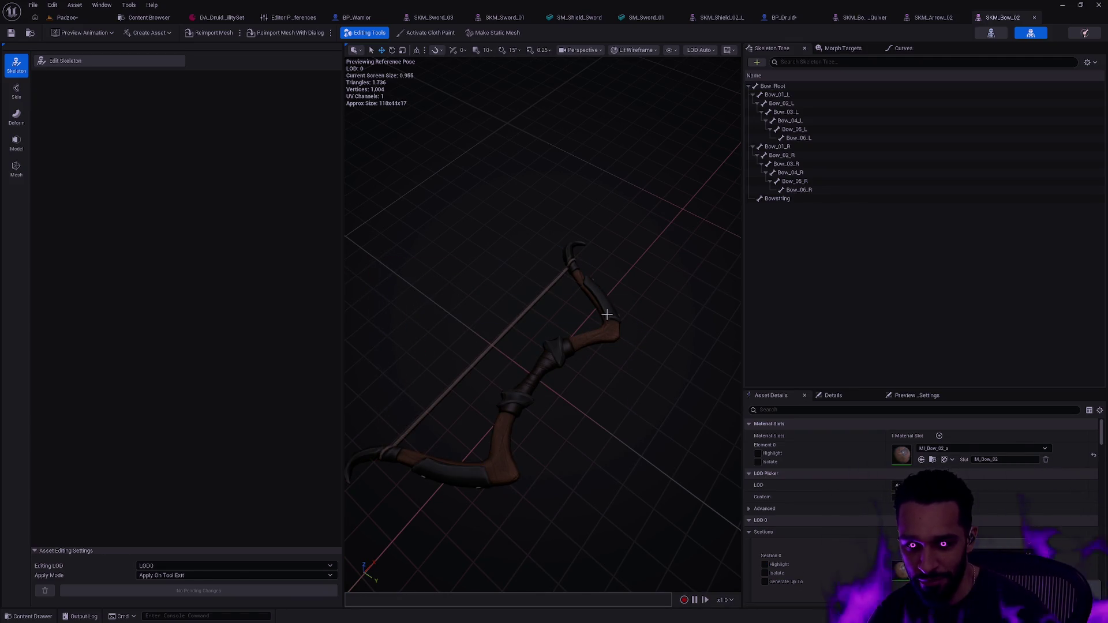
left_click(778, 146)
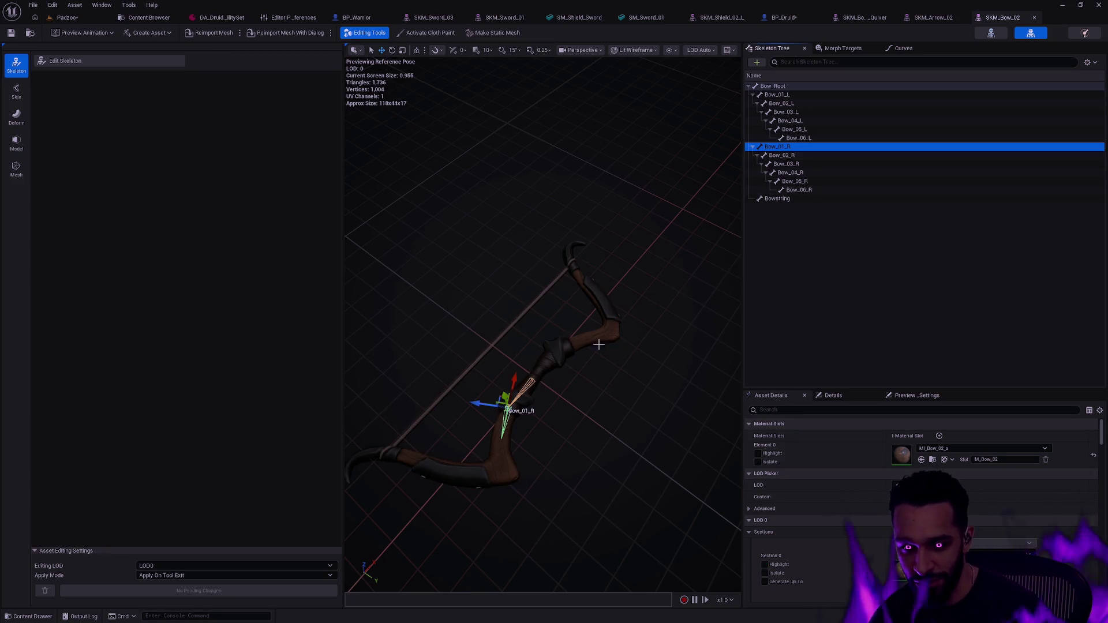
key("e")
left_click_drag(528, 448, 512, 455)
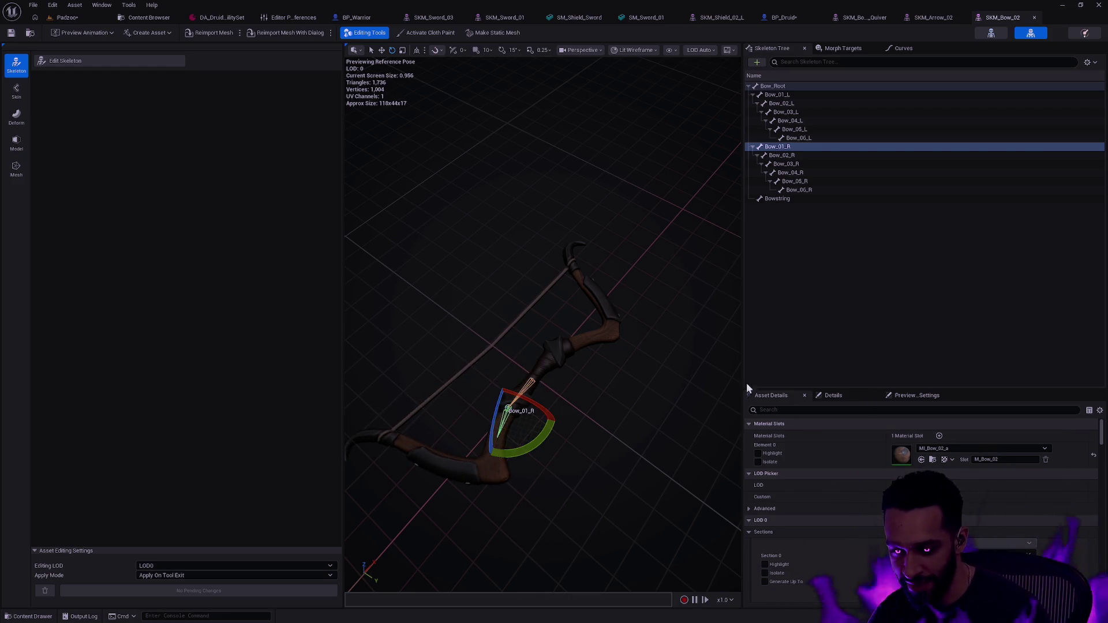
left_click(685, 388)
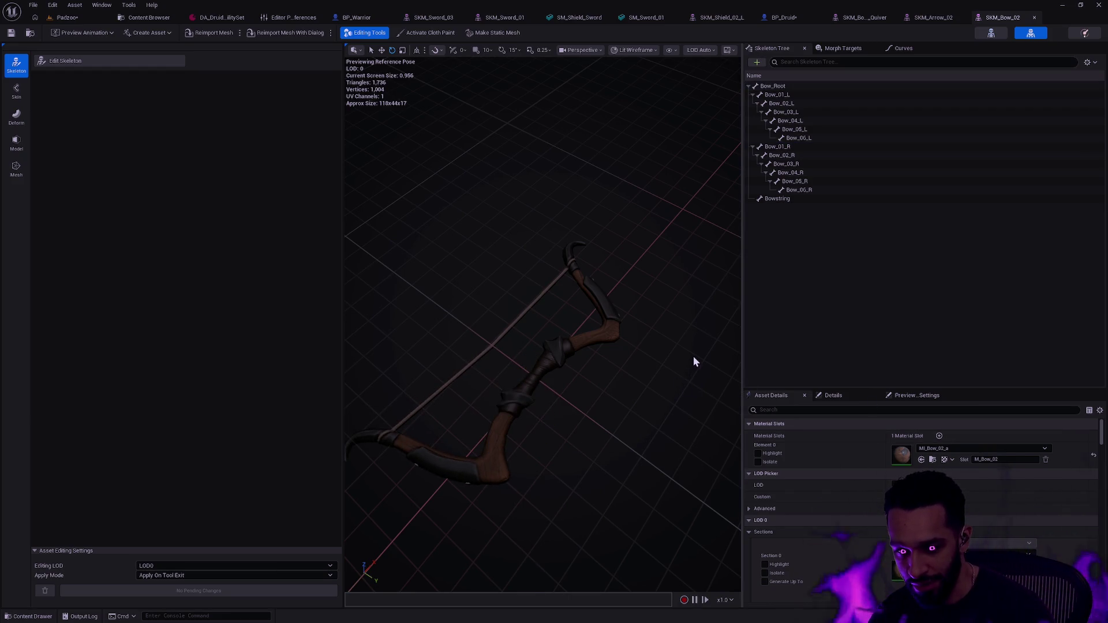
key("ctrl+z")
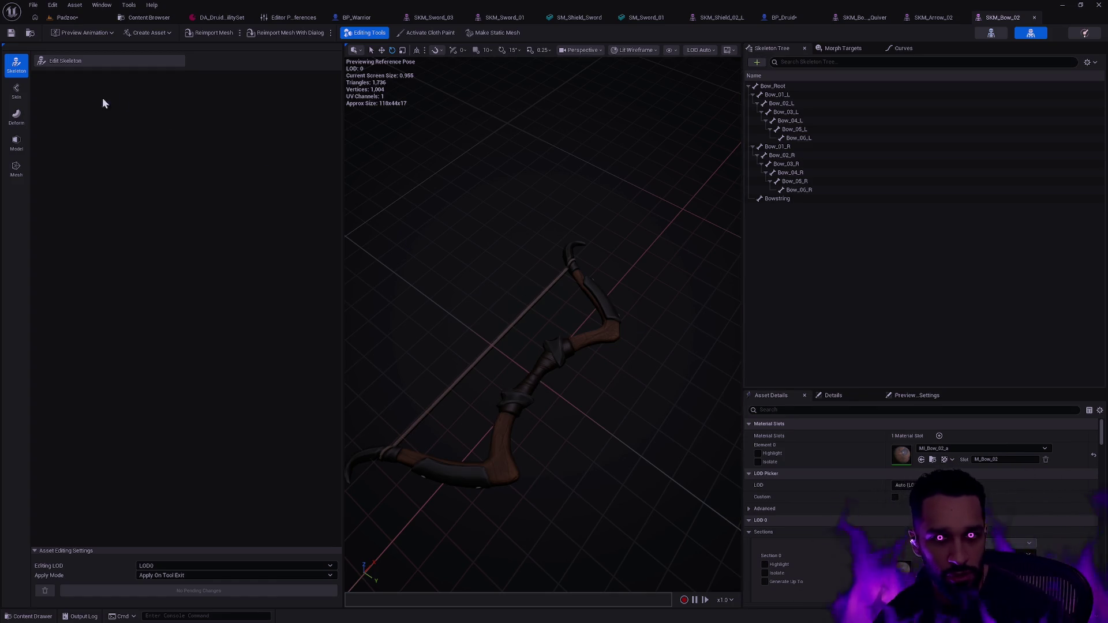
left_click(16, 97)
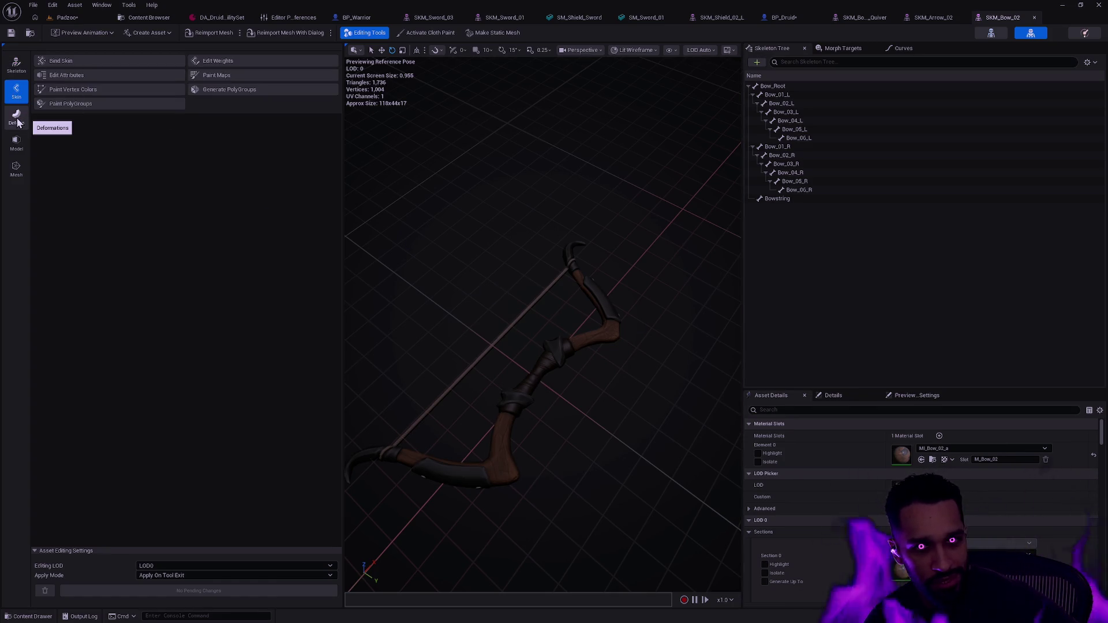
Look through the mesh editor's Deform, Model and Mesh groups, then return to the Padzoo level
left_click(22, 119)
left_click(18, 144)
left_click(17, 169)
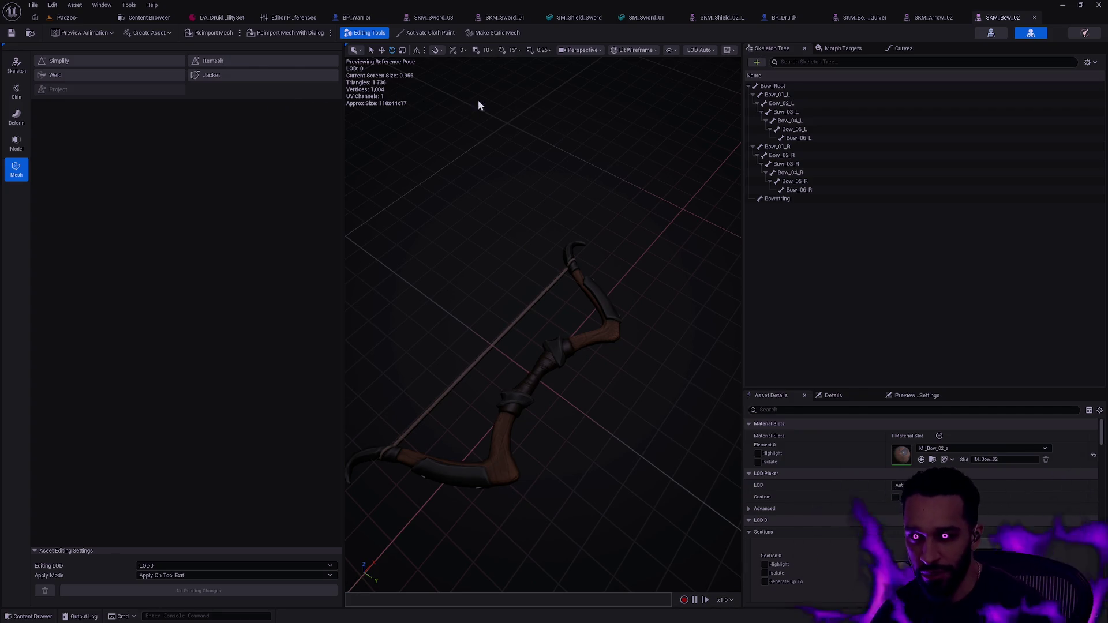
left_click(67, 19)
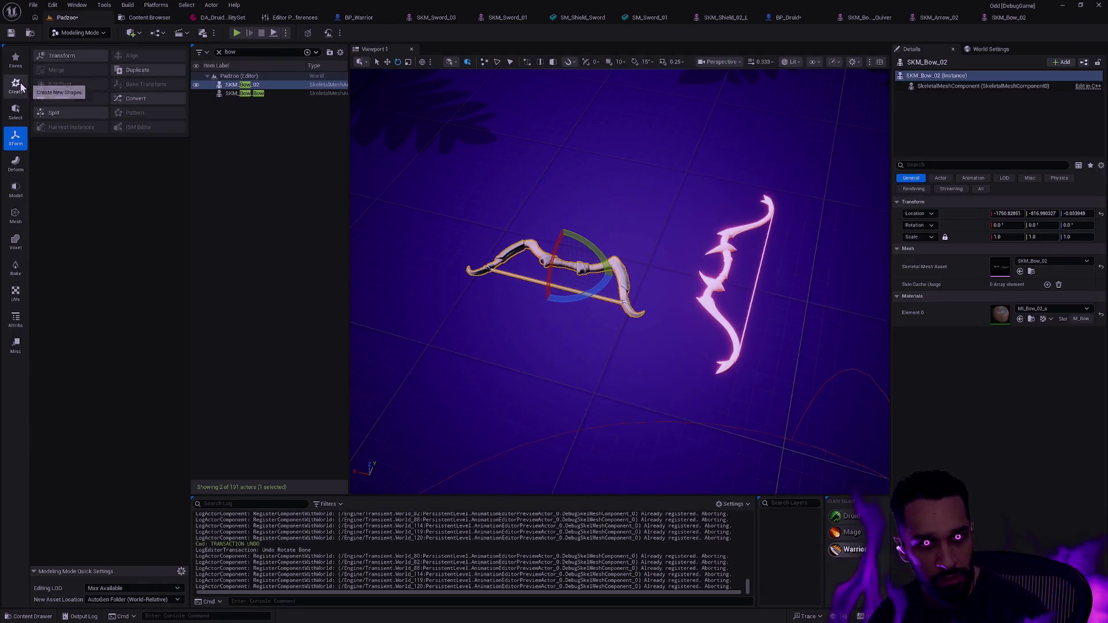
Rotate the bow -90° in Z with XForm Transform, then revert its rotation to 0
left_click(67, 57)
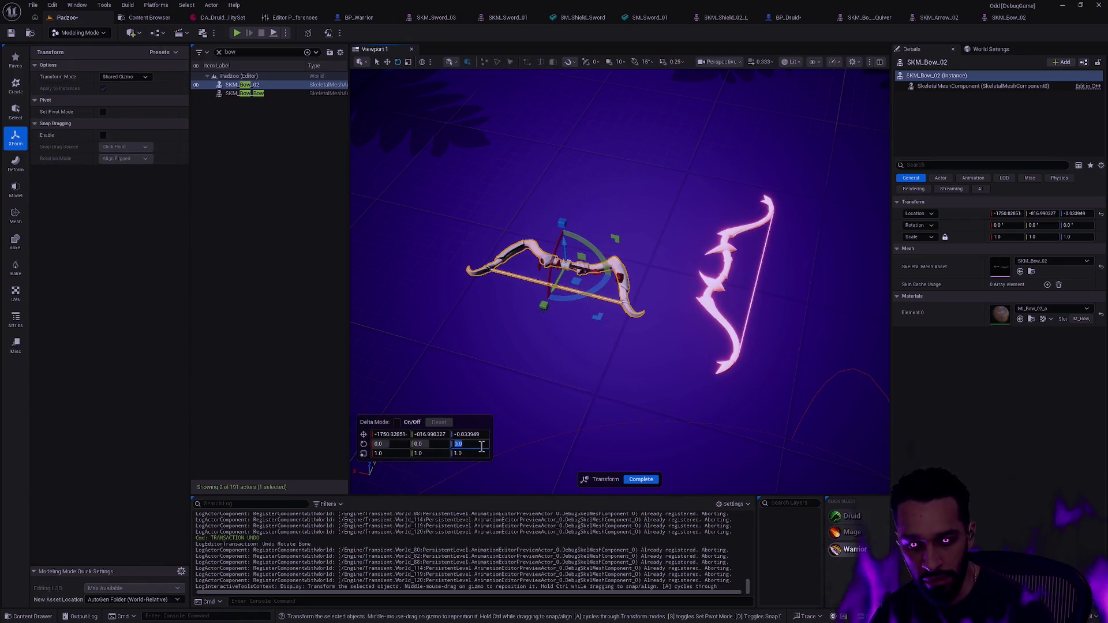
type("-90")
key("Return")
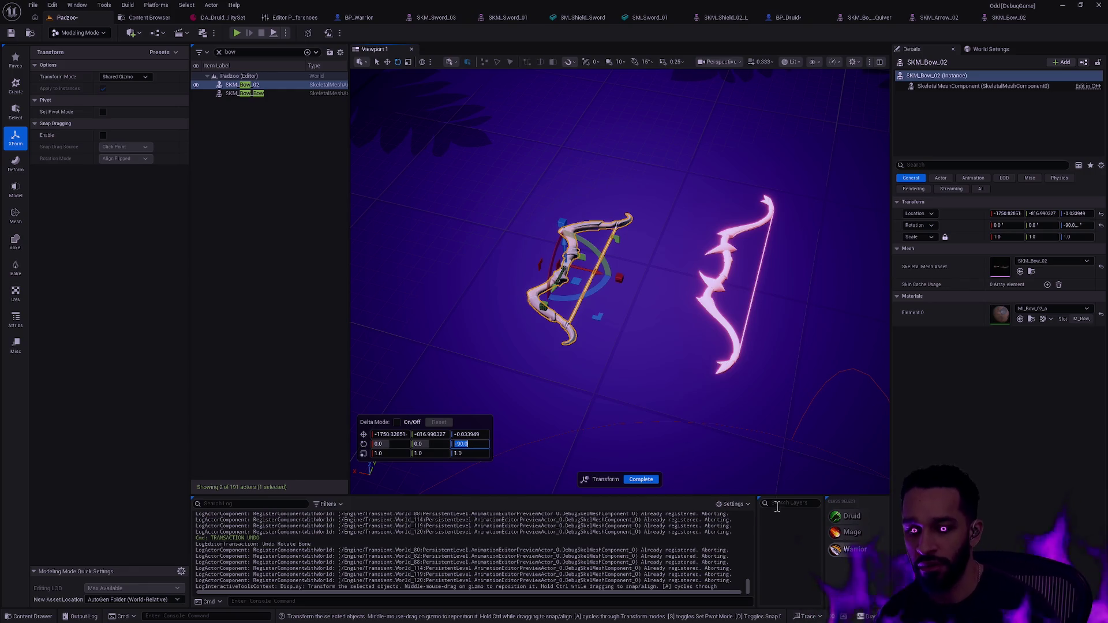
left_click(642, 480)
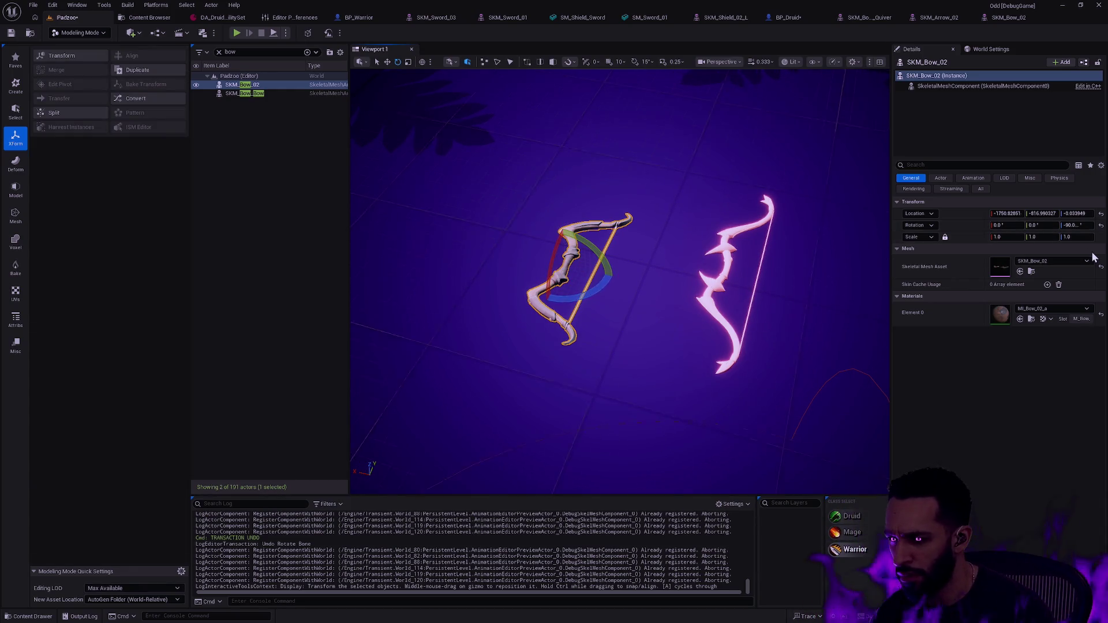
left_click(1101, 226)
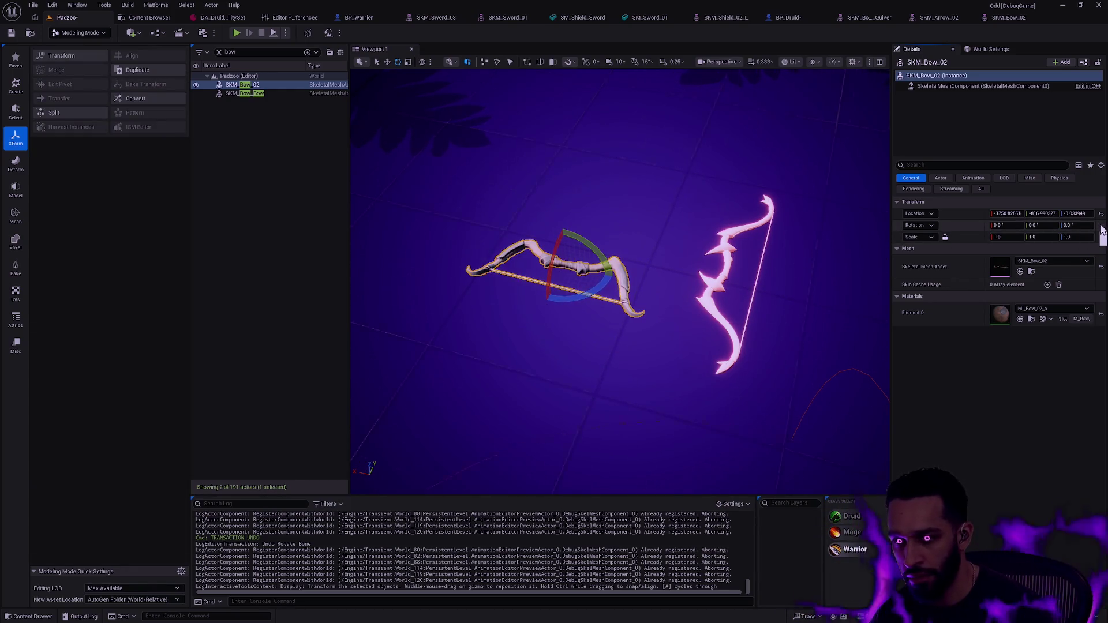
left_click(87, 56)
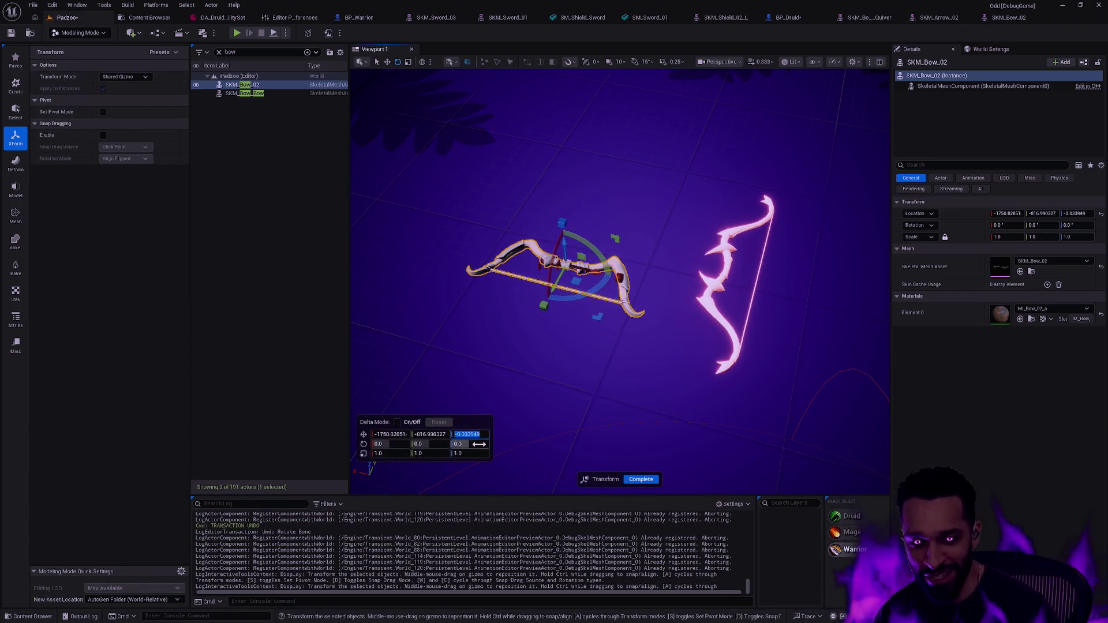
type("90")
key("Return")
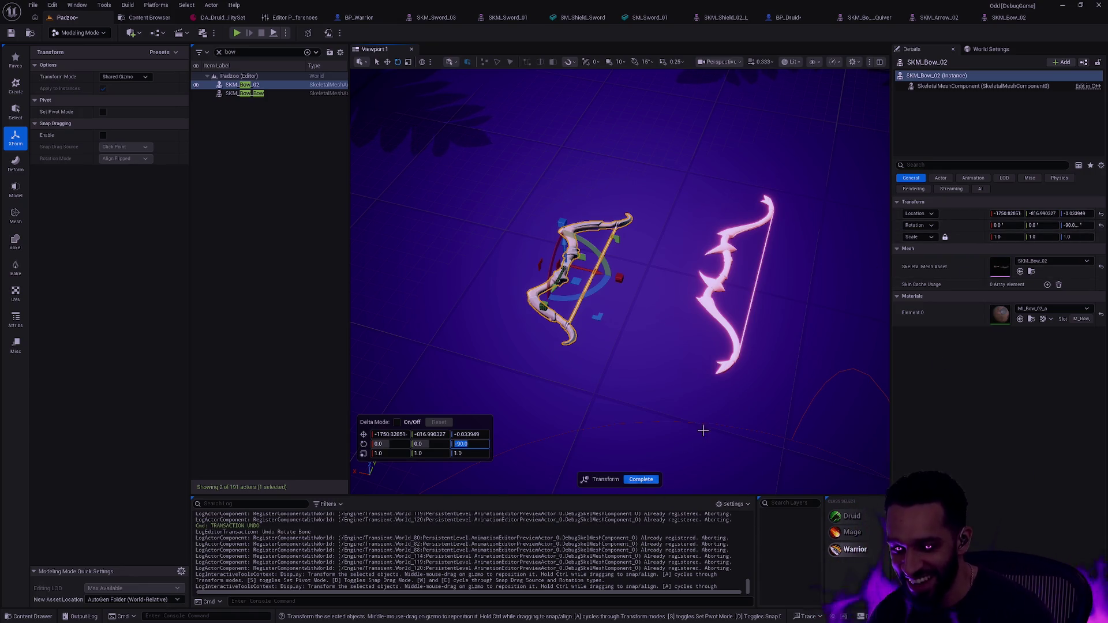
left_click(639, 480)
left_click(1100, 225)
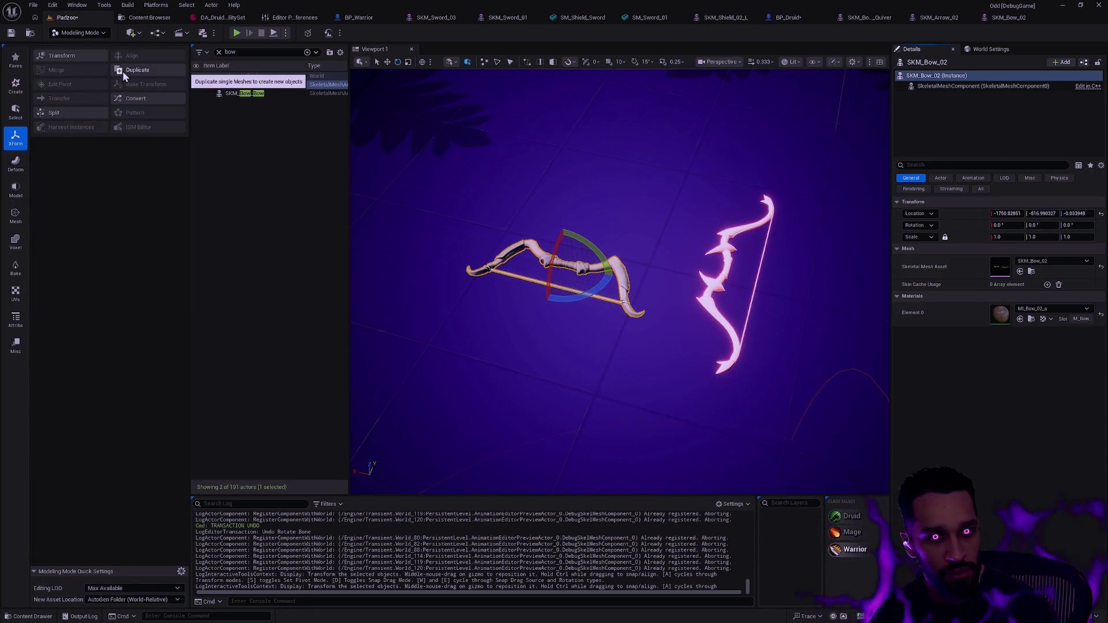
Browse the shape creation tools, then start Make Static Mesh in the SKM_Bow_02 editor
left_click(16, 111)
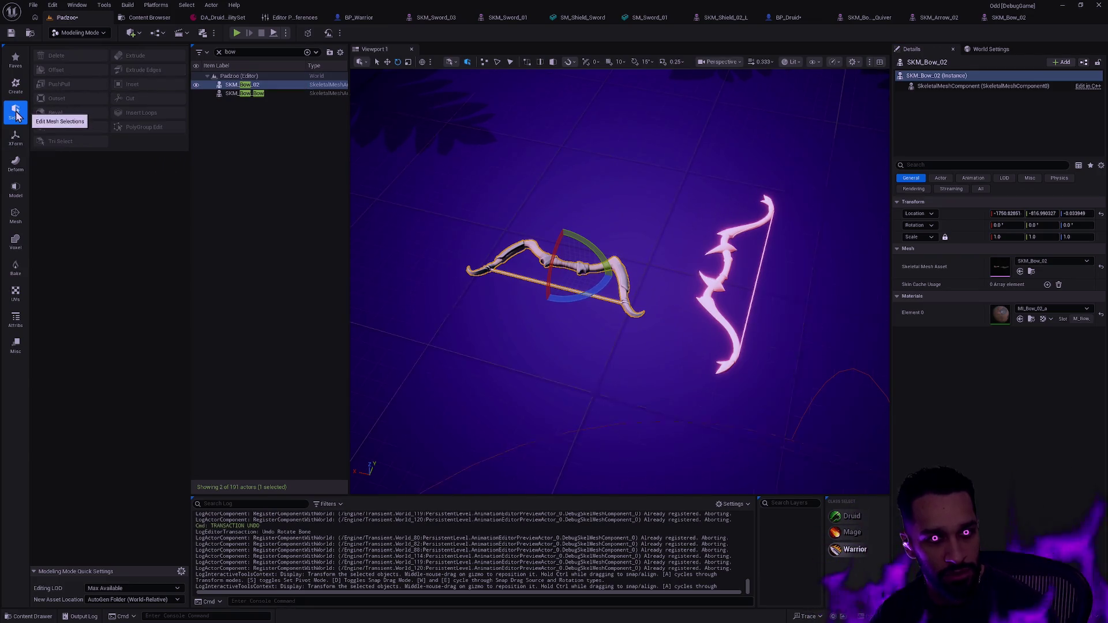
left_click(15, 84)
left_click(16, 58)
left_click(16, 84)
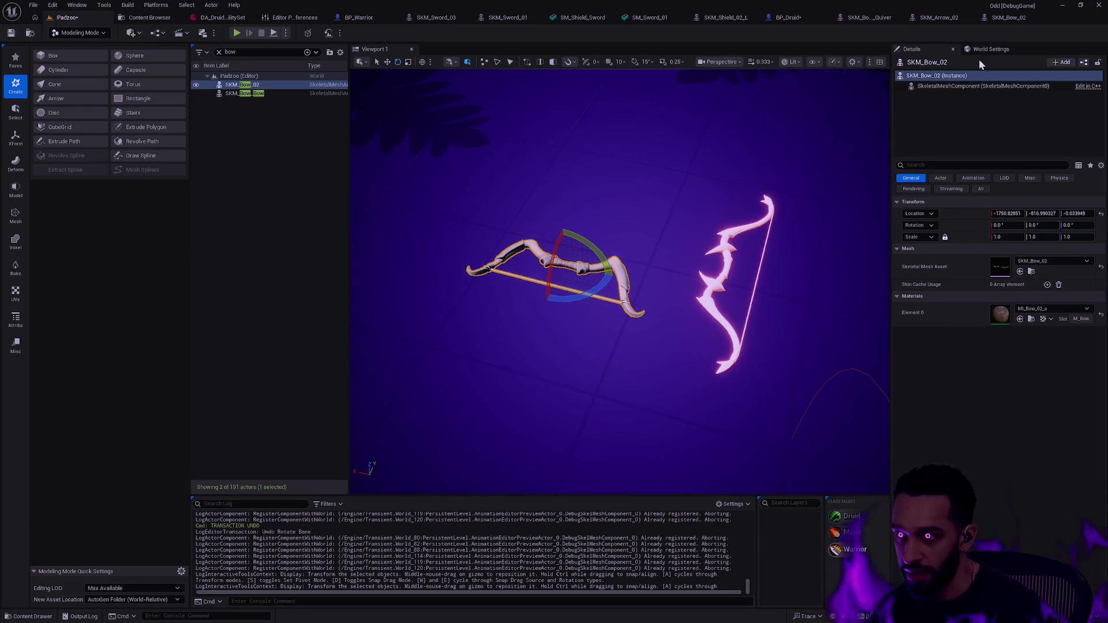
left_click(1014, 18)
left_click(496, 32)
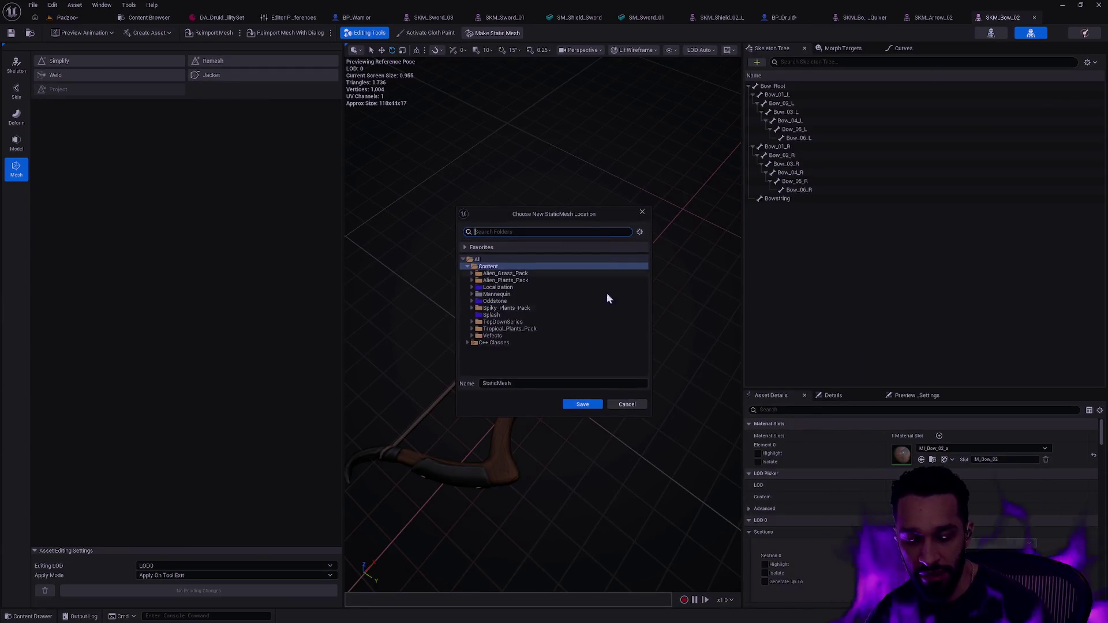
Save SM_Bow_02 into Oddstone/Character/Player/Weapons/Bow_02 and drag it into the Padzoo level
left_click(472, 301)
scroll(516, 351, "down", 3)
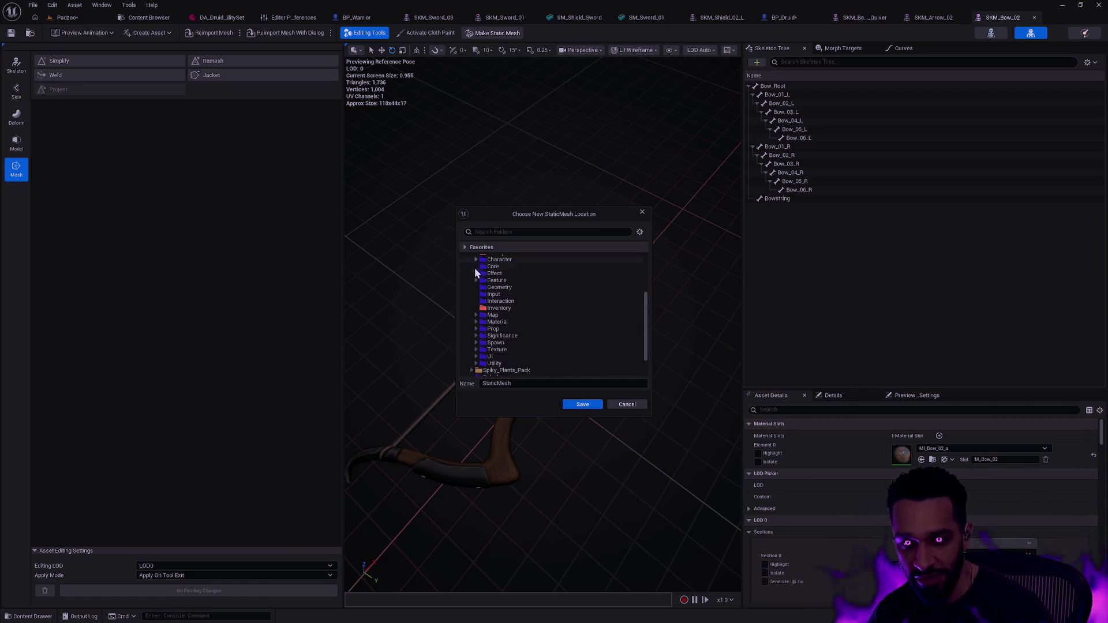
scroll(494, 303, "up", 1)
left_click(476, 274)
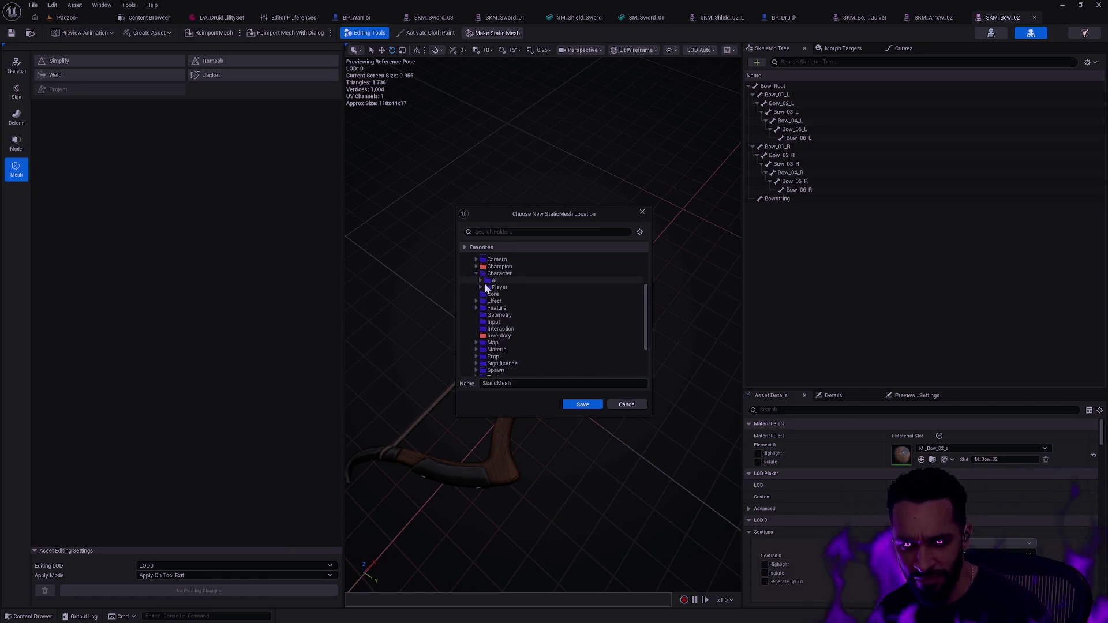
scroll(525, 345, "down", 2)
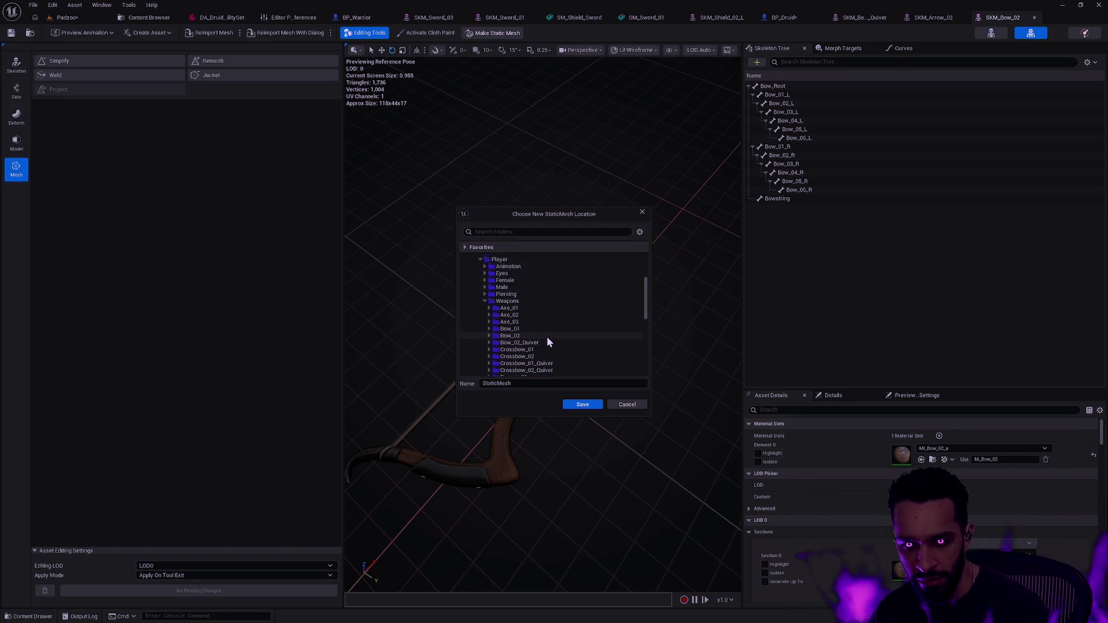
left_click(548, 337)
left_click(534, 383)
type("SM_Bow_02")
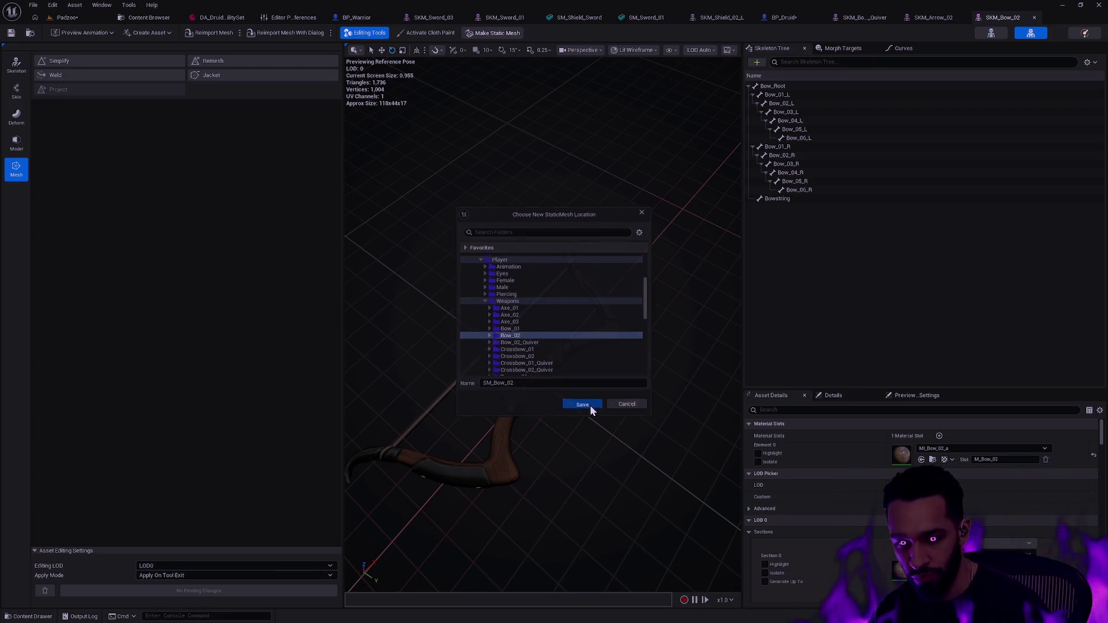
left_click(589, 405)
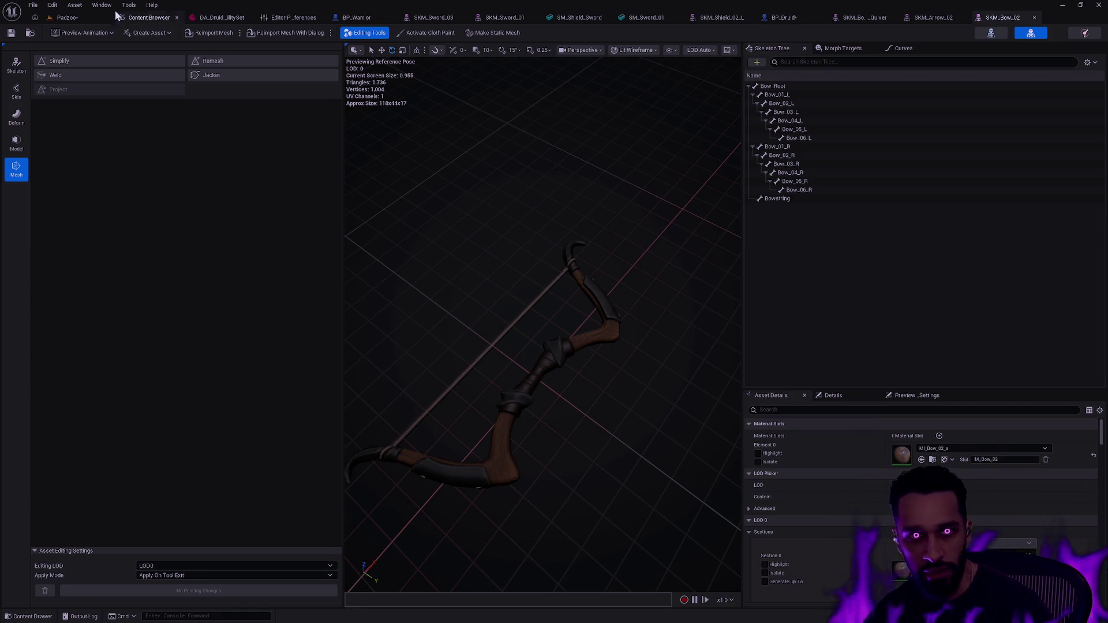
left_click(65, 17)
mouse_move(518, 460)
left_mouse_down()
mouse_move(548, 456)
mouse_move(621, 213)
left_mouse_up()
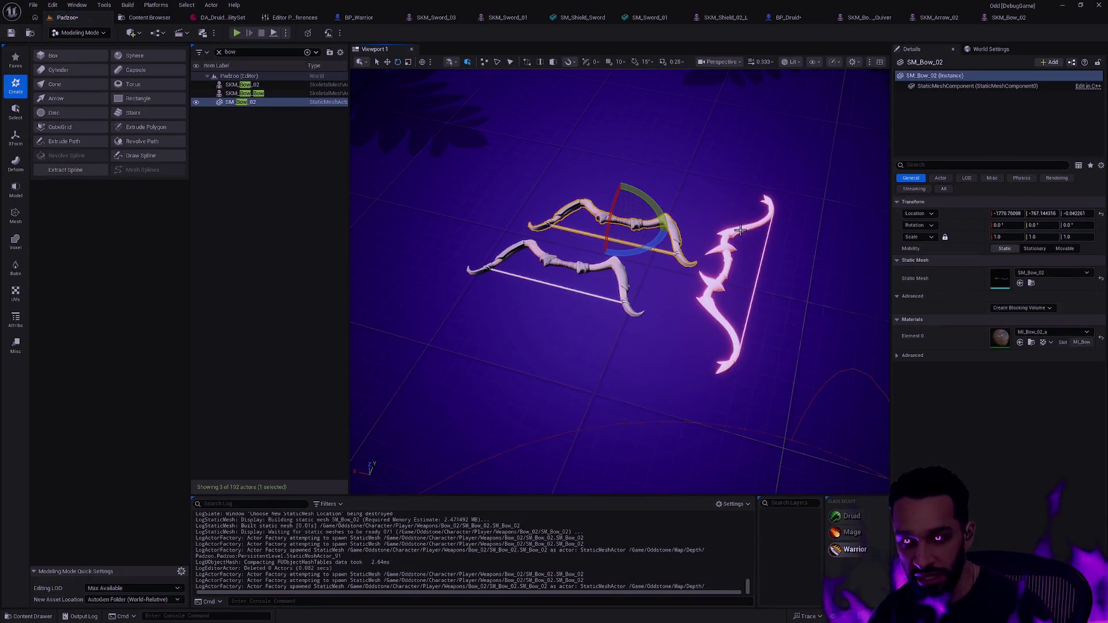
Set SM_Bow_02's Z rotation to -90 and bake it into the mesh with Bake Transform
type("-90")
key("Return")
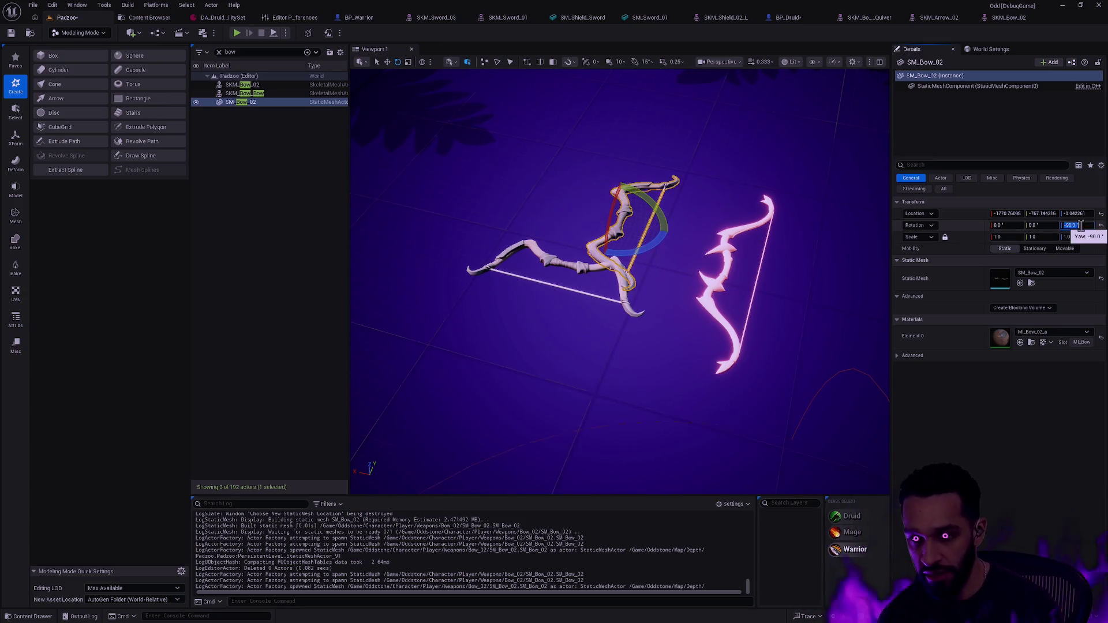
left_click(16, 138)
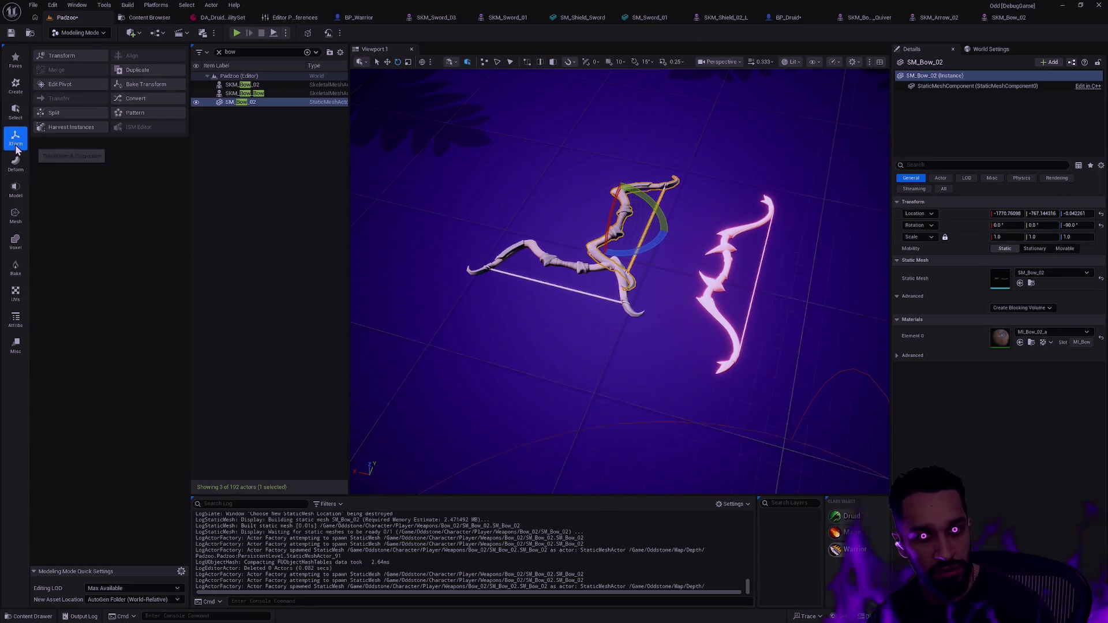
left_click(146, 85)
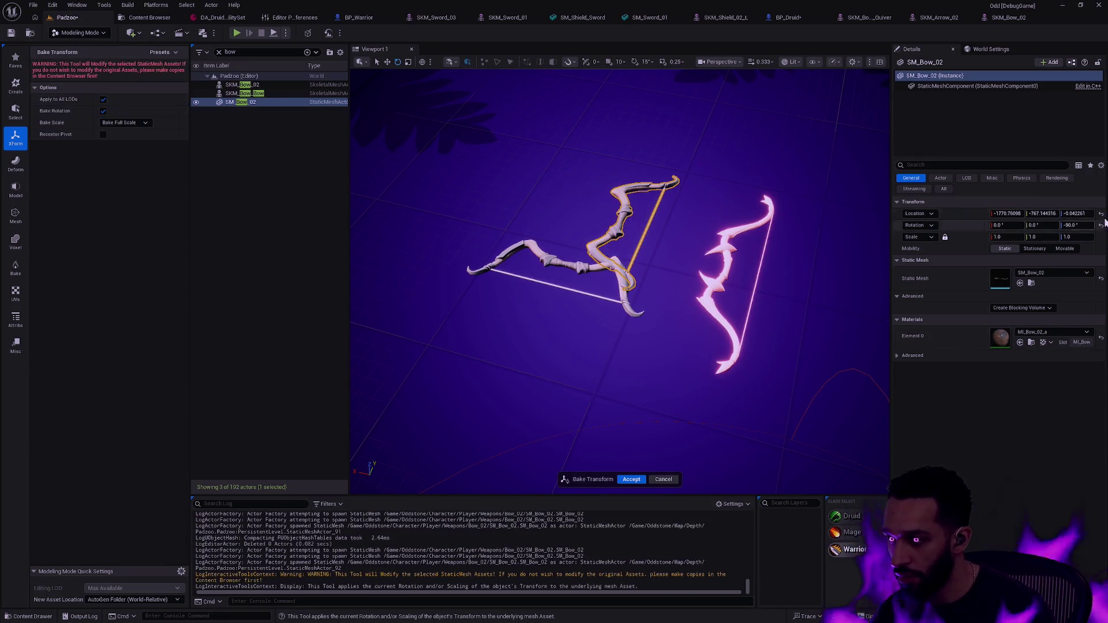
left_click(631, 480)
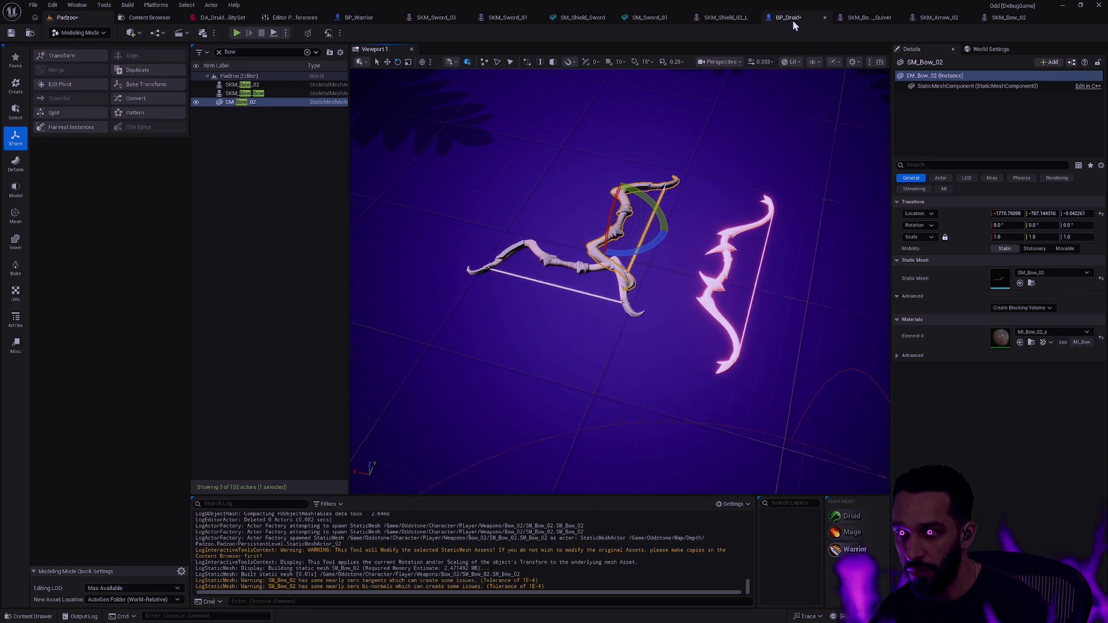
key("ctrl+space")
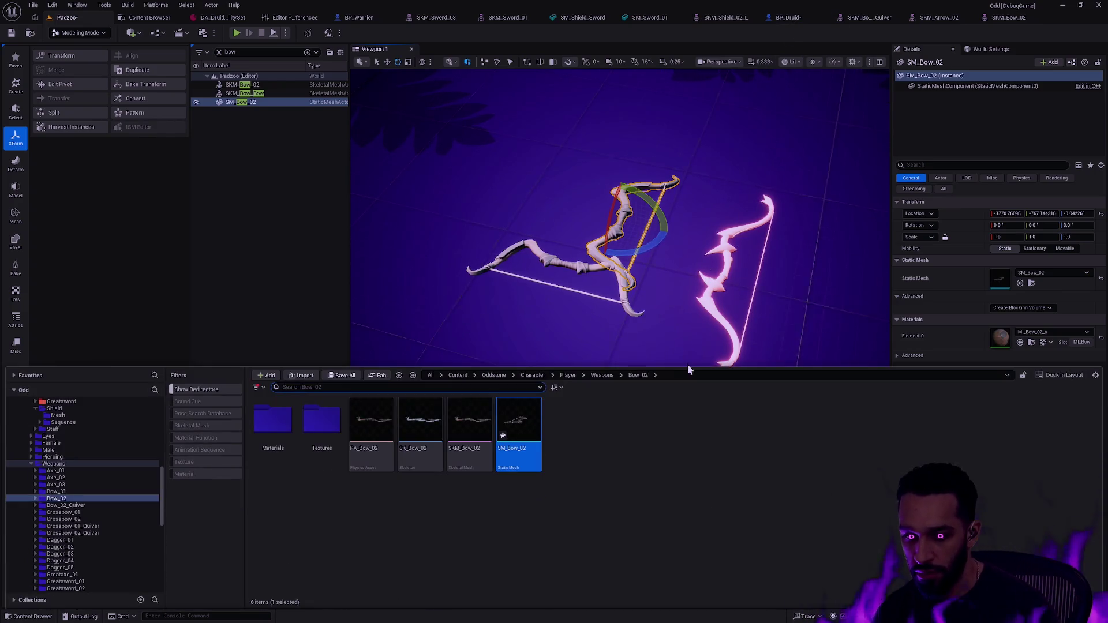
In BP_Druid, try assigning SM_Bow_02 to the existing Bow component, then delete that component
left_click(793, 22)
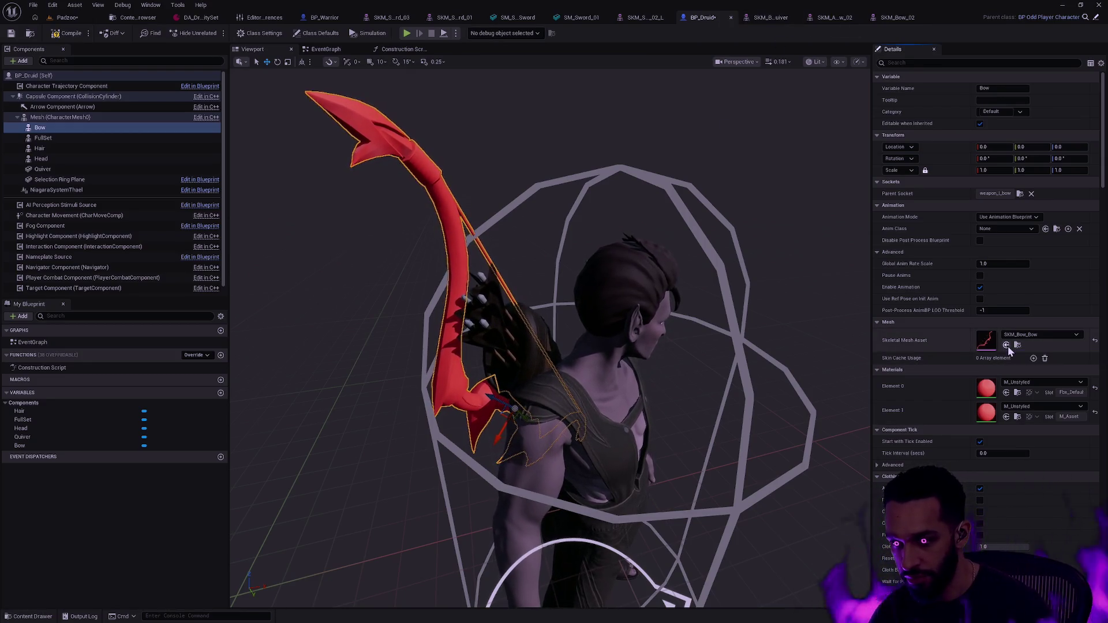
key("ctrl+space")
left_click_drag(517, 461, 990, 343)
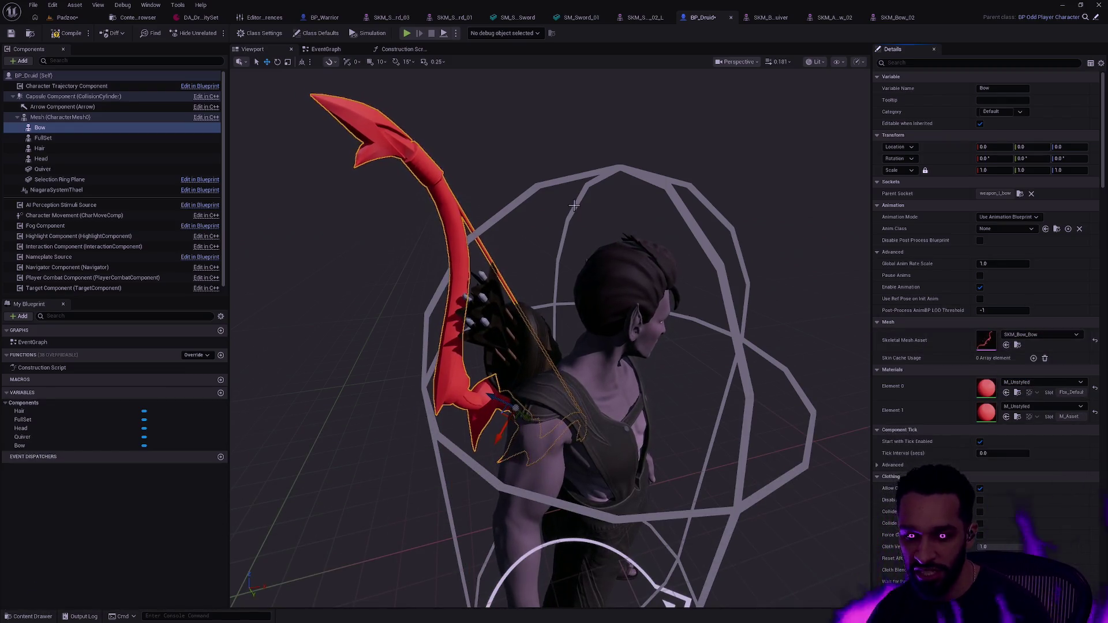
left_click(79, 169)
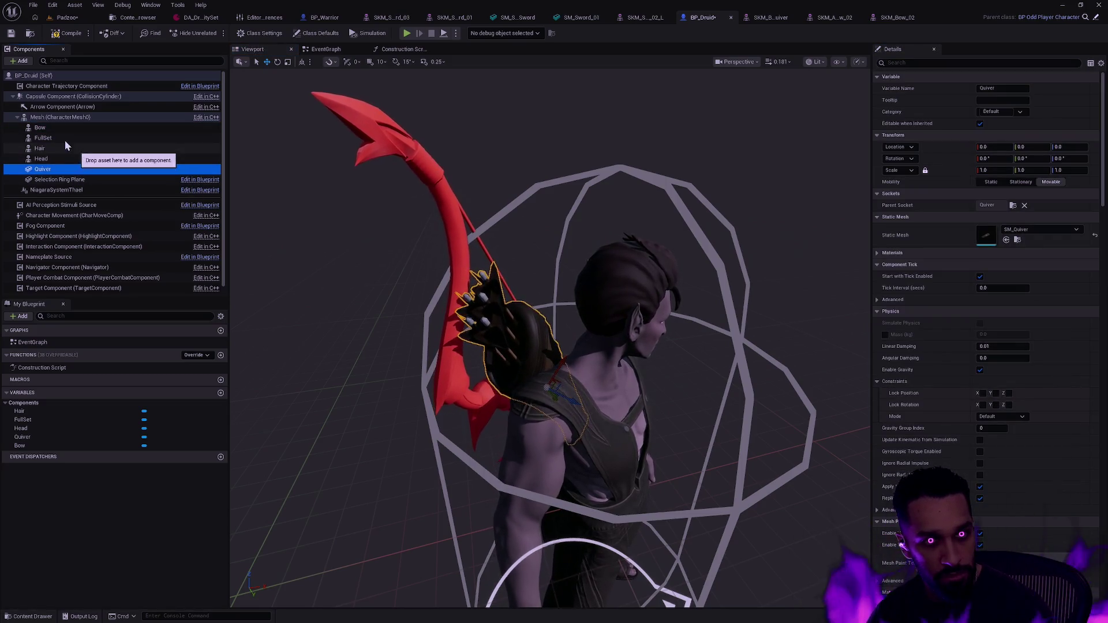
left_click(55, 128)
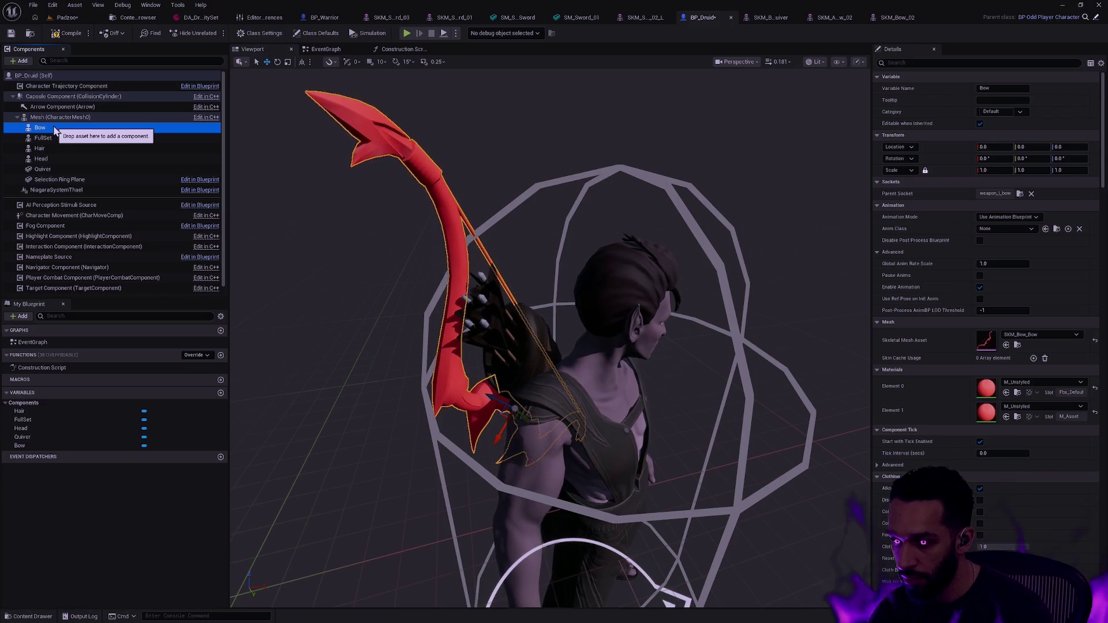
key("Delete")
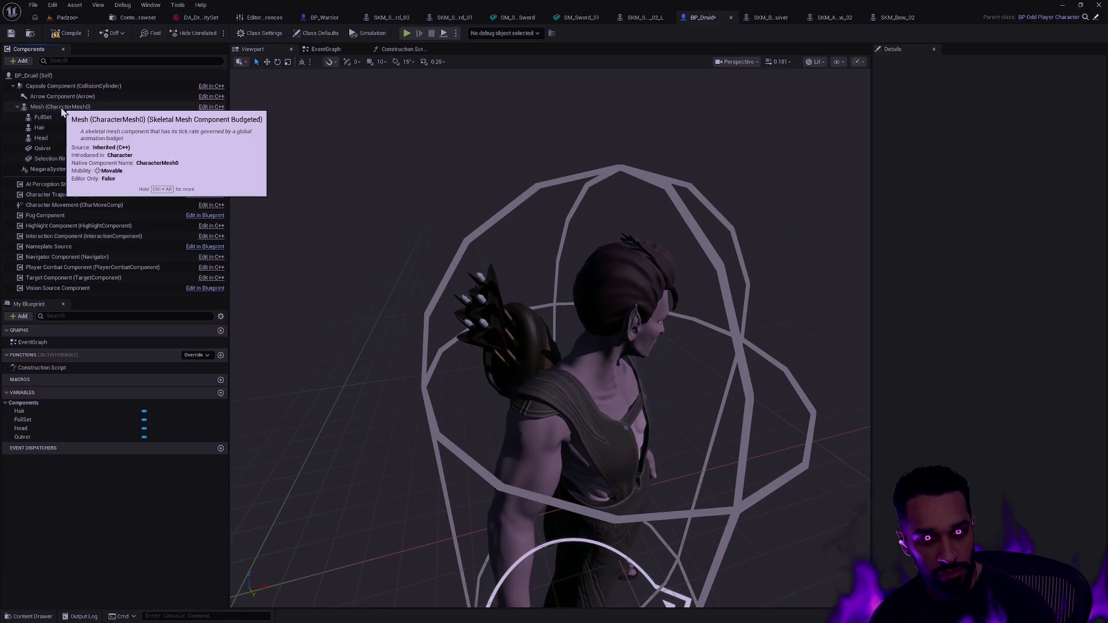
Duplicate Quiver as 'Bow', attach it to socket weapon_l_bow, and set its mesh to SM_Bow_02
left_click(42, 117)
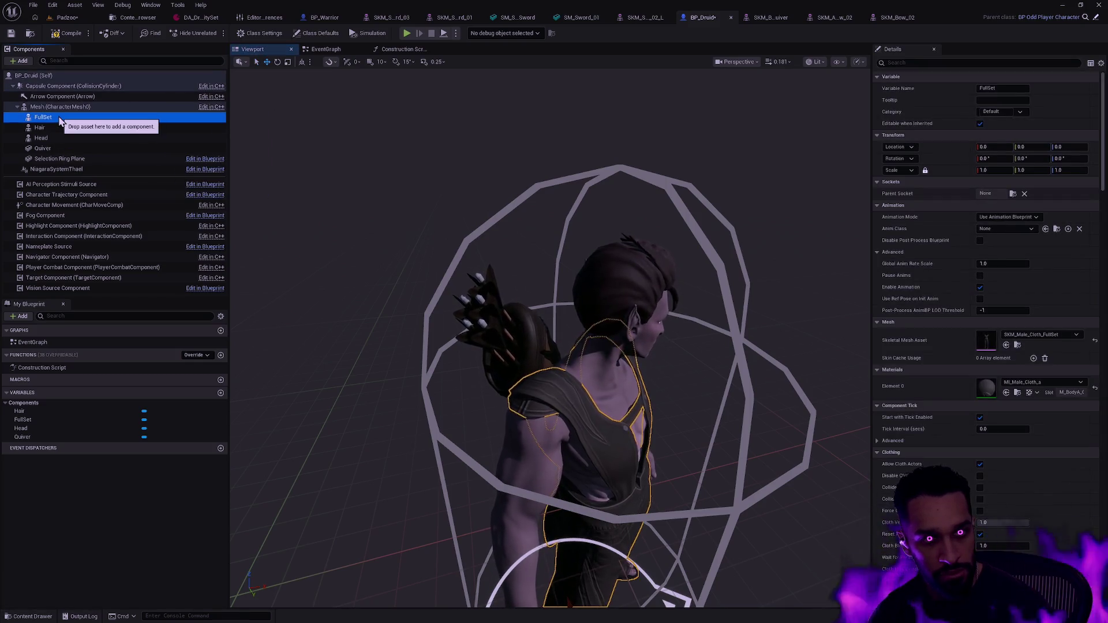
left_click(62, 149)
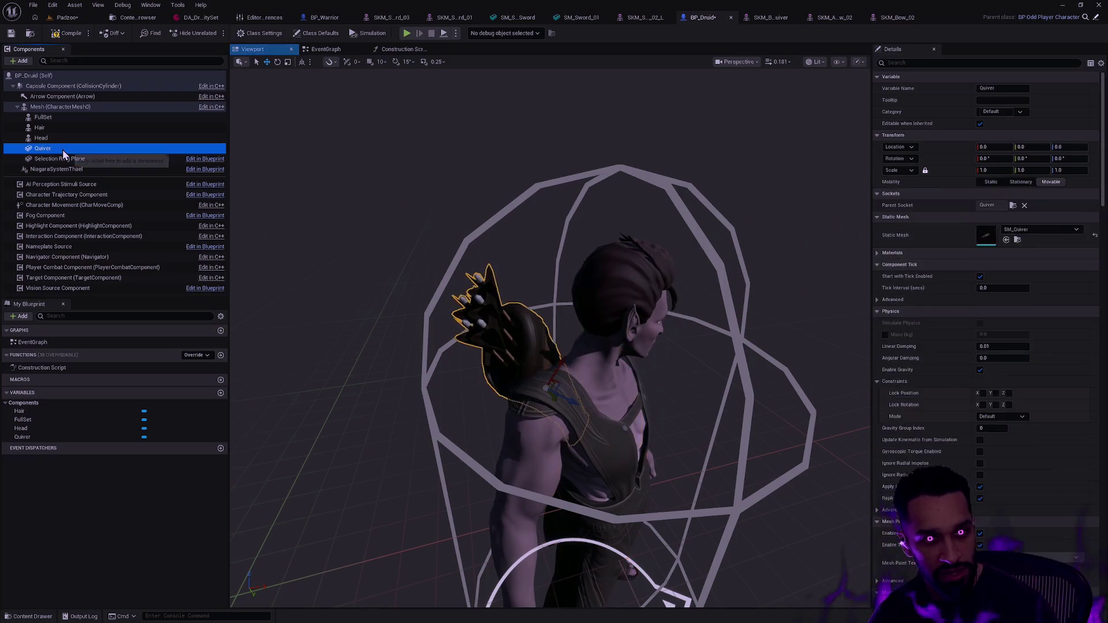
key("ctrl+d")
type("Bow")
key("Return")
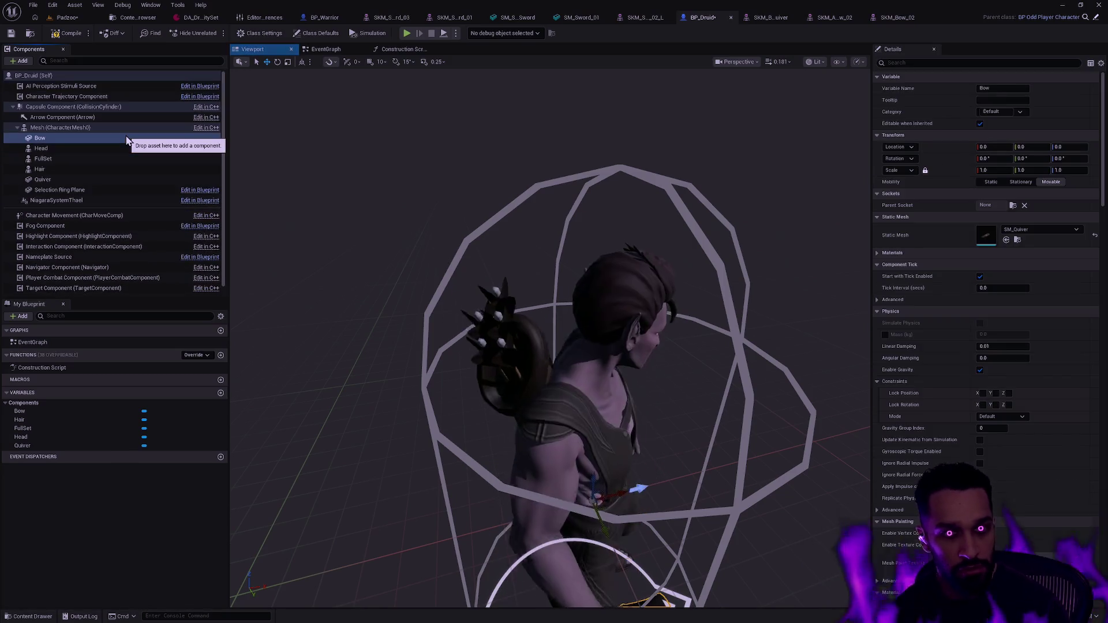
left_click(1013, 206)
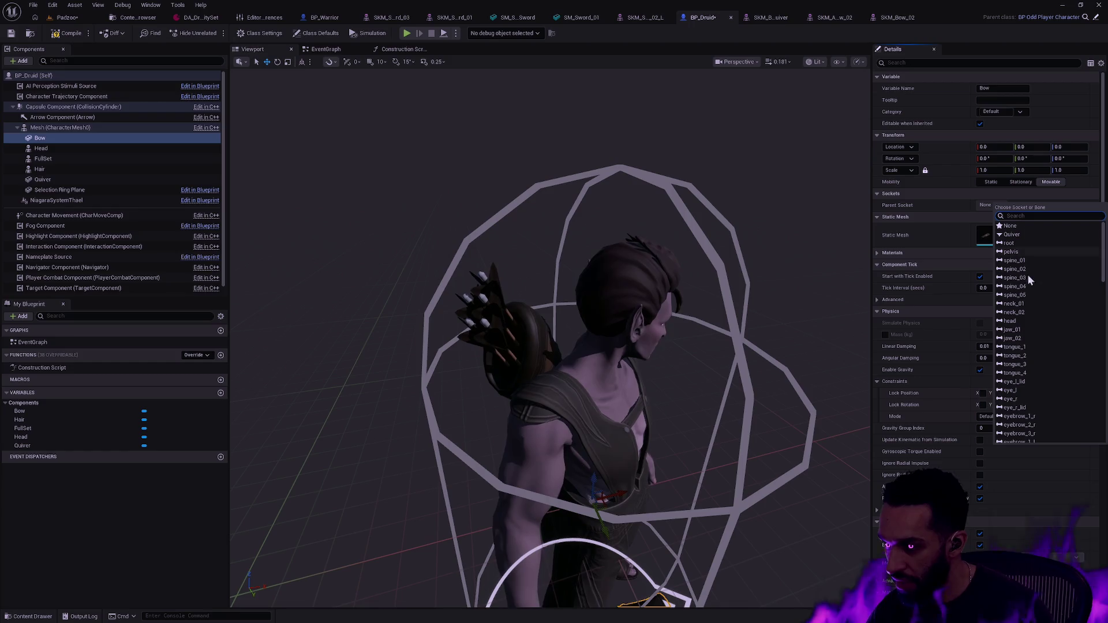
scroll(1053, 304, "down", 10)
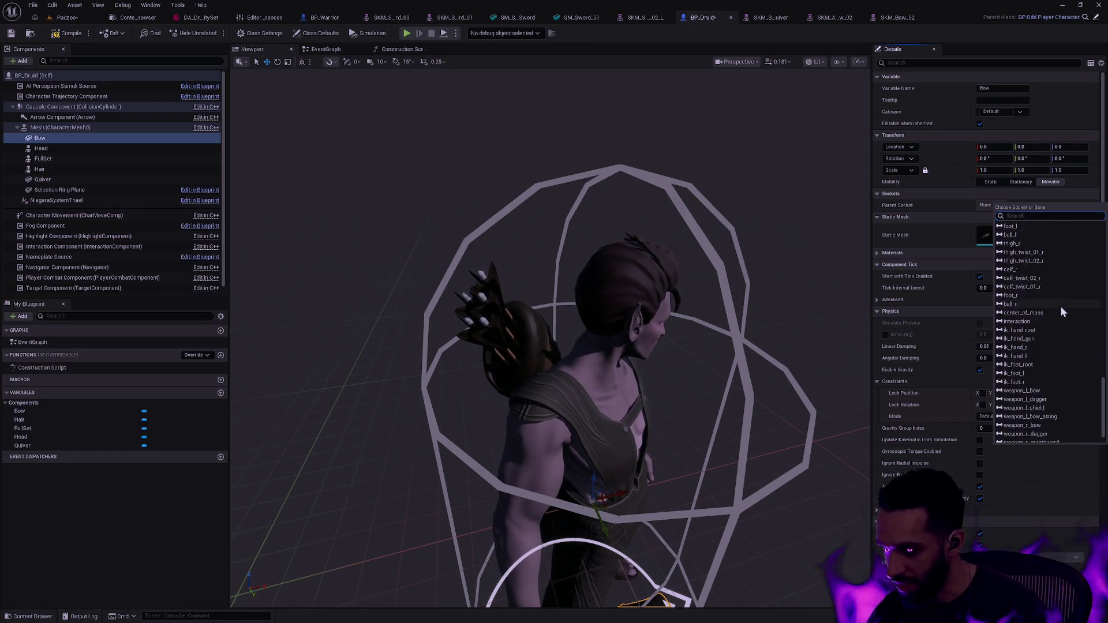
scroll(1060, 306, "down", 10)
left_click(1021, 369)
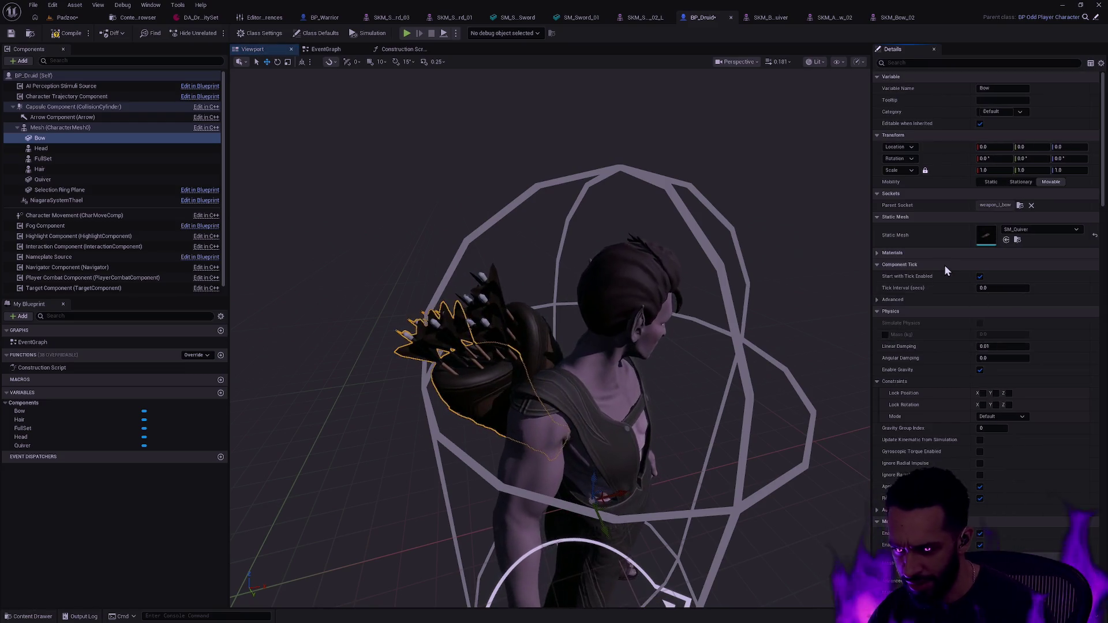
left_click(1039, 230)
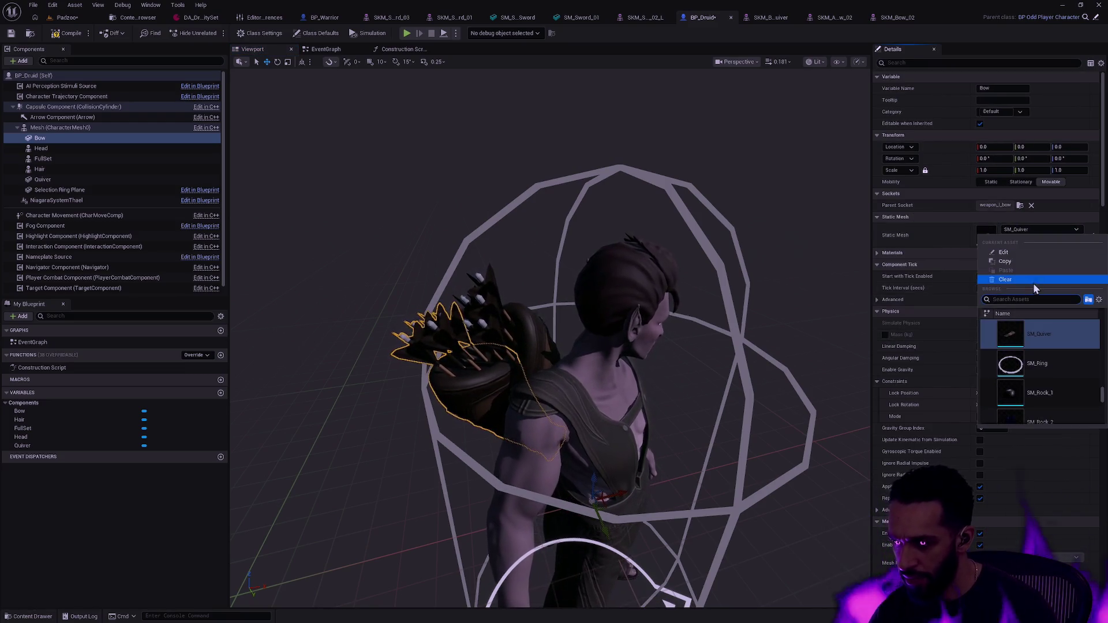
left_click(1054, 227)
left_click(1007, 240)
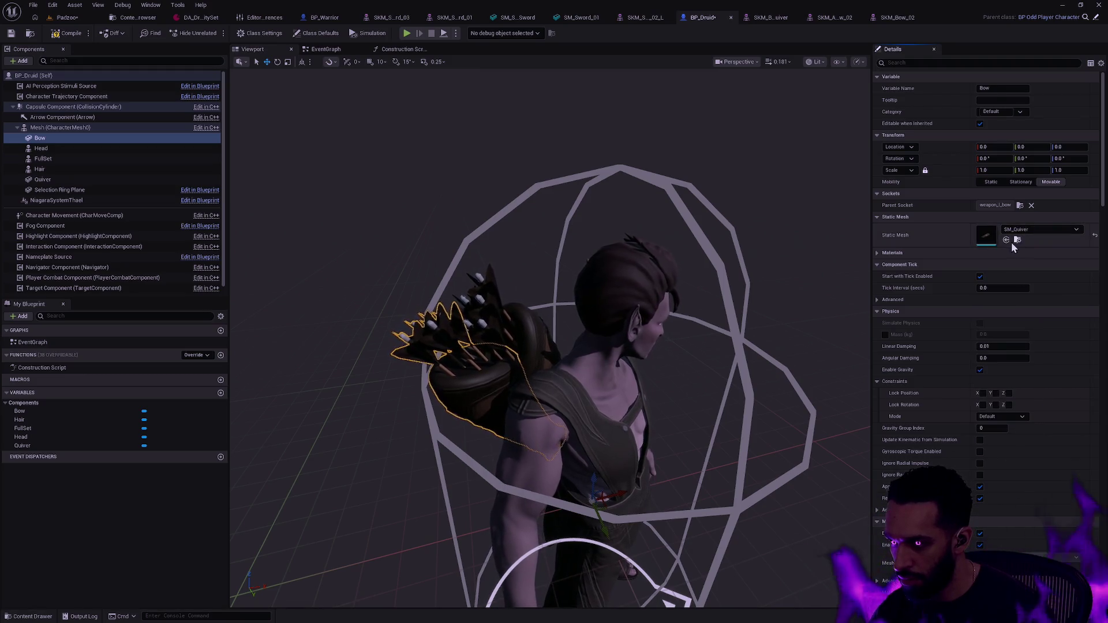
Orbit the Druid viewport to inspect the new bow, then return to the Padzoo level
left_click(792, 277)
mouse_move(791, 277)
left_mouse_down()
mouse_move(739, 280)
mouse_move(718, 237)
left_mouse_up()
left_click_drag(493, 227, 494, 227)
left_click_drag(547, 271, 547, 270)
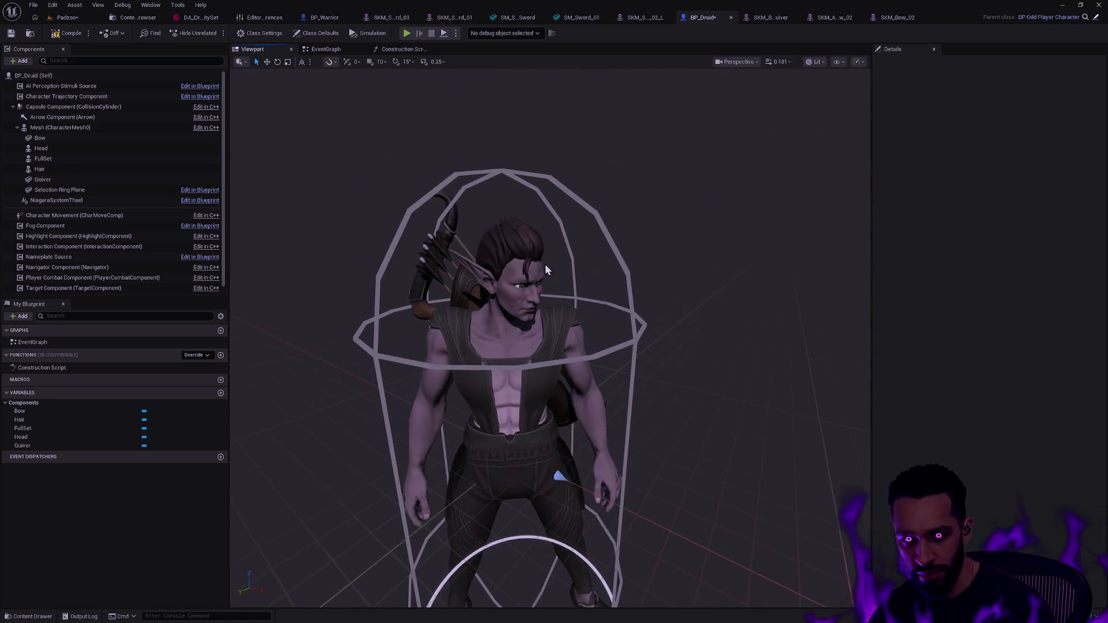
left_click(68, 17)
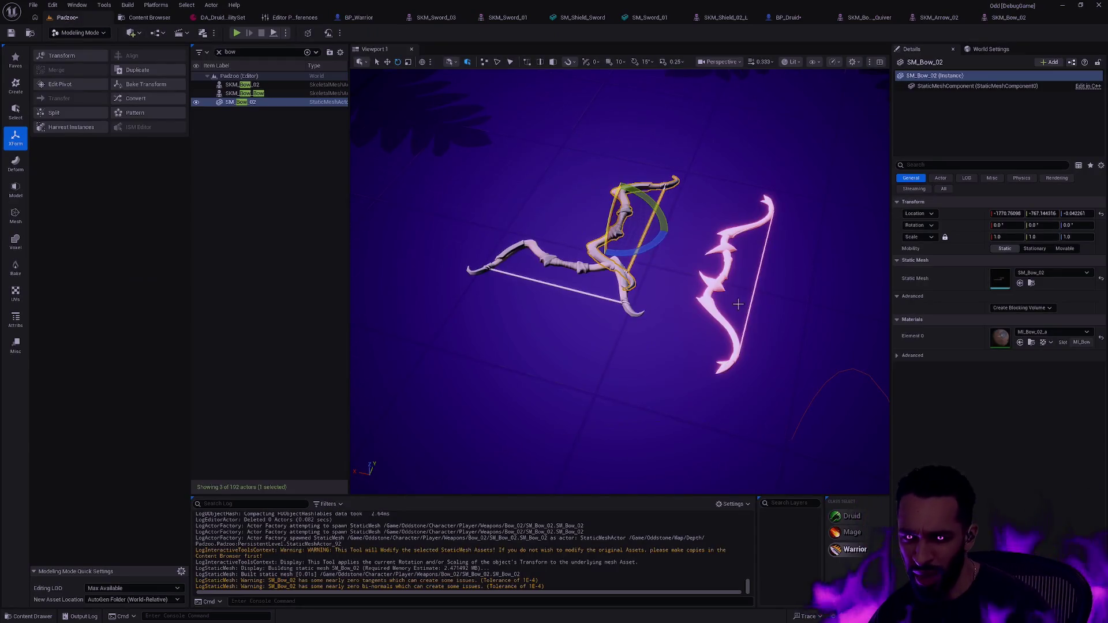
Select and frame SKM_Bow_Bow, then SM_Bow_02, in the level viewport
left_click(730, 279)
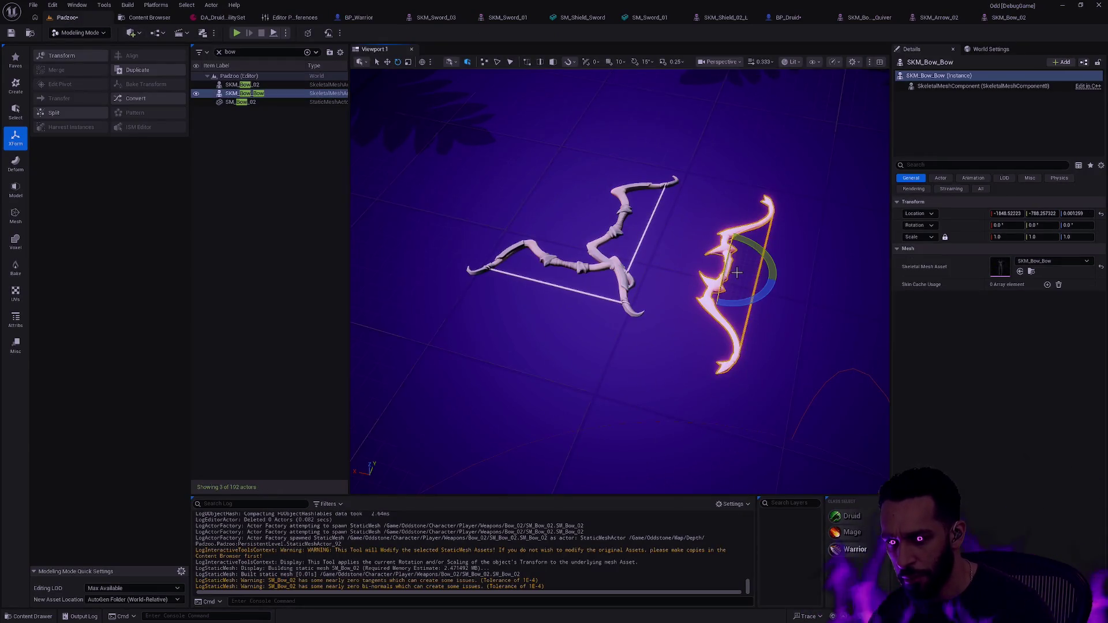
key("f")
left_click_drag(733, 279, 733, 280)
key("f")
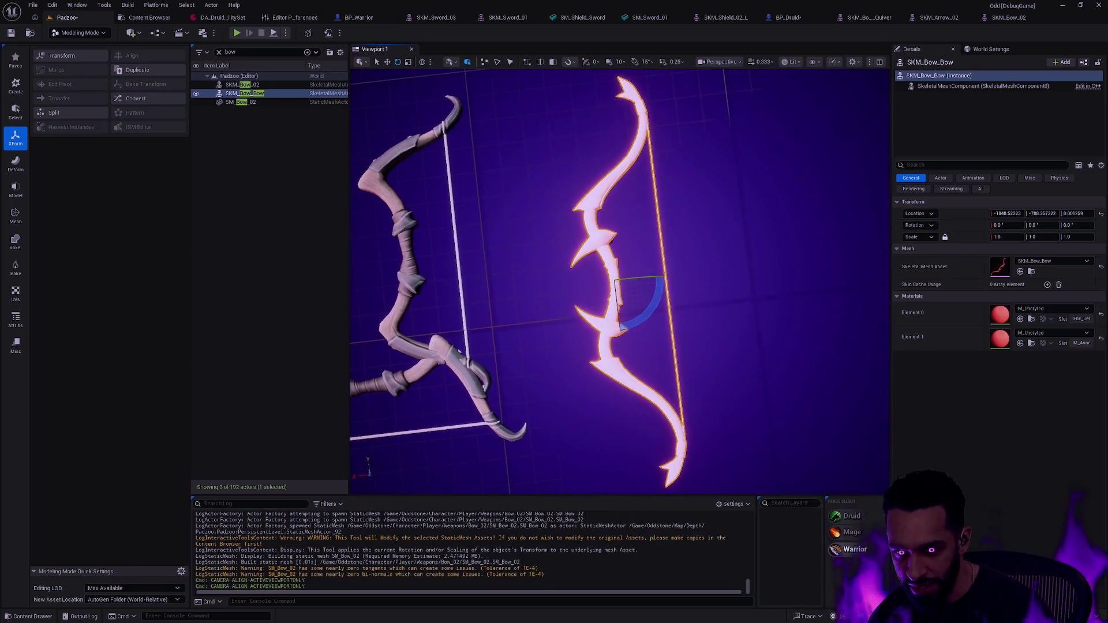
left_click(459, 250)
key("f")
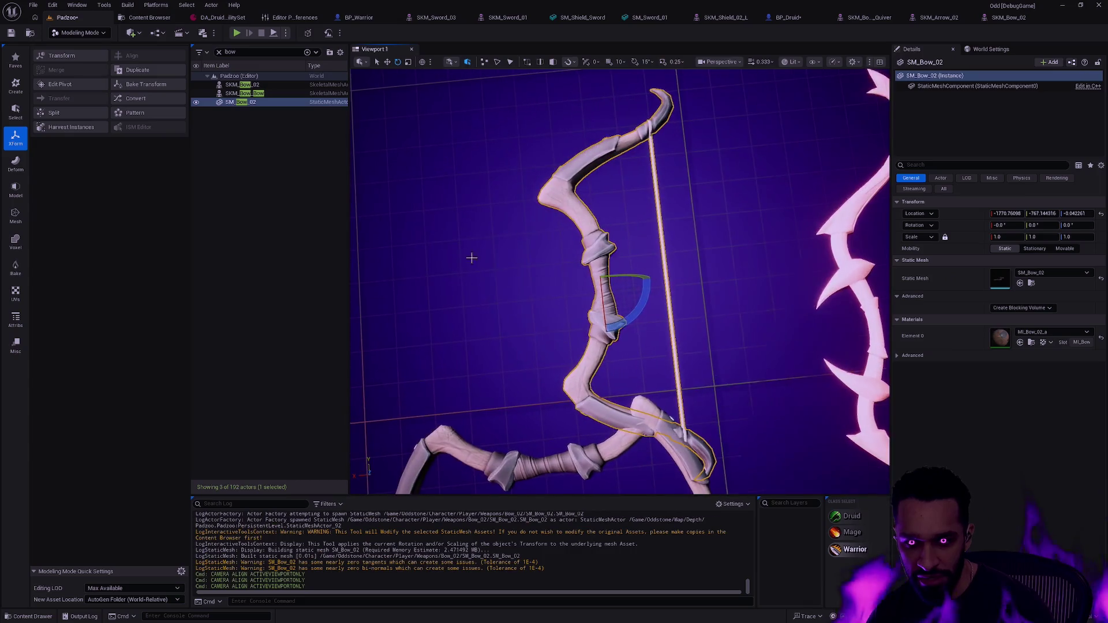
mouse_move(460, 250)
left_mouse_down()
mouse_move(445, 194)
mouse_move(535, 296)
left_mouse_up()
key("f")
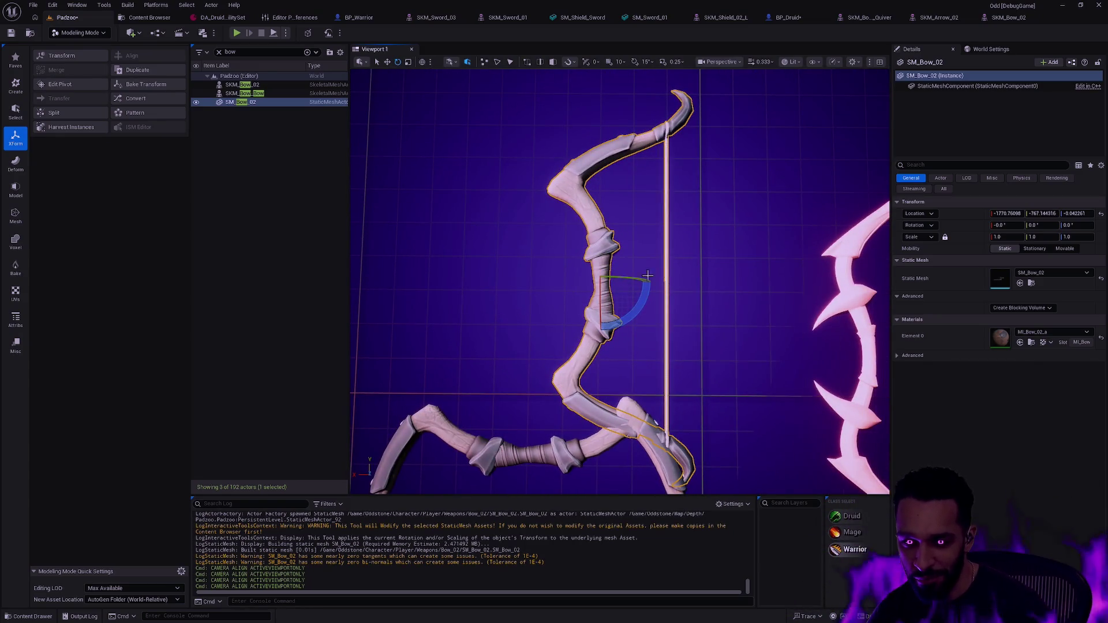
Move SM_Bow_02's pivot onto its grip with Edit Pivot, then slide it onto the other bow
left_click(63, 85)
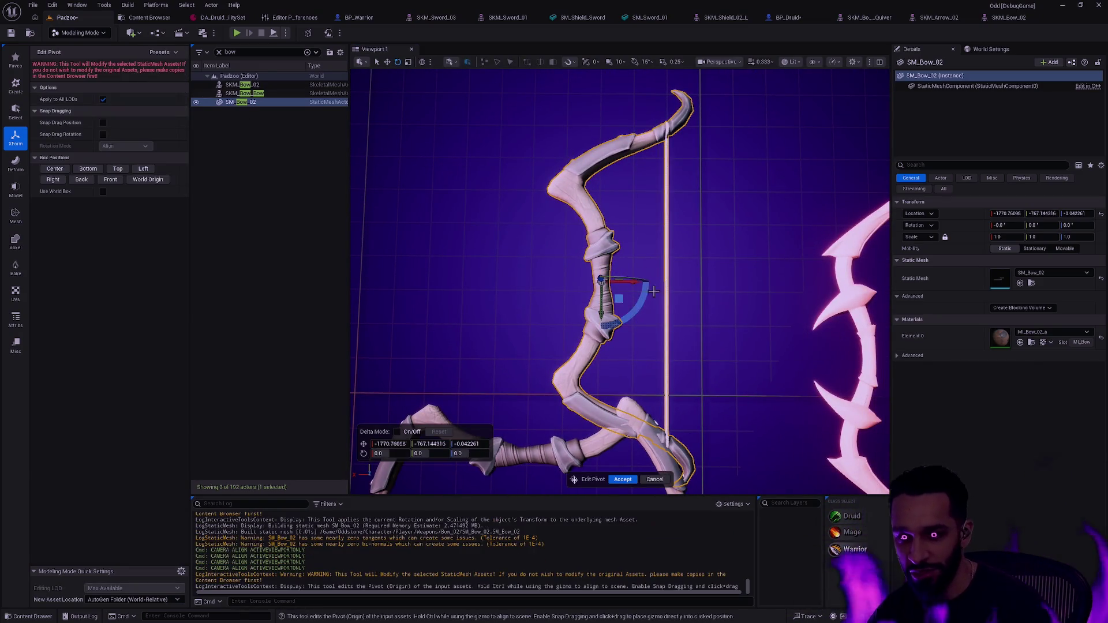
left_click_drag(620, 303, 621, 303)
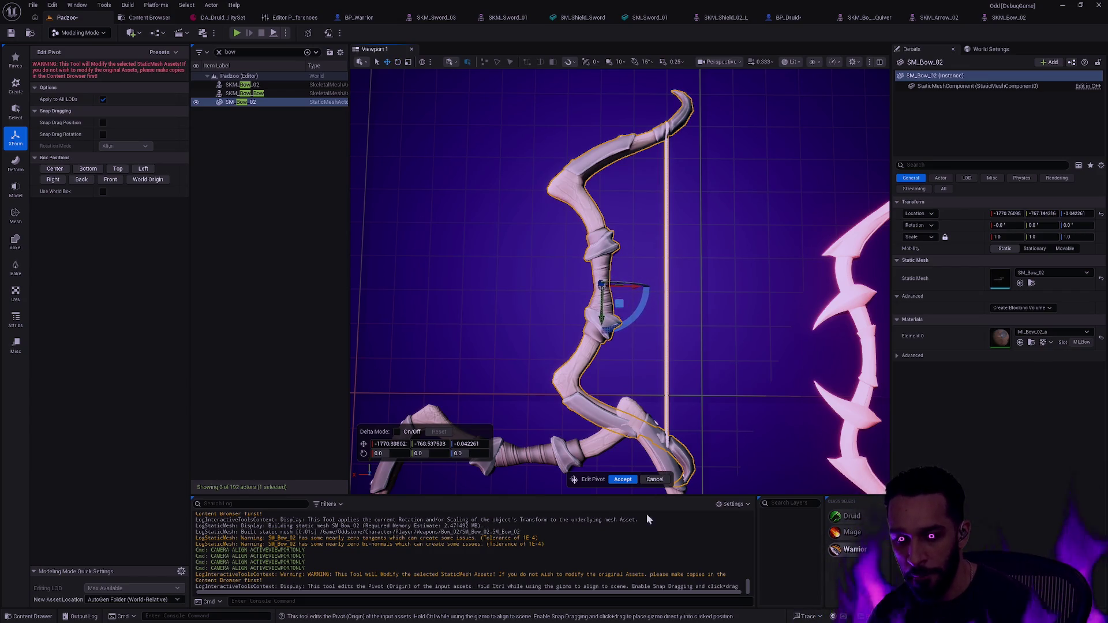
left_click(621, 479)
scroll(482, 280, "down", 5)
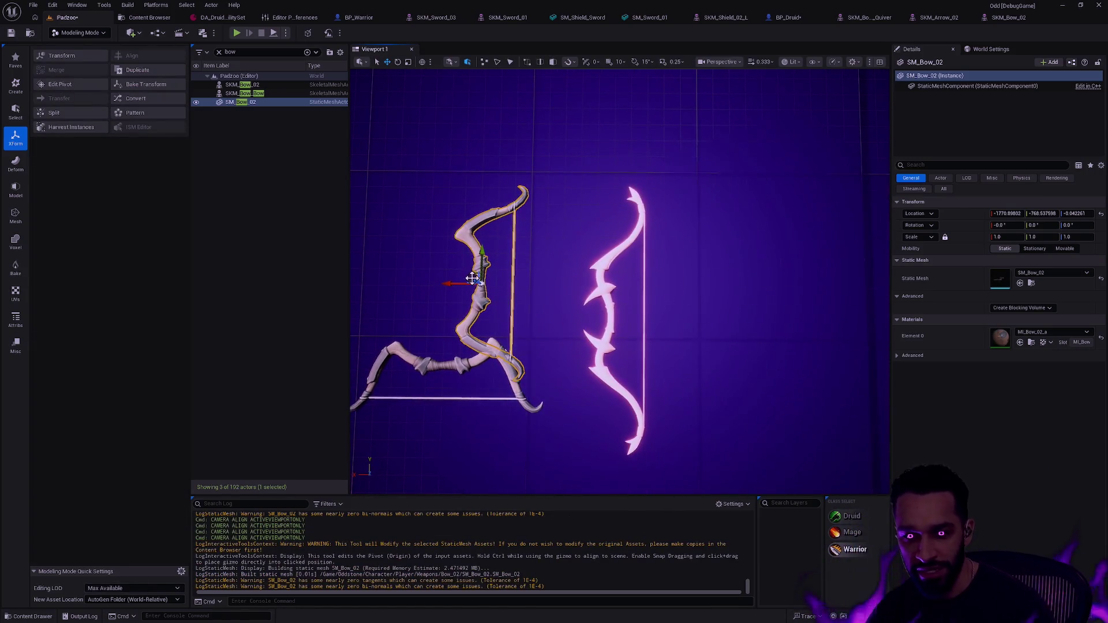
mouse_move(482, 279)
left_mouse_down()
mouse_move(601, 313)
mouse_move(611, 289)
left_mouse_up()
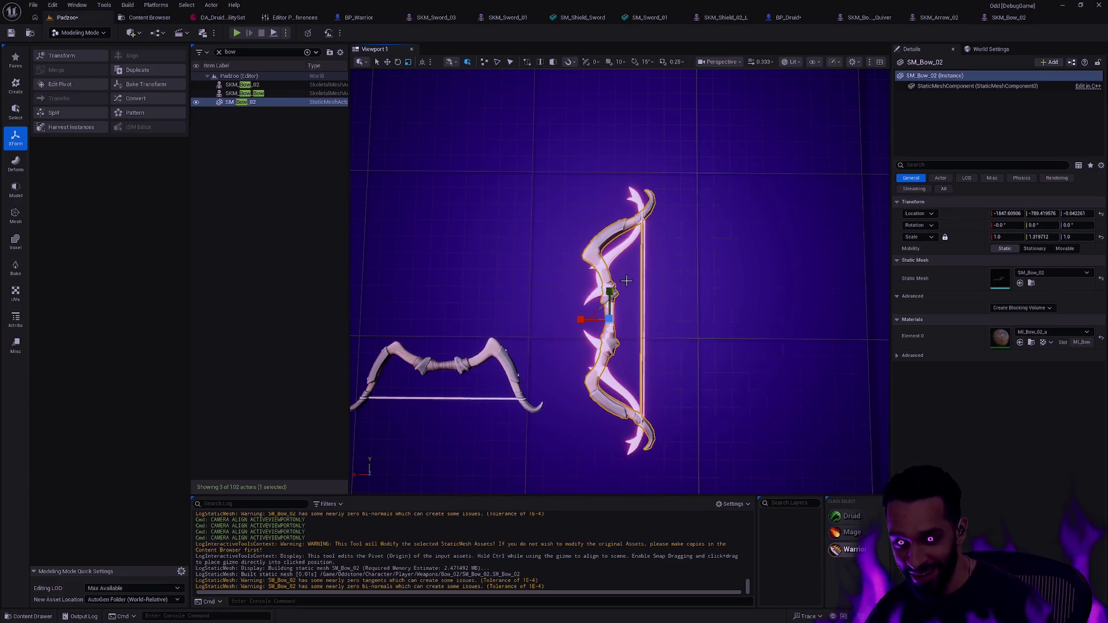
Set SM_Bow_02's scale to 1, 1.3, 1 in Details
left_click(1050, 237)
type("1.3")
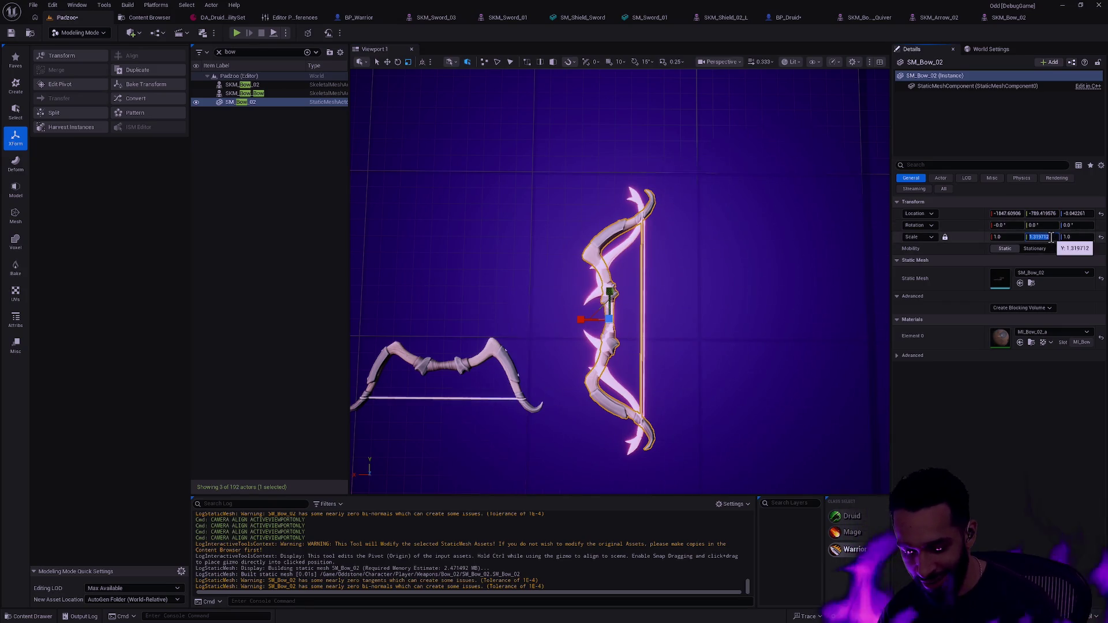
key("Return")
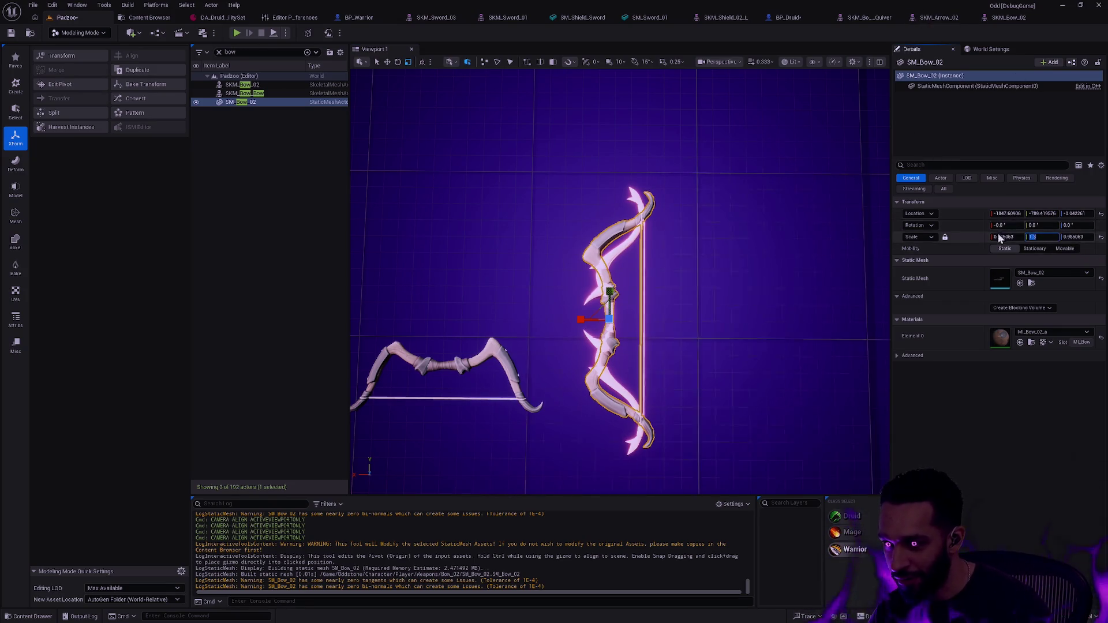
left_click(947, 237)
left_click(1007, 236)
type("1")
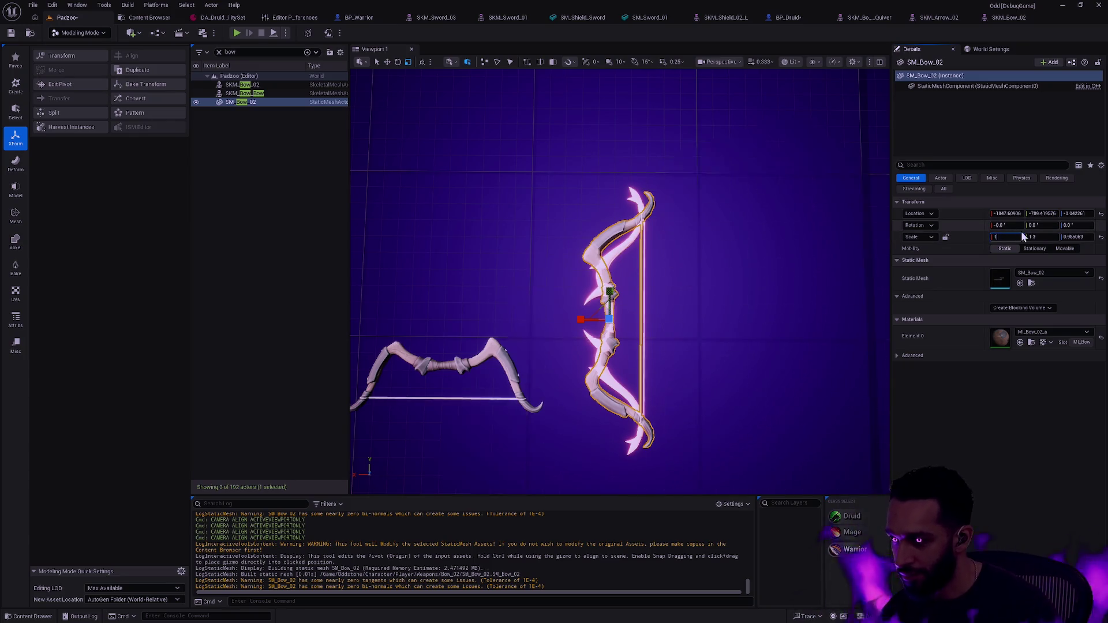
left_click(1072, 237)
type("1")
key("Return")
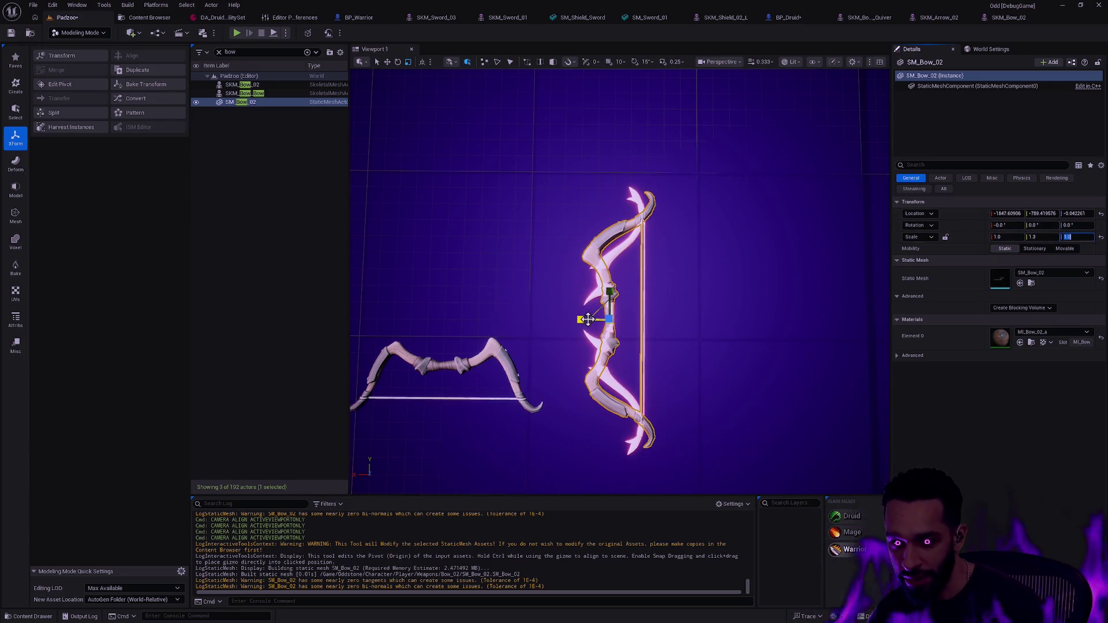
Undo an accidental X stretch and slide SM_Bow_02 along X beside the other bow
left_click_drag(582, 318, 585, 317)
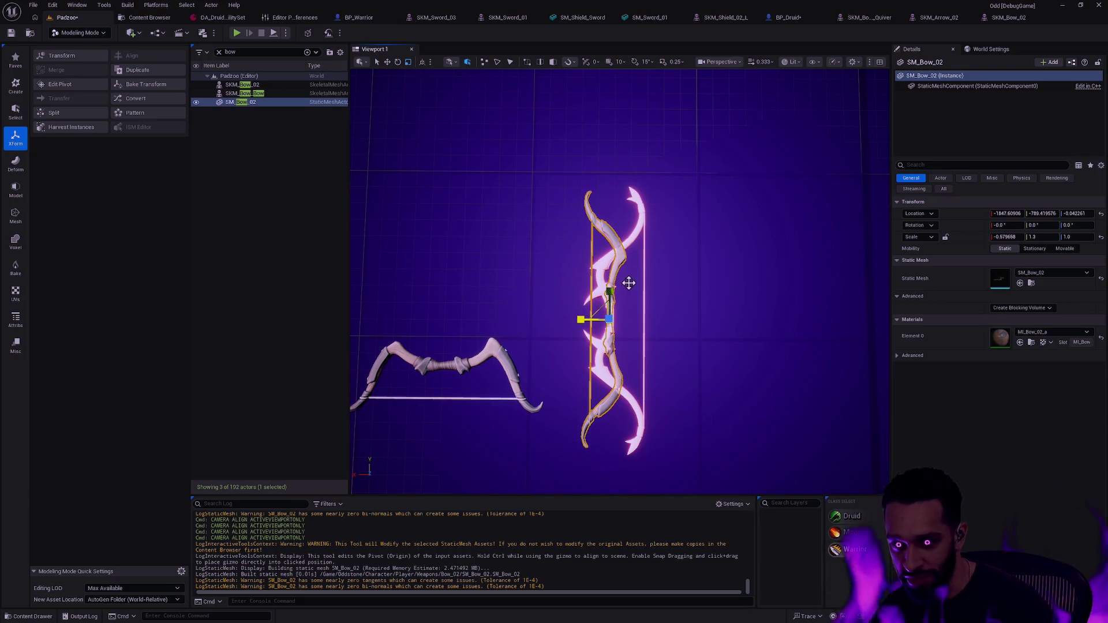
key("ctrl+z")
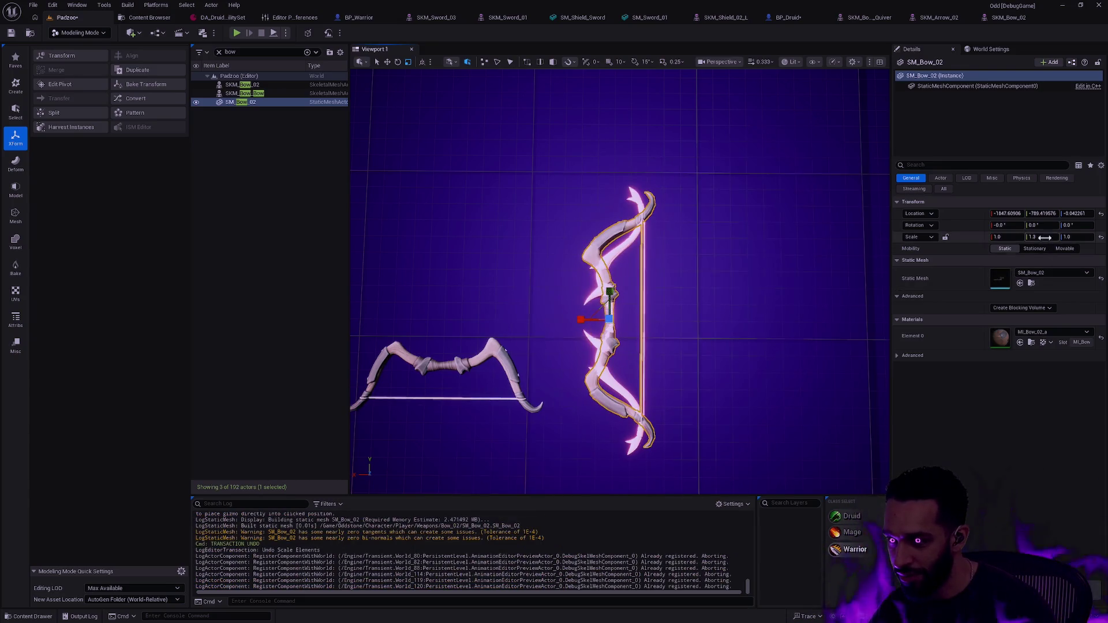
key("w")
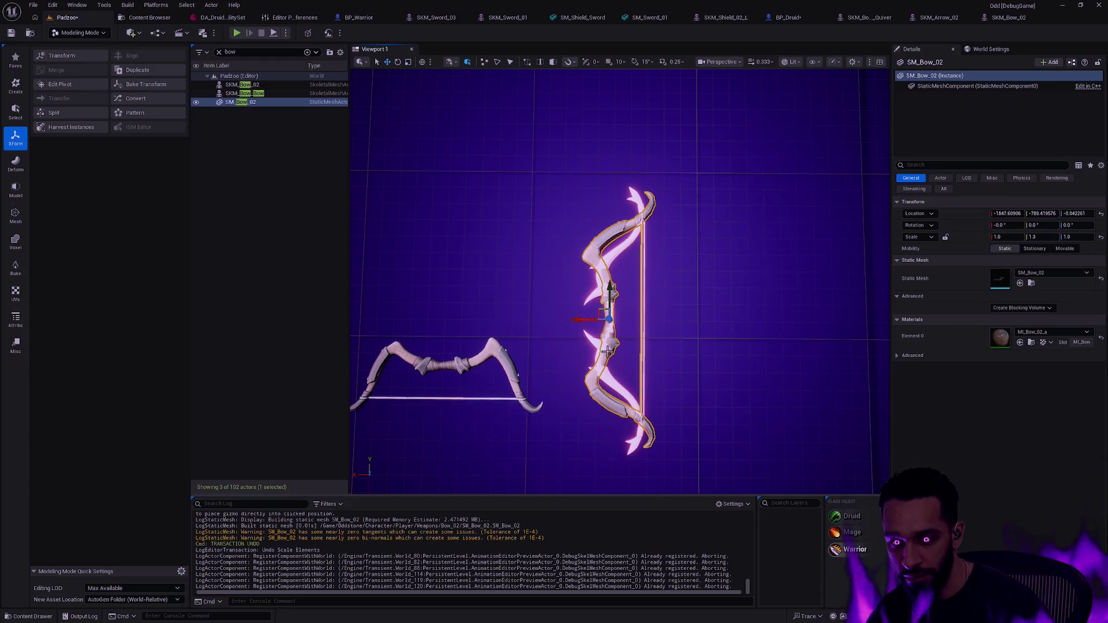
left_click_drag(578, 319, 663, 317)
key("f")
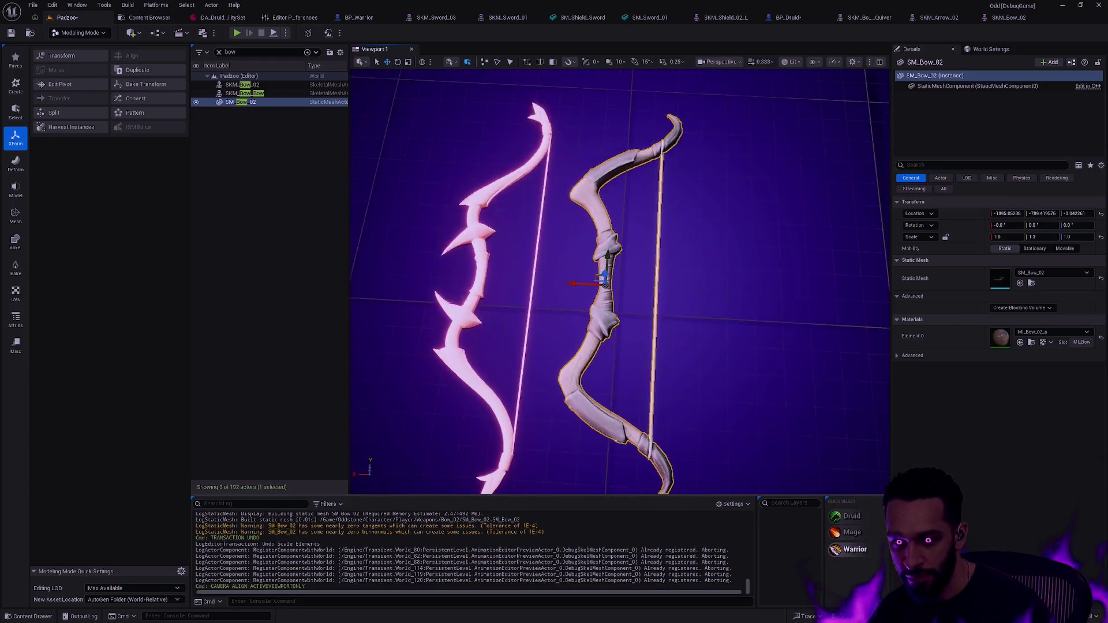
left_click(701, 296)
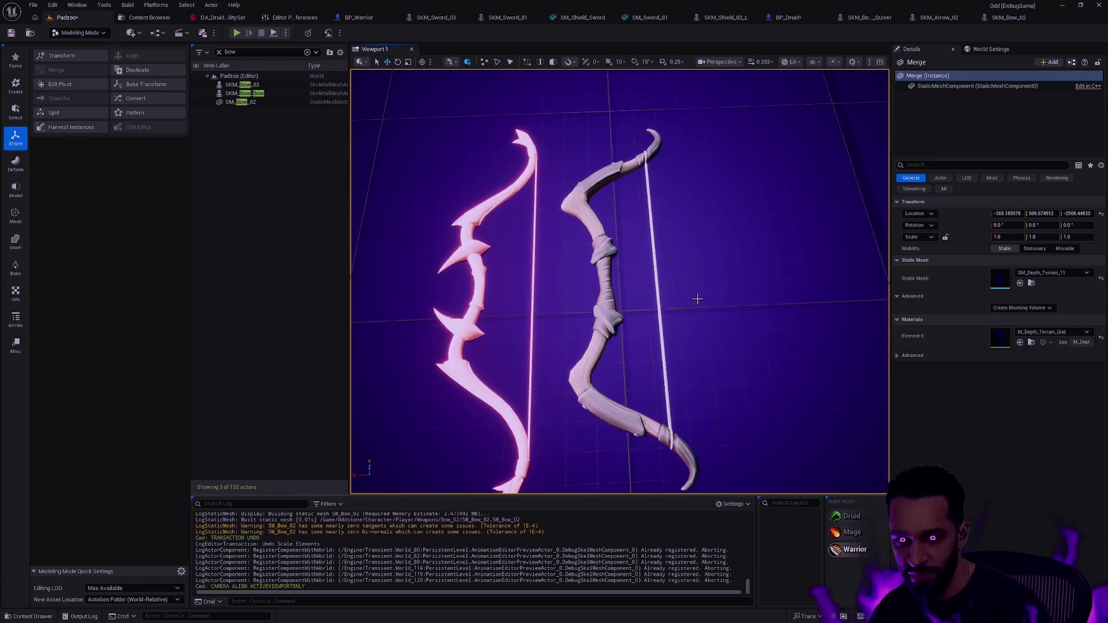
mouse_move(651, 310)
left_mouse_down()
mouse_move(641, 329)
mouse_move(632, 317)
left_mouse_up()
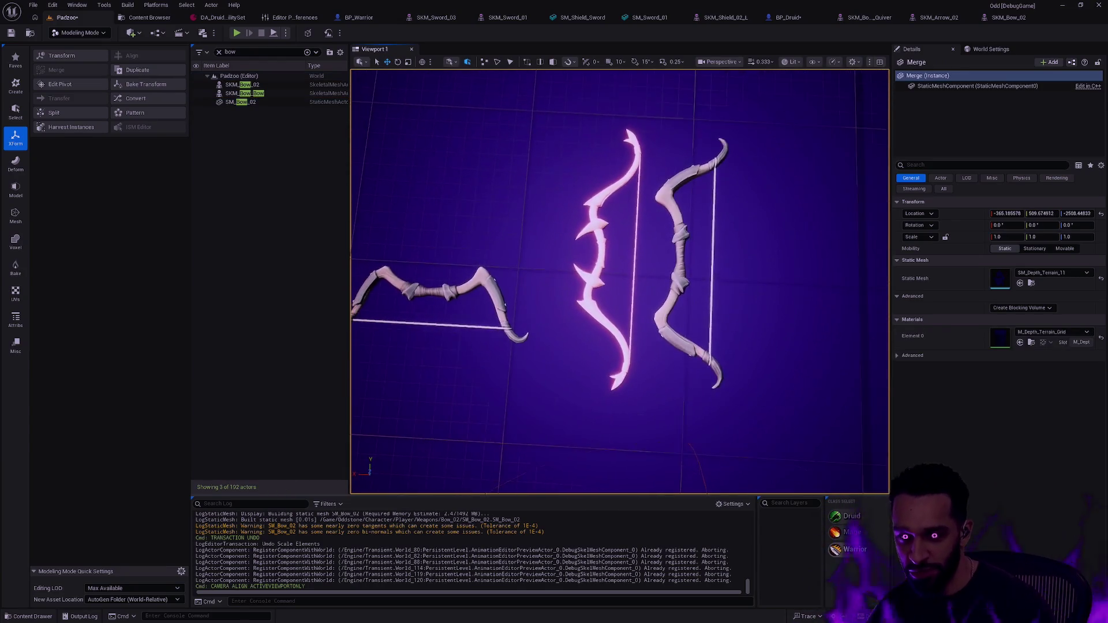
Bake SM_Bow_02's 1.3 Y scale into the mesh and return to BP_Druid
left_click(685, 240)
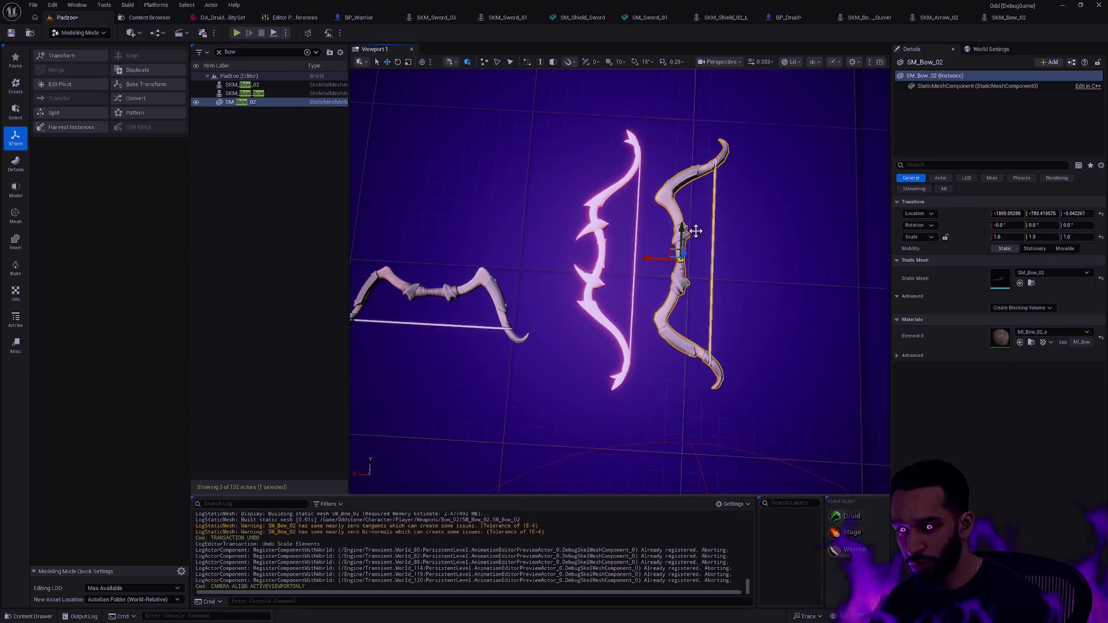
left_click(152, 85)
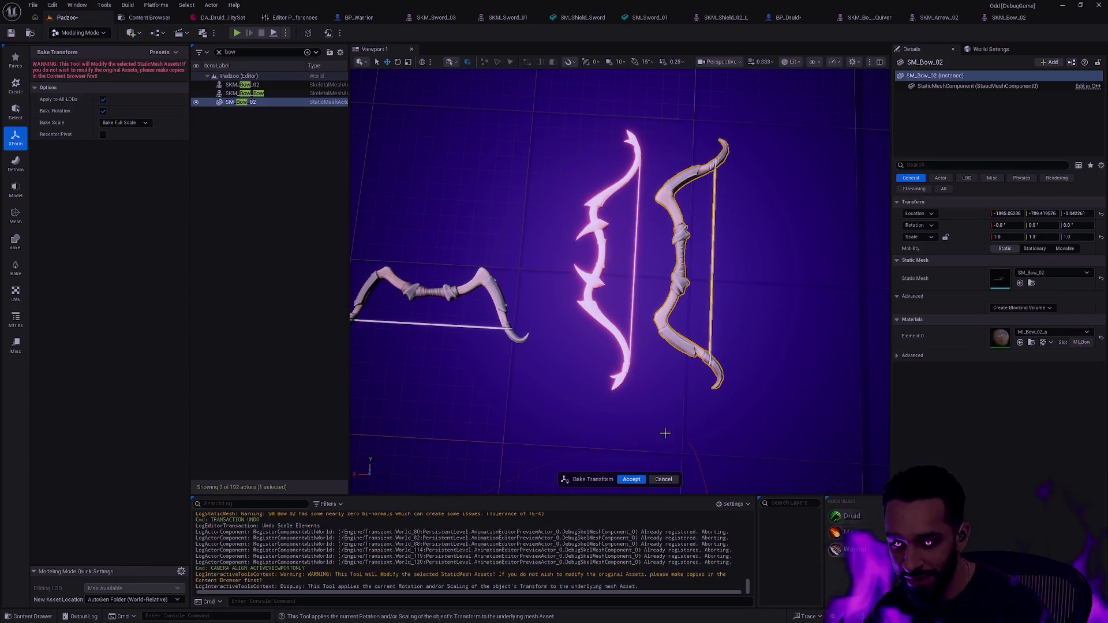
left_click(630, 479)
left_click(791, 18)
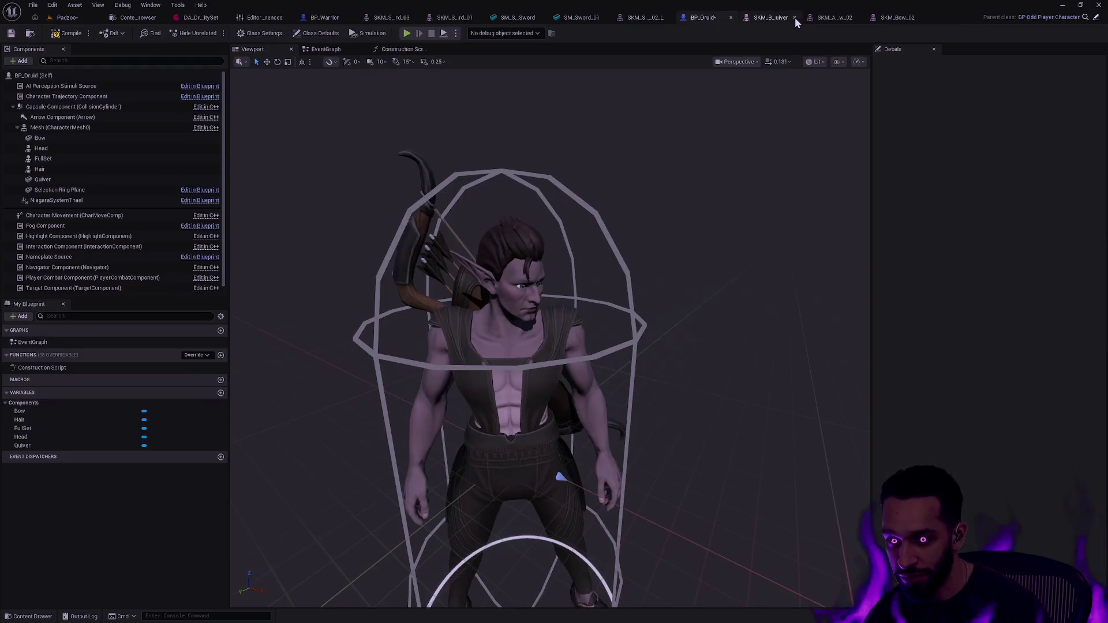
Inspect the bow, save BP_Druid, and orbit out to frame the whole Druid in its capsule
mouse_move(650, 241)
left_mouse_down()
mouse_move(650, 220)
mouse_move(739, 219)
mouse_move(650, 241)
left_mouse_up()
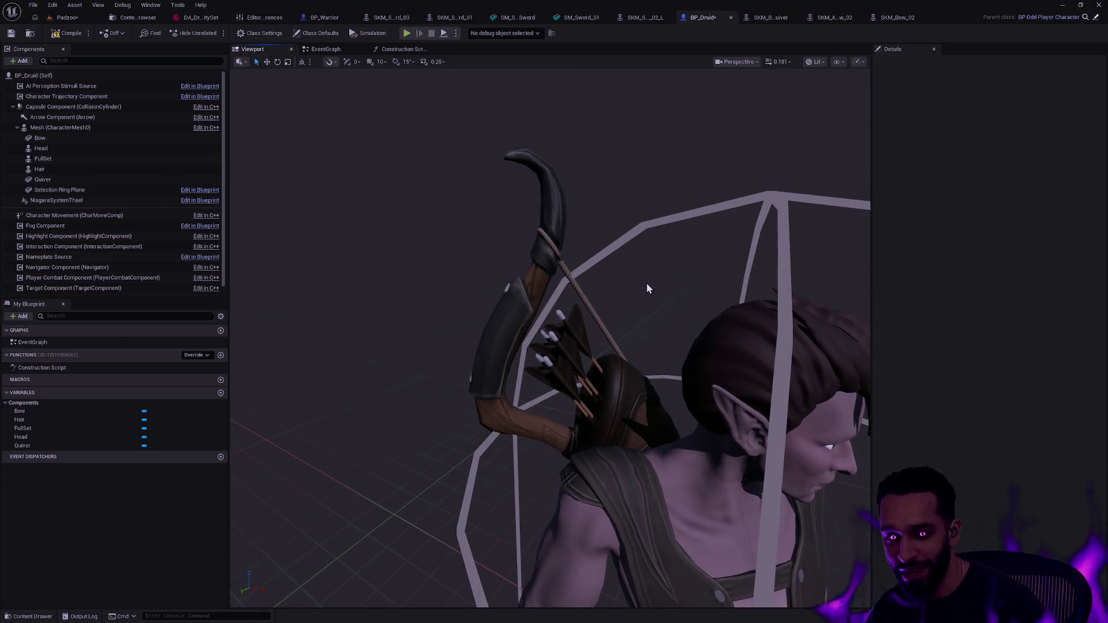
left_click(10, 35)
scroll(710, 323, "down", 5)
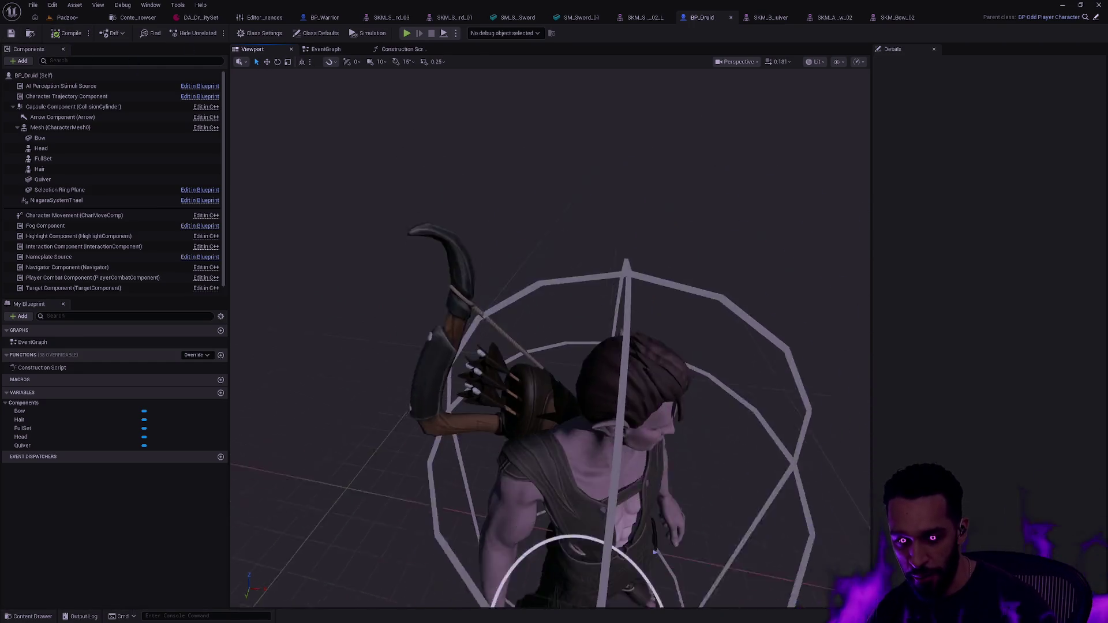
mouse_move(741, 337)
left_mouse_down()
mouse_move(732, 366)
mouse_move(721, 353)
mouse_move(724, 375)
mouse_move(721, 312)
mouse_move(710, 300)
left_mouse_up()
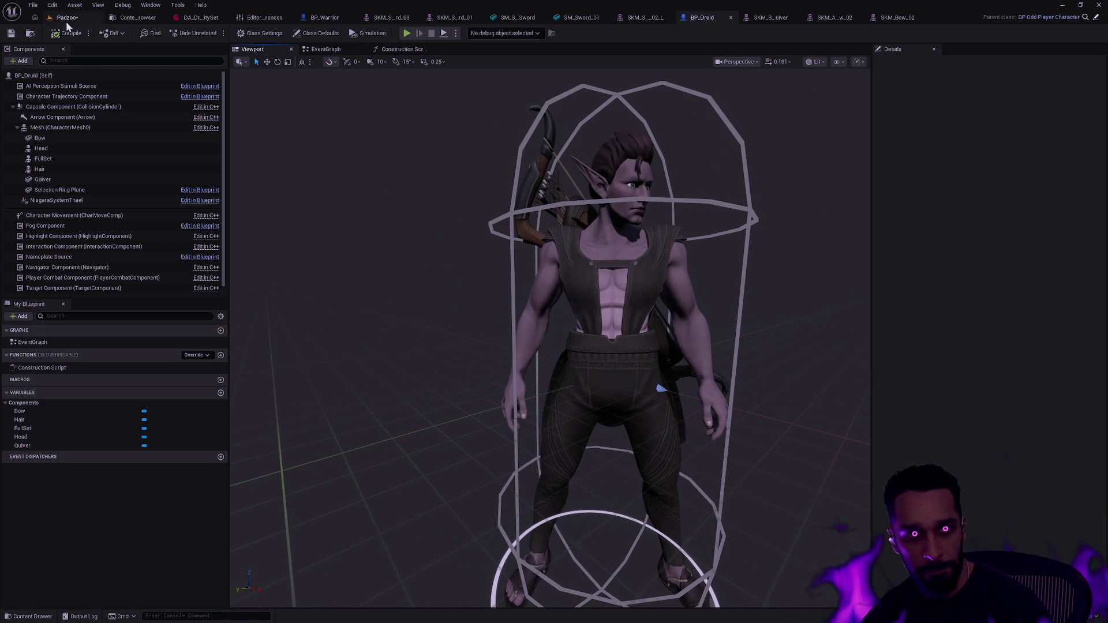
left_click(57, 18)
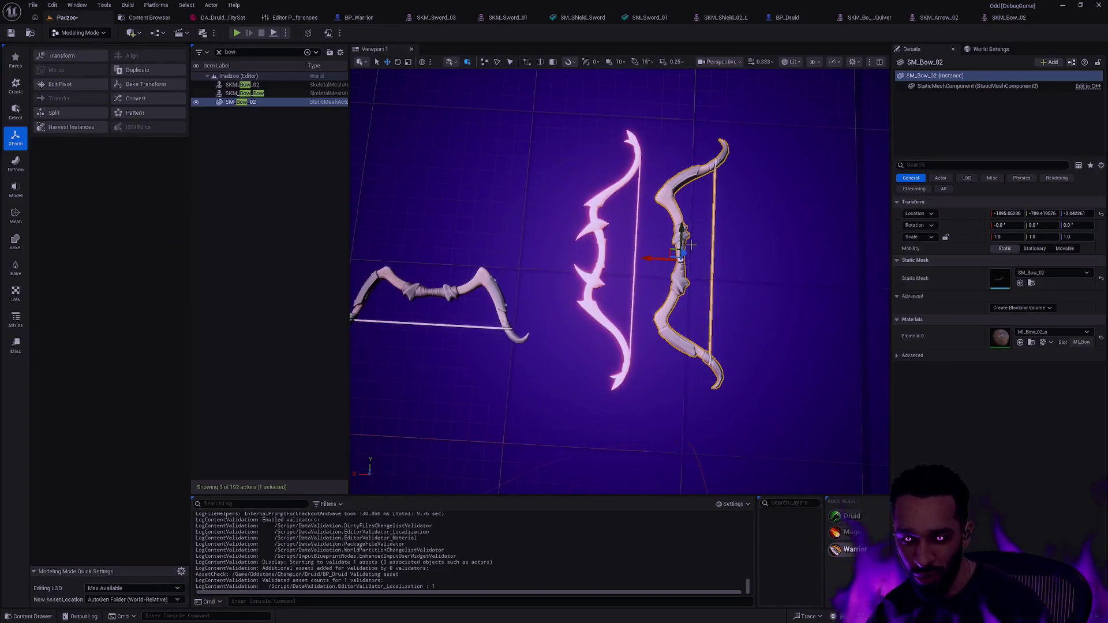
In Selection Mode, clear the 'bow' Outliner filter and delete SM_Bow_02, SKM_Bow_Bow and SKM_Bow_02
key("shift+1")
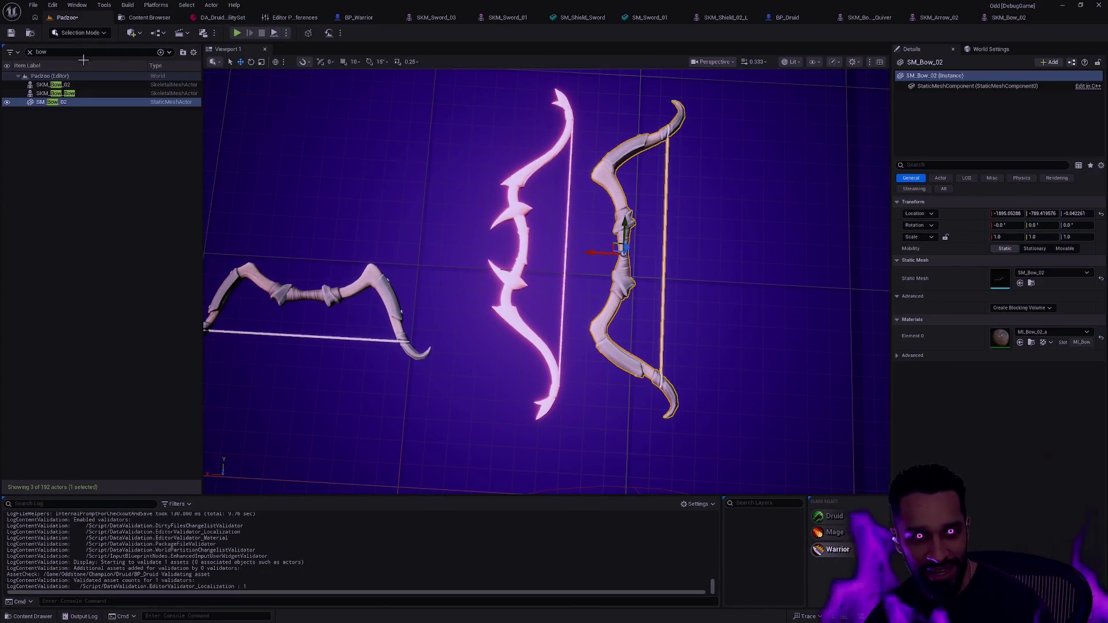
left_click(30, 51)
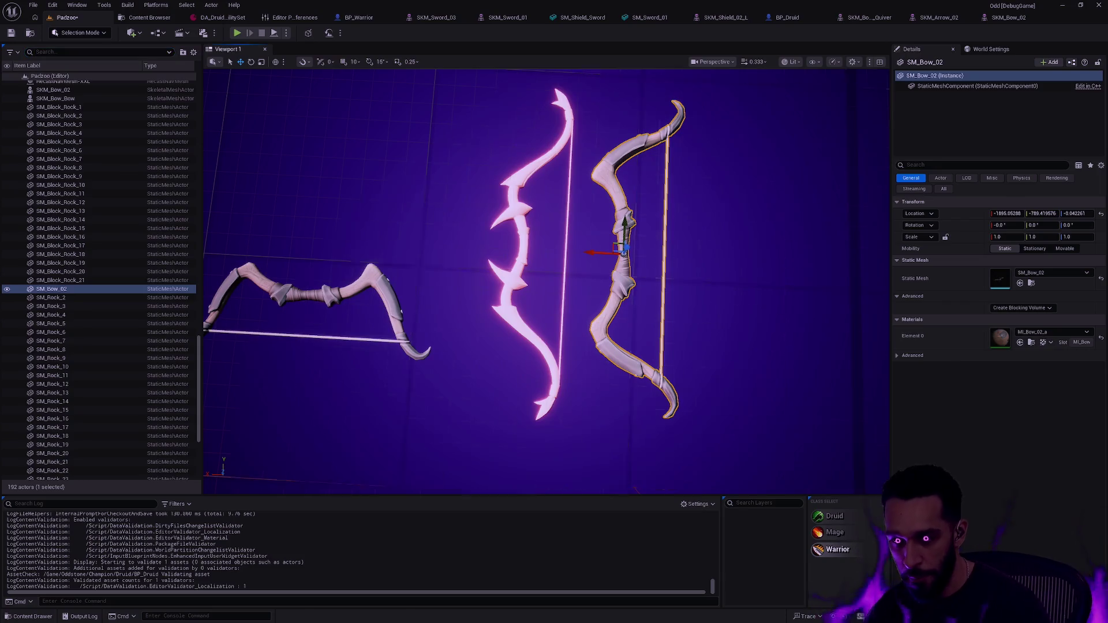
key("Delete")
left_click(587, 281)
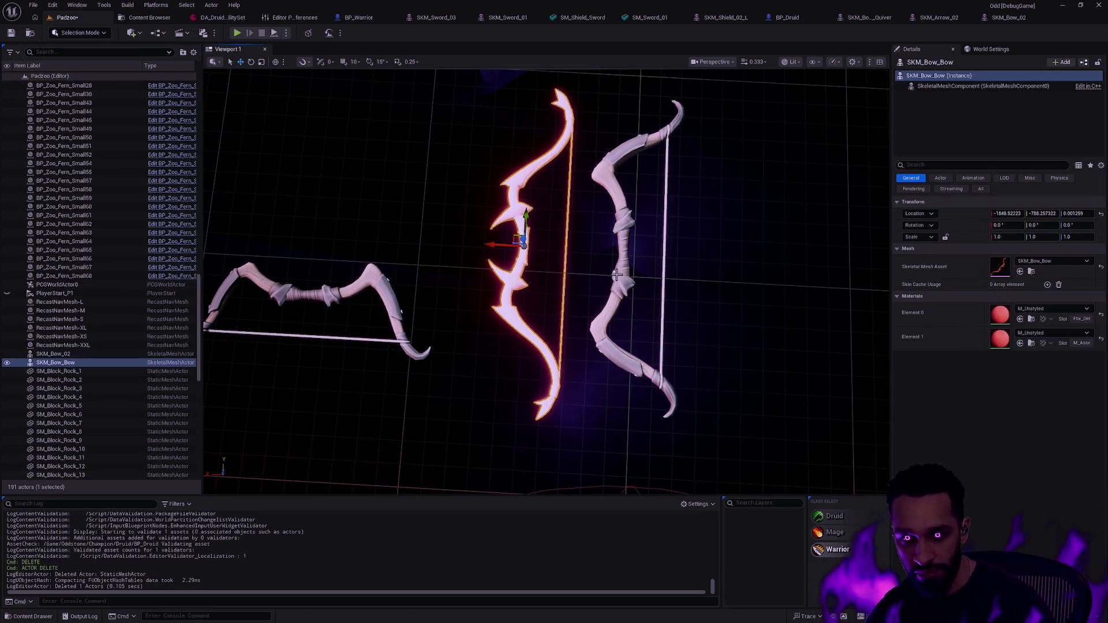
key("ctrl+z")
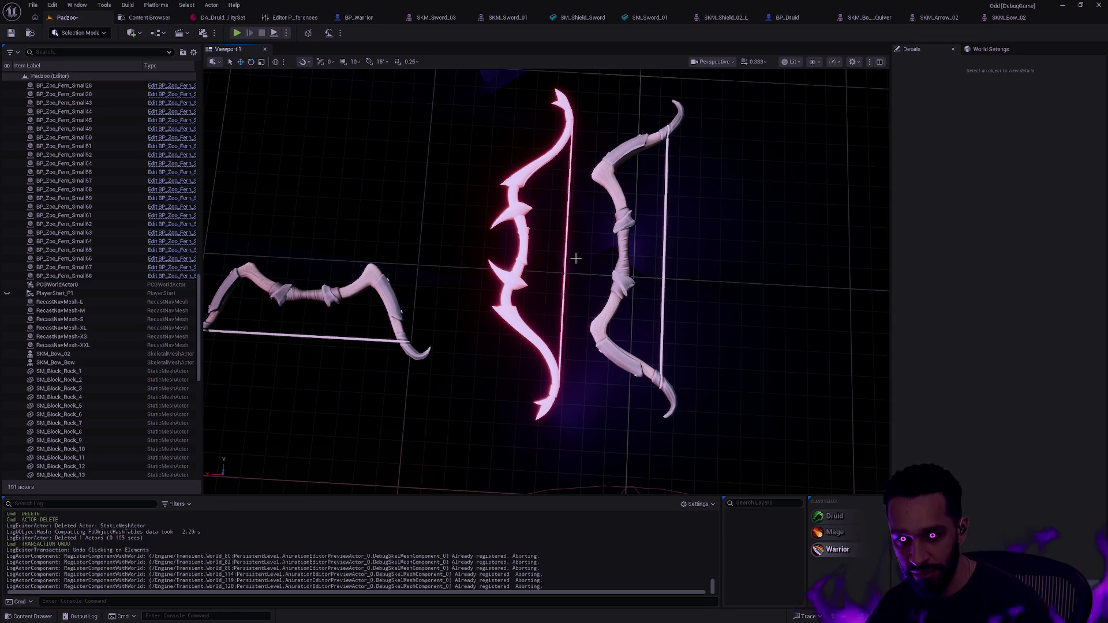
key("ctrl+z")
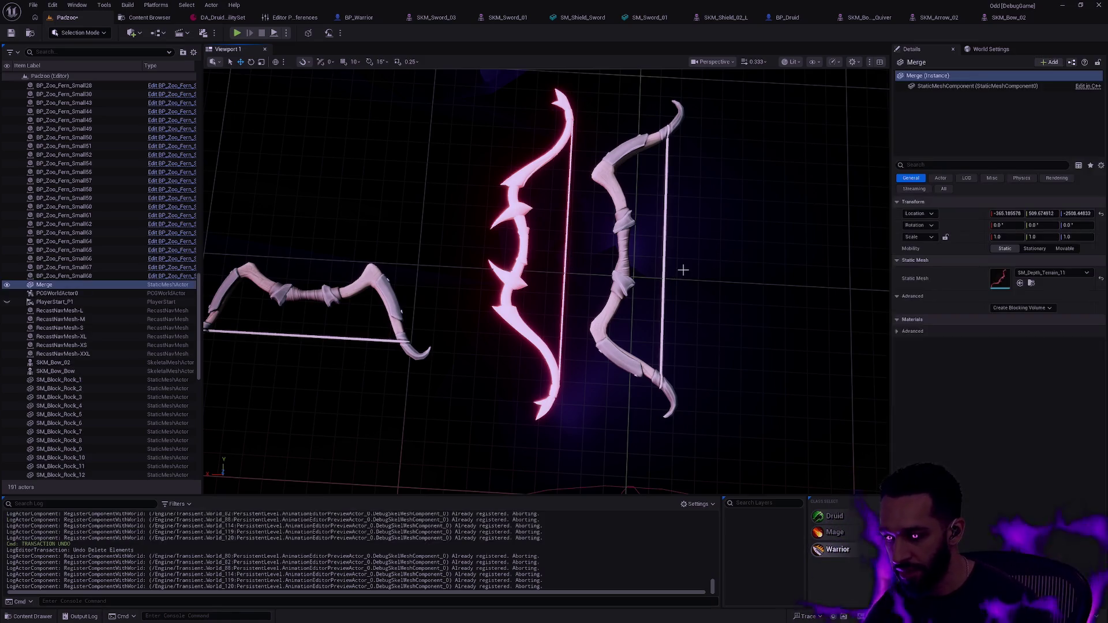
key("Delete")
left_click(520, 256)
key("Delete")
left_click(364, 282)
key("Delete")
Fly the viewport camera across the level toward the totems
scroll(554, 240, "down", 10)
scroll(554, 240, "down", 10)
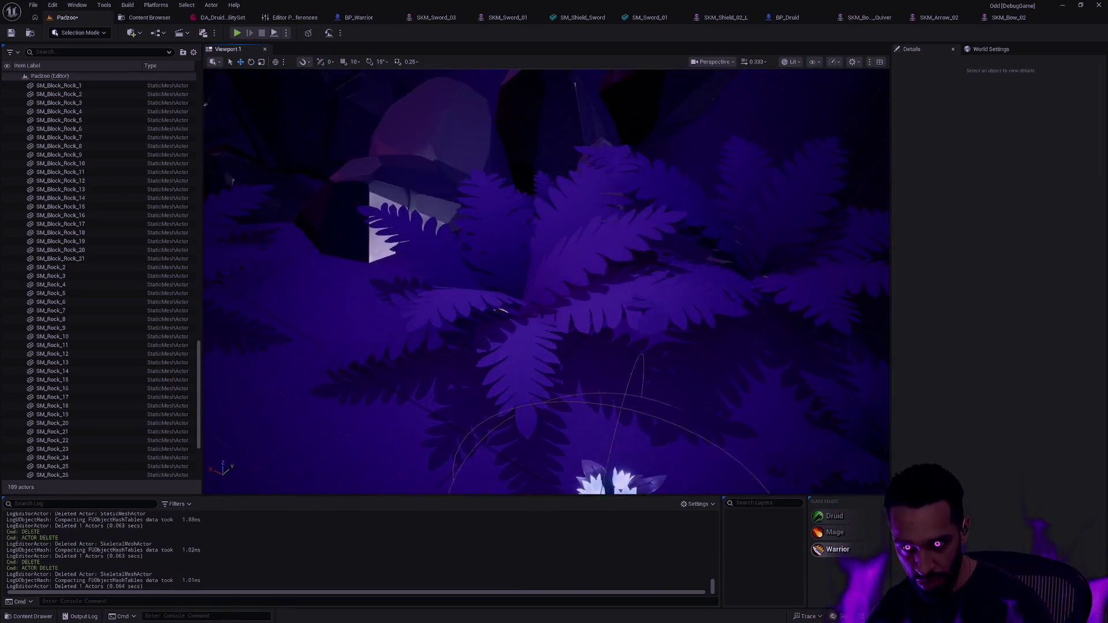
scroll(546, 281, "up", 5)
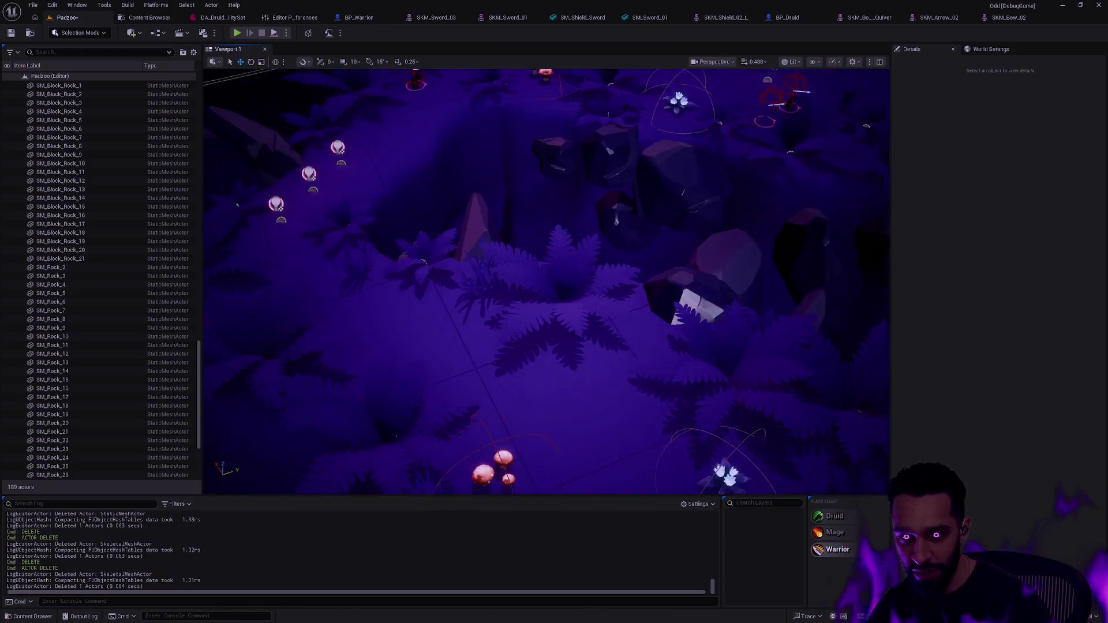
scroll(547, 281, "down", 10)
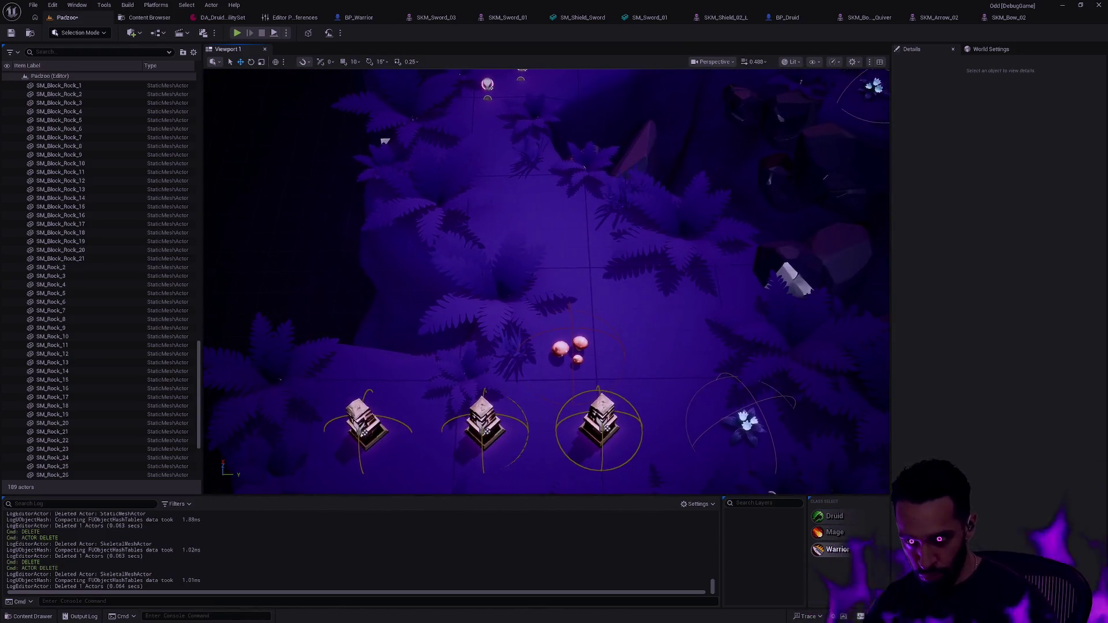
scroll(546, 281, "up", 6)
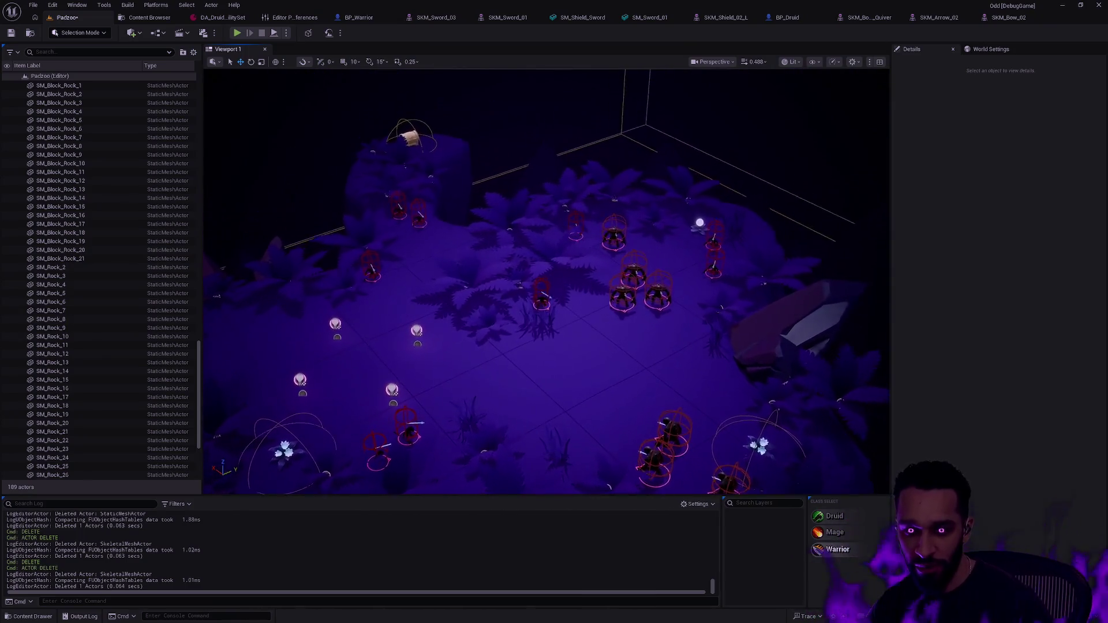
key("d")
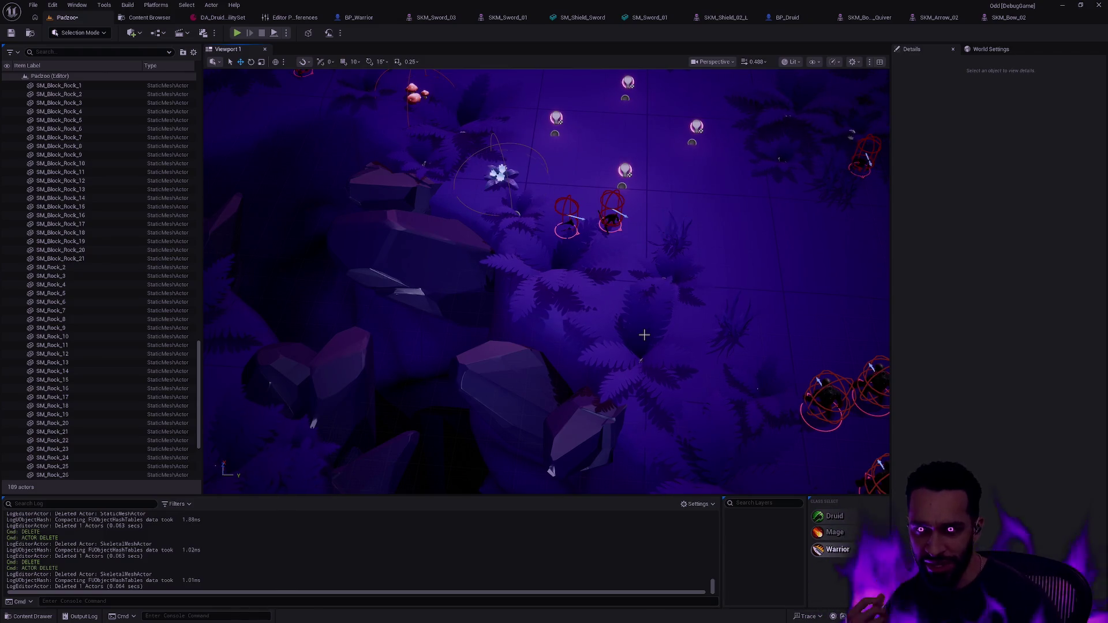
key("d")
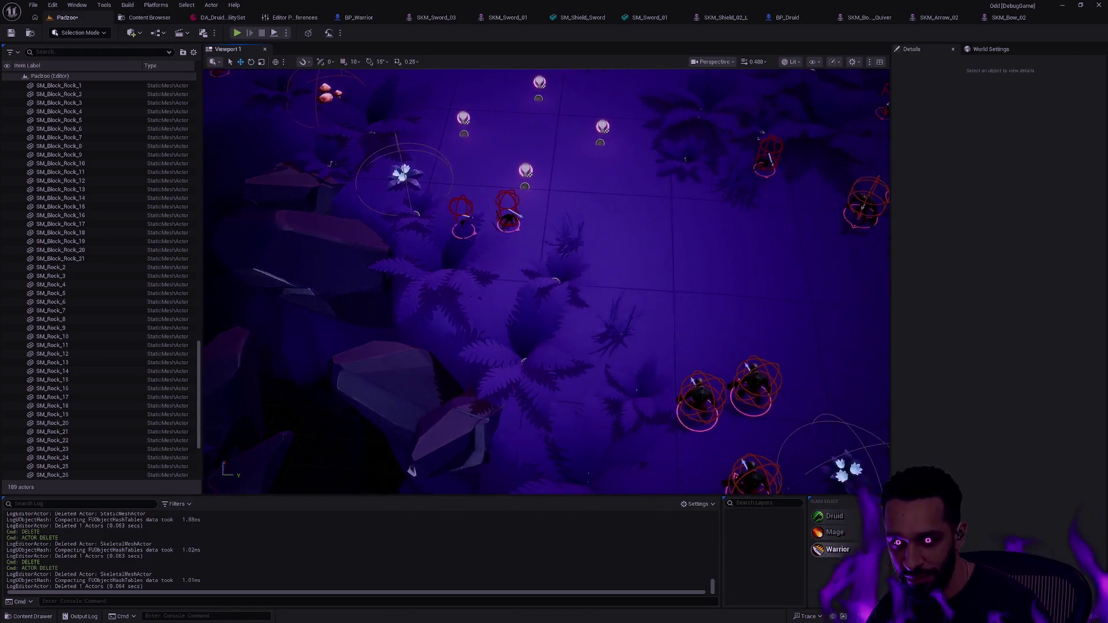
key("w")
key("a")
key("w")
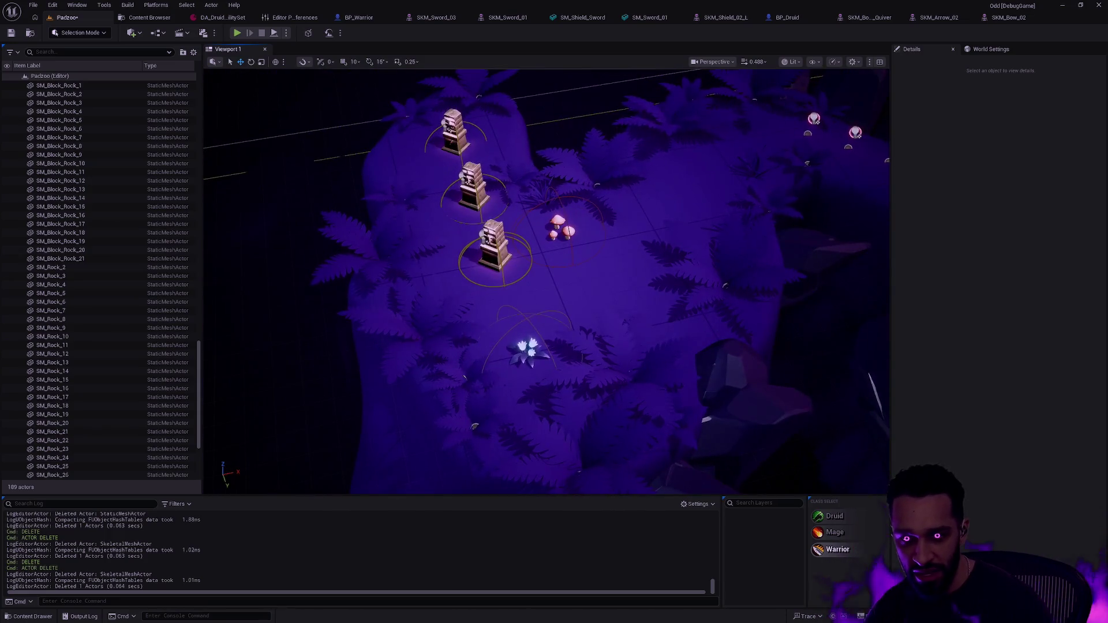
key("w")
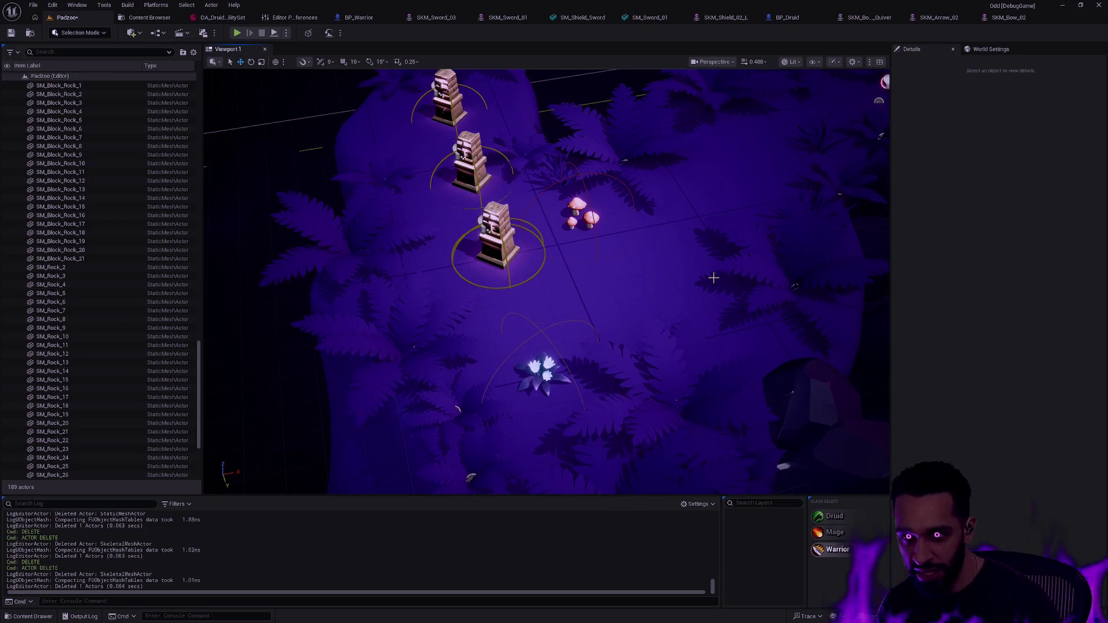
Survey the enemy area, centre the warrior group, and start Play In Editor with Alt+P
mouse_move(713, 277)
left_mouse_down()
mouse_move(714, 231)
mouse_move(681, 191)
mouse_move(647, 173)
left_mouse_up()
mouse_move(692, 260)
left_mouse_down()
mouse_move(693, 243)
mouse_move(693, 260)
left_mouse_up()
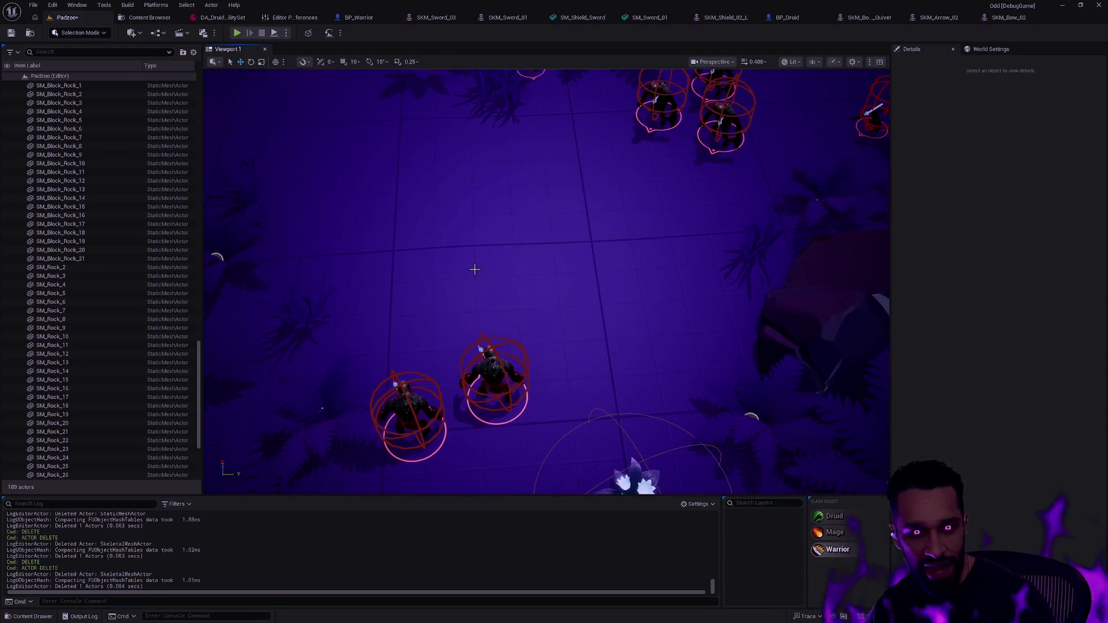
mouse_move(616, 277)
left_mouse_down()
mouse_move(623, 254)
mouse_move(602, 306)
mouse_move(601, 290)
left_mouse_up()
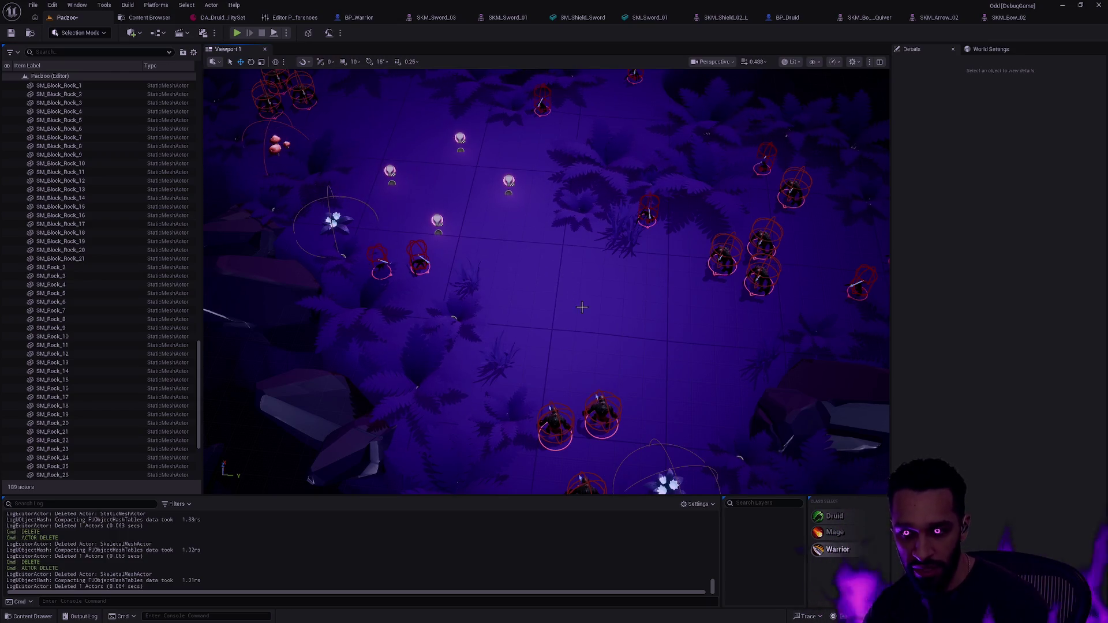
mouse_move(591, 312)
left_mouse_down()
mouse_move(591, 300)
mouse_move(591, 313)
left_mouse_up()
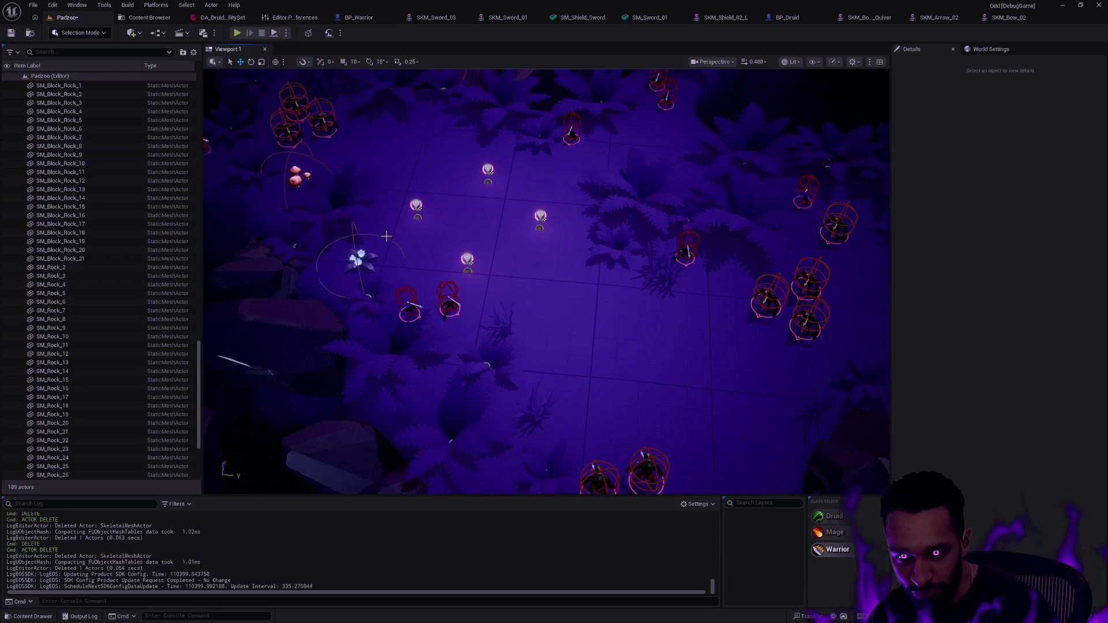
left_click_drag(577, 299, 666, 258)
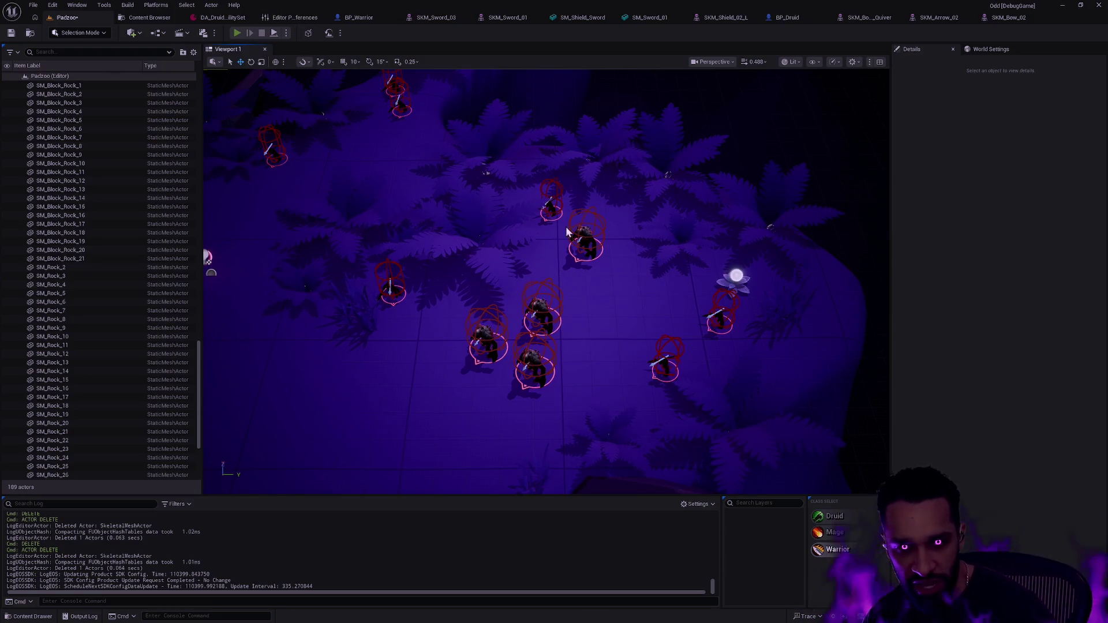
key("alt+p")
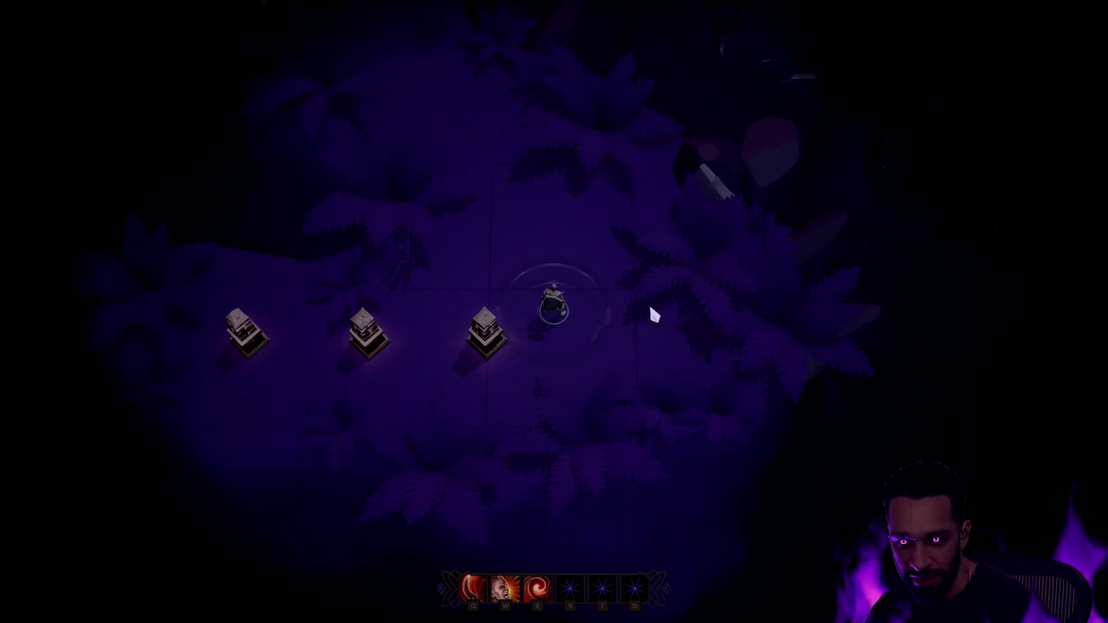
Walk the character across the clearing, past the mushrooms and up the northern path
key("w")
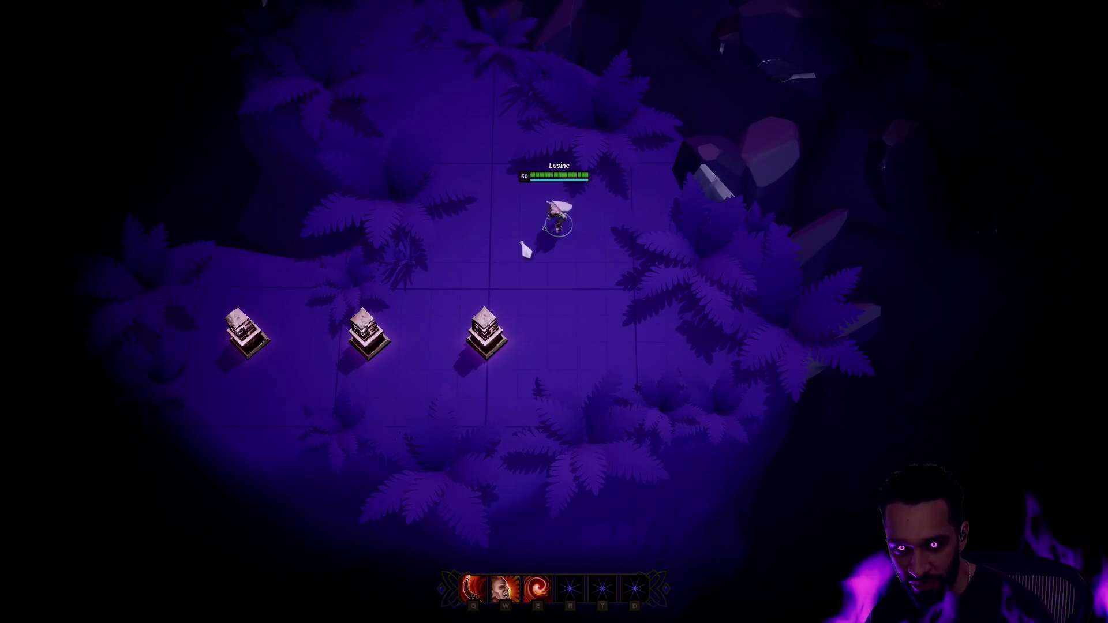
left_click(526, 249)
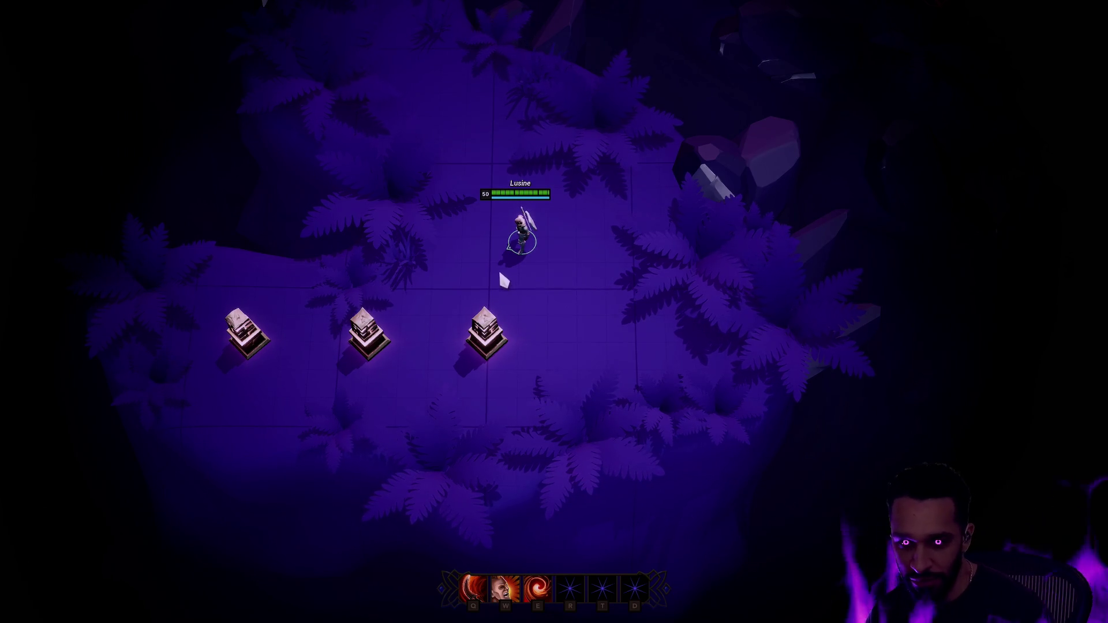
right_click(549, 319)
right_click(587, 249)
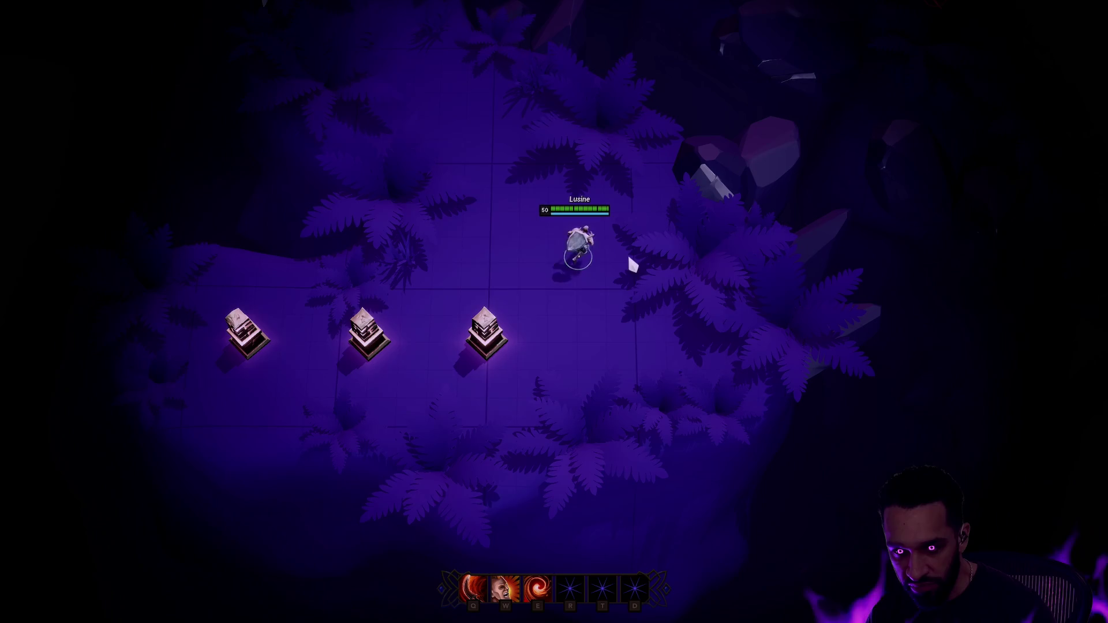
right_click(633, 286)
right_click(571, 289)
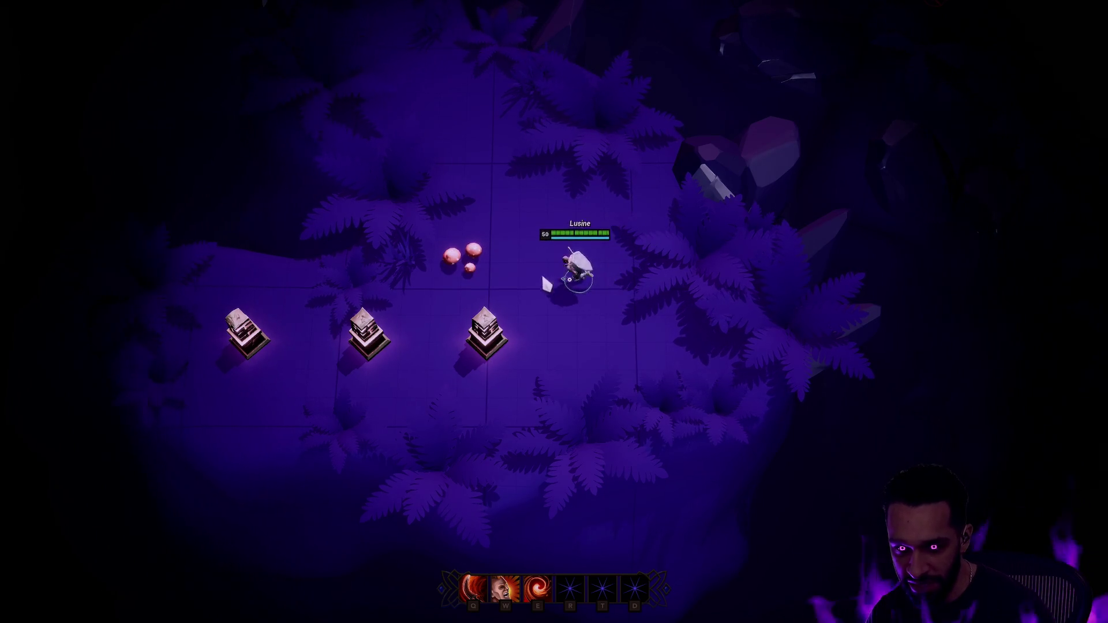
right_click(597, 218)
right_click(511, 180)
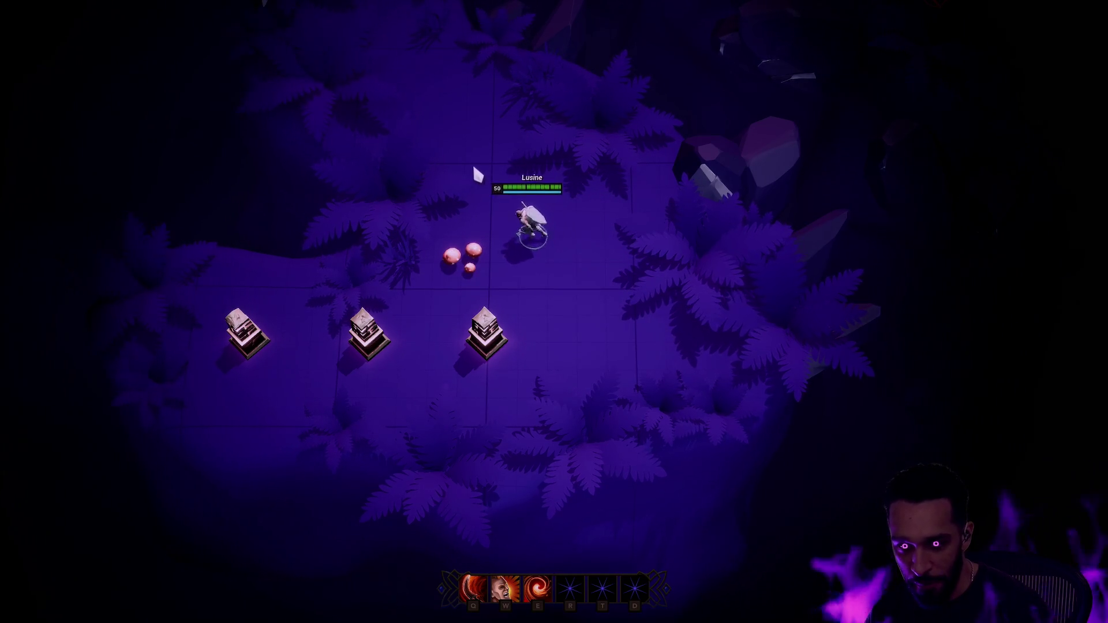
right_click(587, 331)
right_click(639, 241)
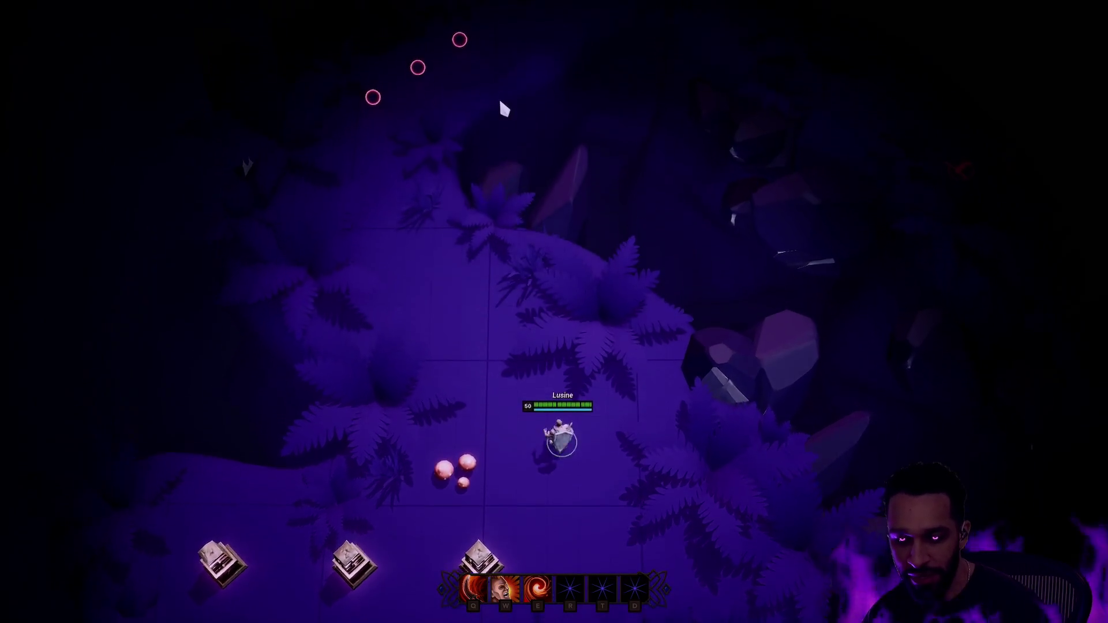
right_click(531, 515)
right_click(477, 287)
right_click(445, 249)
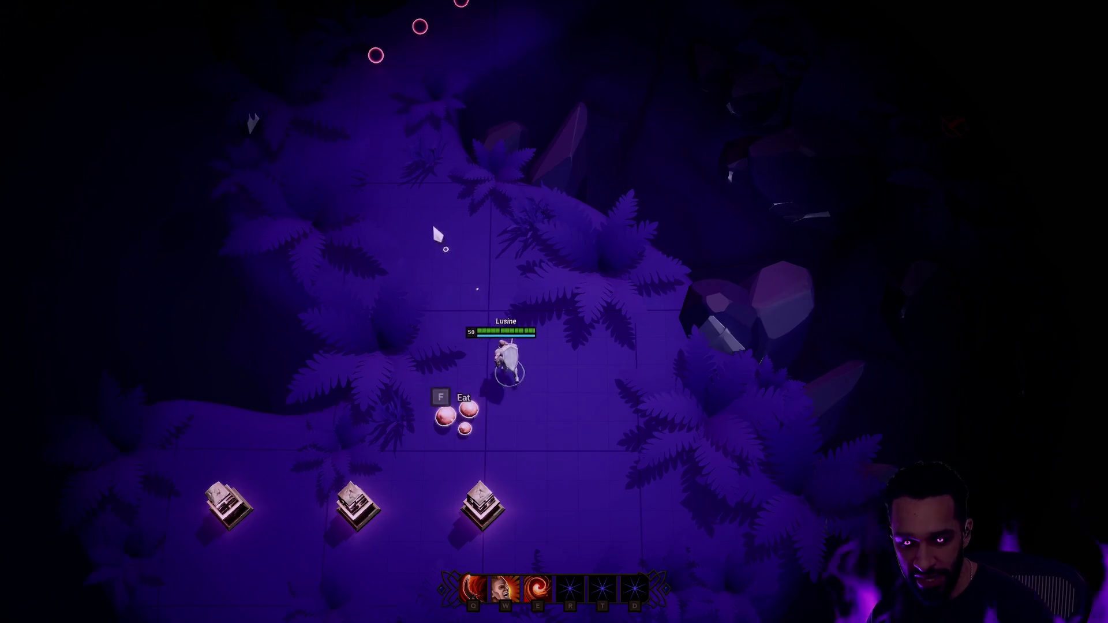
Cast the ring-shaped area ability (W) and sword swing (Q), then stop the session
key("w")
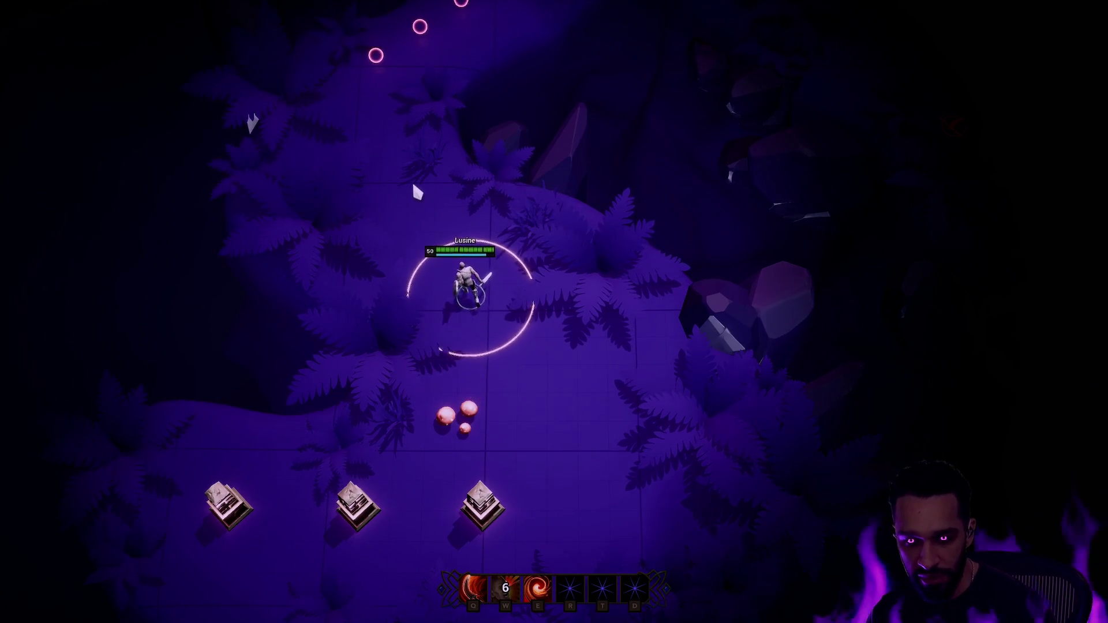
key("q")
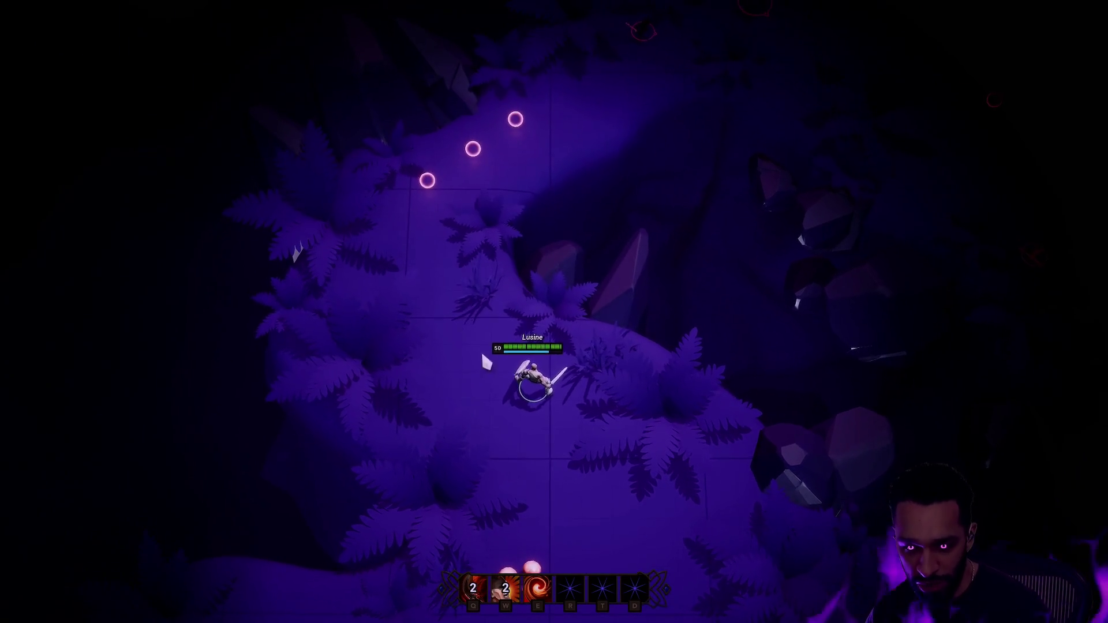
right_click(500, 380)
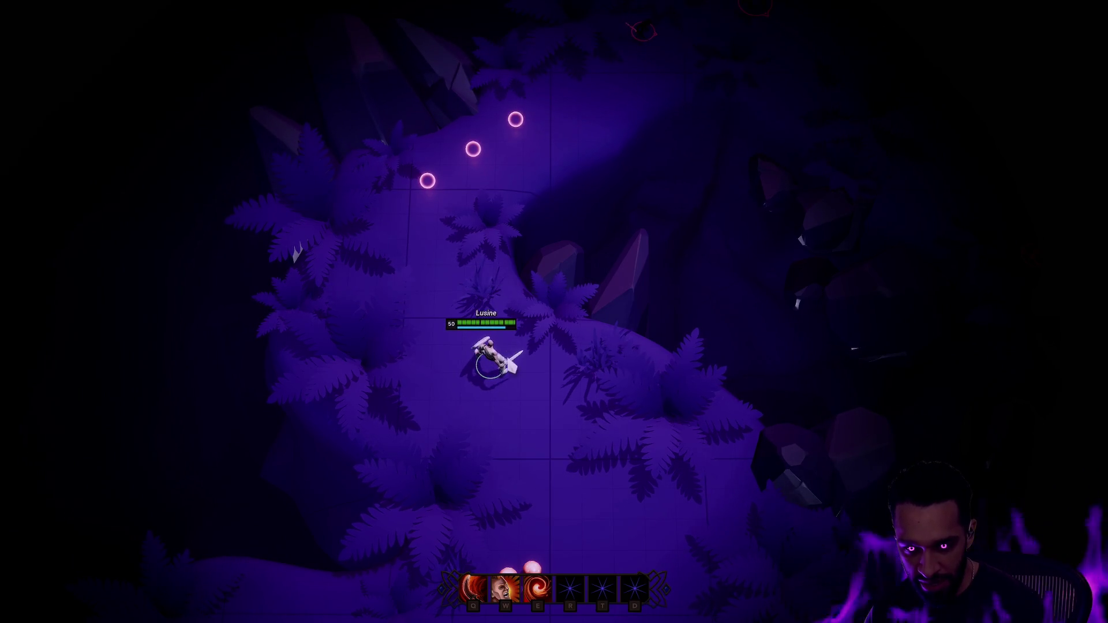
key("Escape")
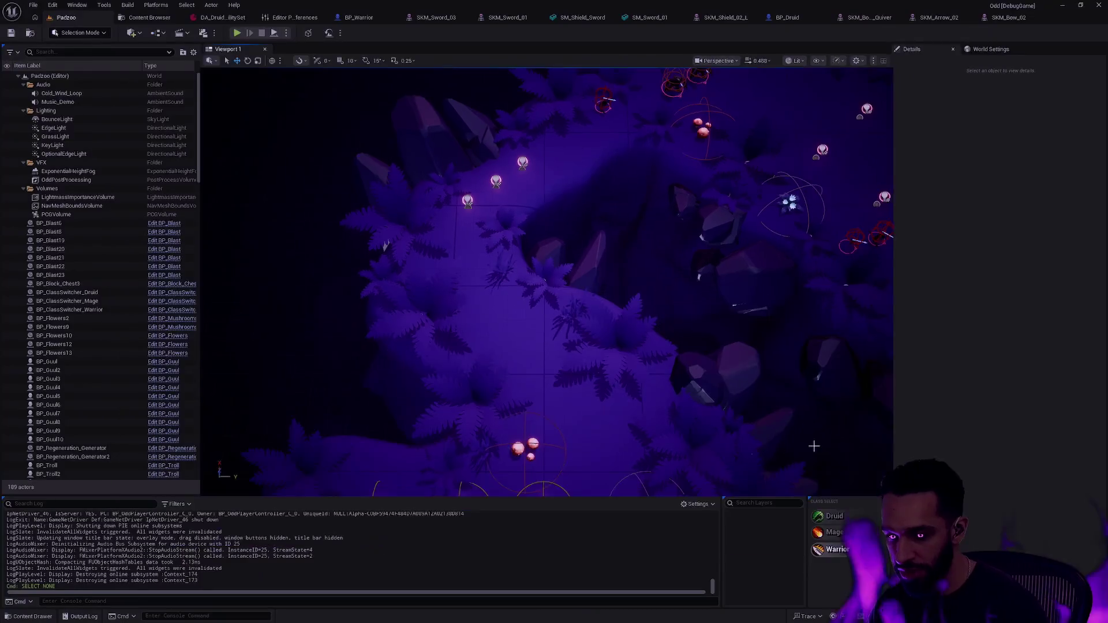
left_click(237, 33)
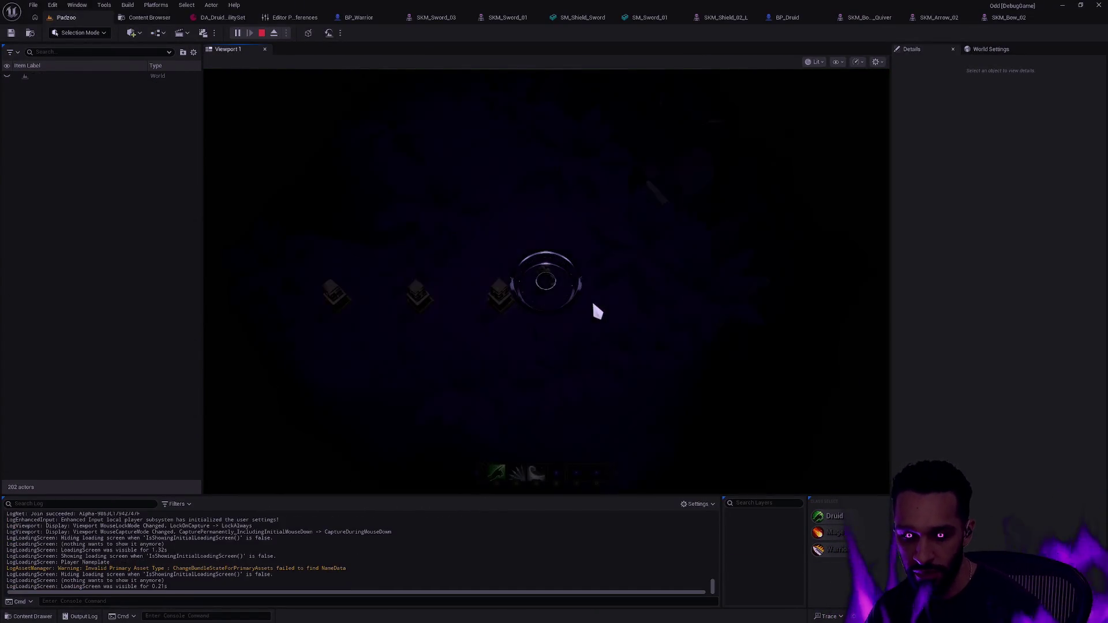
key("F11")
left_click(554, 255)
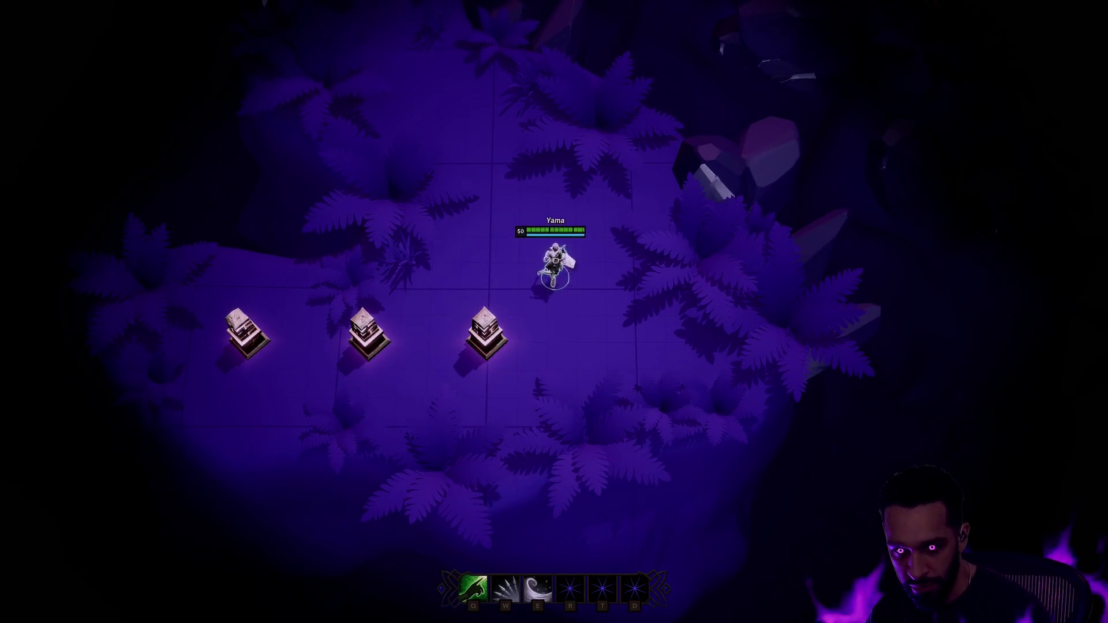
left_click(509, 254)
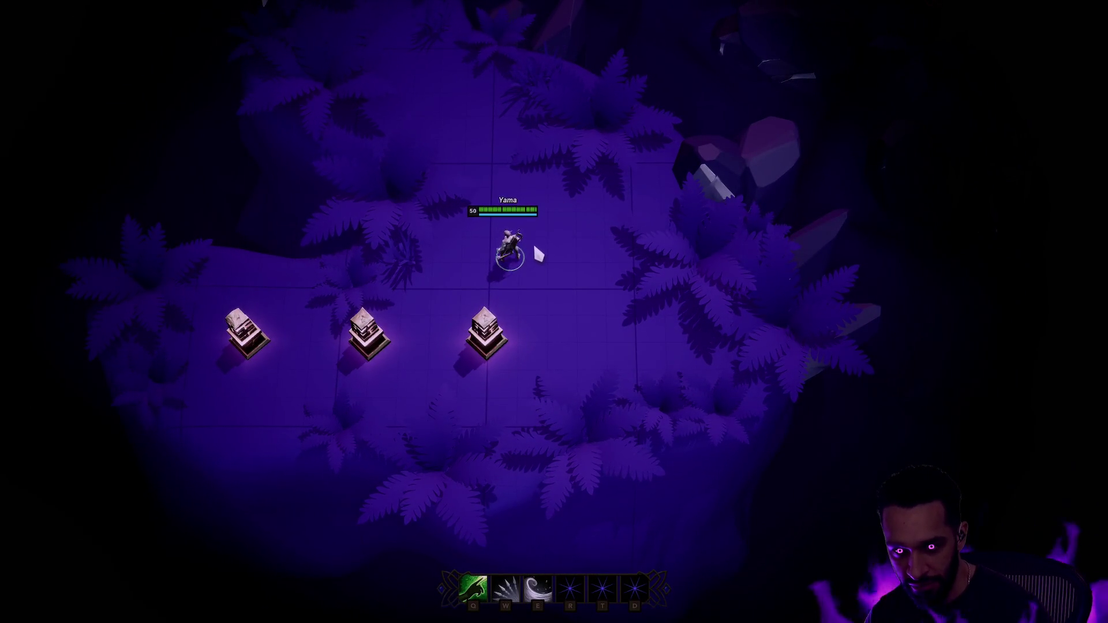
left_click(572, 232)
left_click(511, 295)
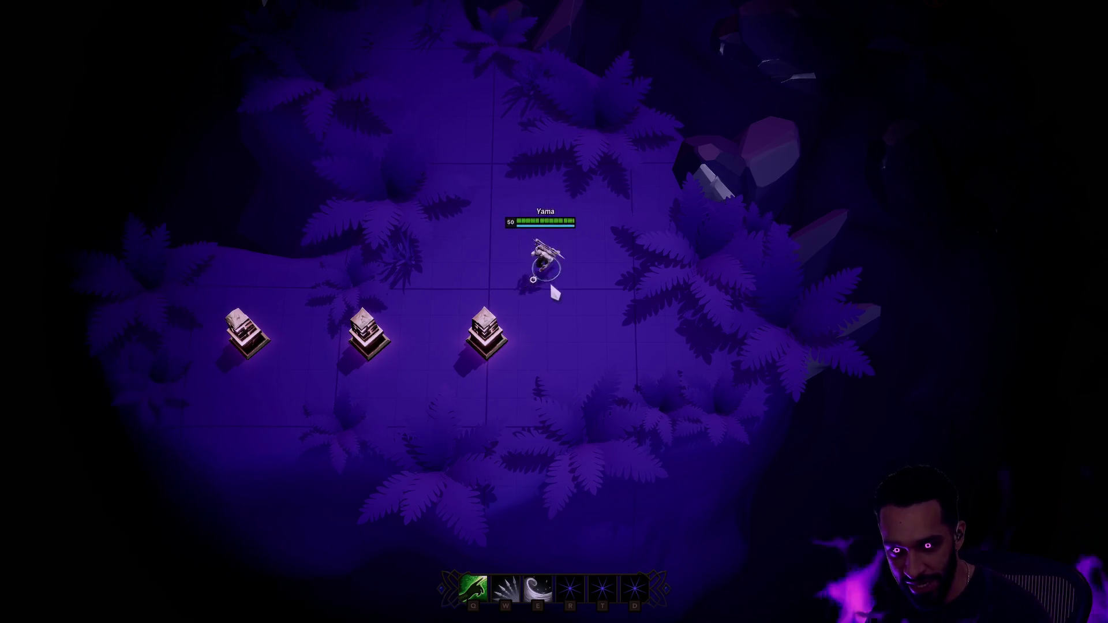
left_click(509, 269)
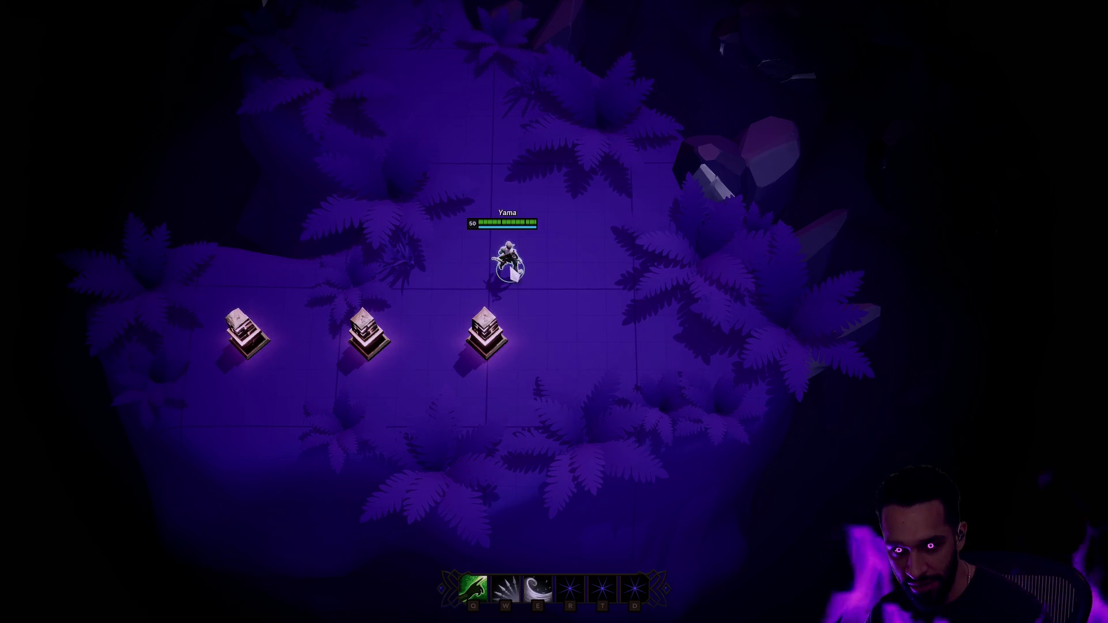
left_click(536, 242)
left_click(573, 270)
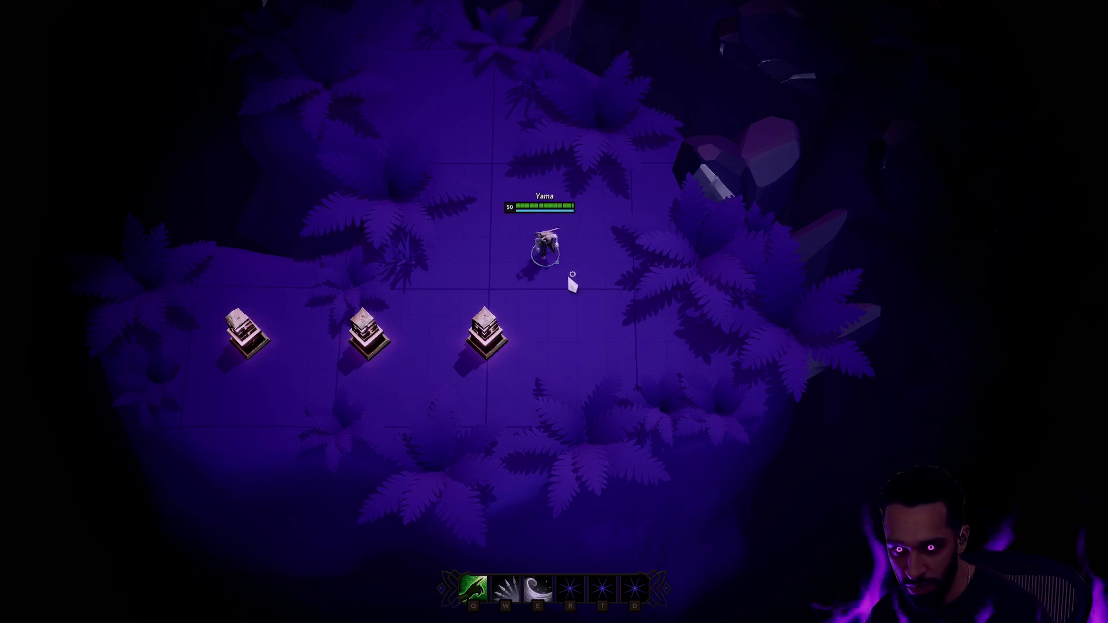
left_click(557, 222)
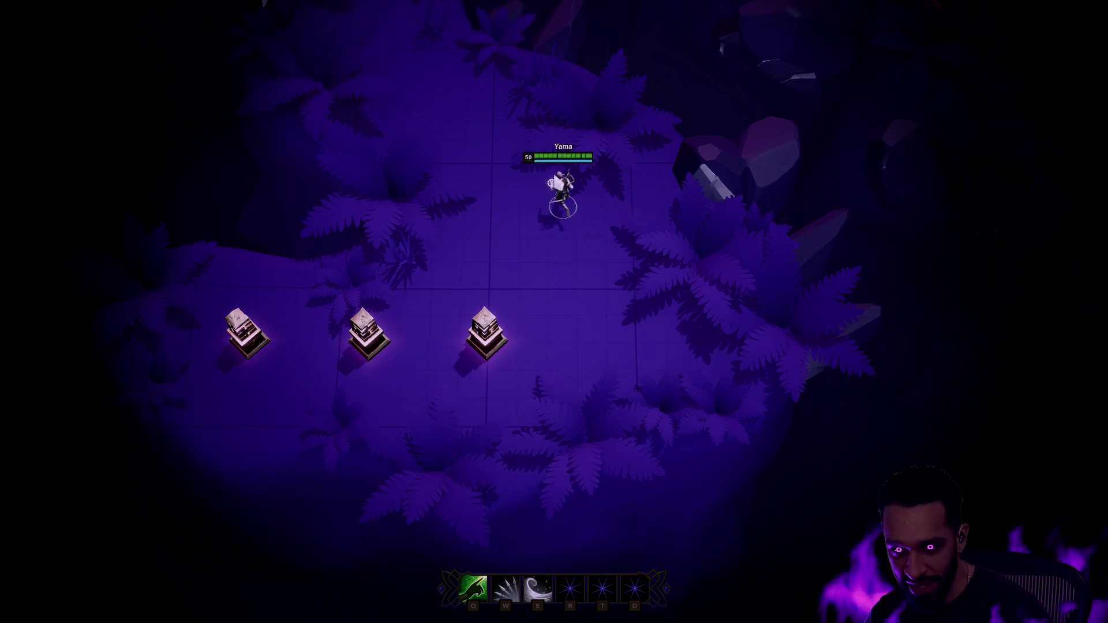
left_click(571, 251)
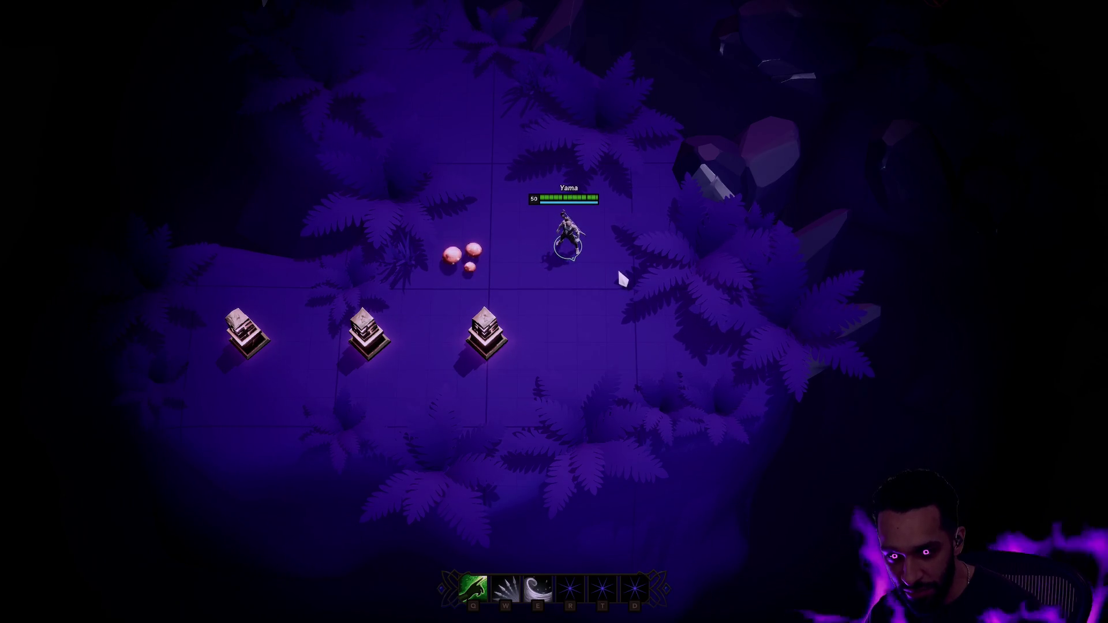
left_click(501, 202)
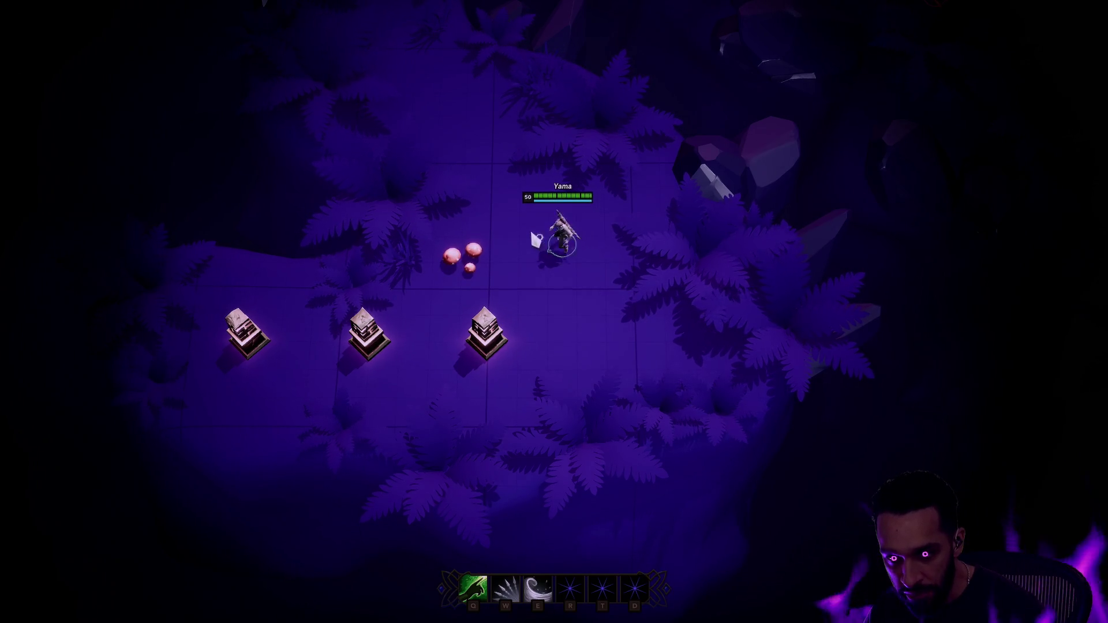
left_click(552, 208)
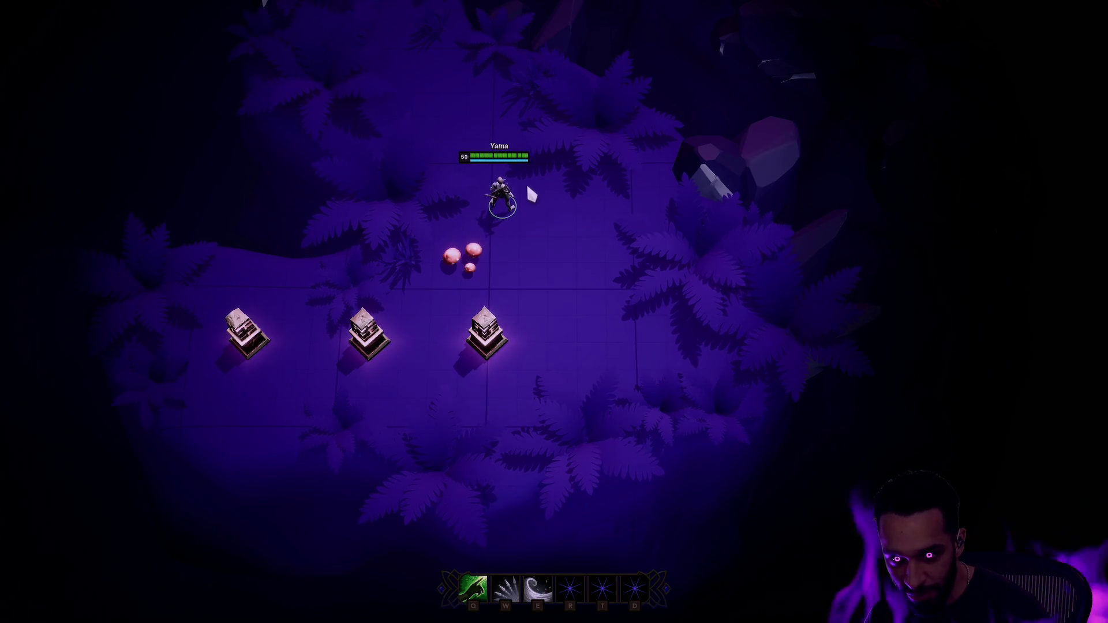
left_click(534, 322)
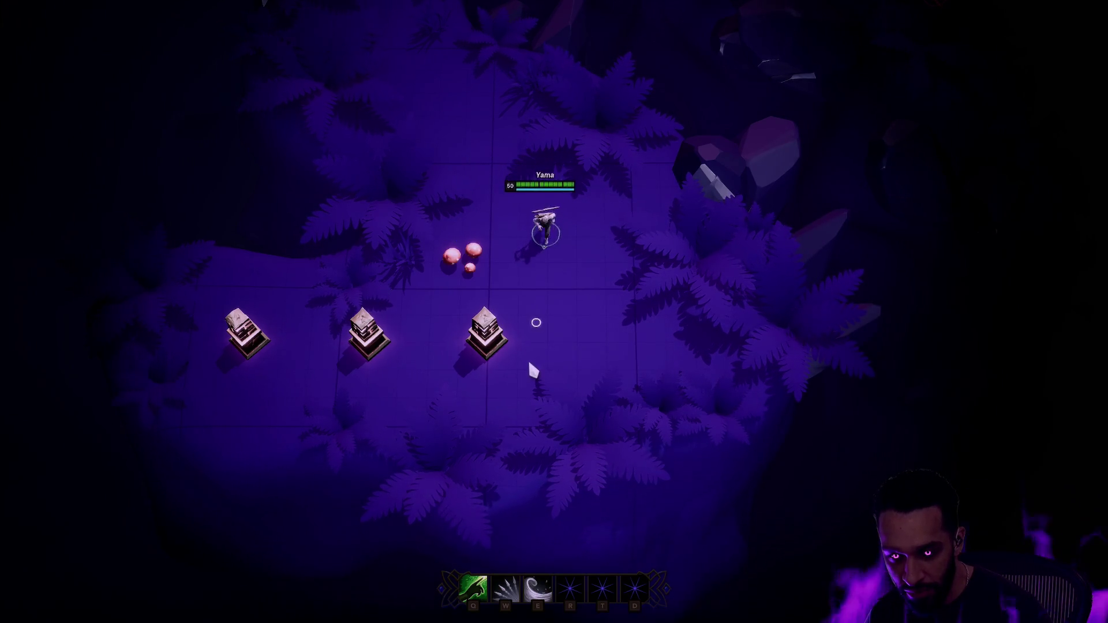
left_click(499, 211)
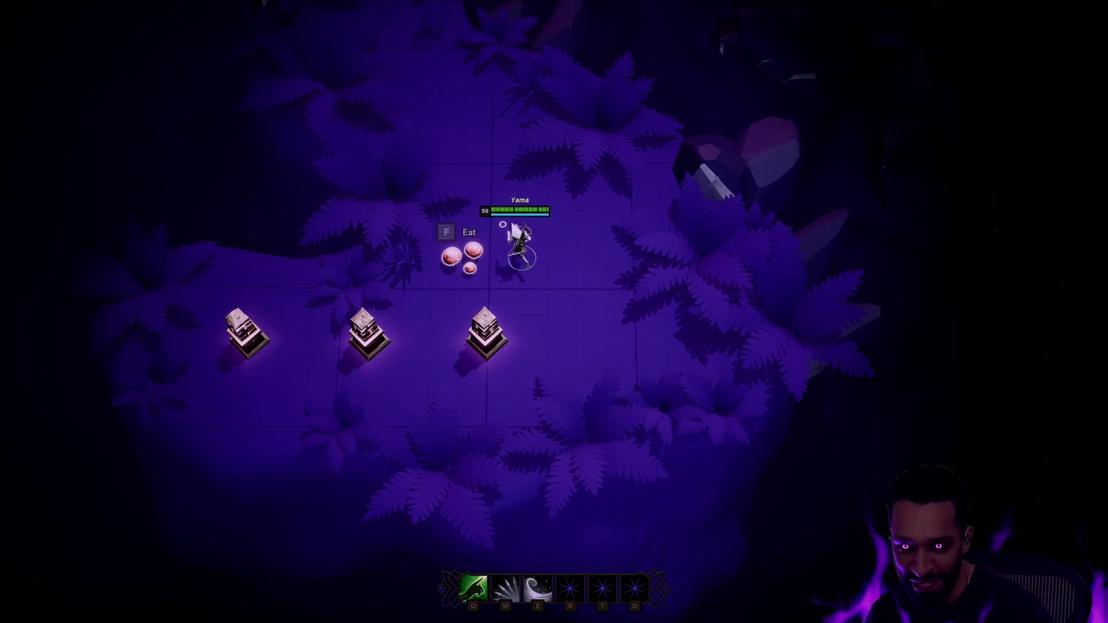
left_click(548, 234)
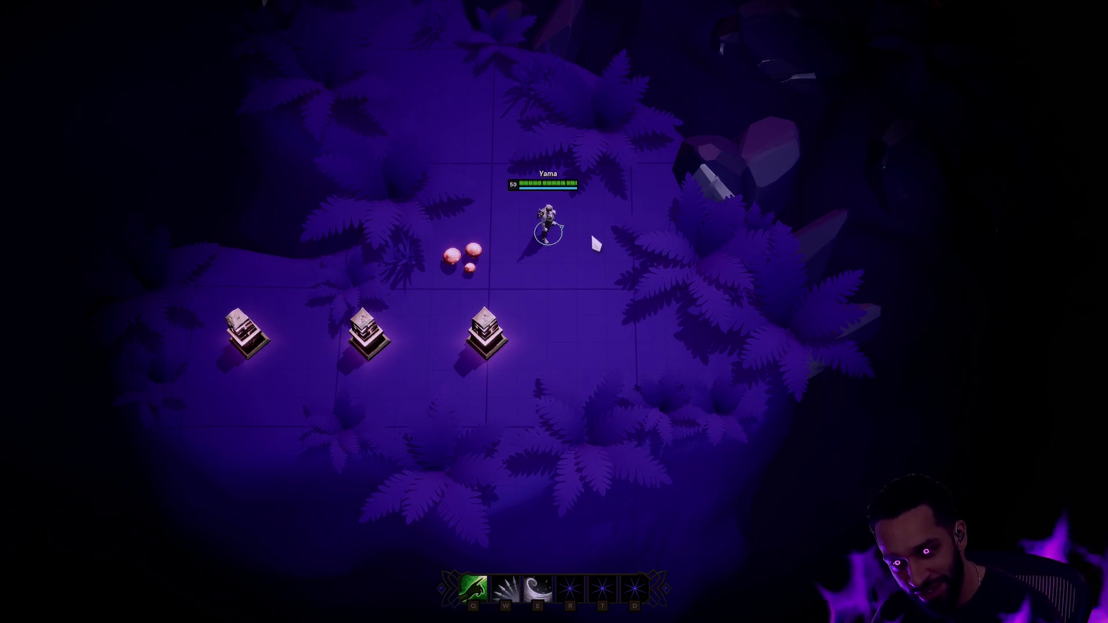
left_click(489, 228)
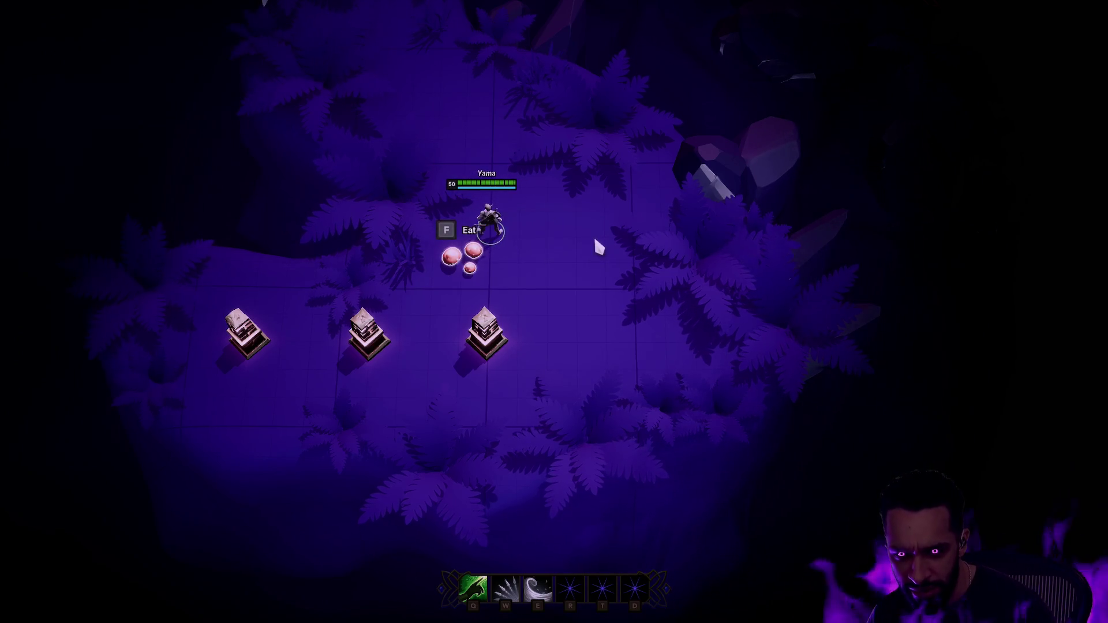
left_click(489, 191)
left_click(459, 196)
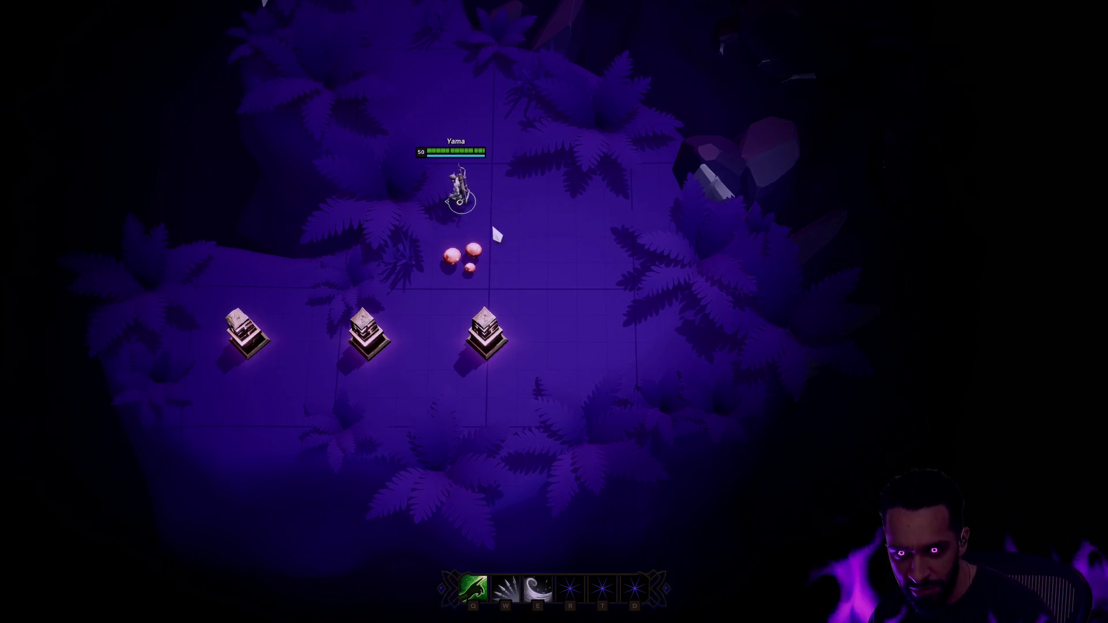
left_click(527, 231)
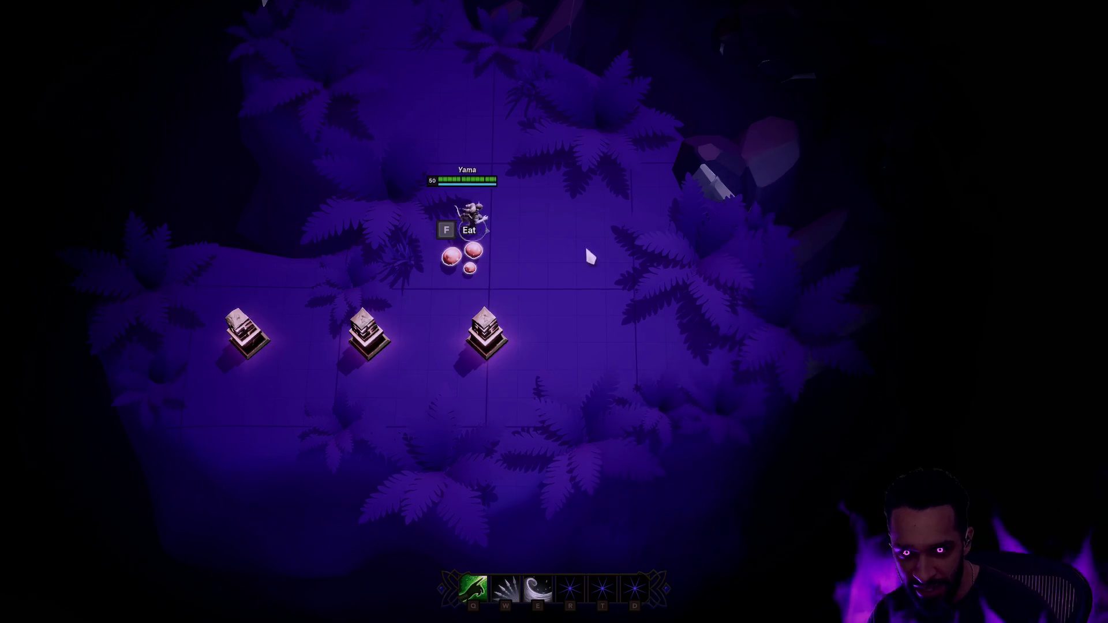
left_click(652, 252)
left_click(521, 161)
left_click(466, 179)
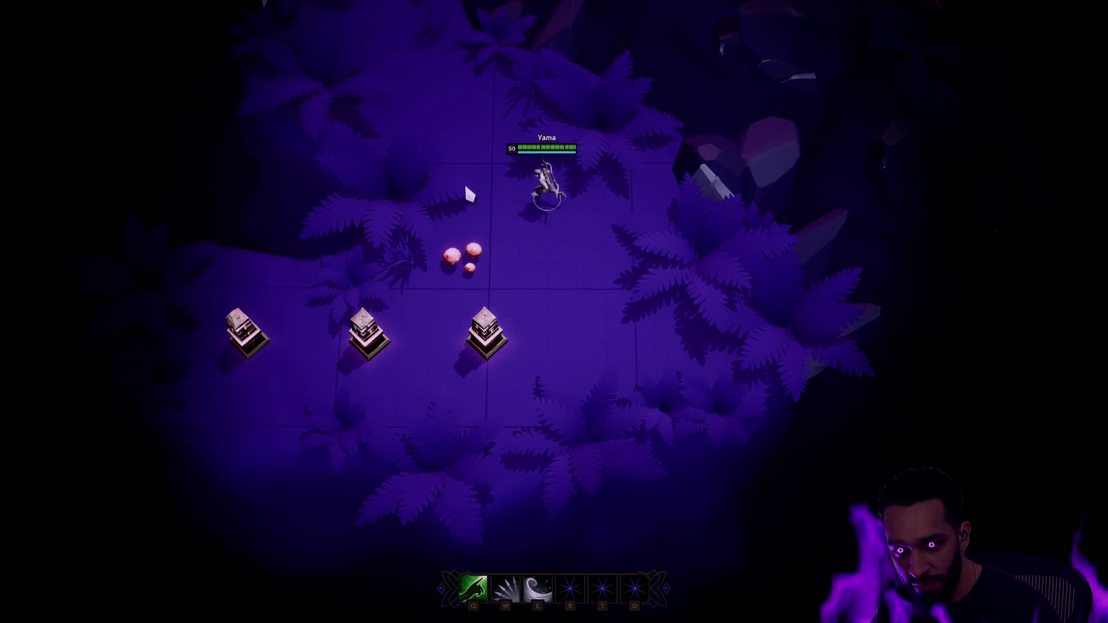
left_click(681, 262)
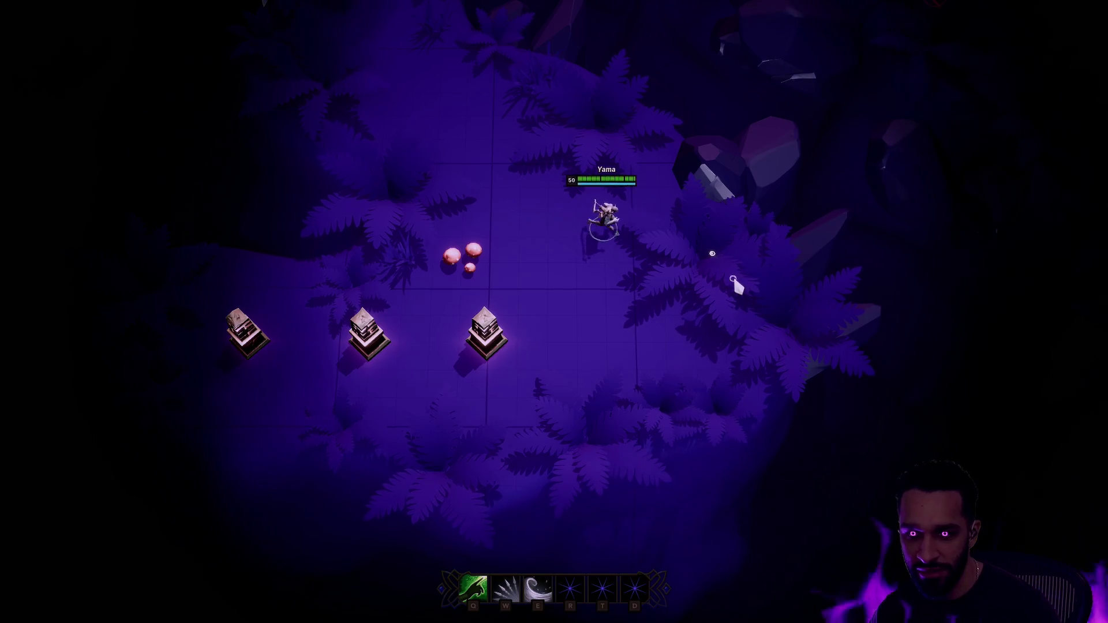
left_click(292, 306)
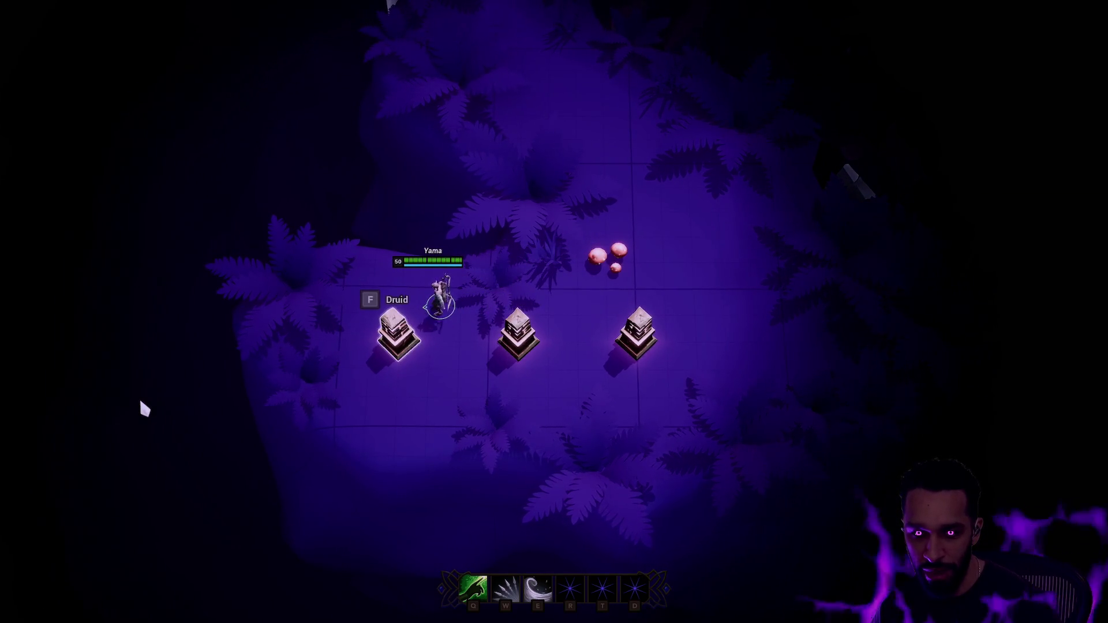
left_click(895, 307)
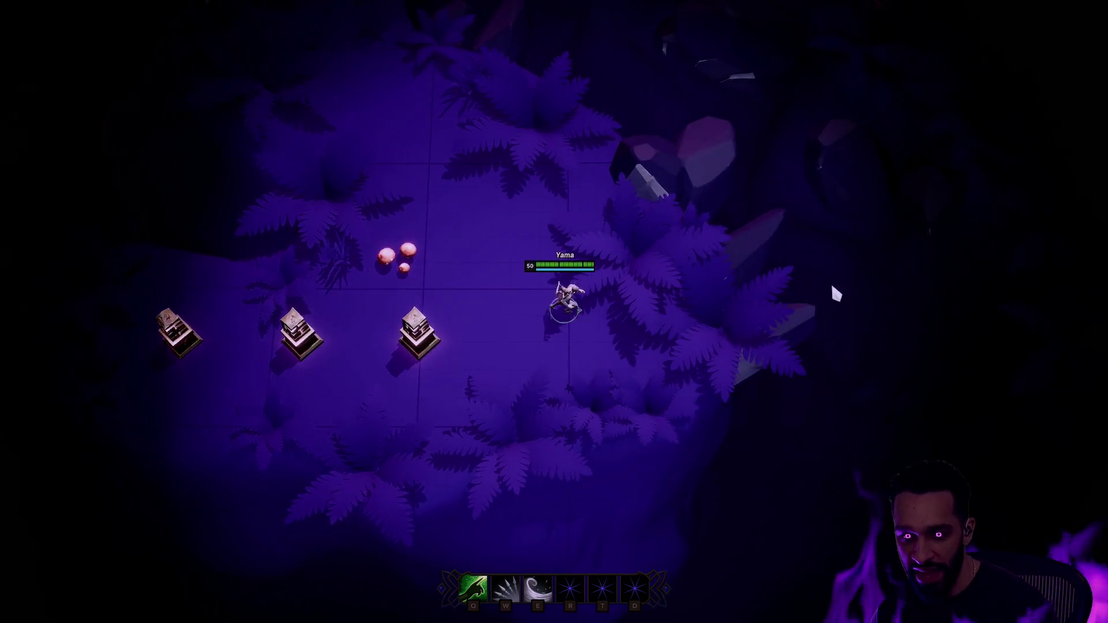
left_click(679, 282)
left_click(543, 198)
left_click(651, 306)
left_click(594, 309)
left_click(524, 283)
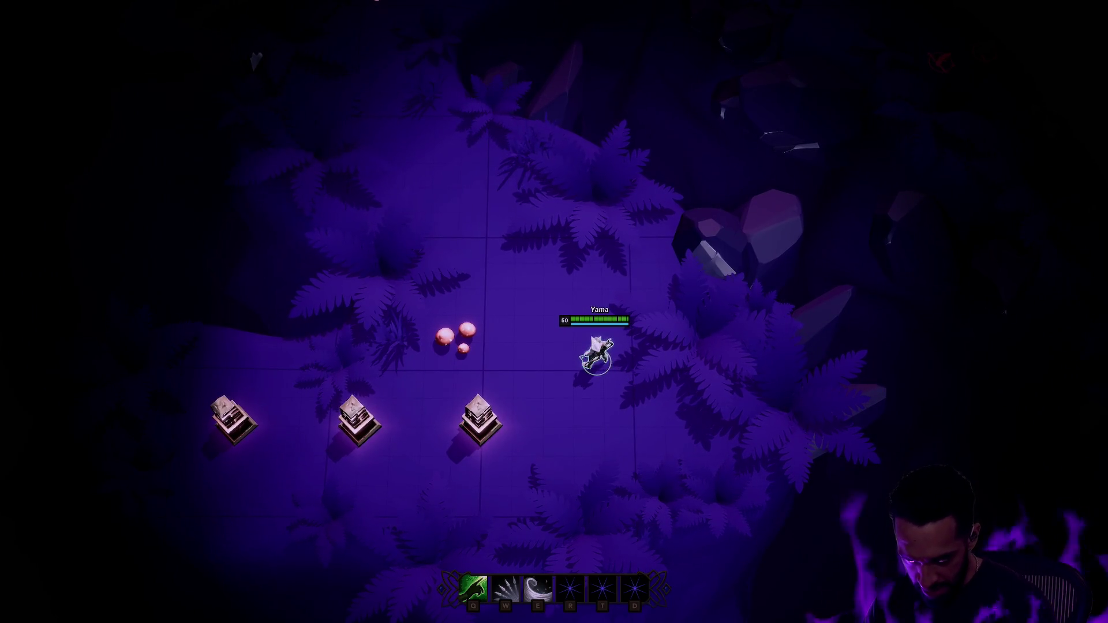
left_click(557, 305)
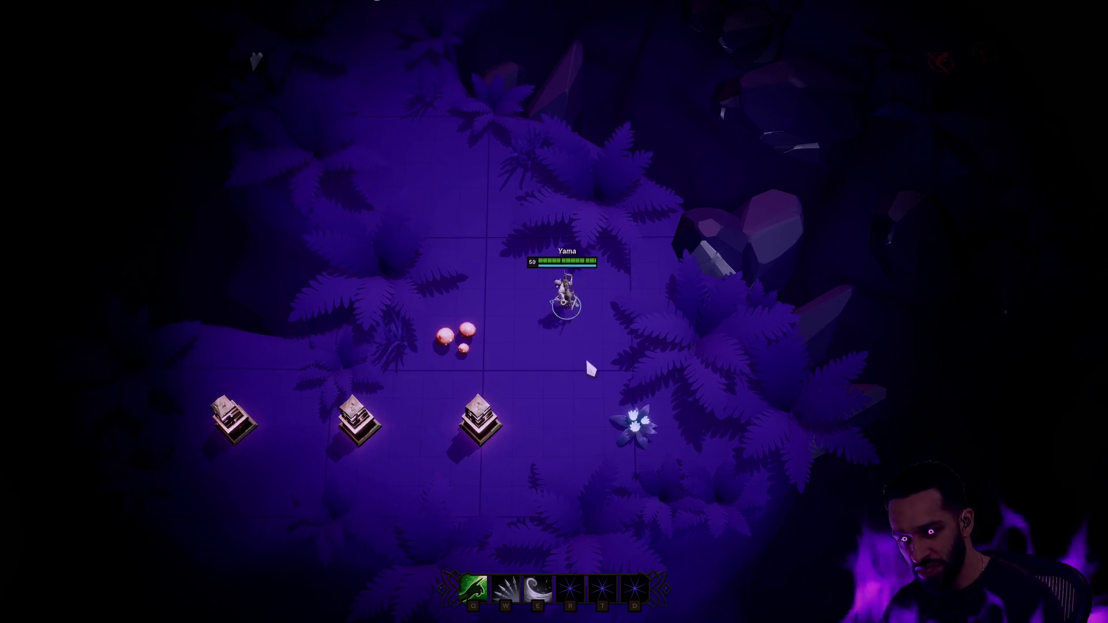
key("Escape")
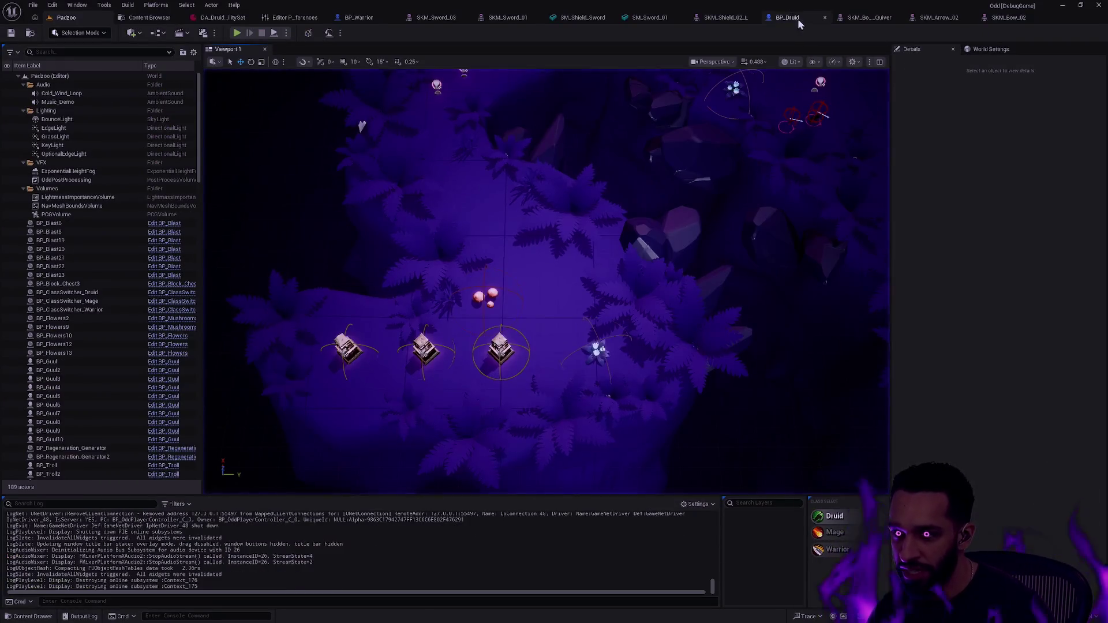
In BP_Druid, set the character mesh to a locked uniform scale of 0.9
left_click(787, 17)
left_click_drag(704, 160, 704, 160)
left_click_drag(722, 283, 721, 283)
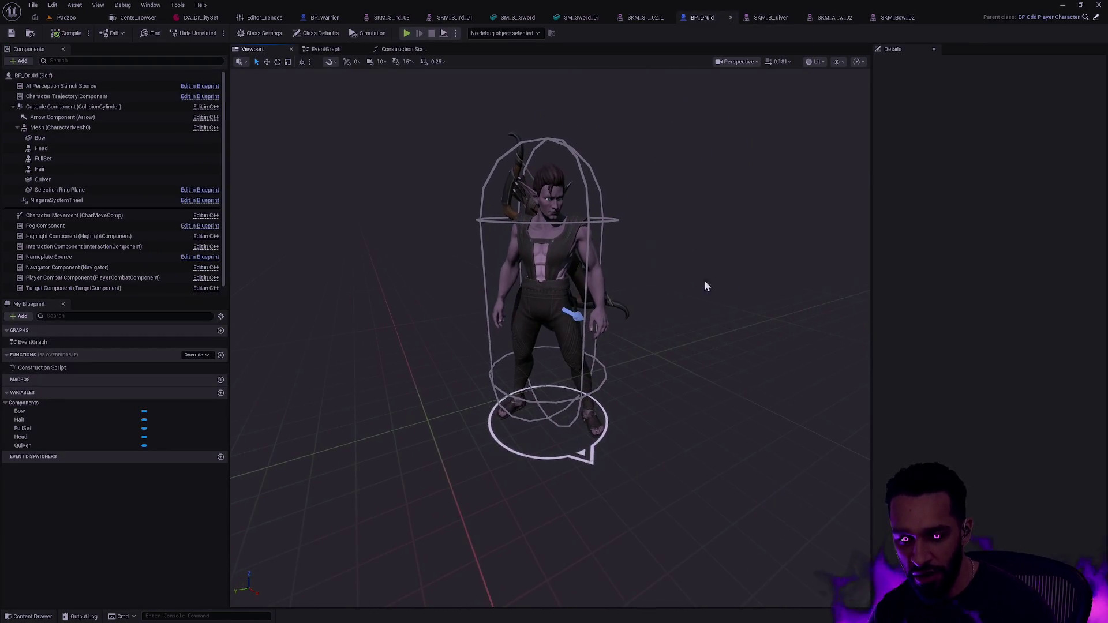
left_click(554, 265)
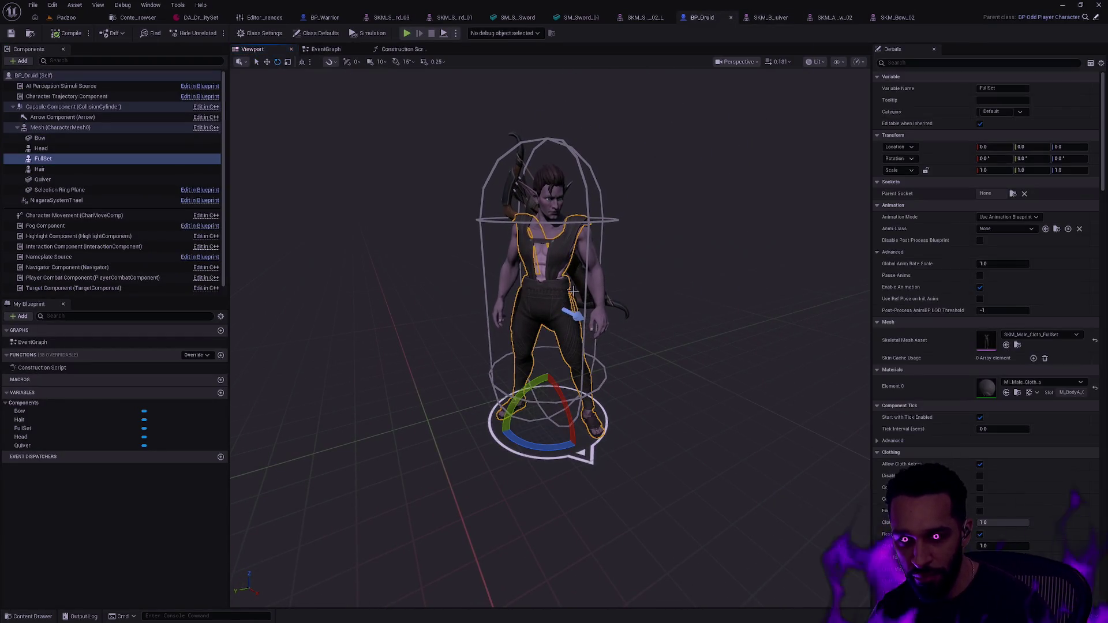
left_click(78, 129)
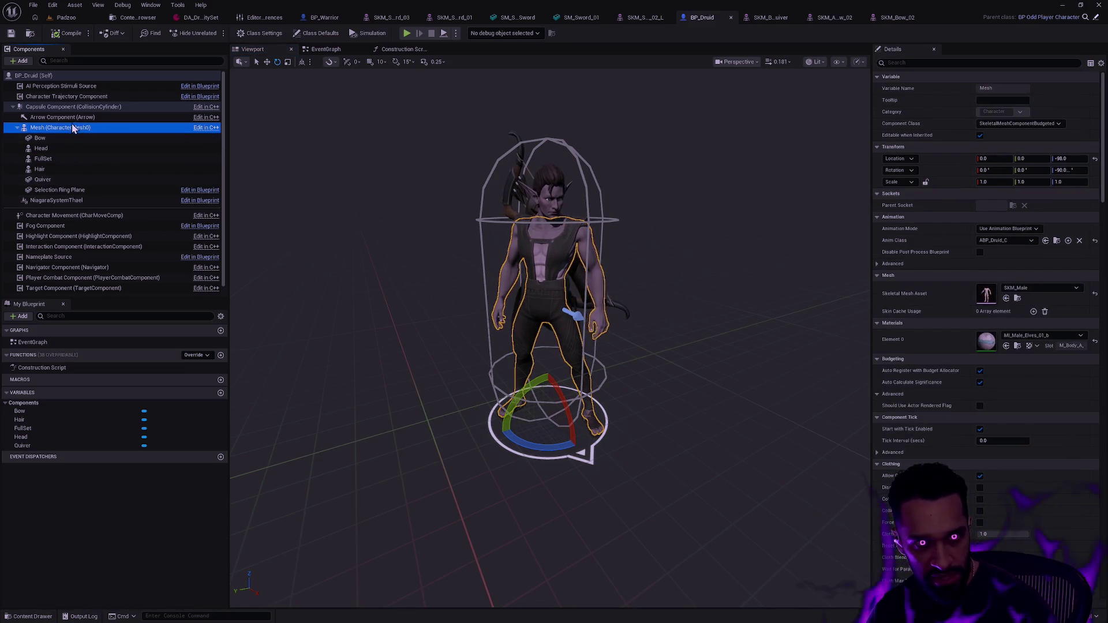
left_click(1002, 183)
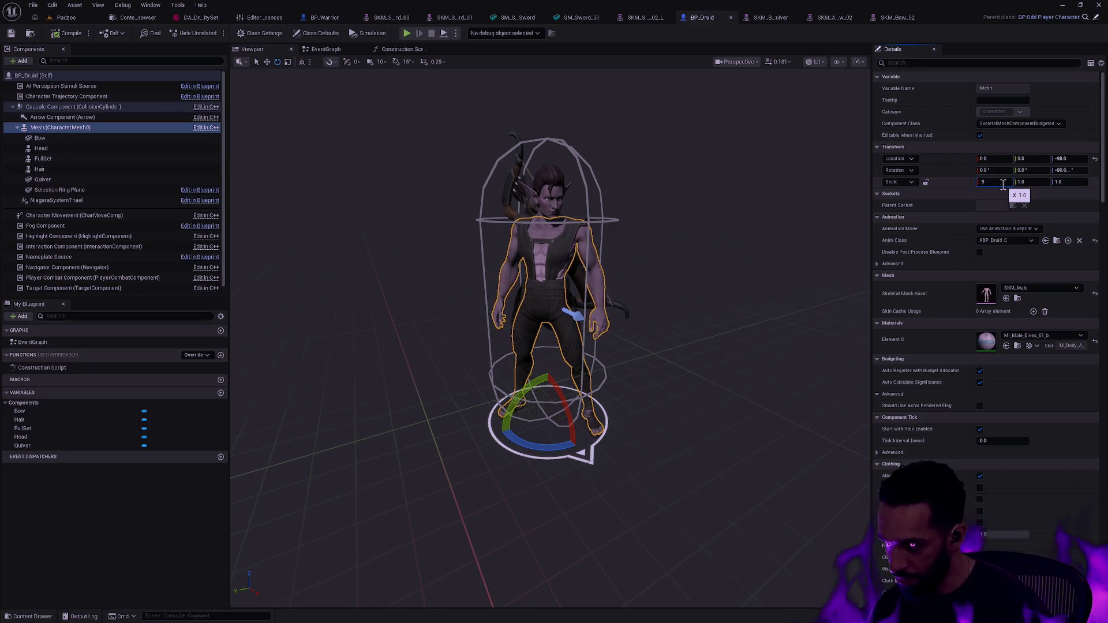
left_click(926, 182)
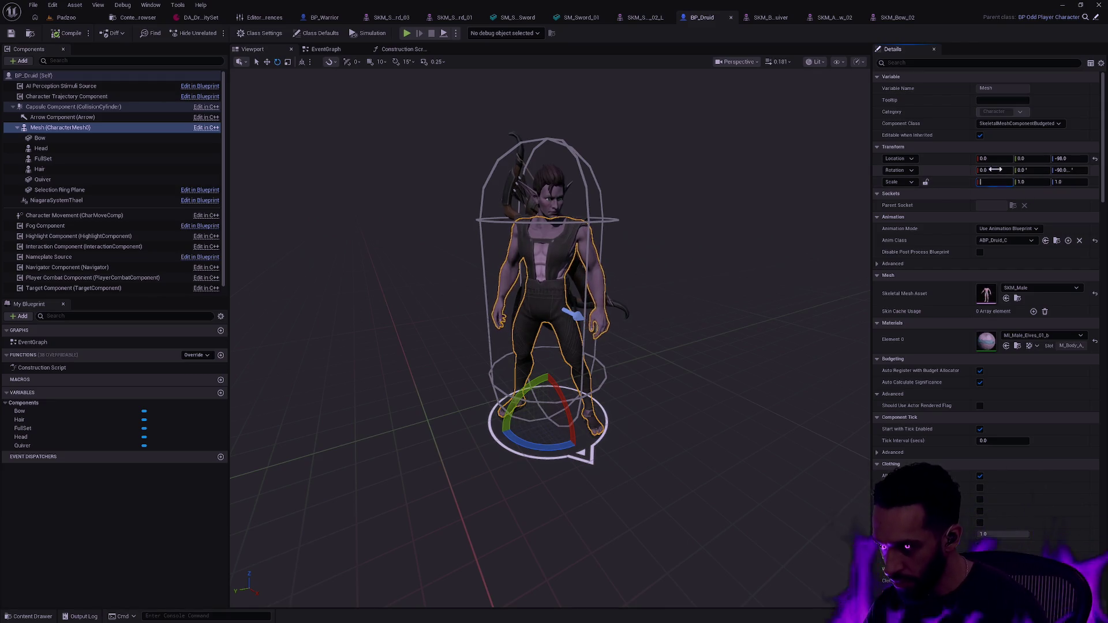
left_click(994, 182)
type(".9")
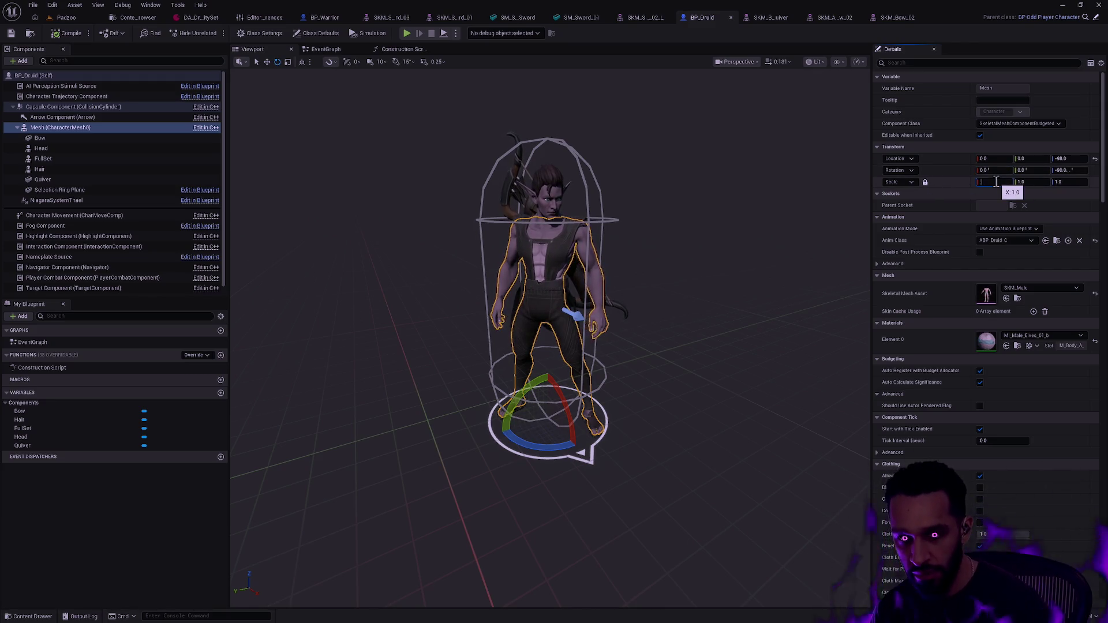
key("Return")
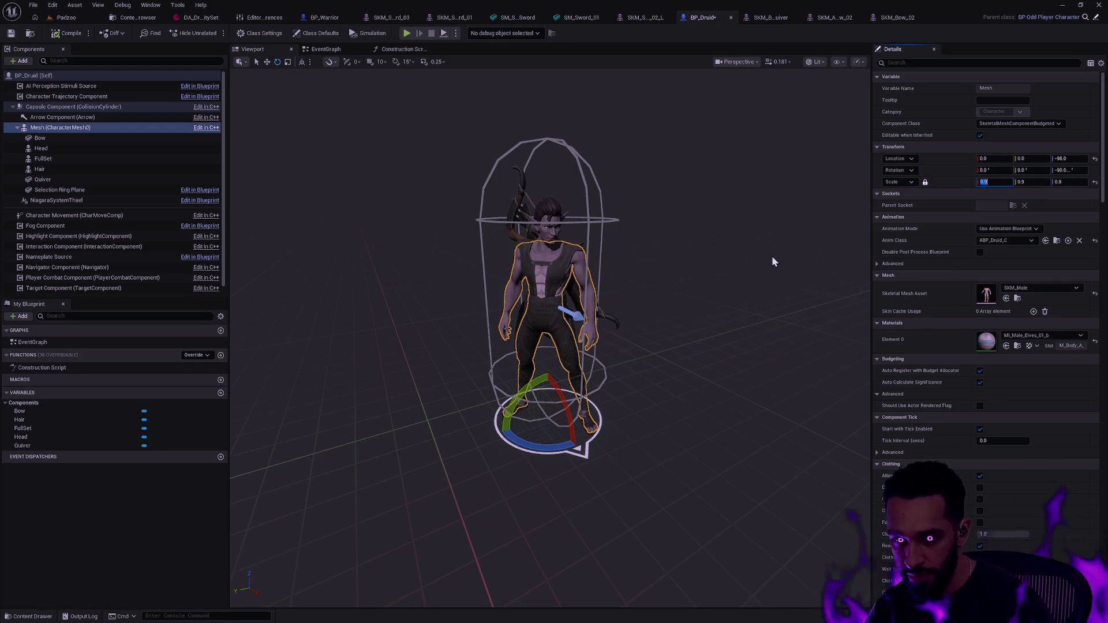
Reset the Druid mesh scale from 0.9 back to 1.0
left_click(738, 264)
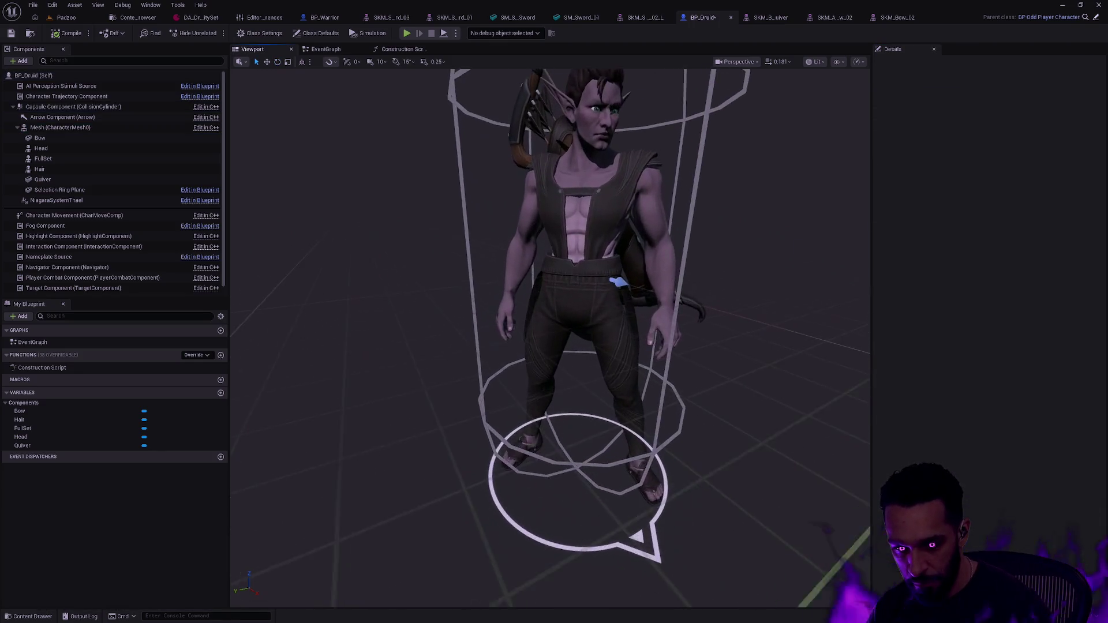
left_click(74, 192)
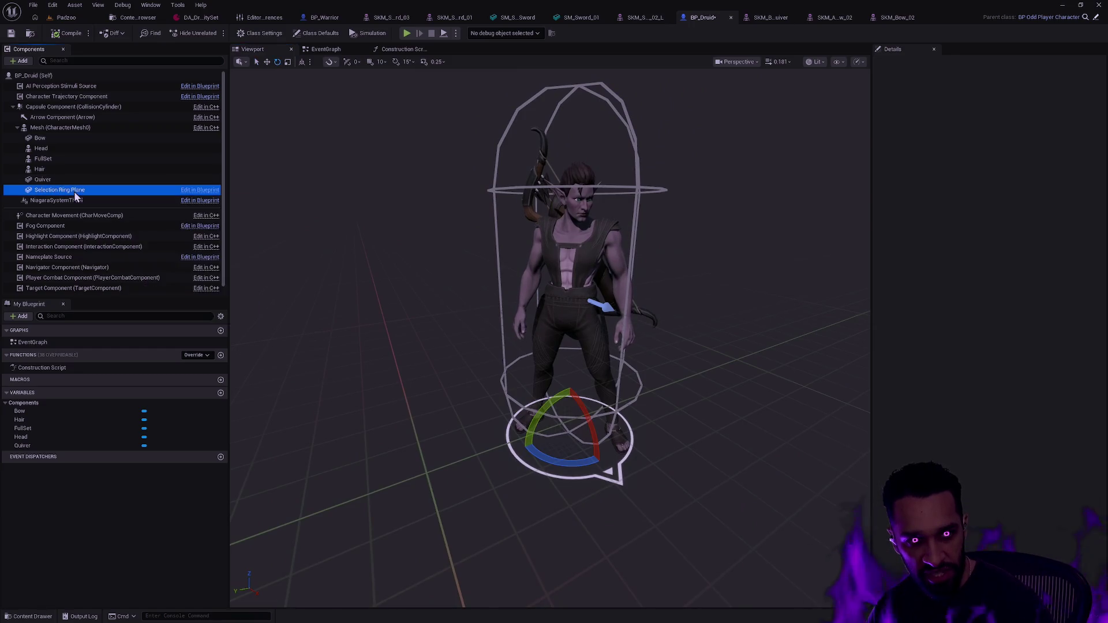
left_click(60, 127)
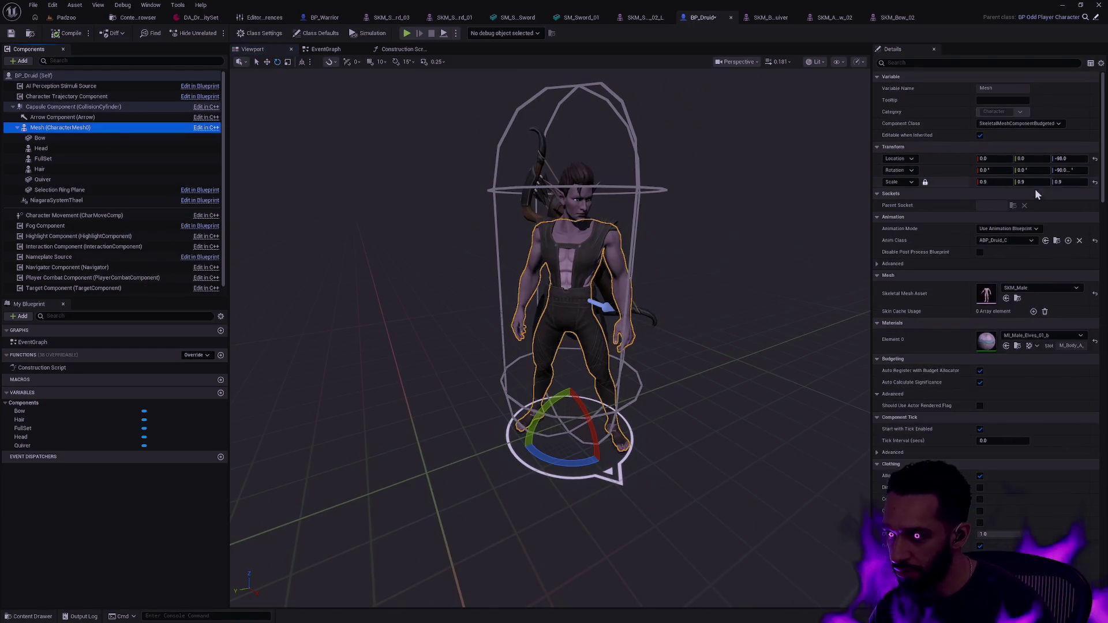
left_click(1095, 182)
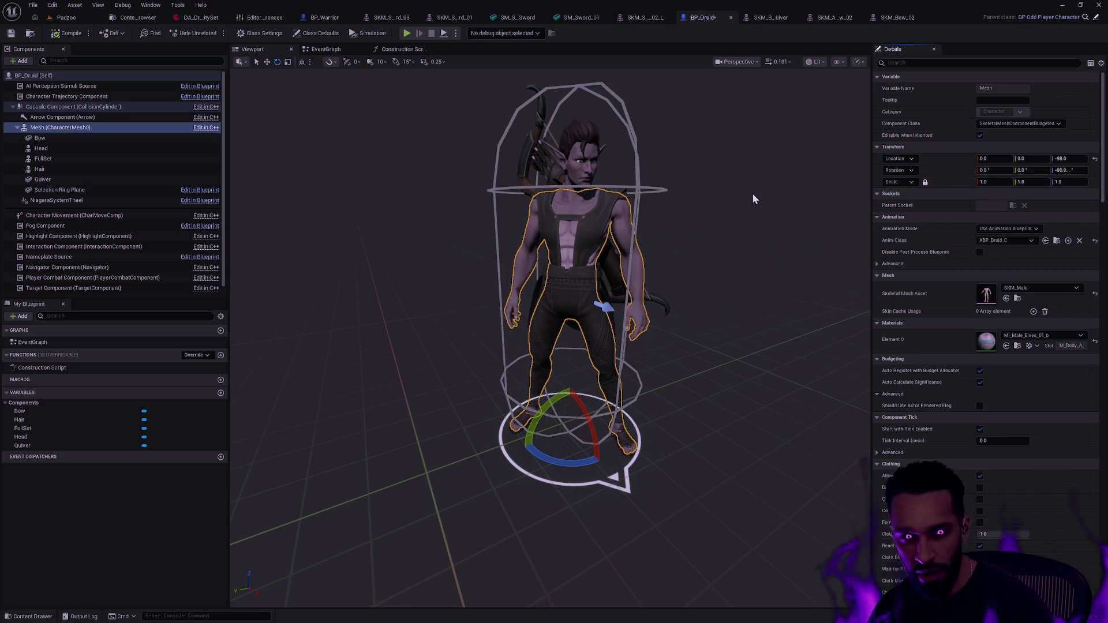
left_click(62, 191)
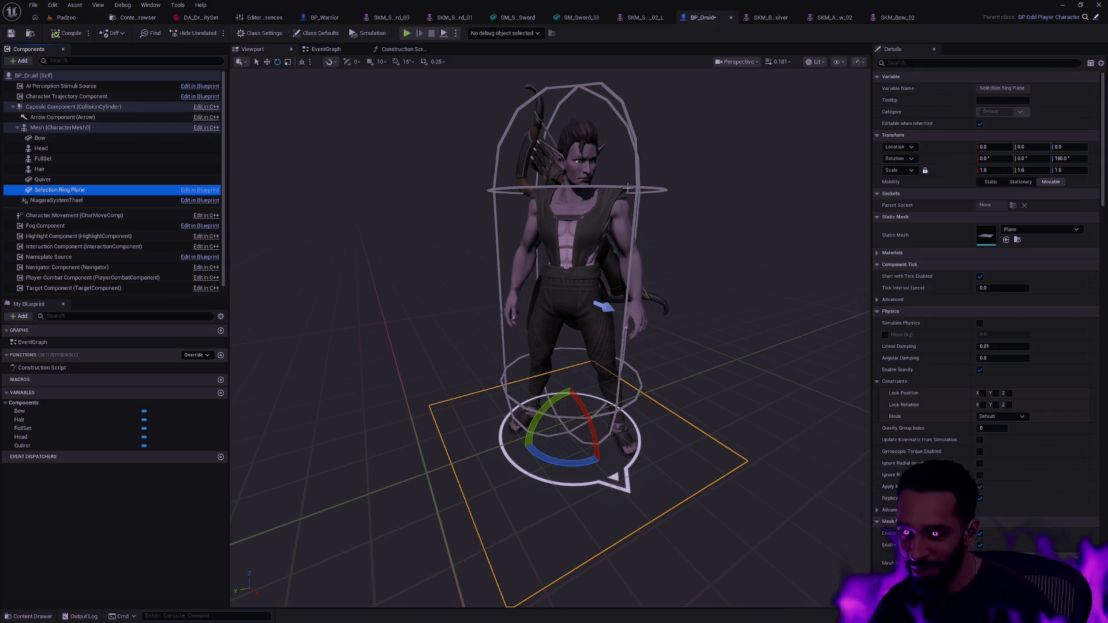
Set the Selection Ring Plane's uniform scale to 1.6/0.9, about 1.78
left_click(1000, 170)
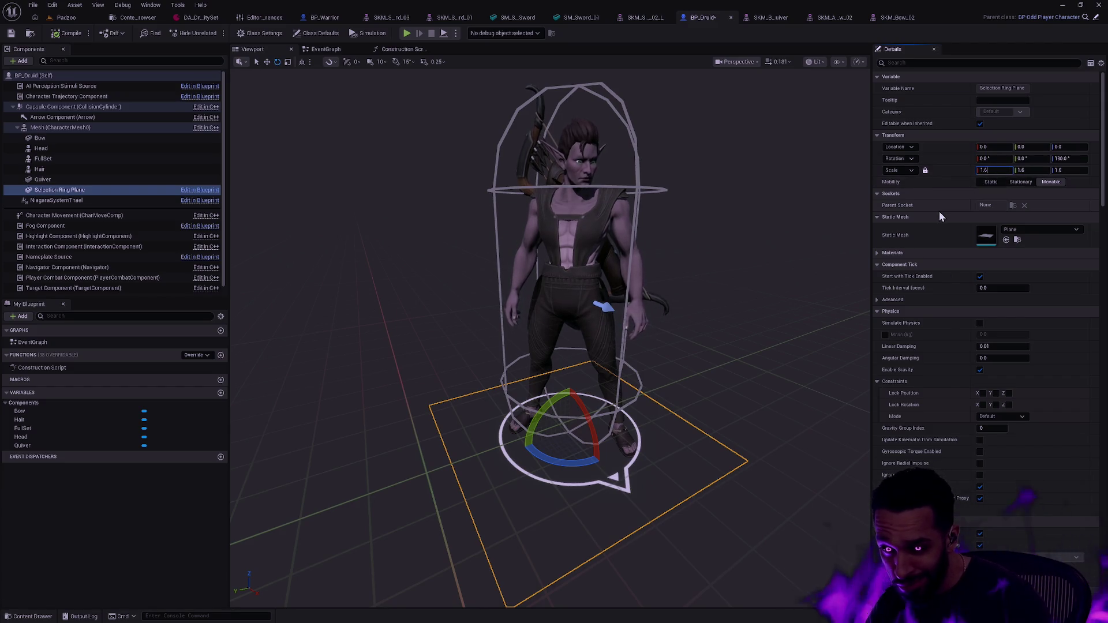
mouse_move(741, 361)
left_mouse_down()
mouse_move(733, 329)
mouse_move(739, 375)
mouse_move(745, 324)
left_mouse_up()
left_click(995, 170)
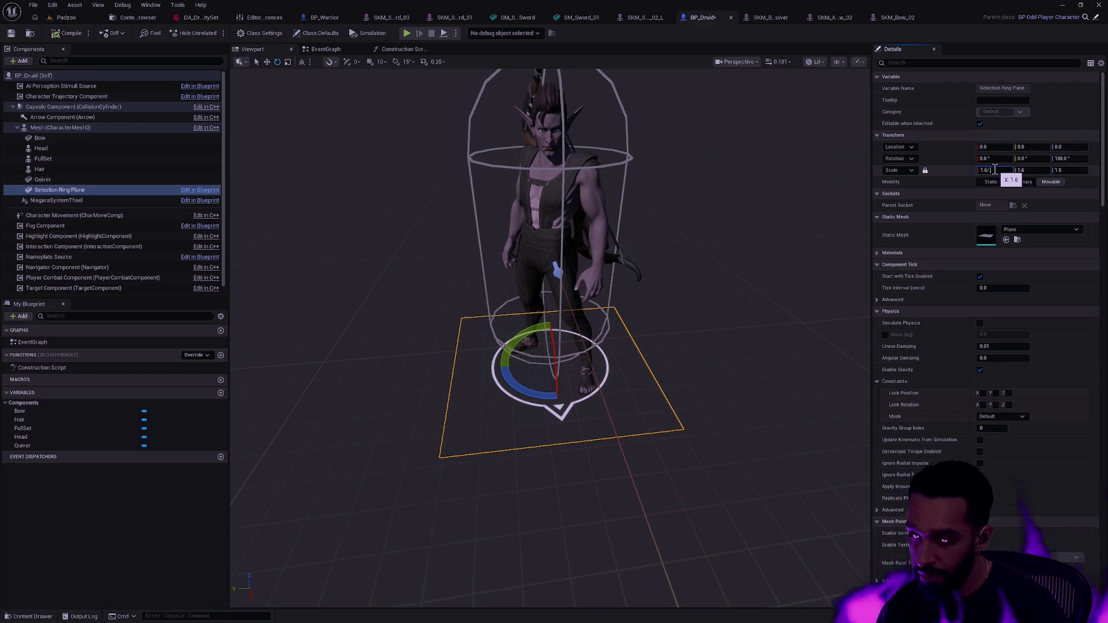
type("0.9")
key("Return")
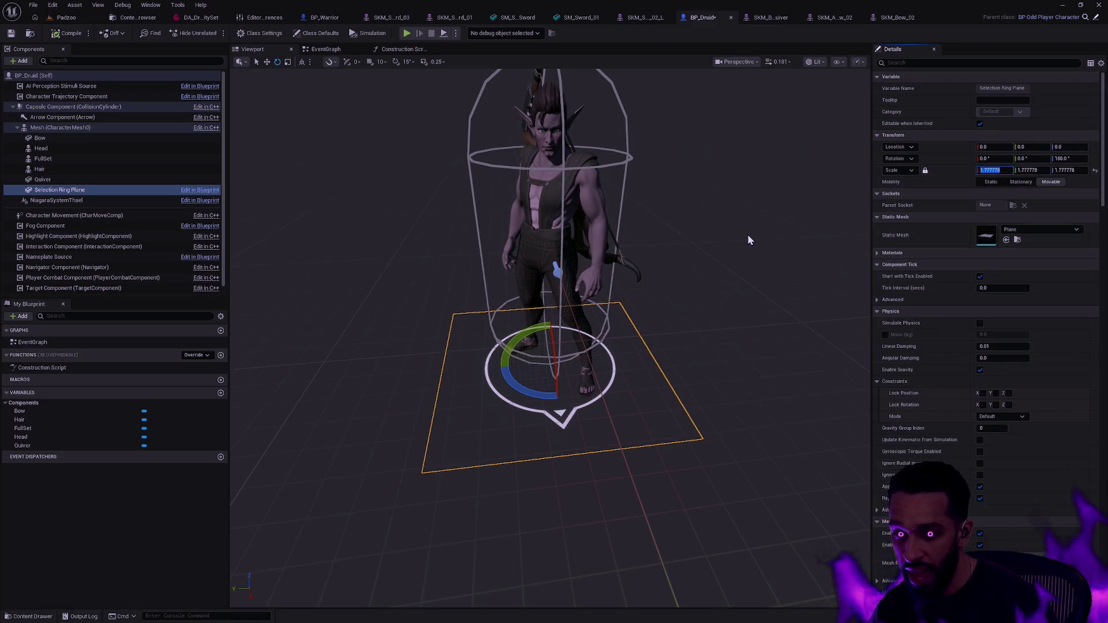
left_click(60, 127)
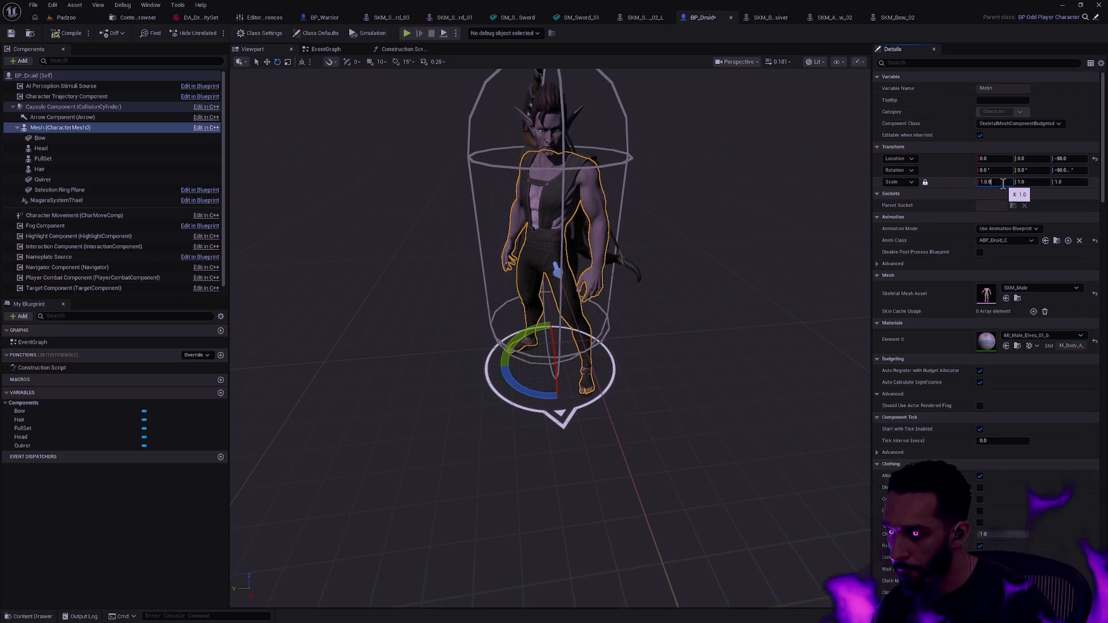
Set the Druid mesh scale to 1.0*0.9, compare it with the capsule, then play Padzoo
type("*")
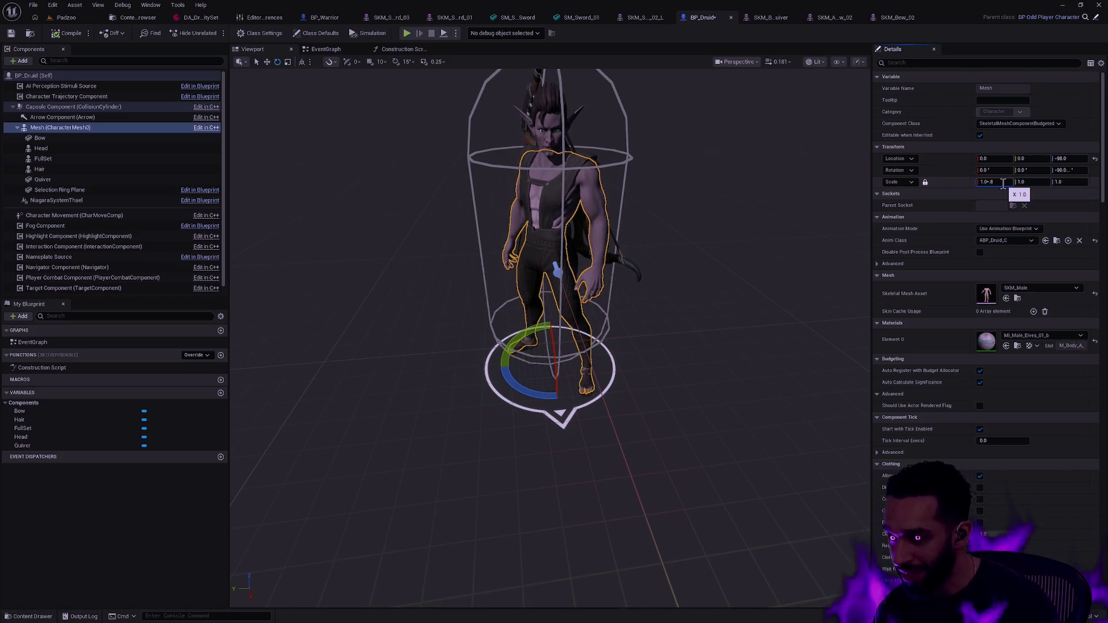
key("Return")
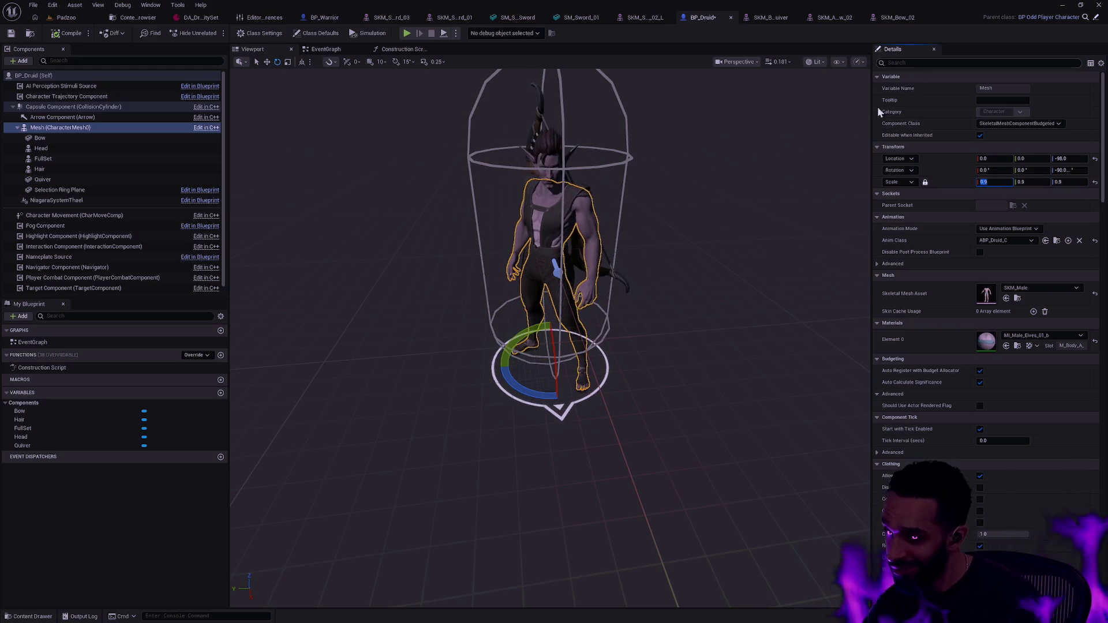
left_click(713, 274)
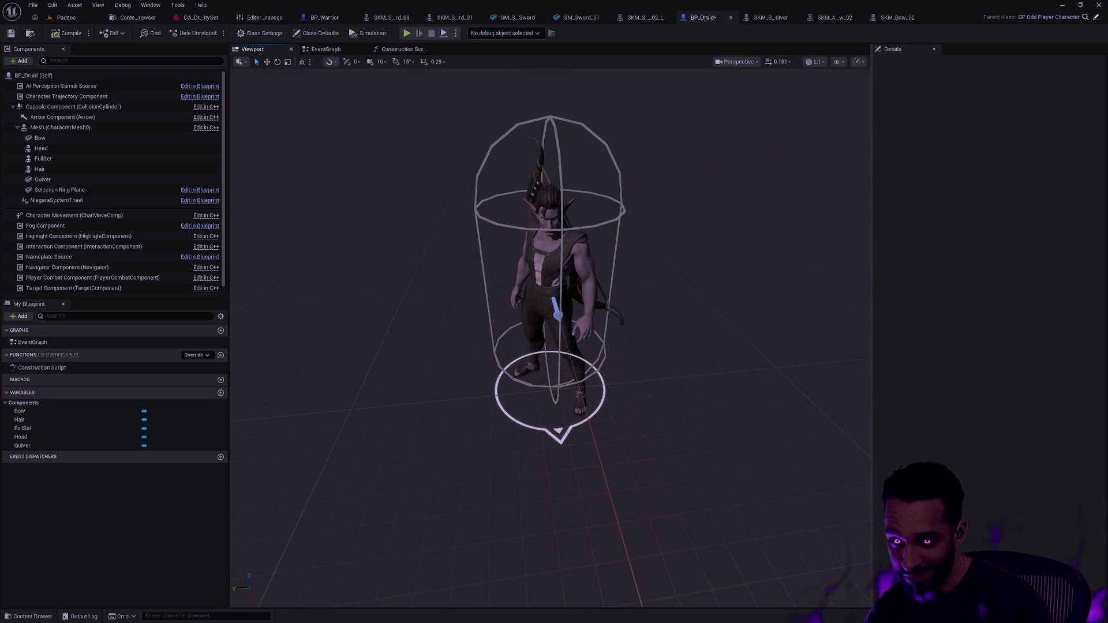
scroll(711, 275, "up", 3)
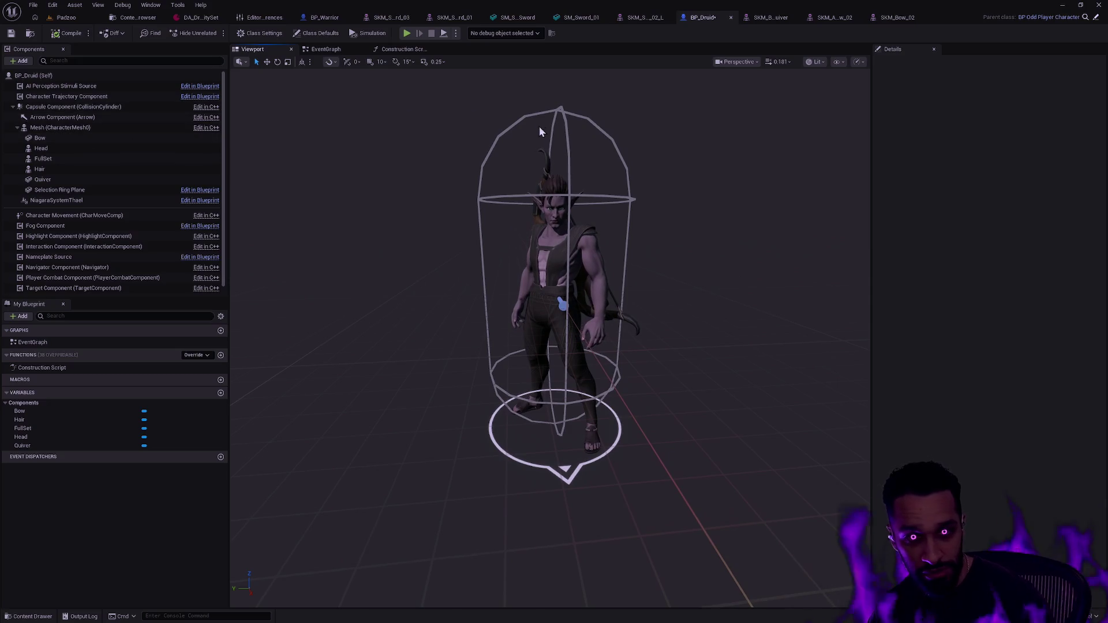
left_click(525, 115)
key("Escape")
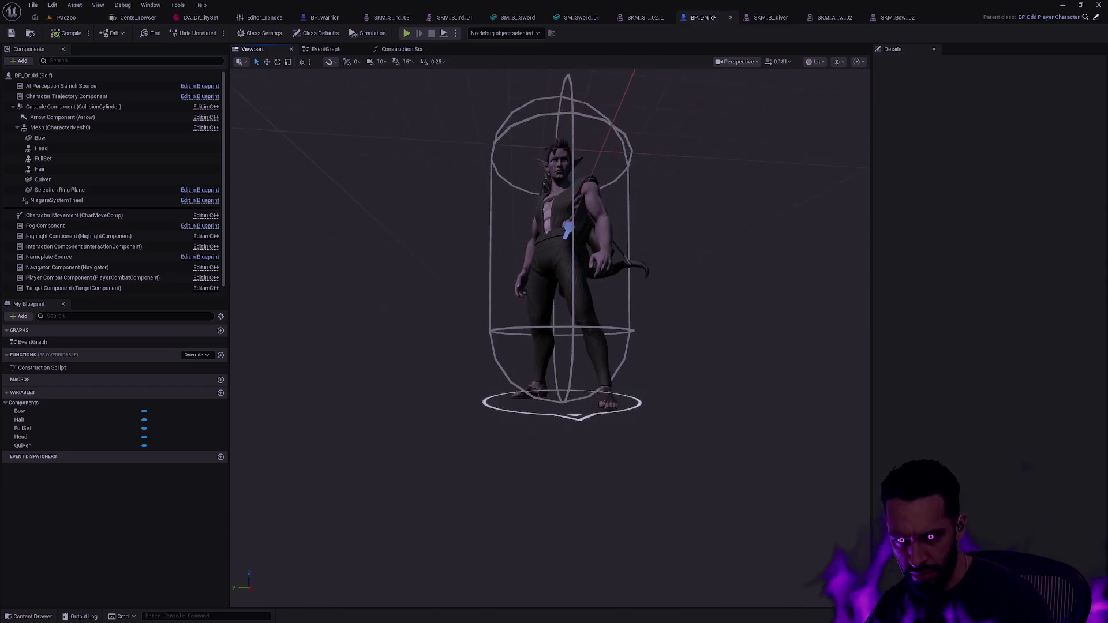
left_click(67, 20)
left_click(241, 33)
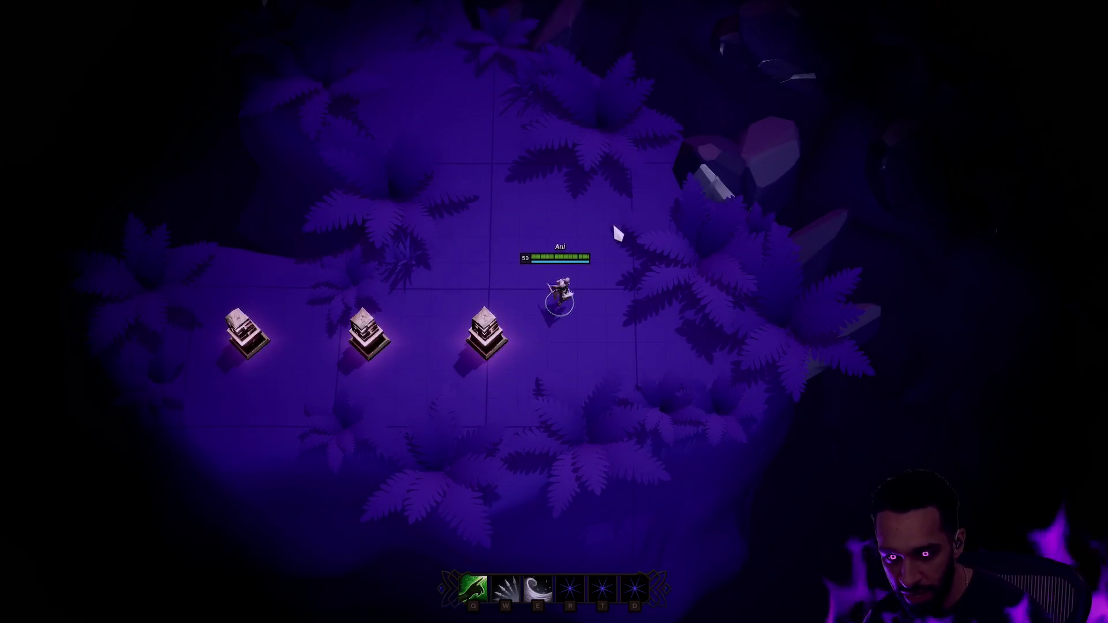
Walk the resized character around the level, exit fullscreen with F11, and stop the session
right_click(629, 232)
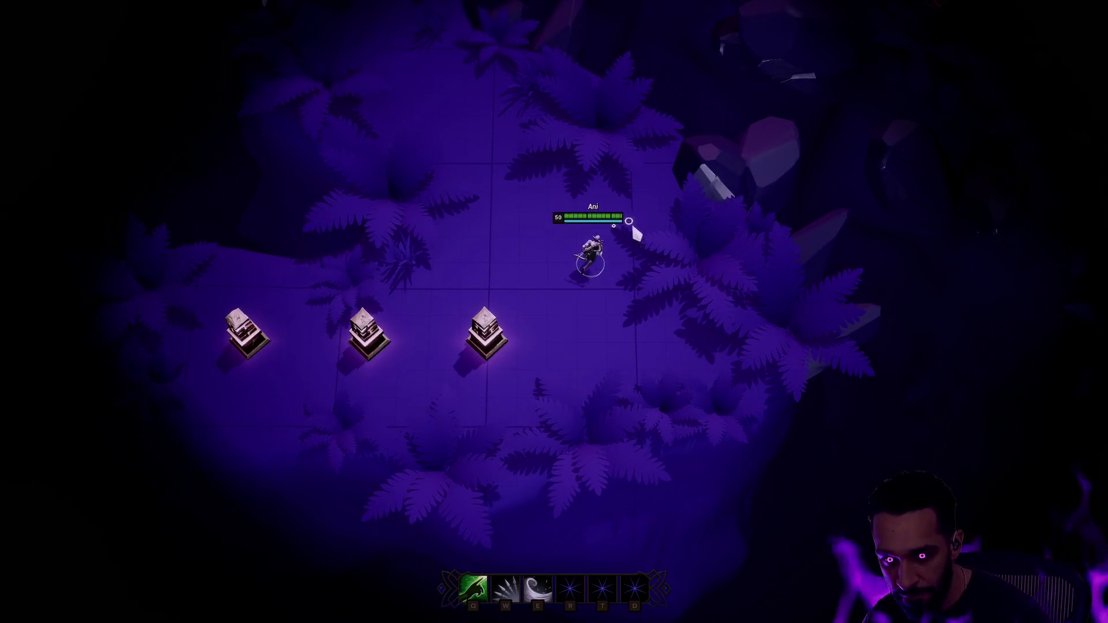
right_click(519, 222)
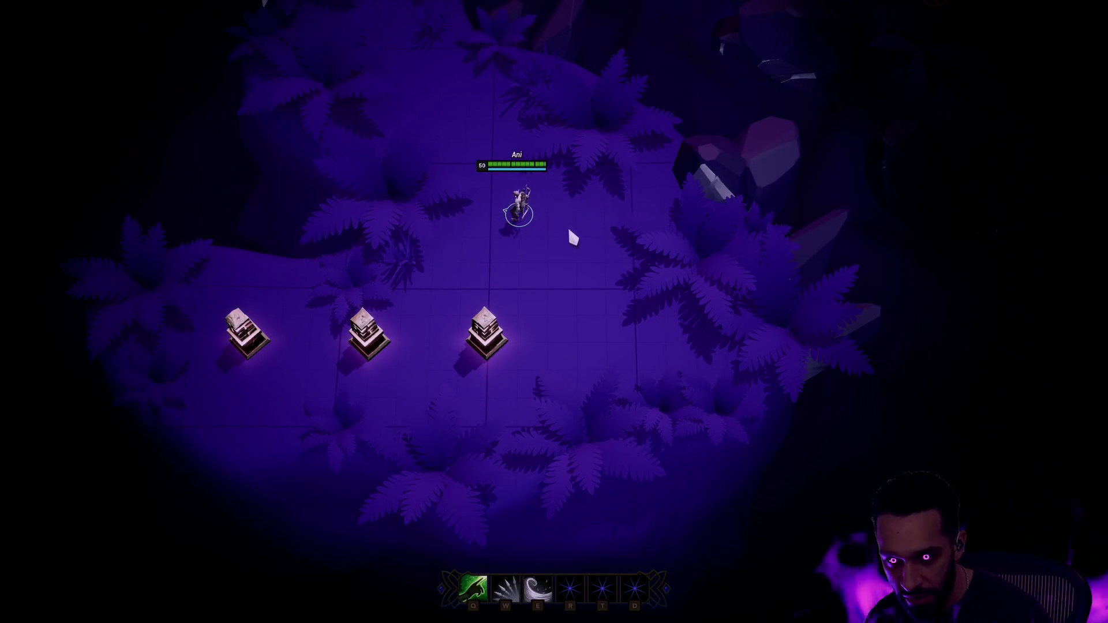
right_click(624, 222)
right_click(560, 148)
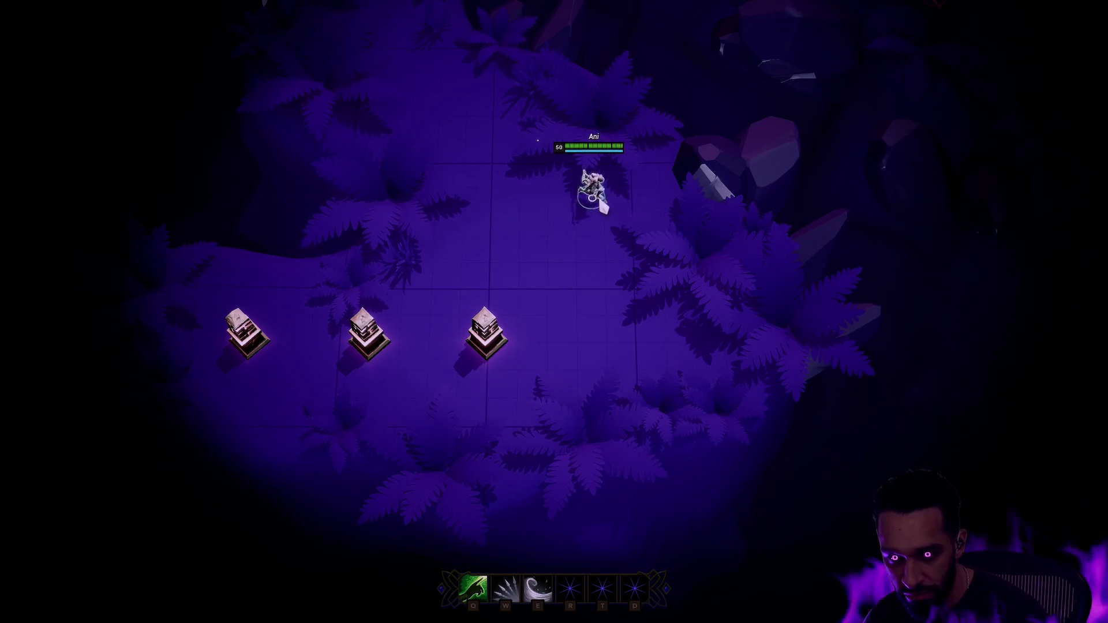
right_click(433, 259)
right_click(531, 263)
right_click(563, 228)
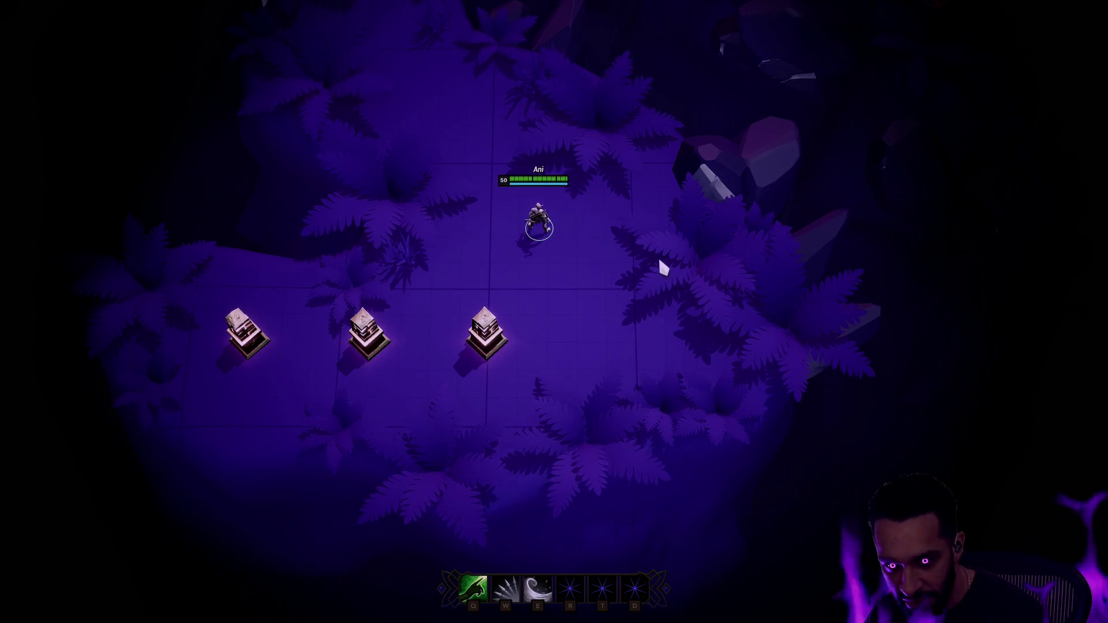
right_click(432, 87)
right_click(652, 304)
right_click(532, 254)
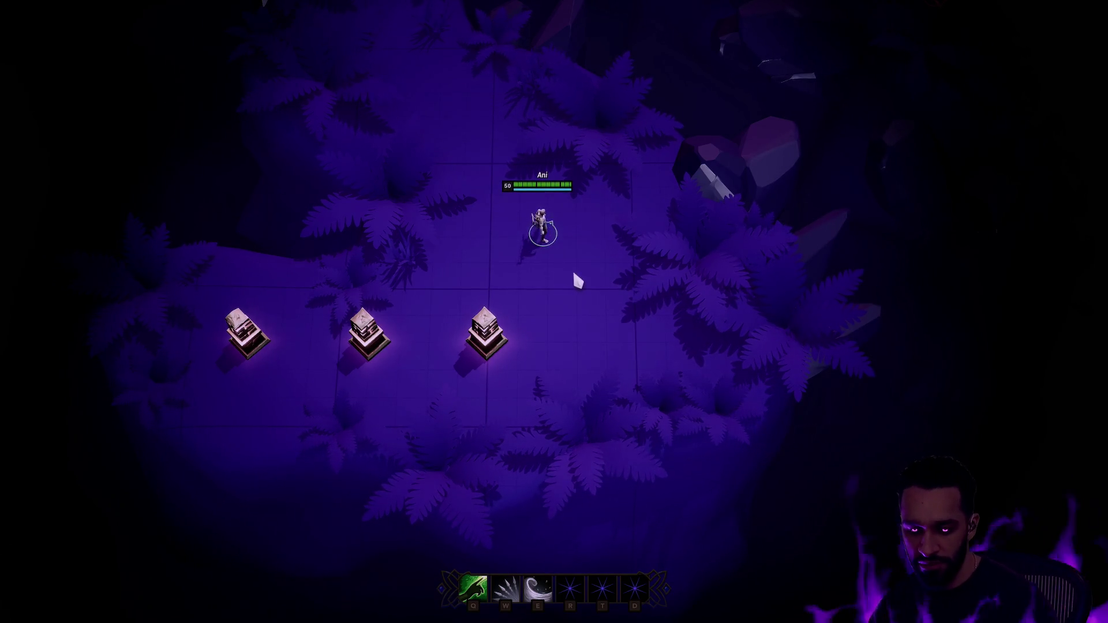
key("F11")
key("Escape")
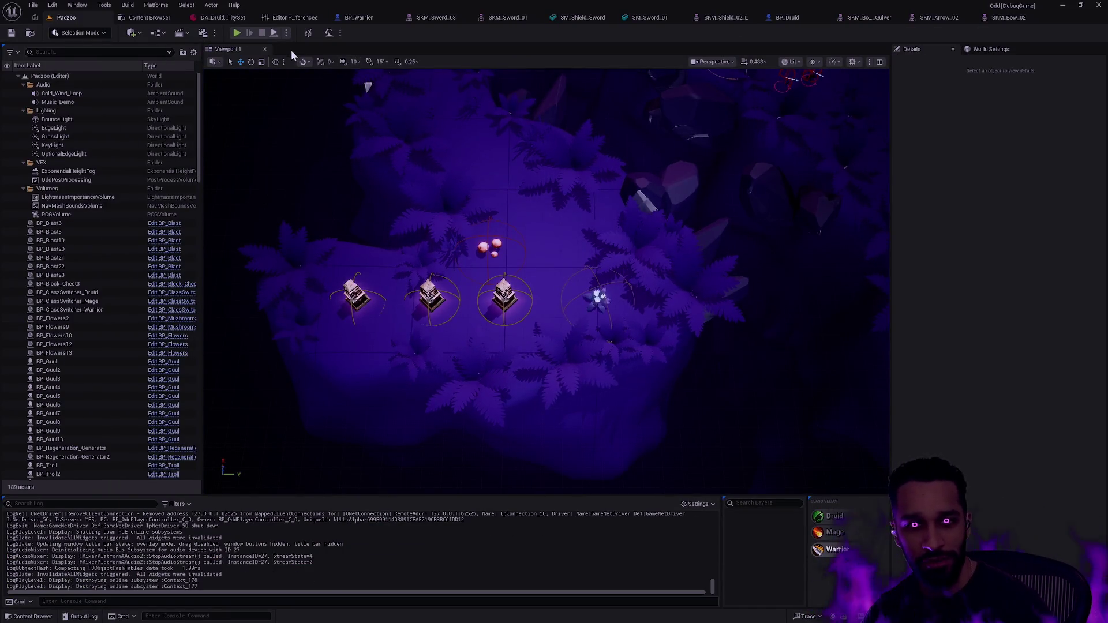
Set Number of Players to 2, launch Play In Editor, and walk toward the Warrior pedestal
left_click(286, 32)
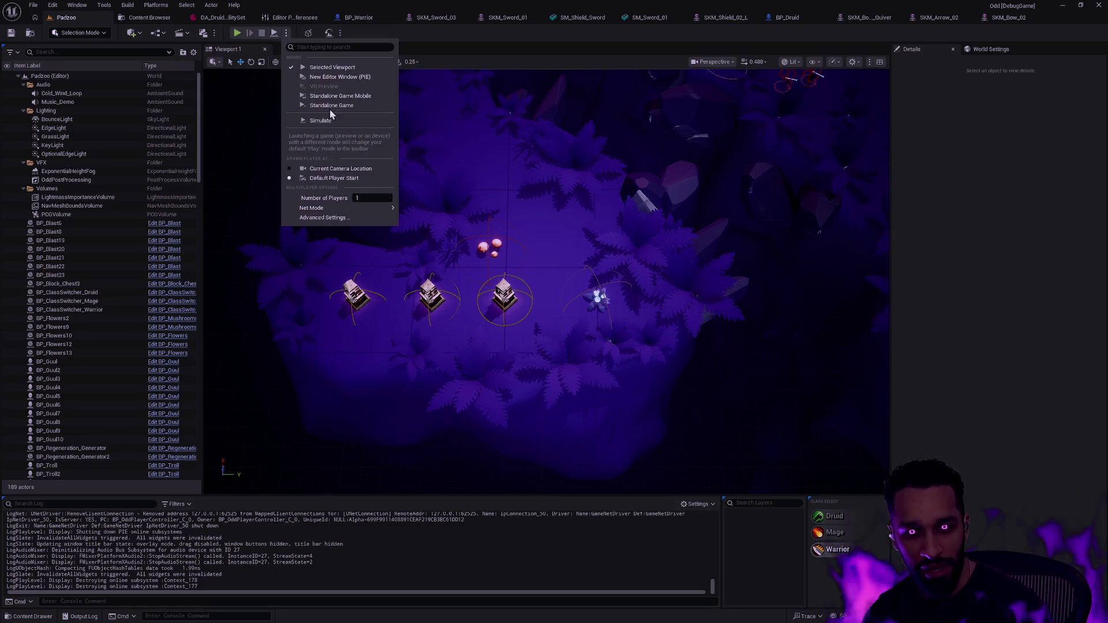
left_click_drag(355, 198, 365, 198)
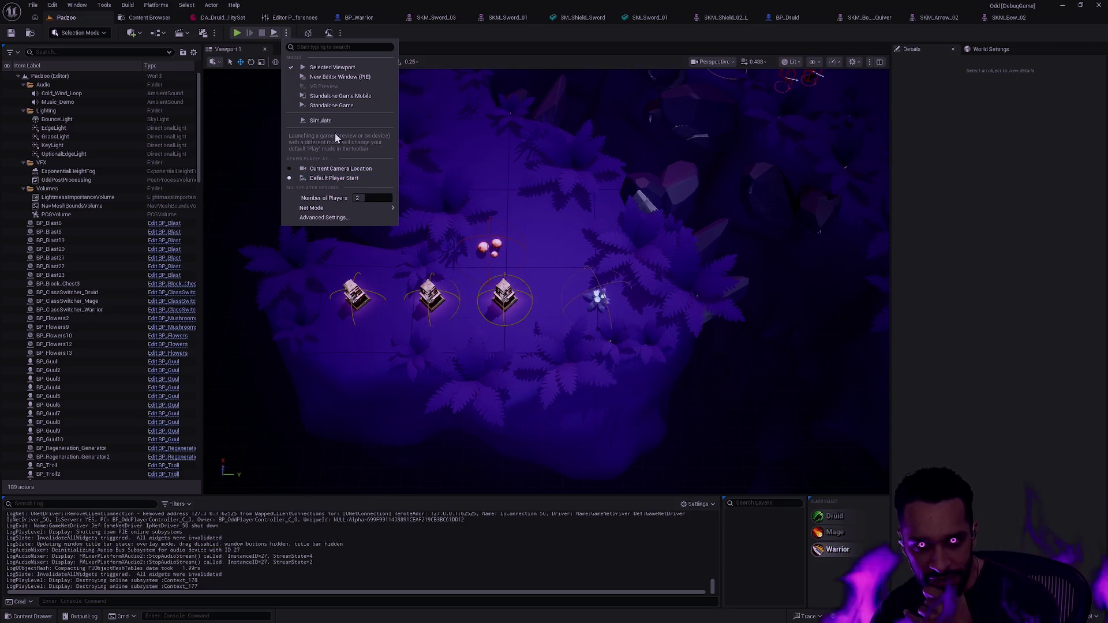
left_click(236, 33)
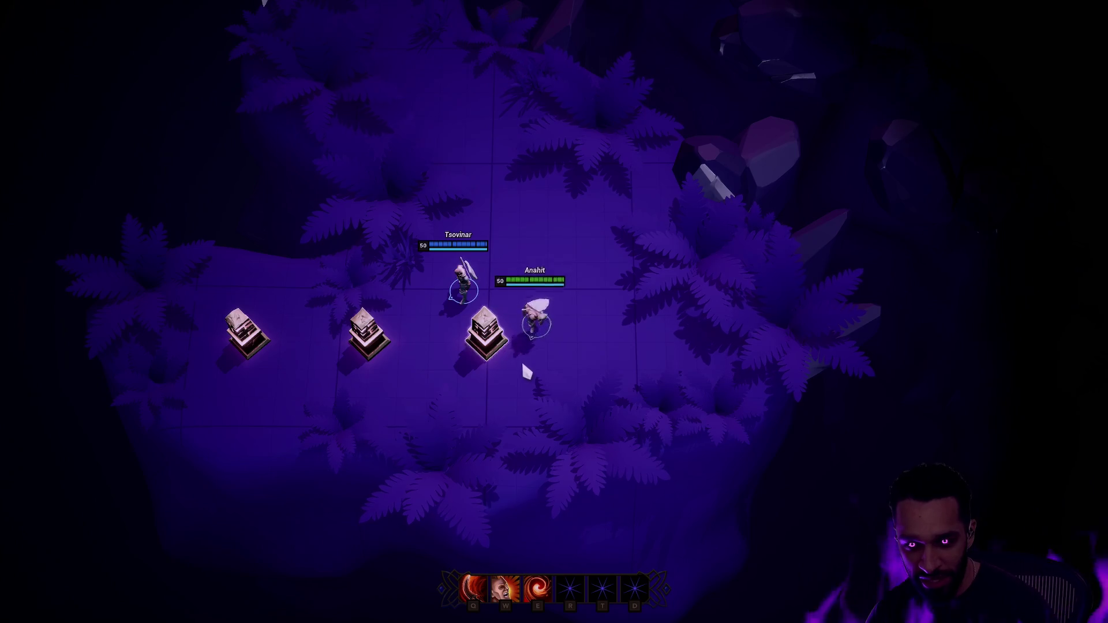
left_click(29, 371)
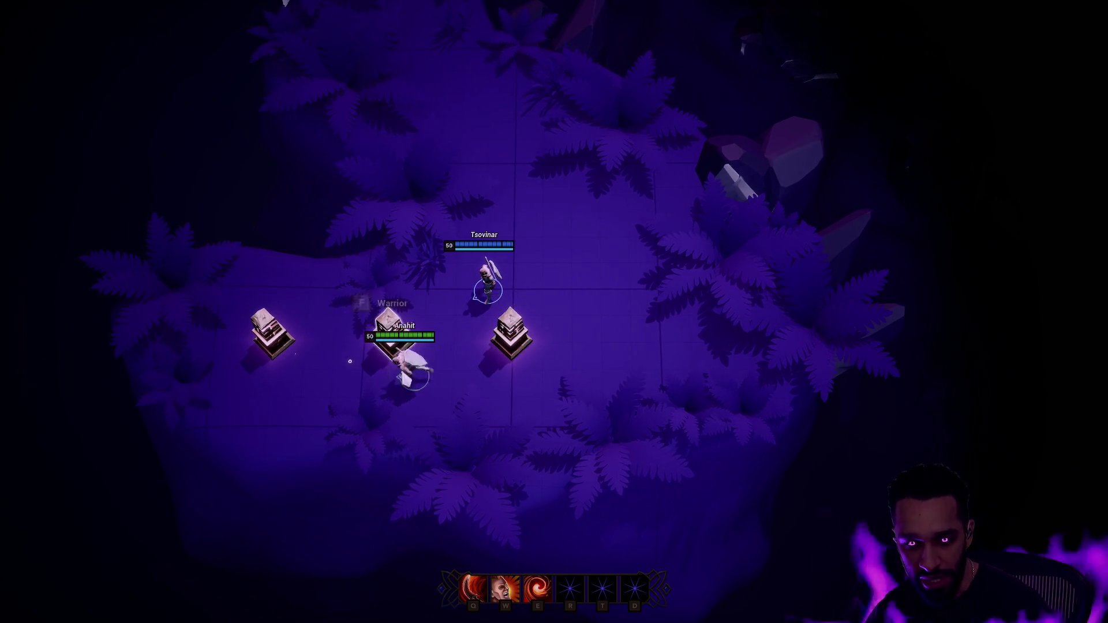
Take the Druid class at its pedestal with F, then stand beside the Warrior pedestal
key("a")
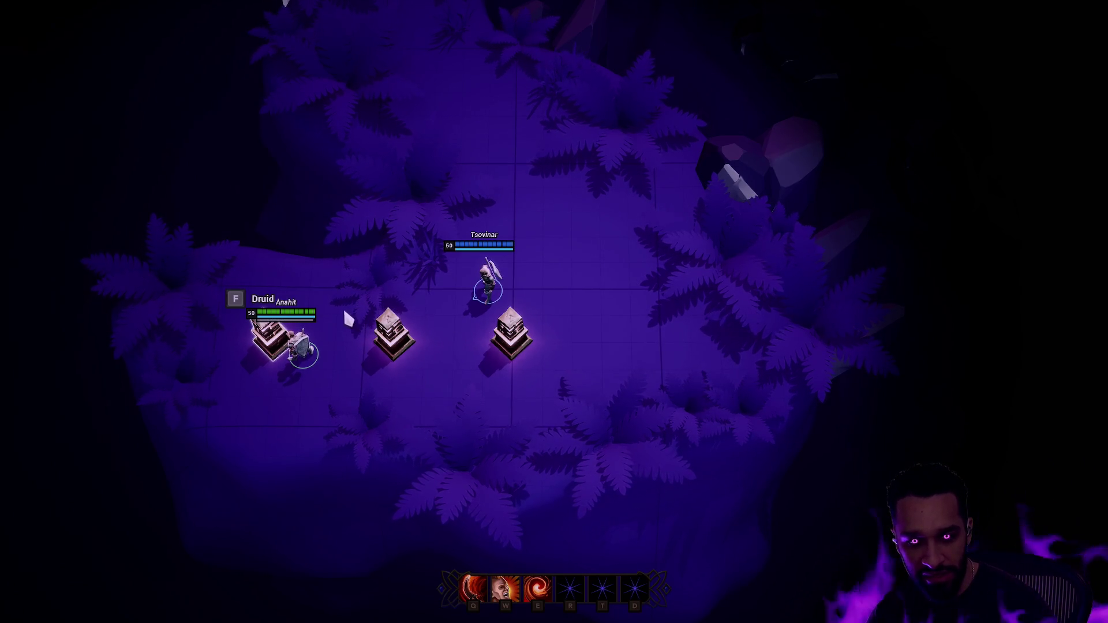
key("f")
left_click(365, 270)
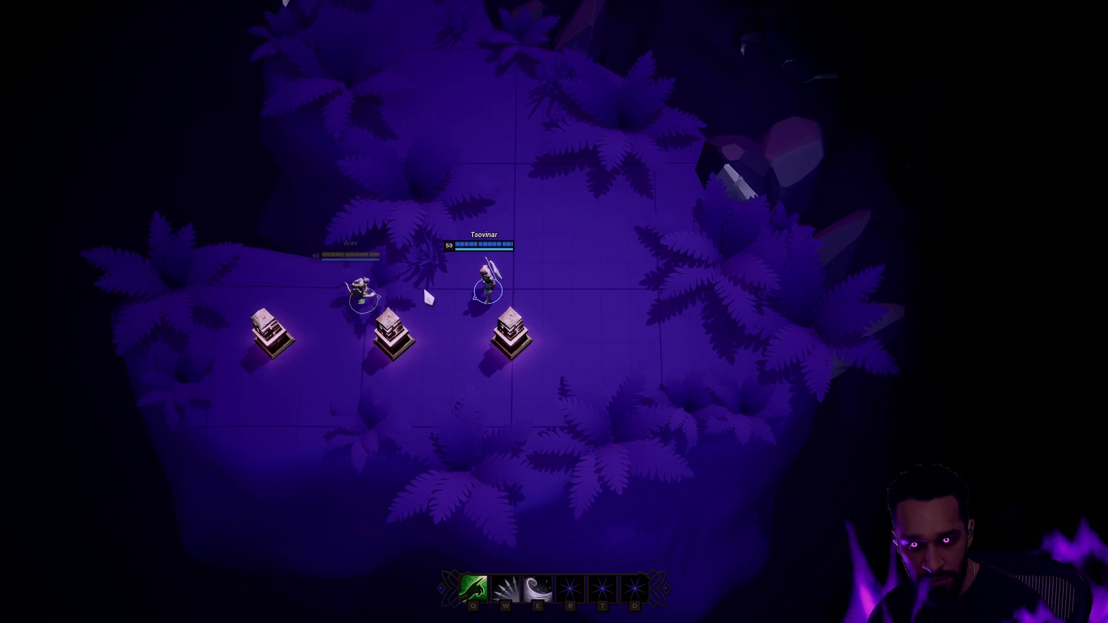
left_click(453, 311)
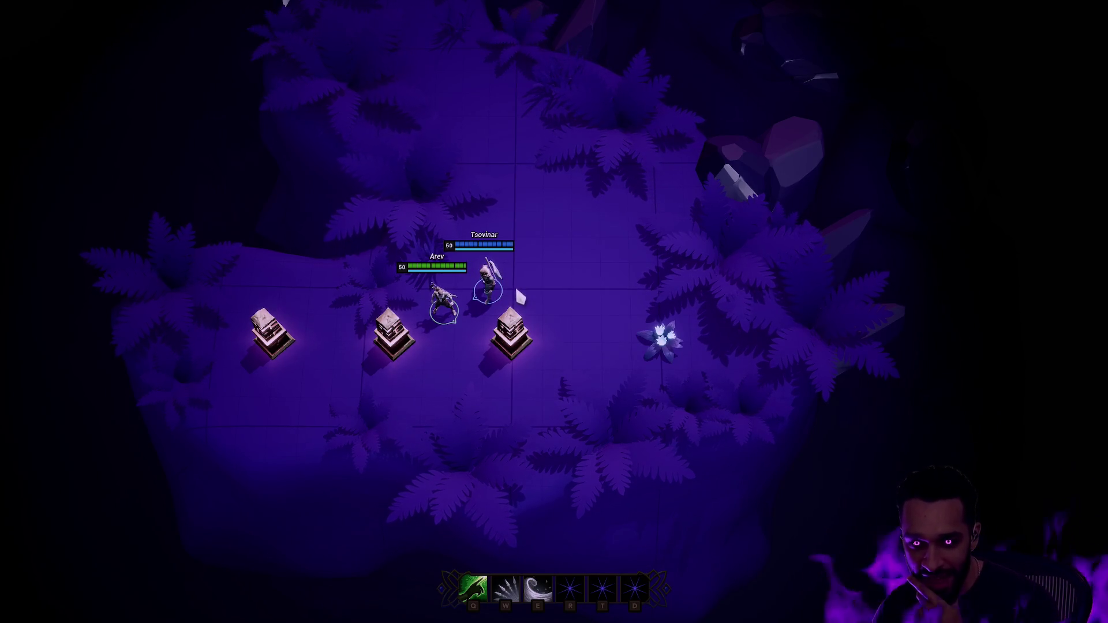
right_click(424, 275)
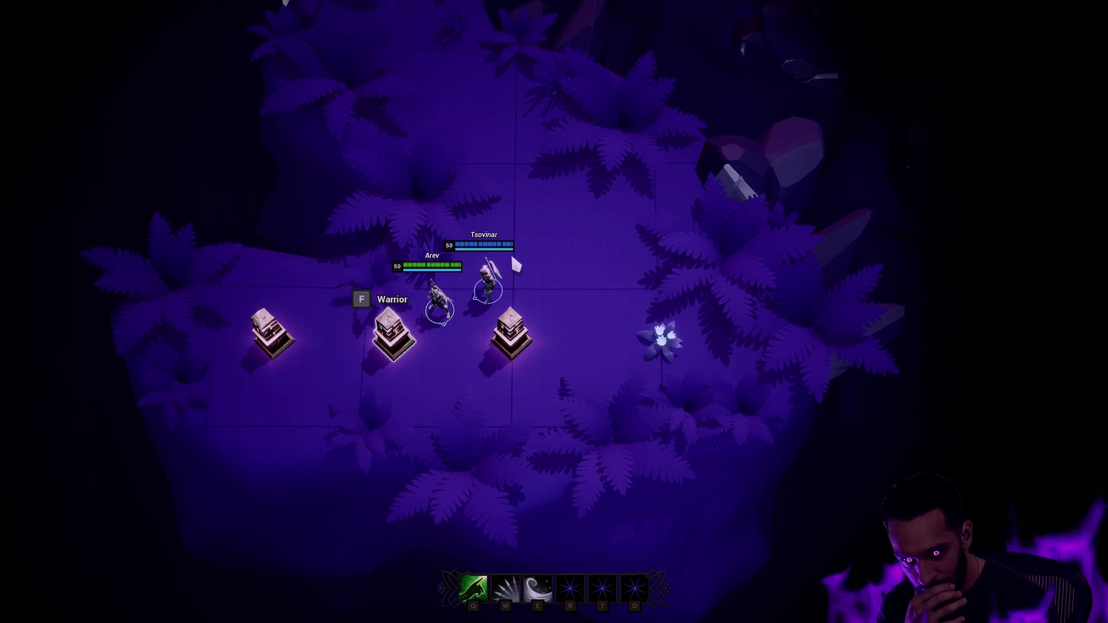
key("F11")
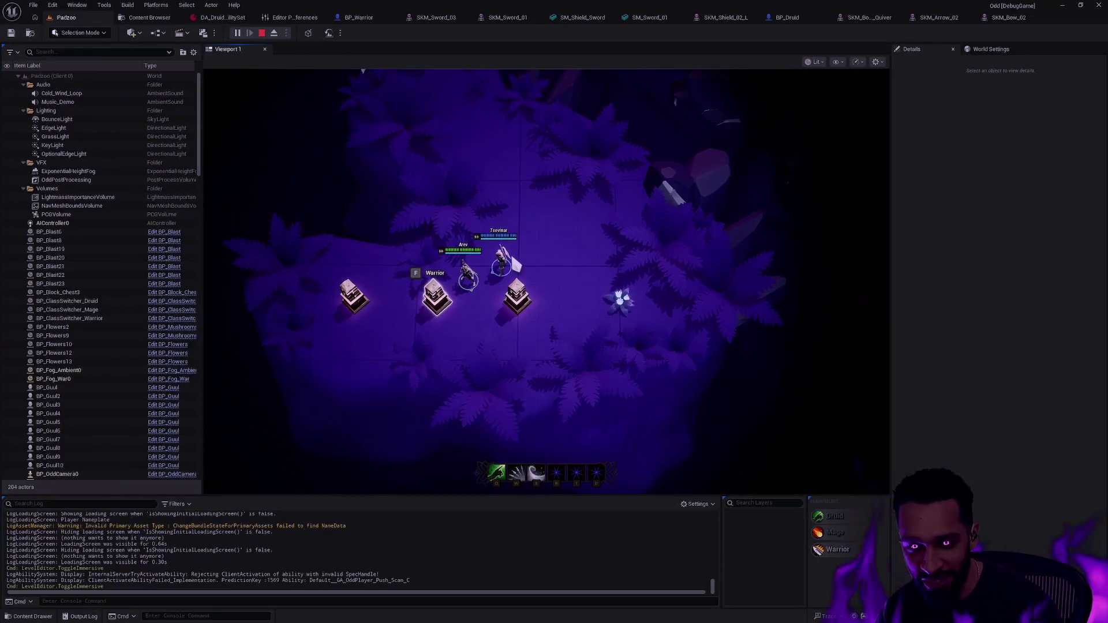
Stop the session, open BP_Warrior and select its mesh, undoing an accidental scale change
key("Escape")
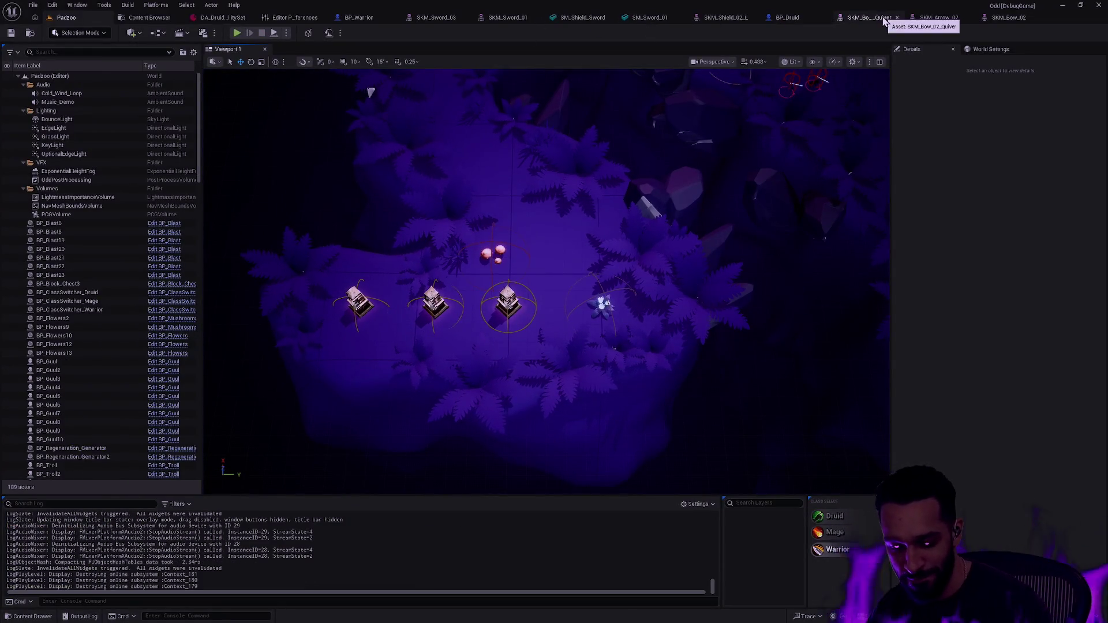
left_click(357, 17)
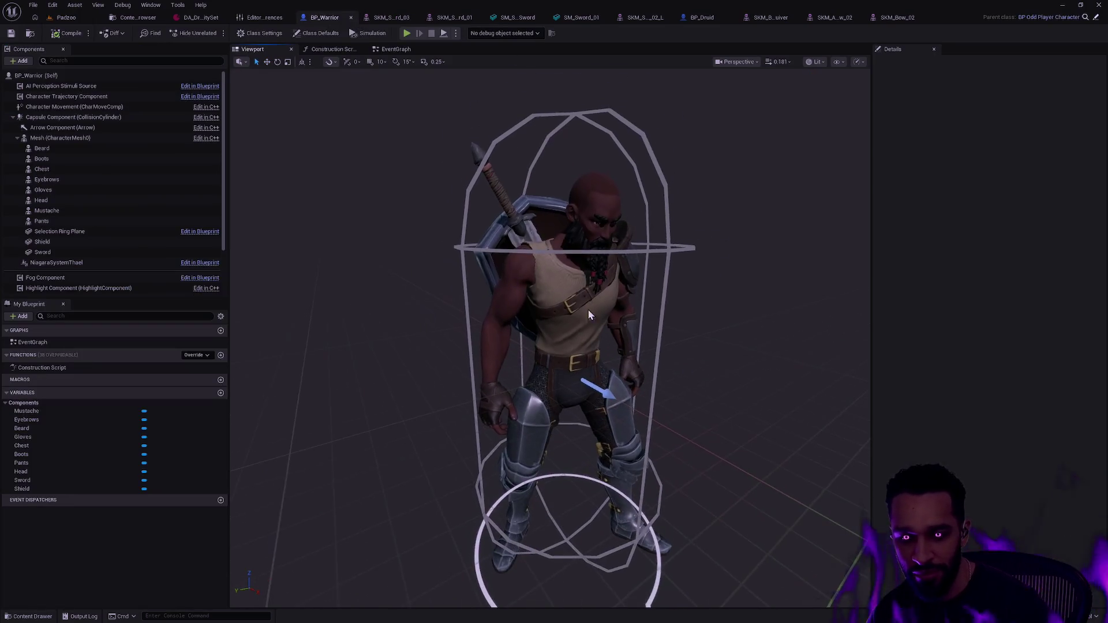
left_click(73, 138)
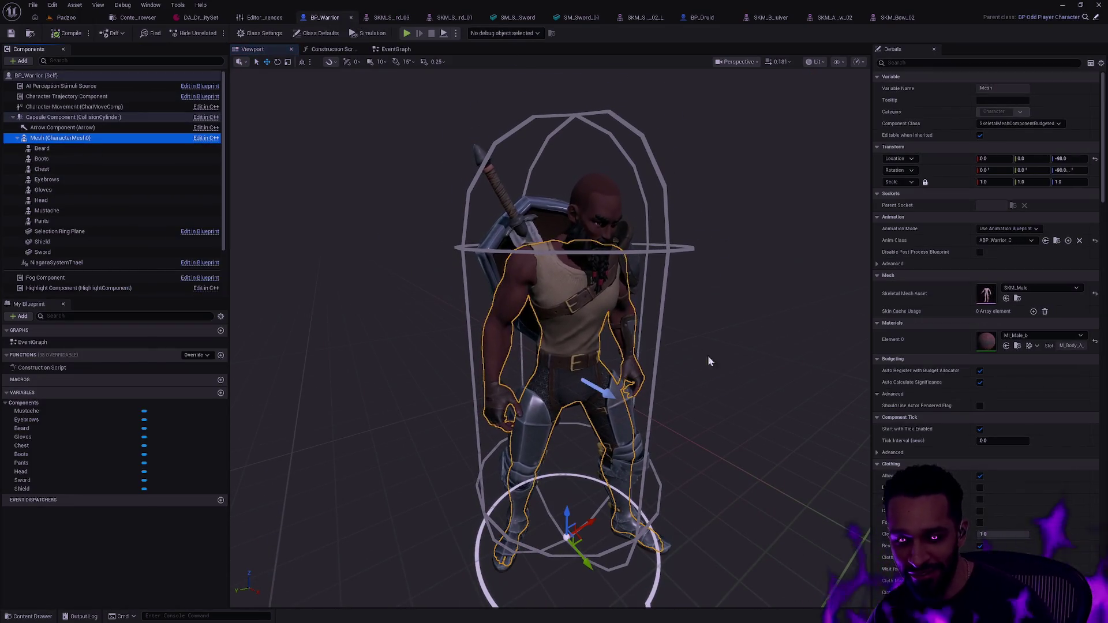
left_click(92, 117)
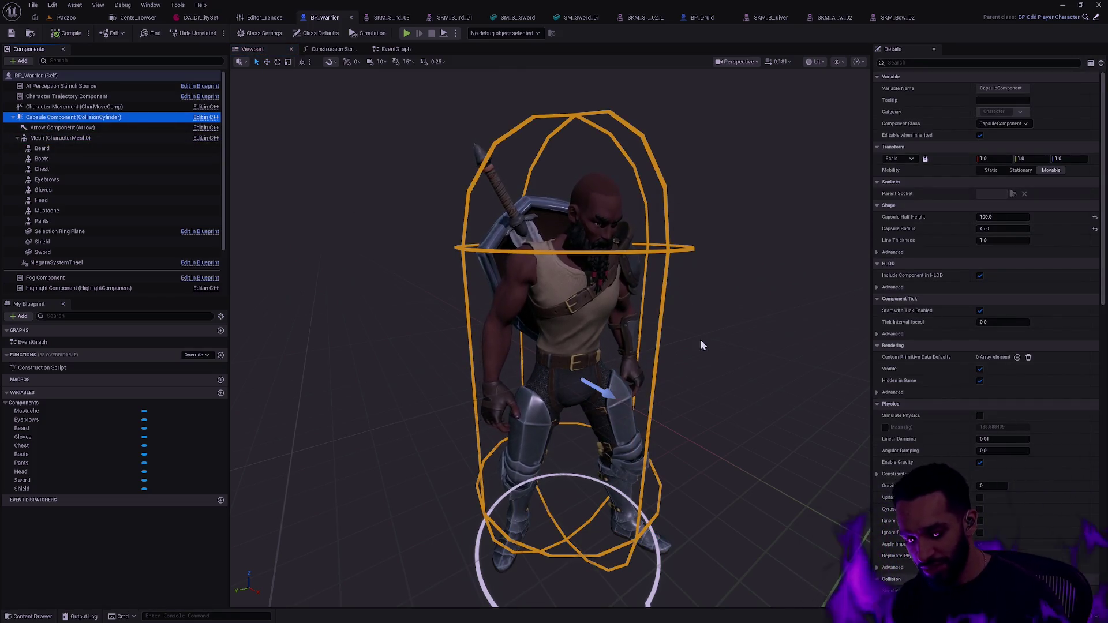
left_click(631, 378)
type(".1")
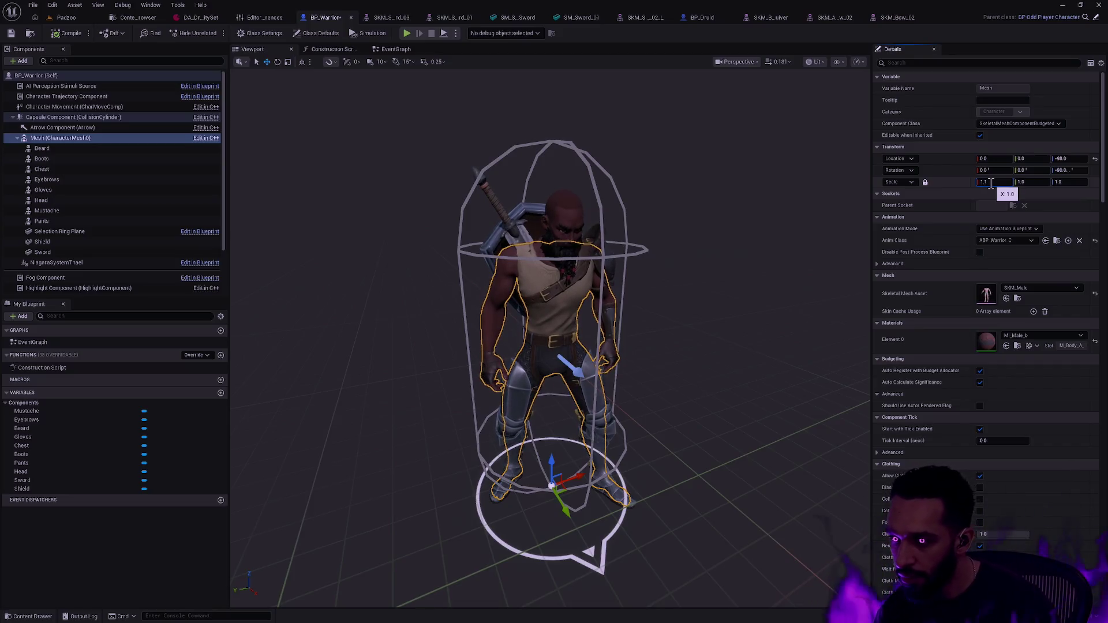
key("Return")
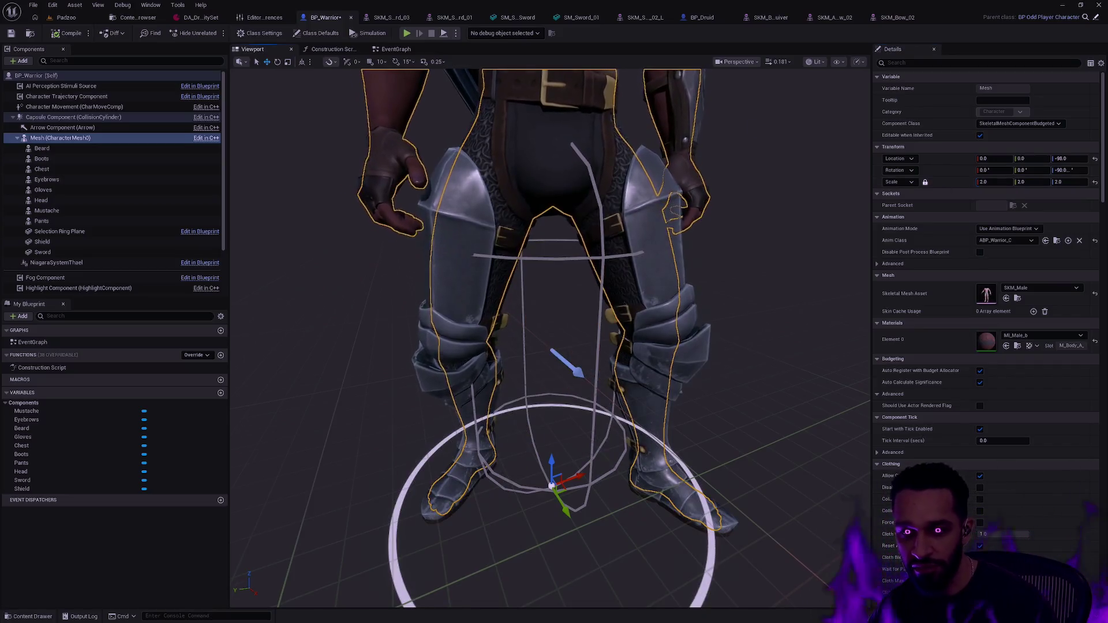
key("ctrl+z")
left_click(728, 203)
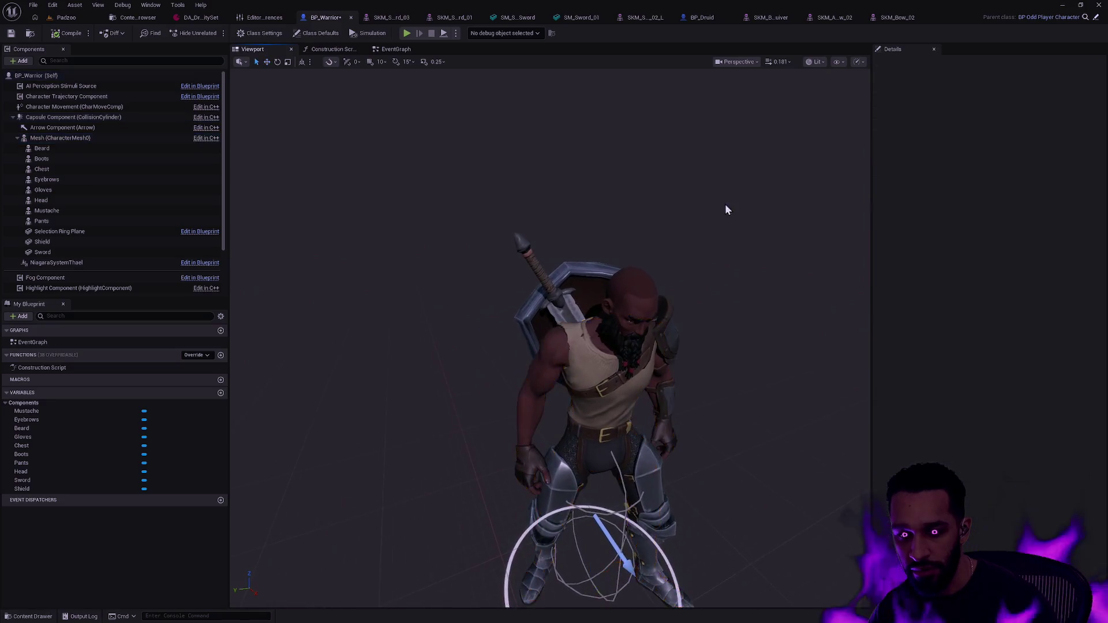
scroll(529, 190, "up", 3)
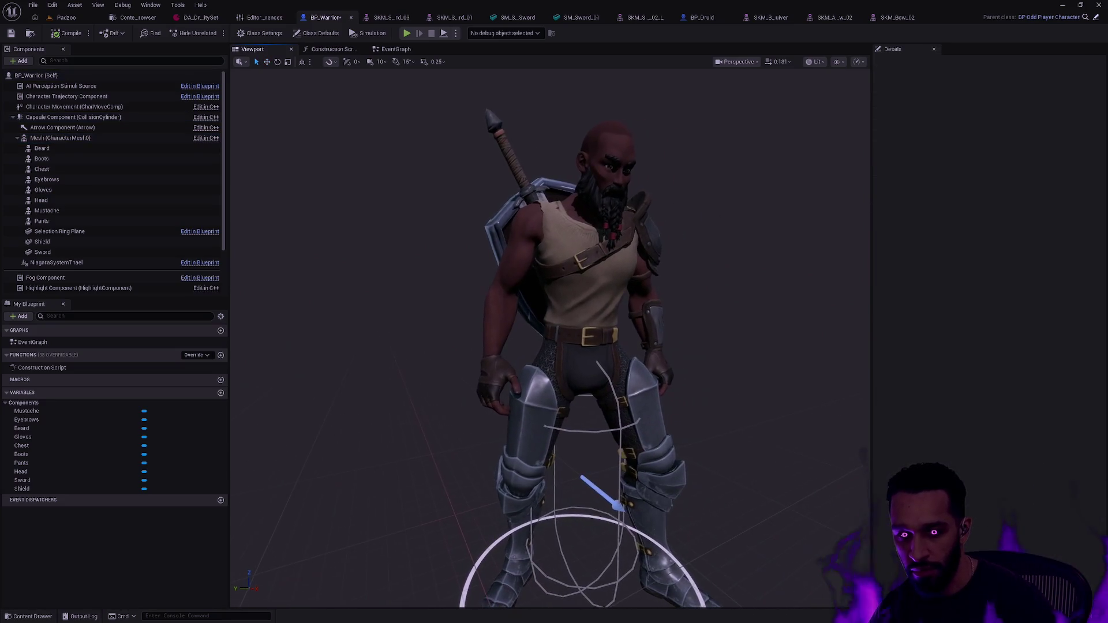
Set the Warrior character mesh scale to 1.1 on all axes
left_click(60, 138)
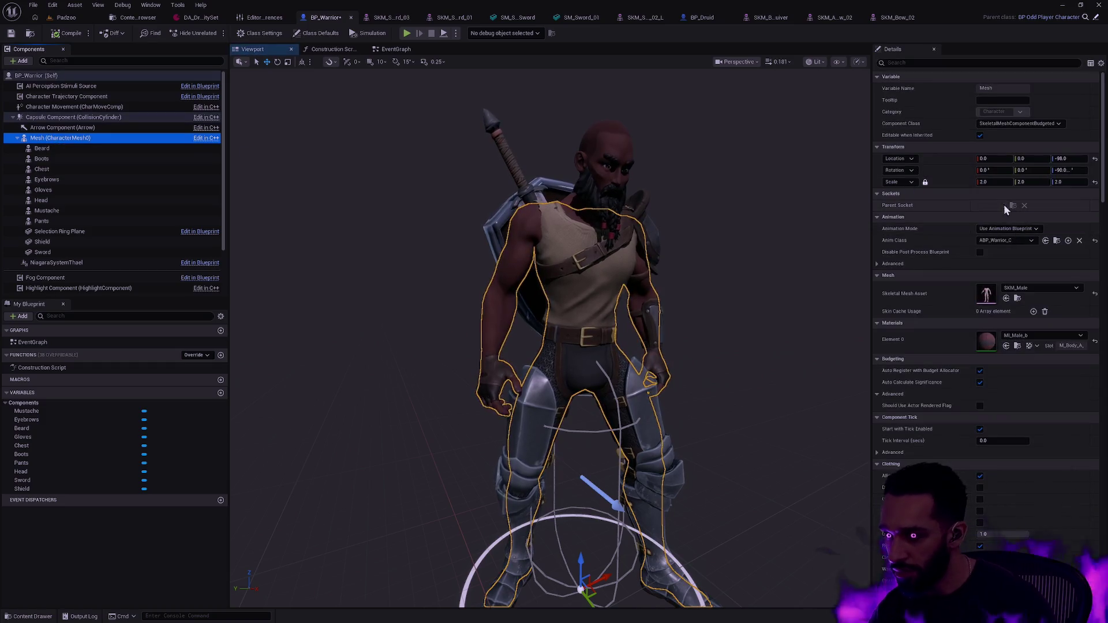
left_click(999, 185)
type("1.1")
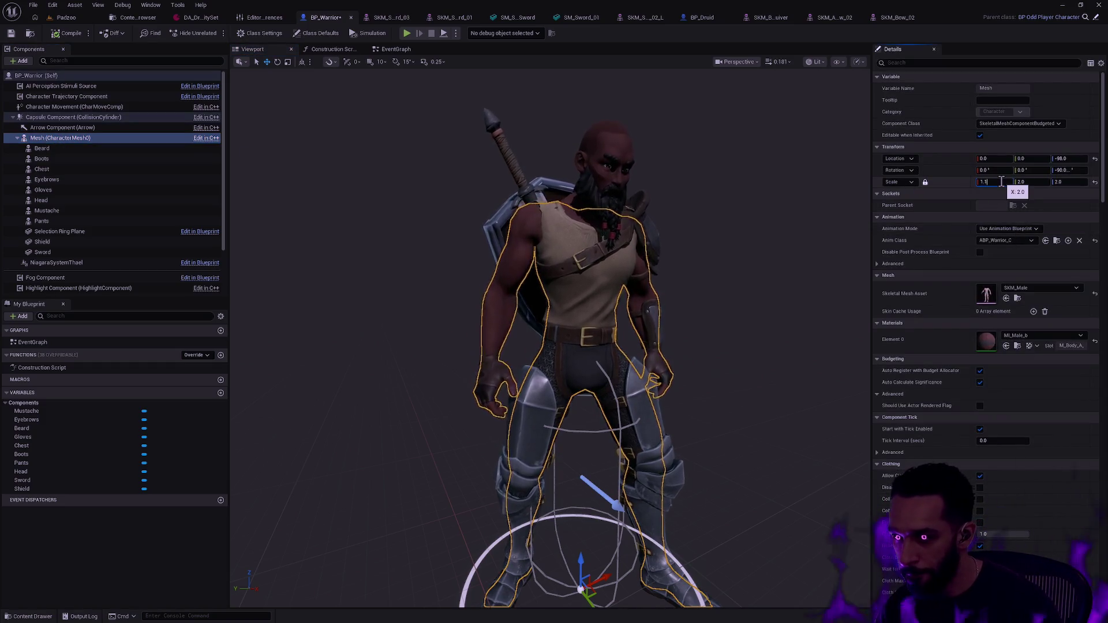
key("Return")
left_click_drag(773, 341, 773, 265)
mouse_move(749, 323)
left_mouse_down()
mouse_move(749, 306)
mouse_move(749, 324)
left_mouse_up()
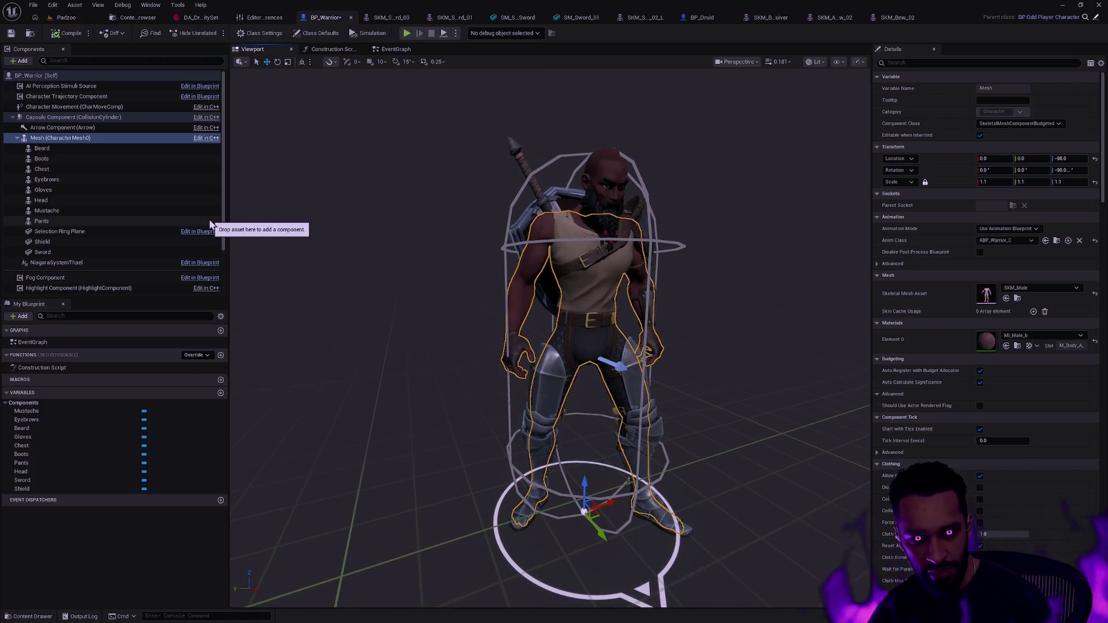
left_click(148, 232)
Scale the Warrior's Selection Ring Plane to 1.6*1.1 = 1.76 and check the capsule
left_click(999, 170)
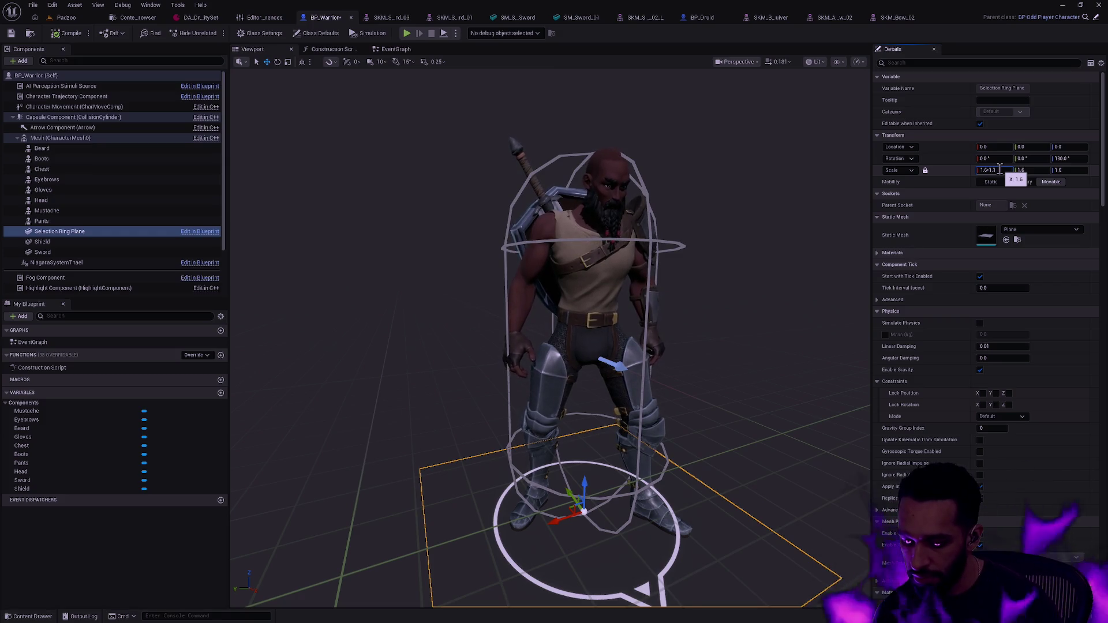
key("Return")
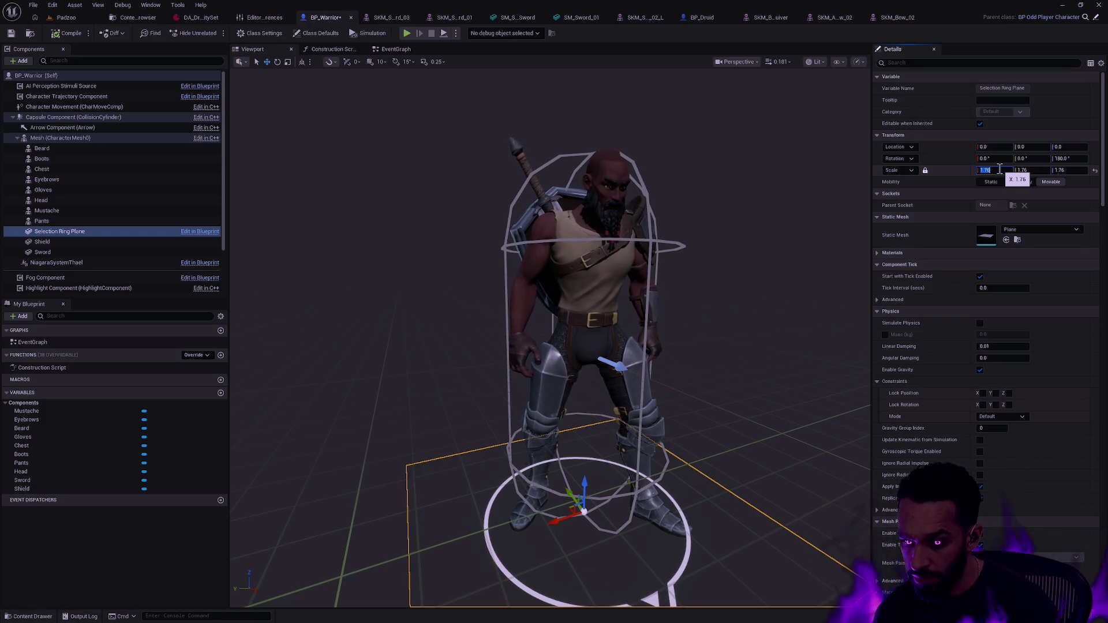
left_click(798, 280)
mouse_move(797, 279)
left_mouse_down()
mouse_move(768, 329)
mouse_move(777, 288)
left_mouse_up()
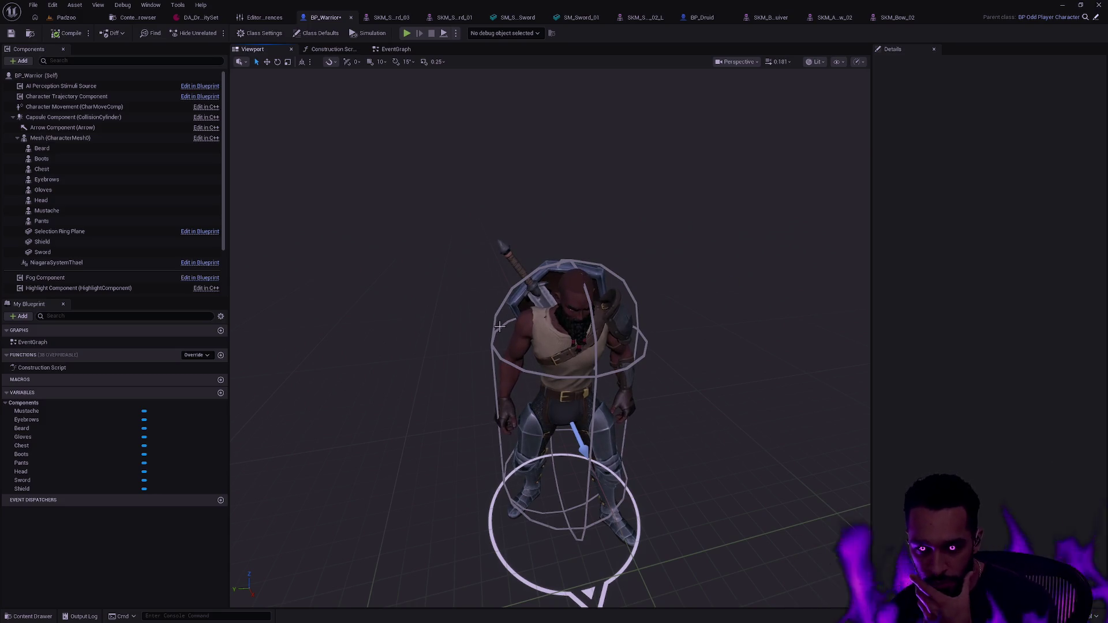
left_click(73, 117)
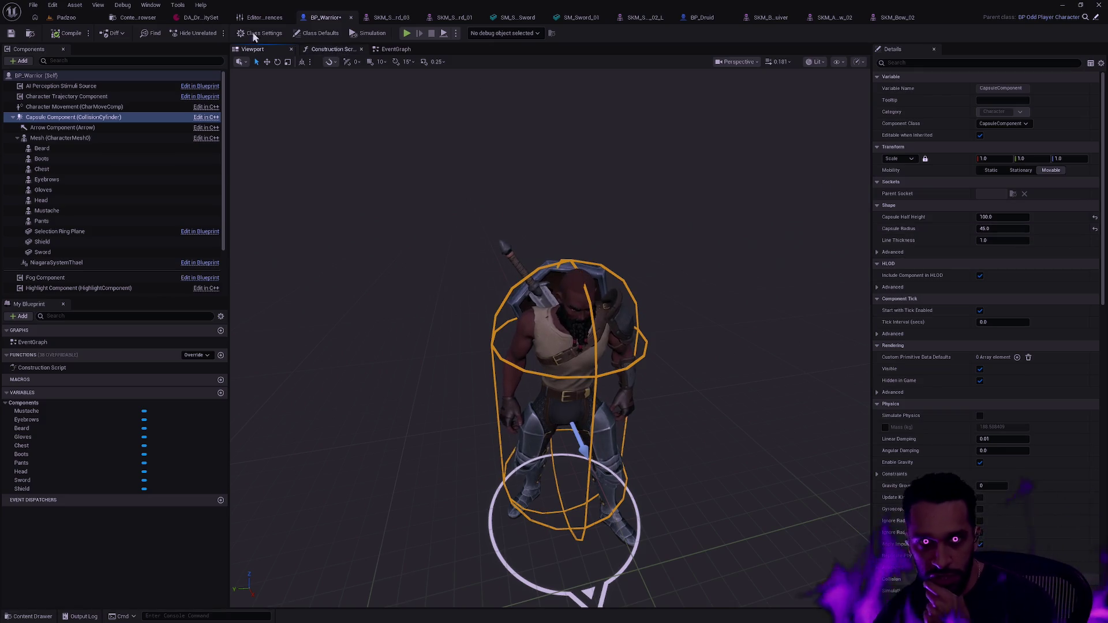
Open the Project Settings from the Edit menu
left_click(52, 4)
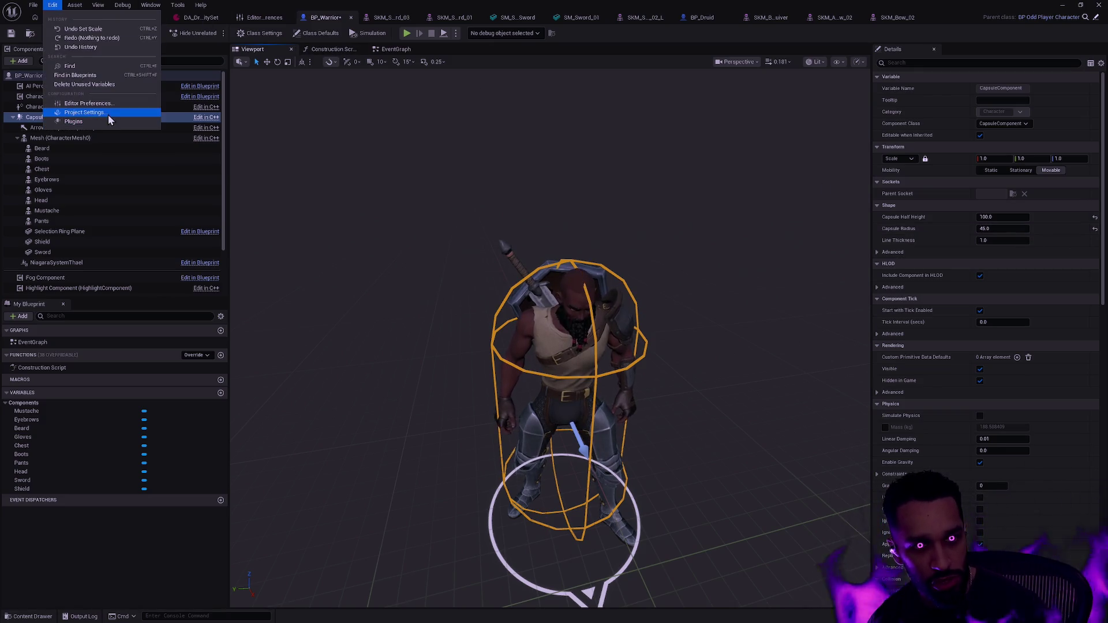
left_click(380, 168)
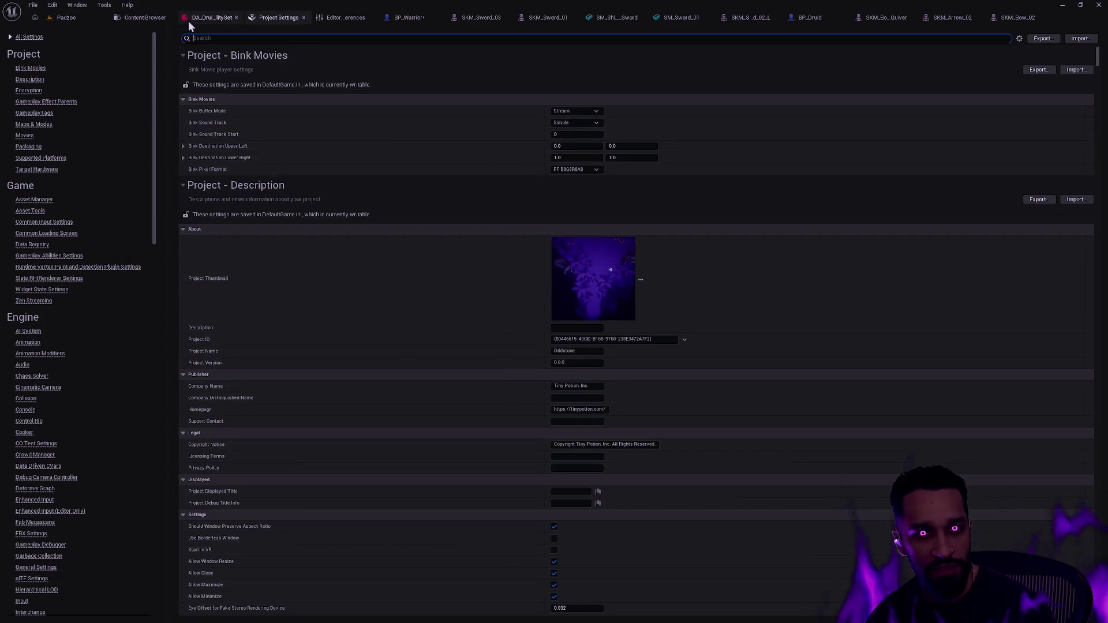
left_click(167, 18)
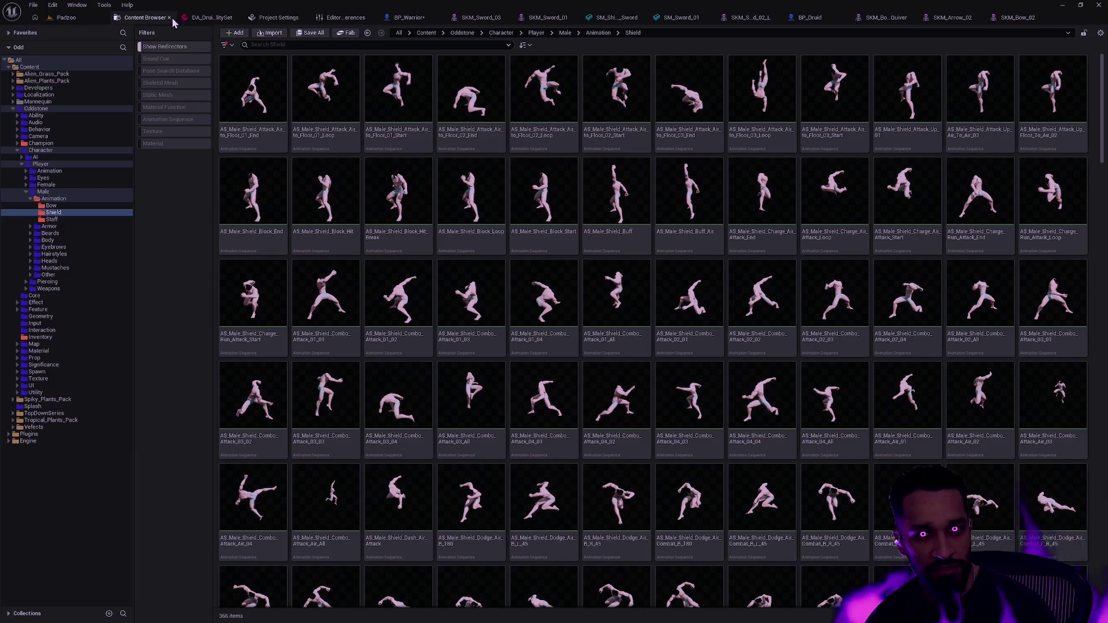
Return to the Padzoo level editor and browse its 189-actor outliner
left_click(88, 18)
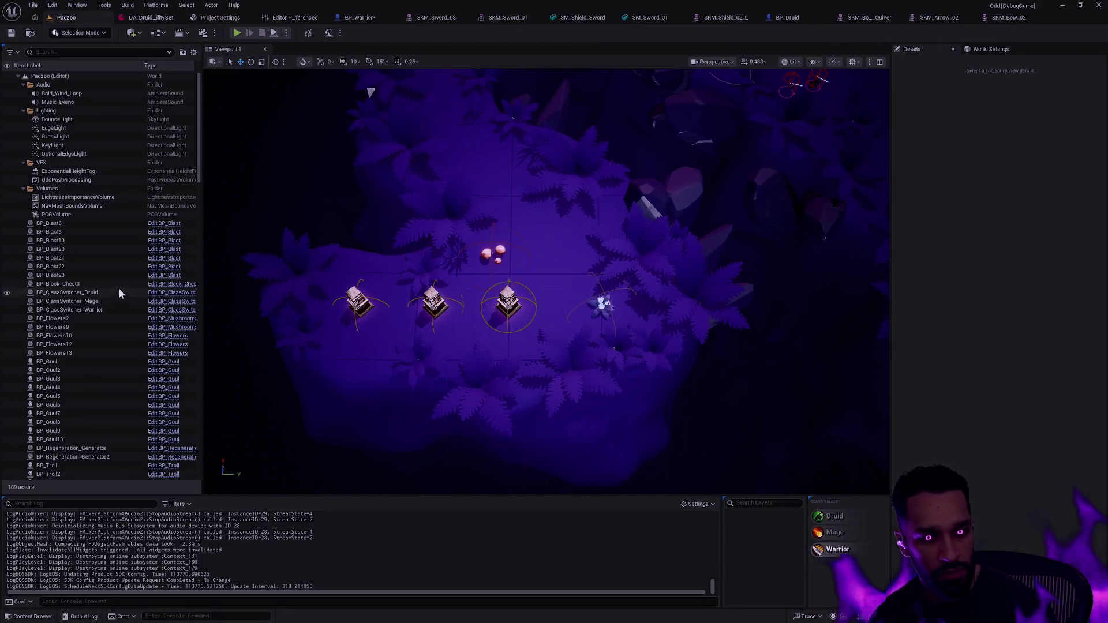
scroll(128, 277, "down", 10)
mouse_move(199, 218)
left_mouse_down()
mouse_move(199, 116)
mouse_move(199, 465)
mouse_move(196, 279)
left_mouse_up()
scroll(84, 120, "up", 1)
left_click(88, 52)
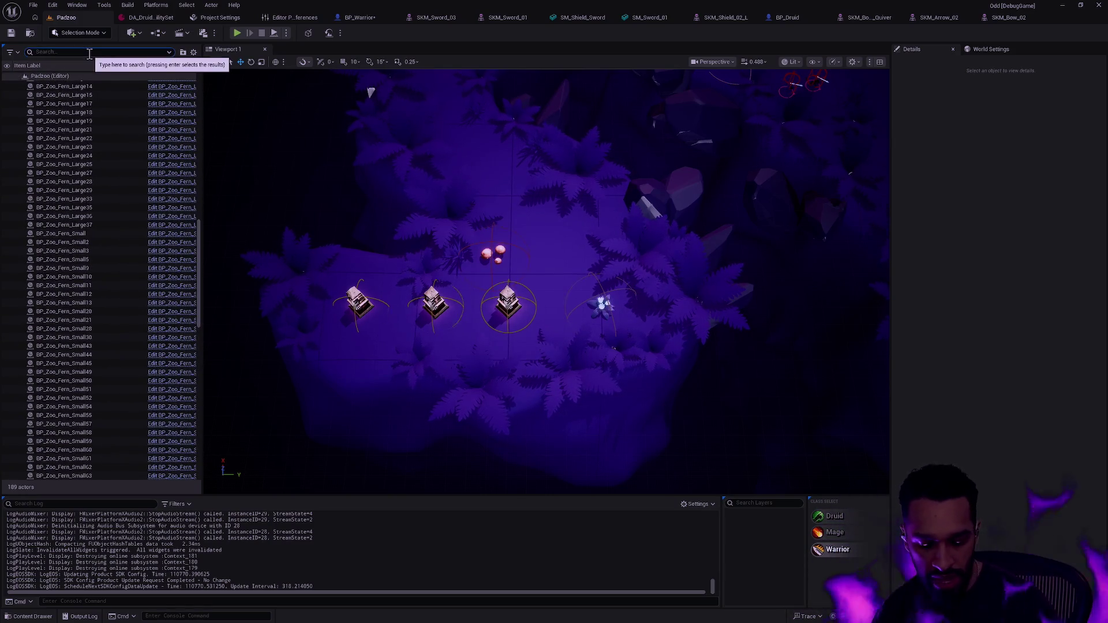
Filter the Outliner by 'nav' and select the RecastNavMesh-XS actor
type("nav")
left_click(93, 105)
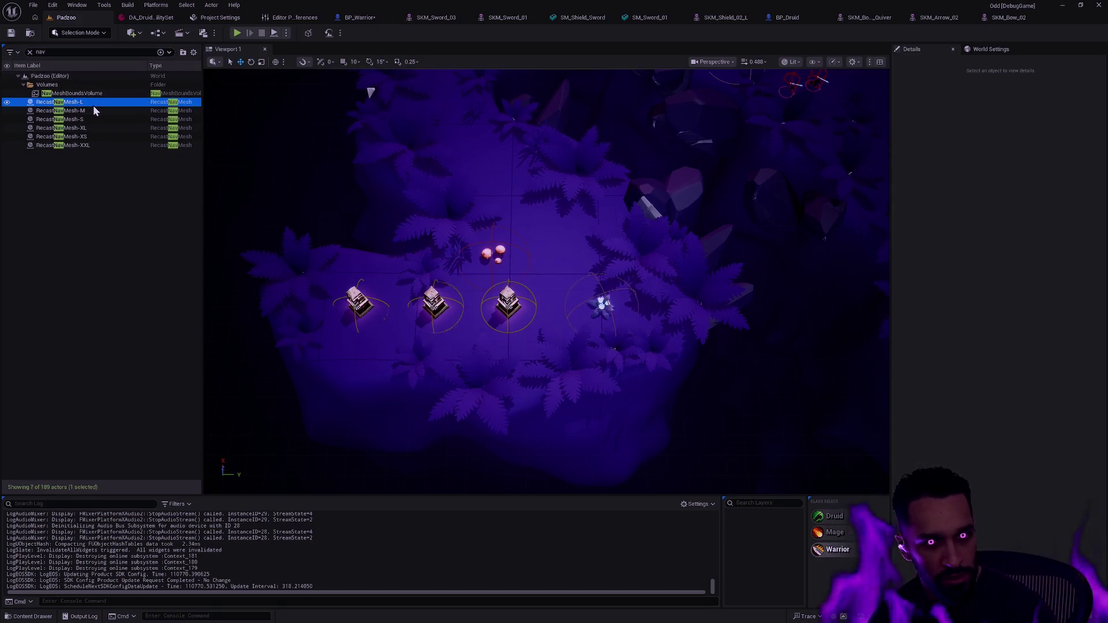
left_click(93, 145)
left_click(95, 139)
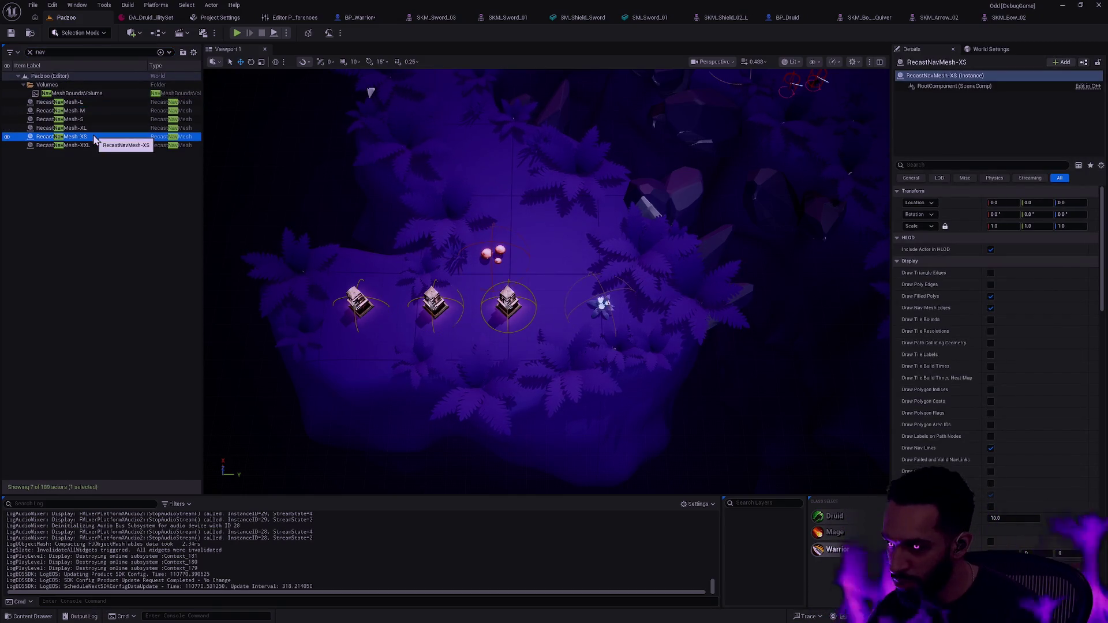
Scroll RecastNavMesh-XS's Details to check its Agent Radius of 50.0
left_click_drag(1104, 228, 1103, 398)
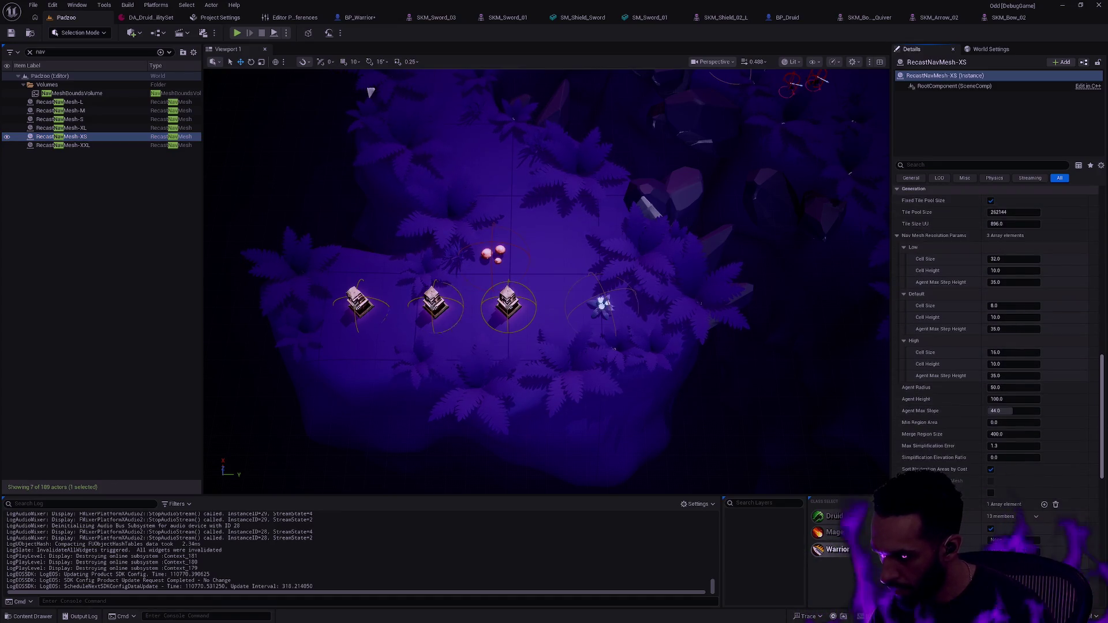
scroll(955, 479, "down", 3)
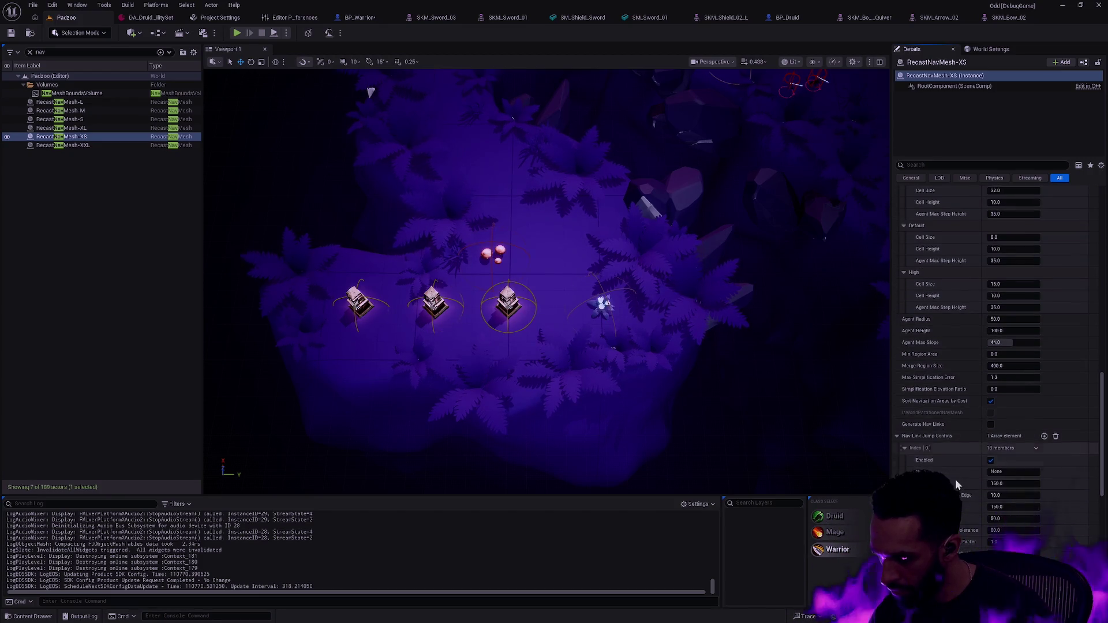
left_click_drag(1104, 478, 1103, 588)
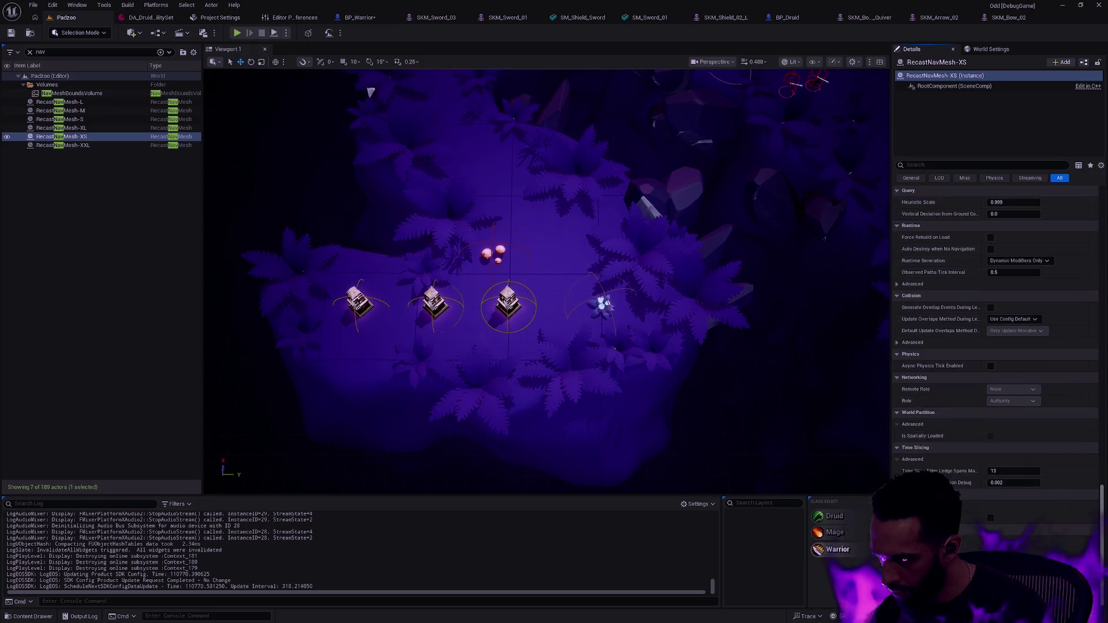
scroll(999, 323, "up", 10)
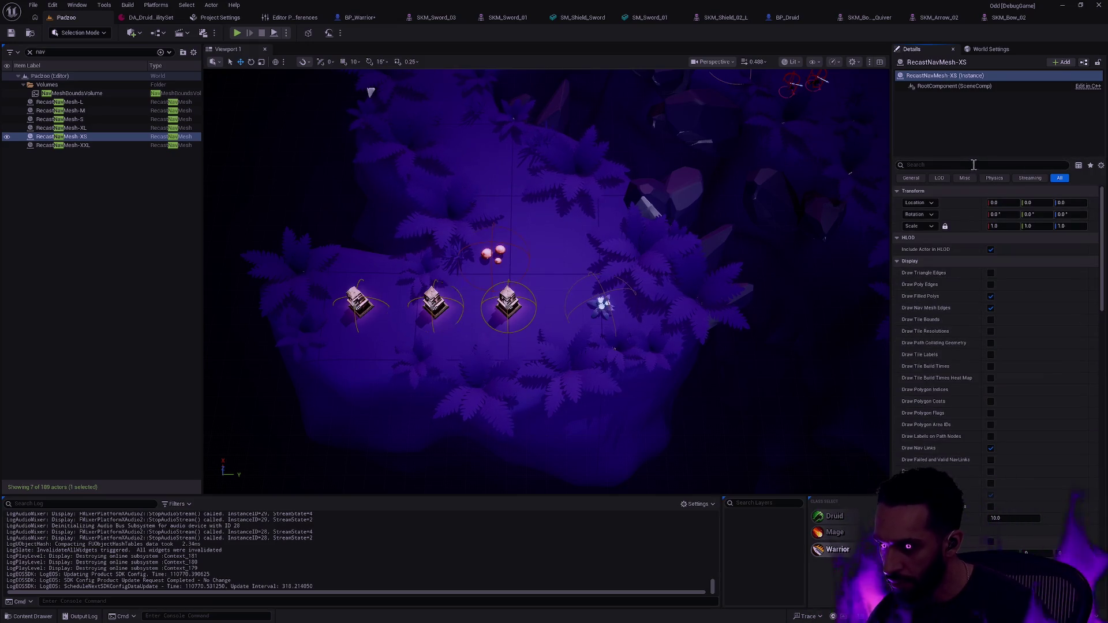
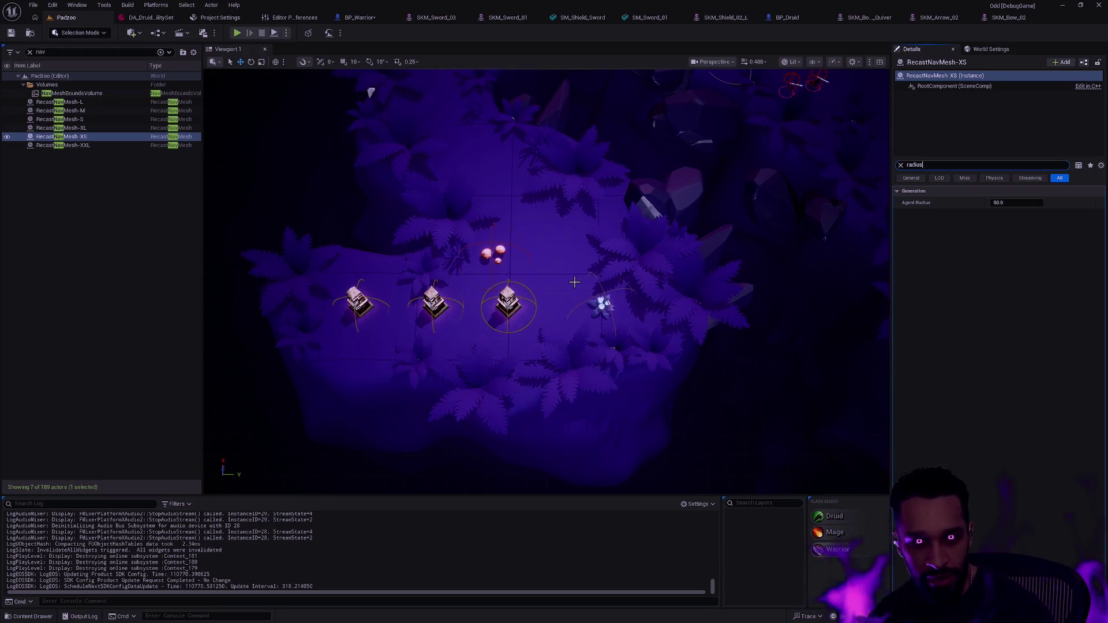
Check RecastNavMesh-S's 75.0 agent radius, then bring up the BP_Warrior blueprint
left_click(87, 120)
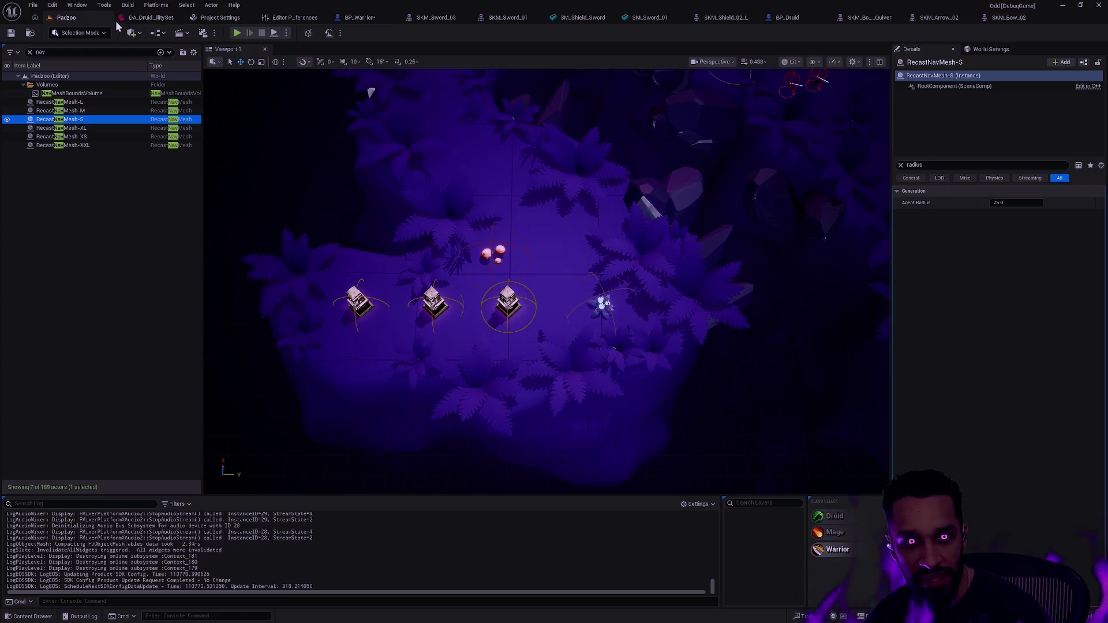
left_click(358, 18)
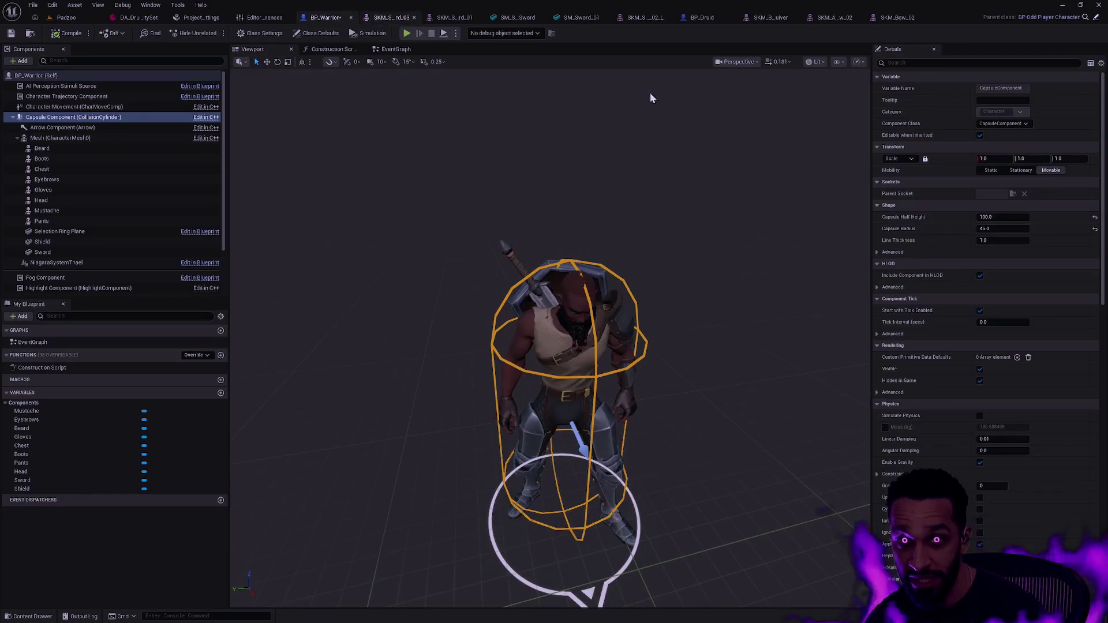
Raise BP_Warrior's Capsule Radius from 45 to 70 and view the wider capsule
left_click(1011, 231)
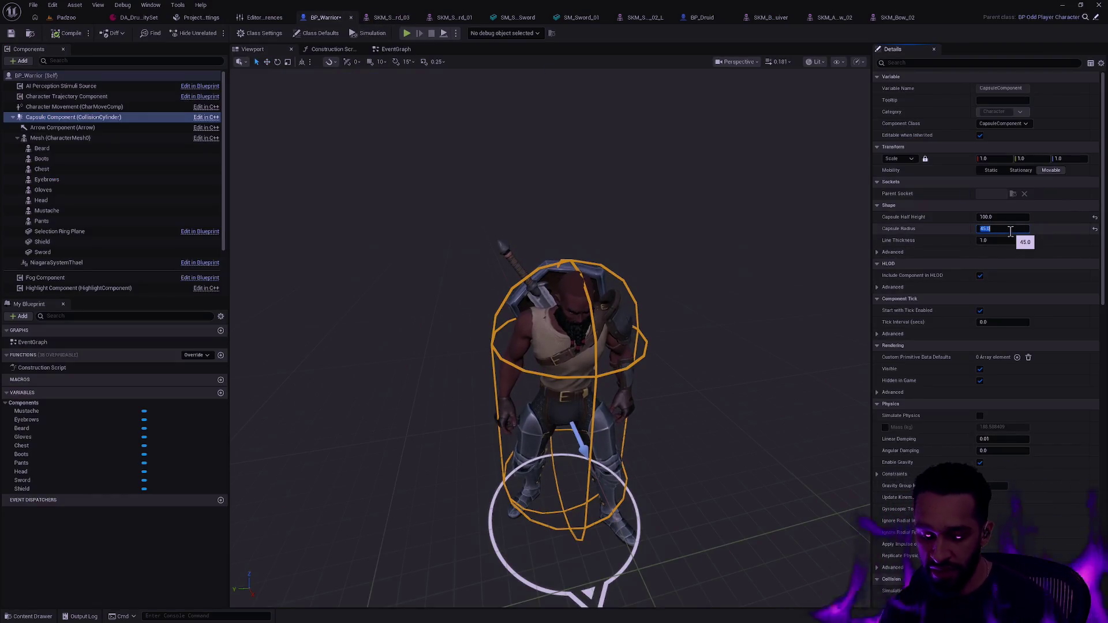
type("70")
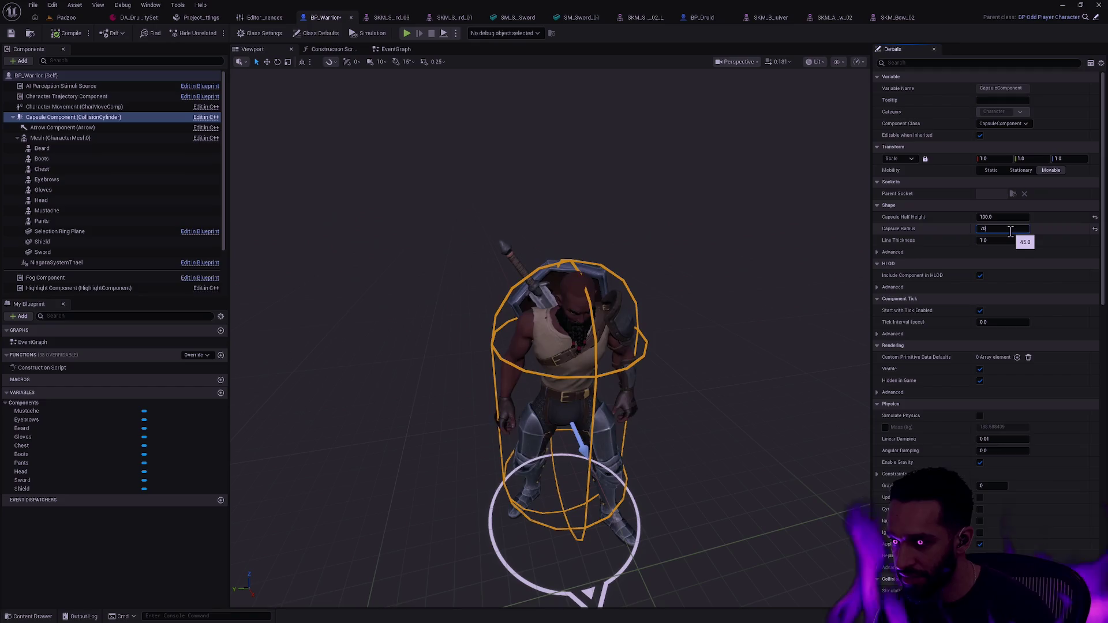
key("Return")
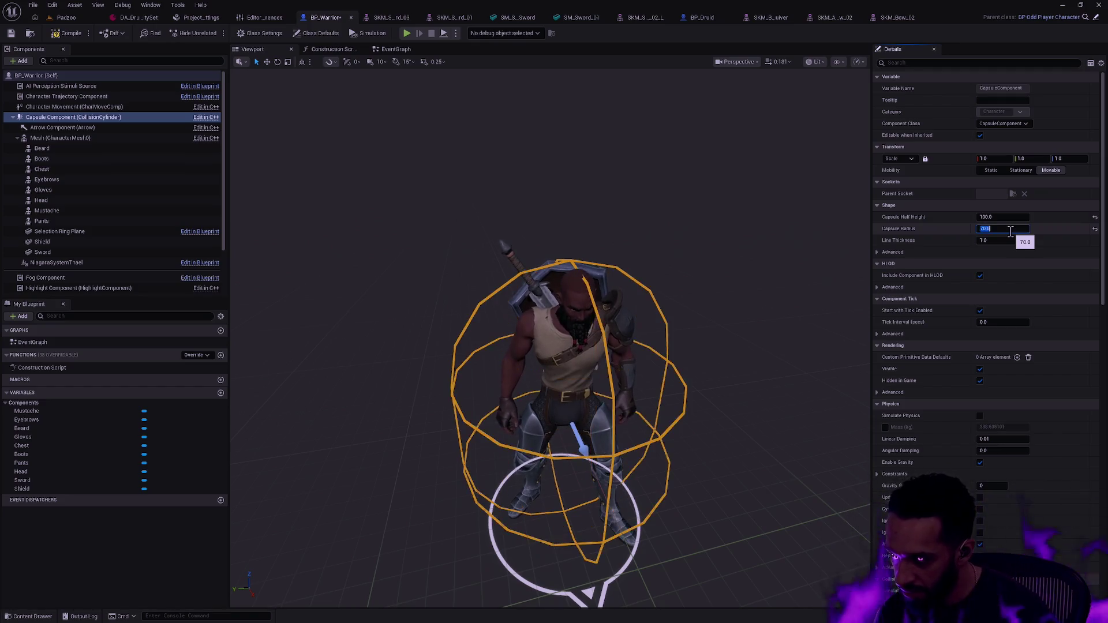
mouse_move(730, 319)
left_mouse_down()
mouse_move(729, 294)
mouse_move(730, 347)
mouse_move(690, 352)
mouse_move(709, 352)
left_mouse_up()
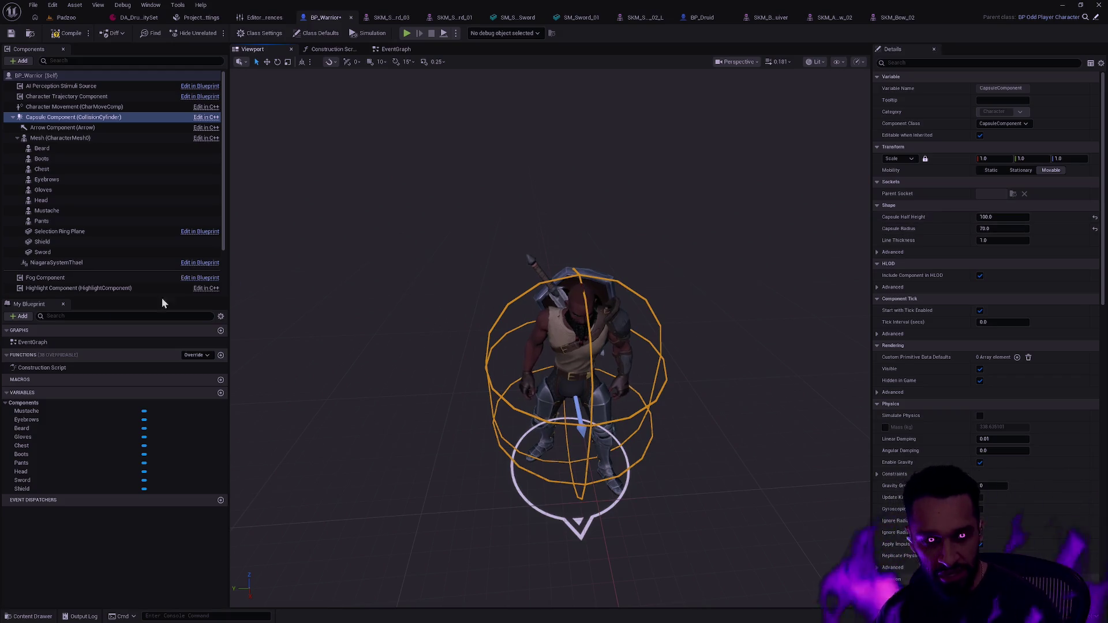
left_click(112, 232)
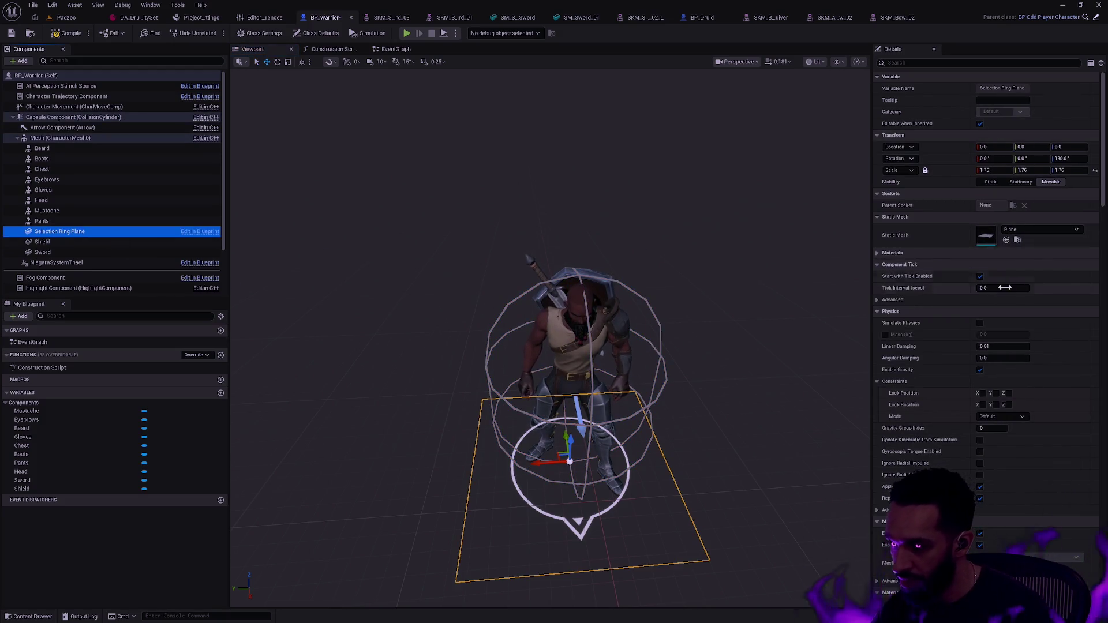
Scale the warrior's selection ring plane to 2.64 (1.76 × 1.5)
left_click(1001, 172)
left_click(1001, 171)
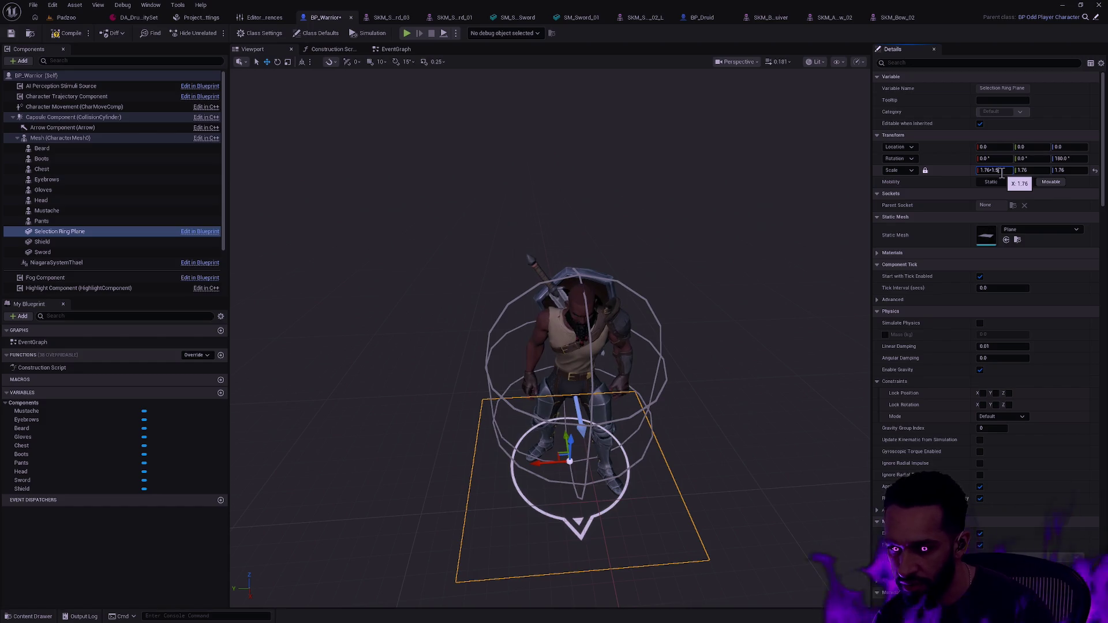
key("Return")
mouse_move(554, 346)
left_mouse_down()
mouse_move(554, 277)
mouse_move(540, 260)
left_mouse_up()
scroll(549, 359, "down", 8)
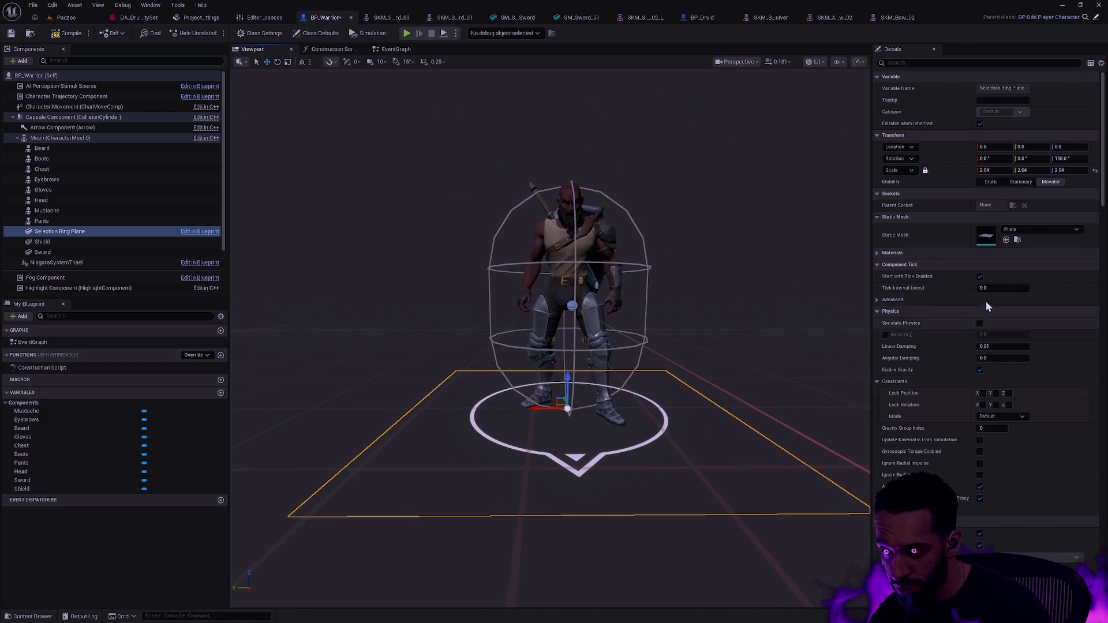
left_click(993, 170)
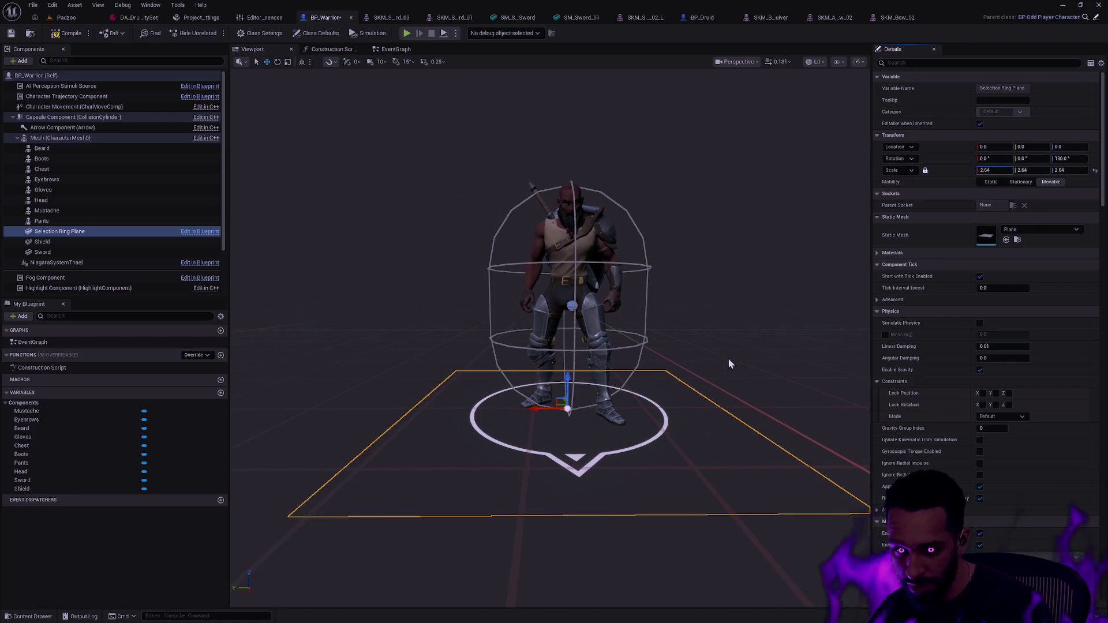
Save the BP_Warrior blueprint and return to the Padzoo level
left_click_drag(718, 355, 709, 331)
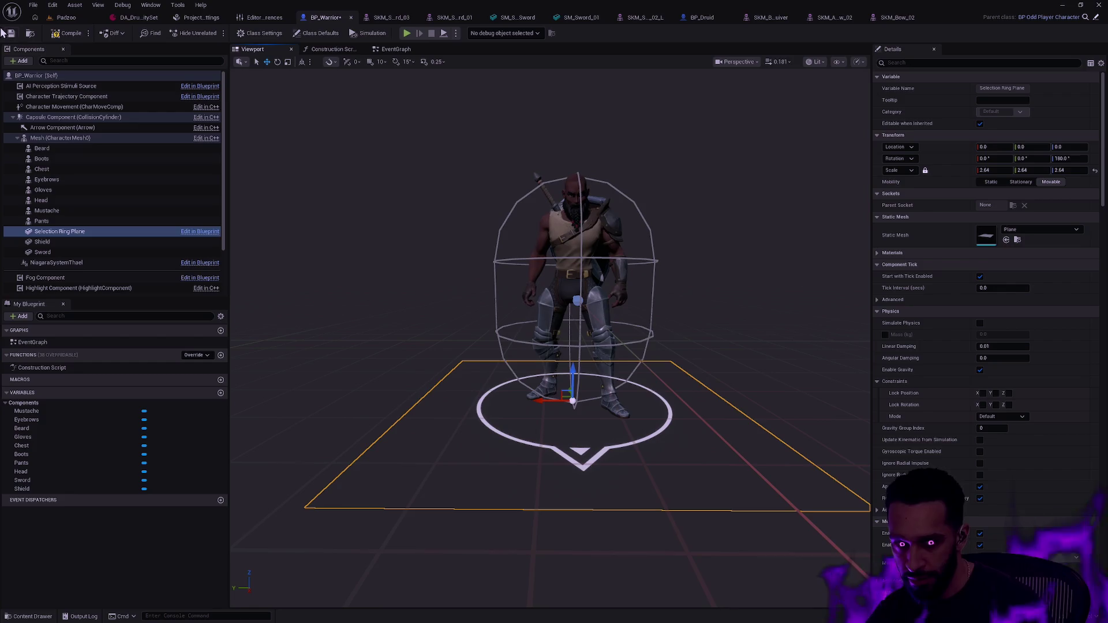
key("ctrl+s")
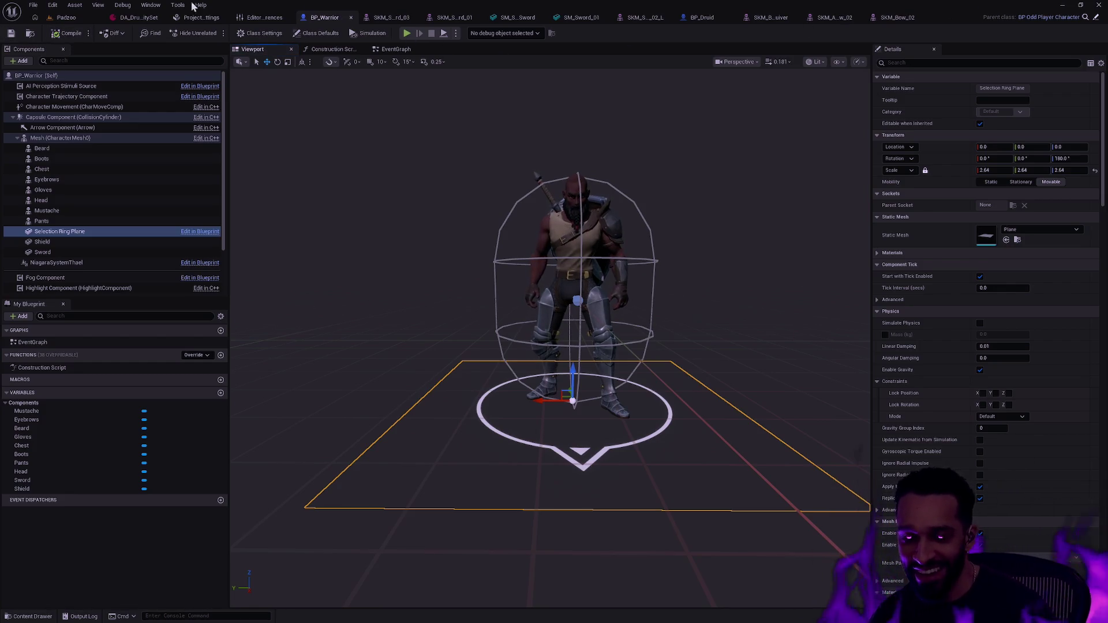
left_click(66, 17)
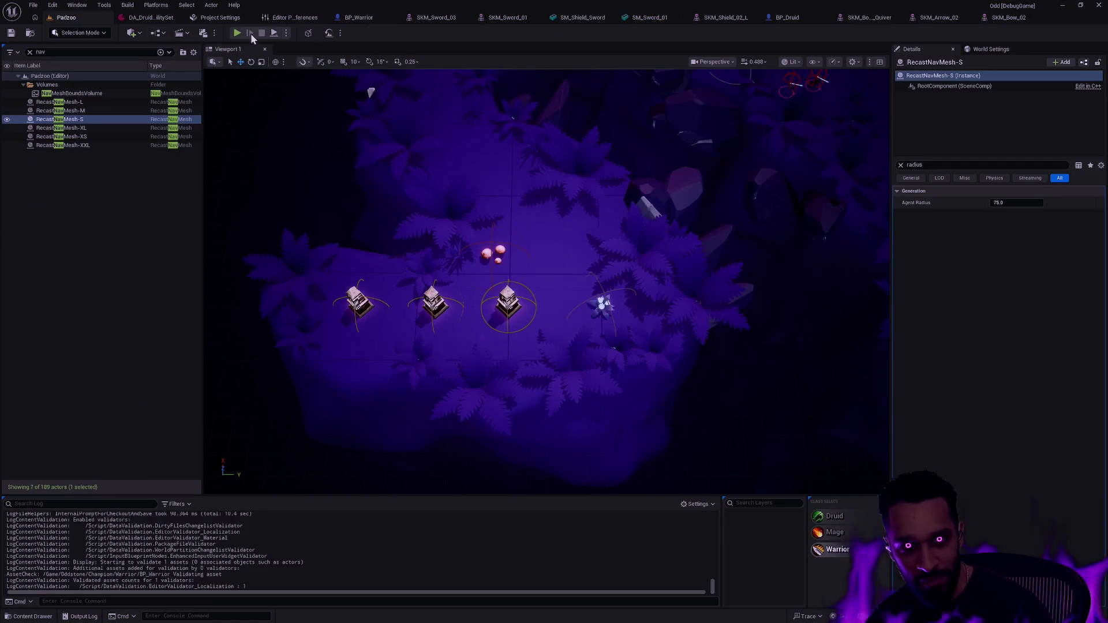
left_click(285, 34)
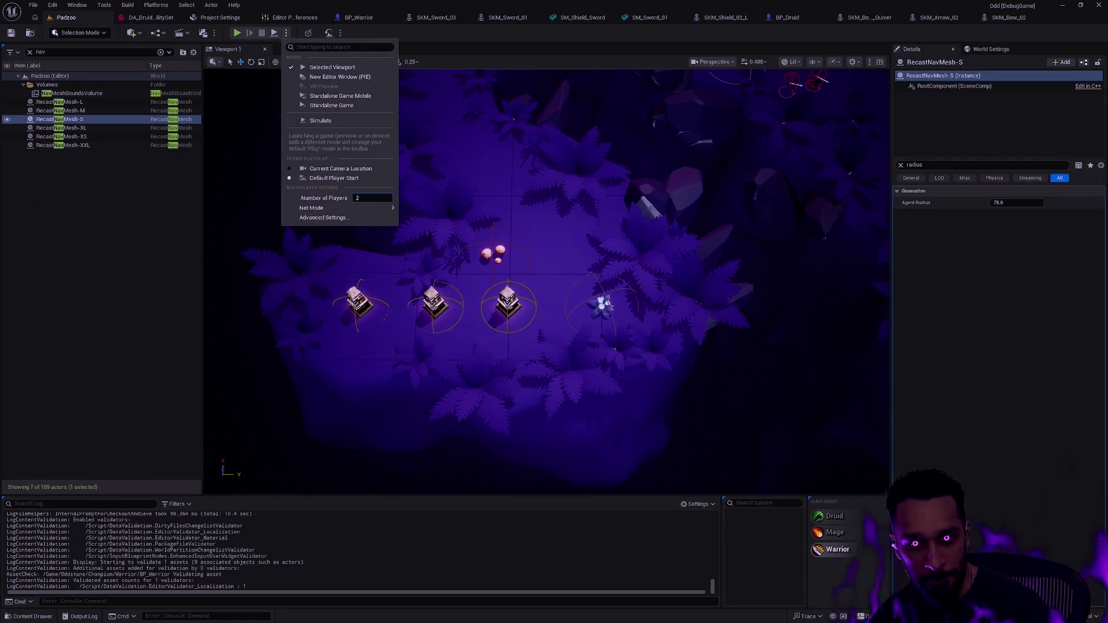
key("alt+p")
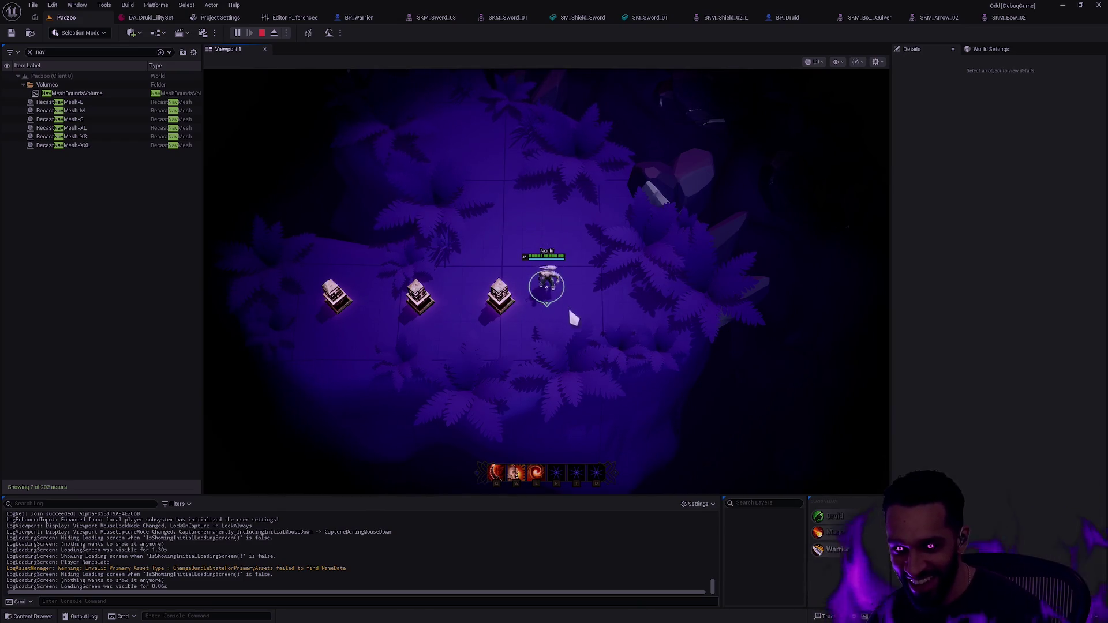
key("Escape")
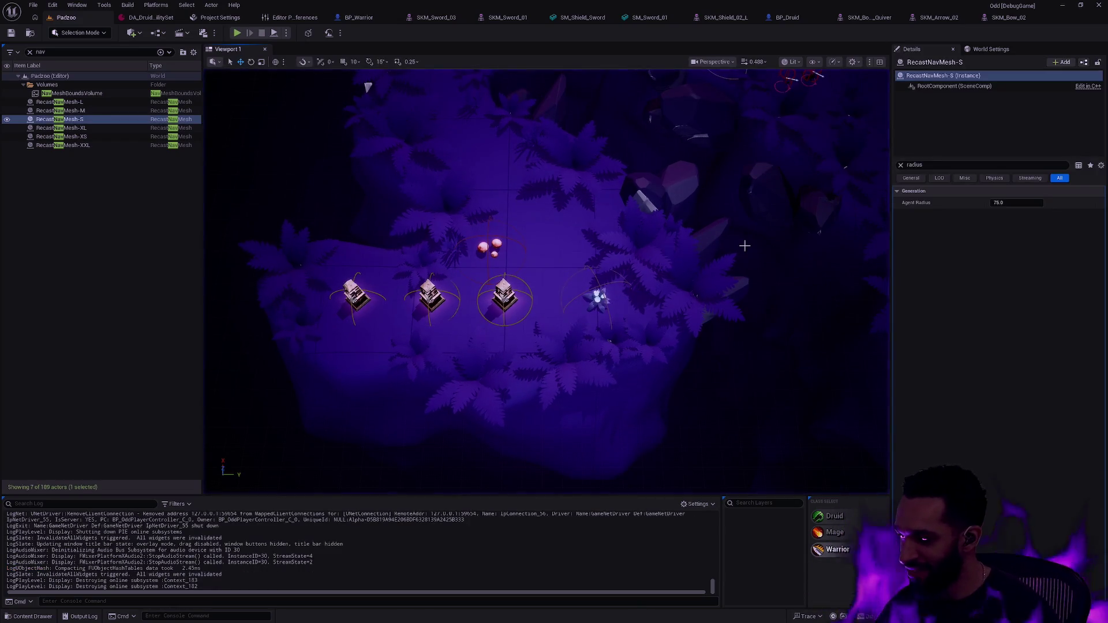
left_click(363, 17)
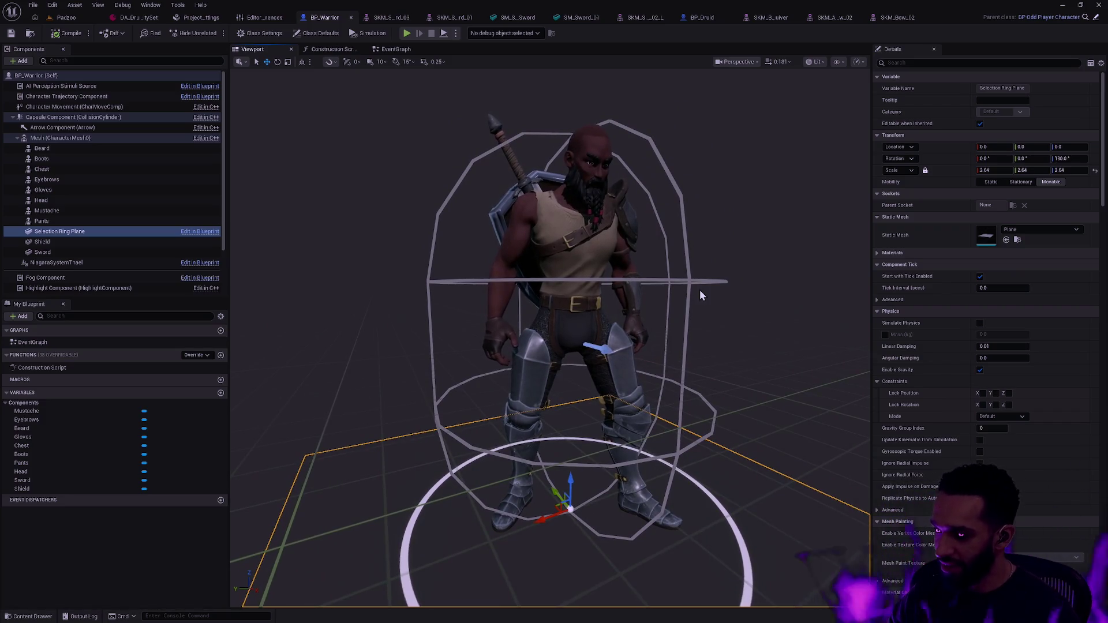
Switch to BP_Druid and select the druid's character mesh component
left_click(698, 18)
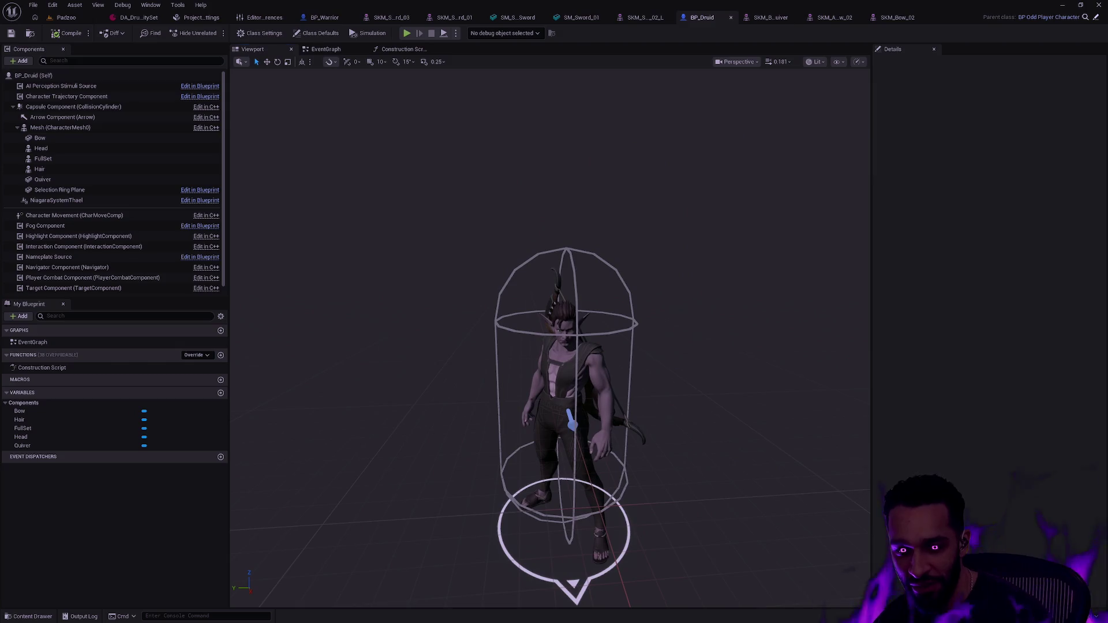
scroll(554, 347, "up", 8)
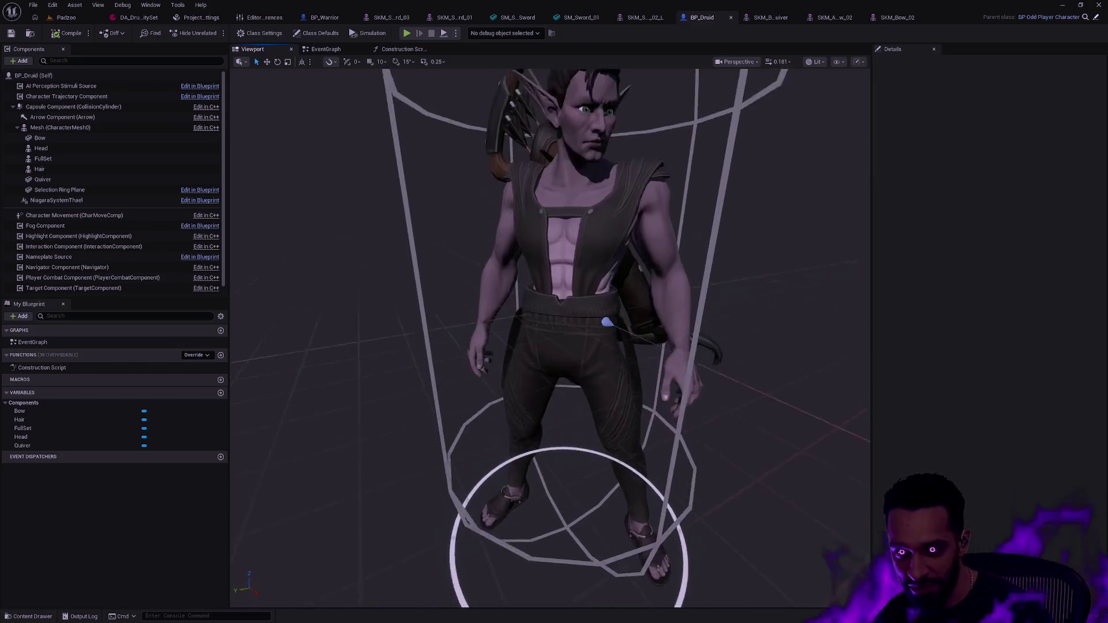
scroll(639, 263, "up", 6)
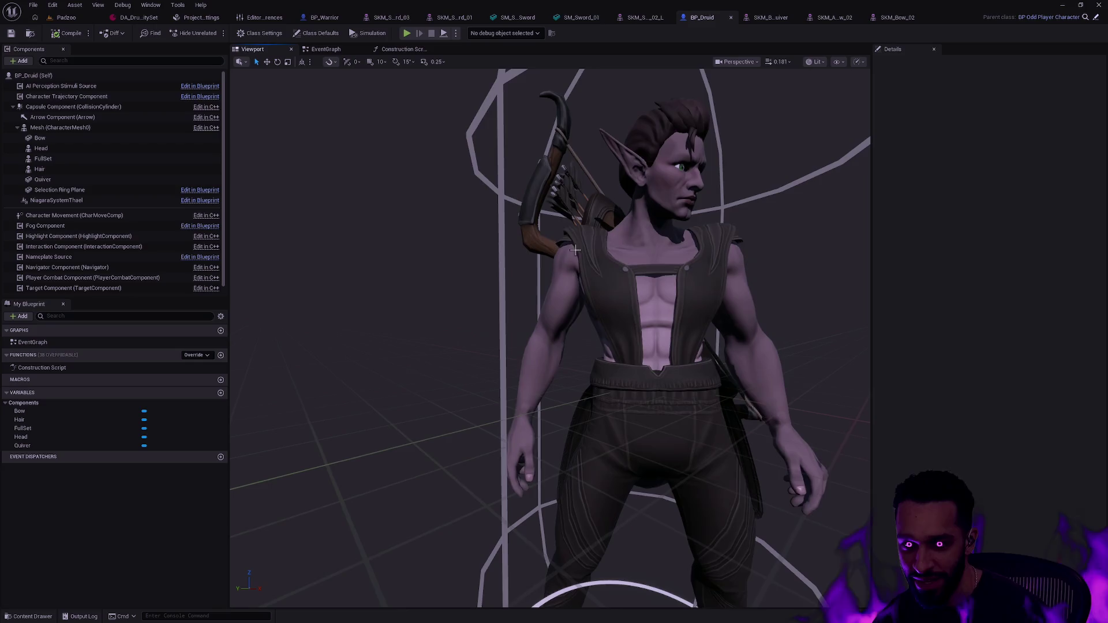
scroll(639, 263, "down", 6)
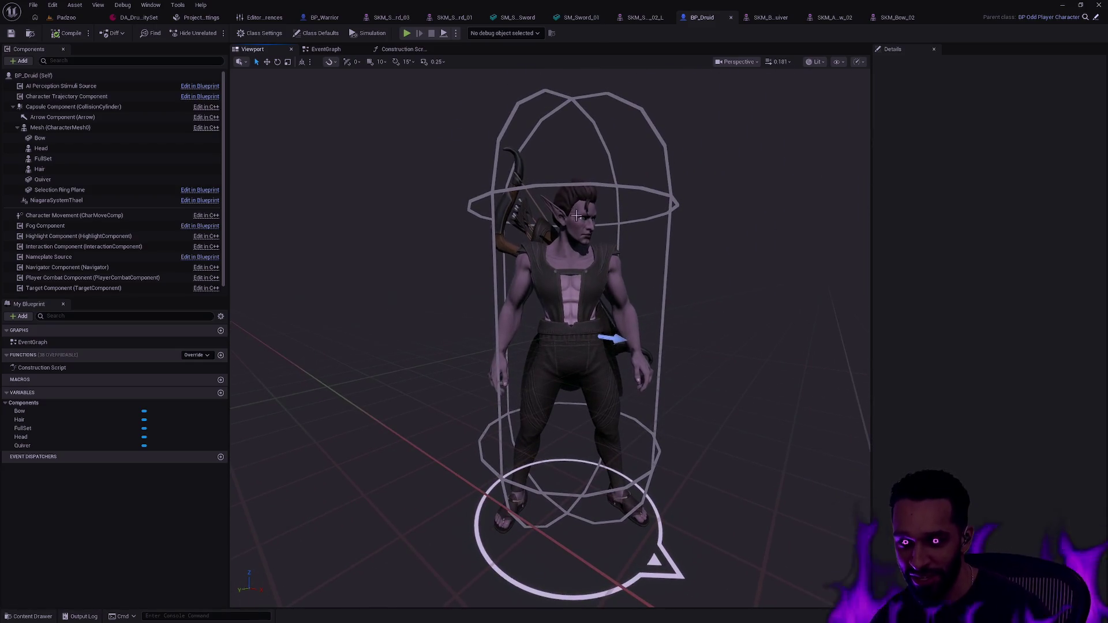
left_click(74, 127)
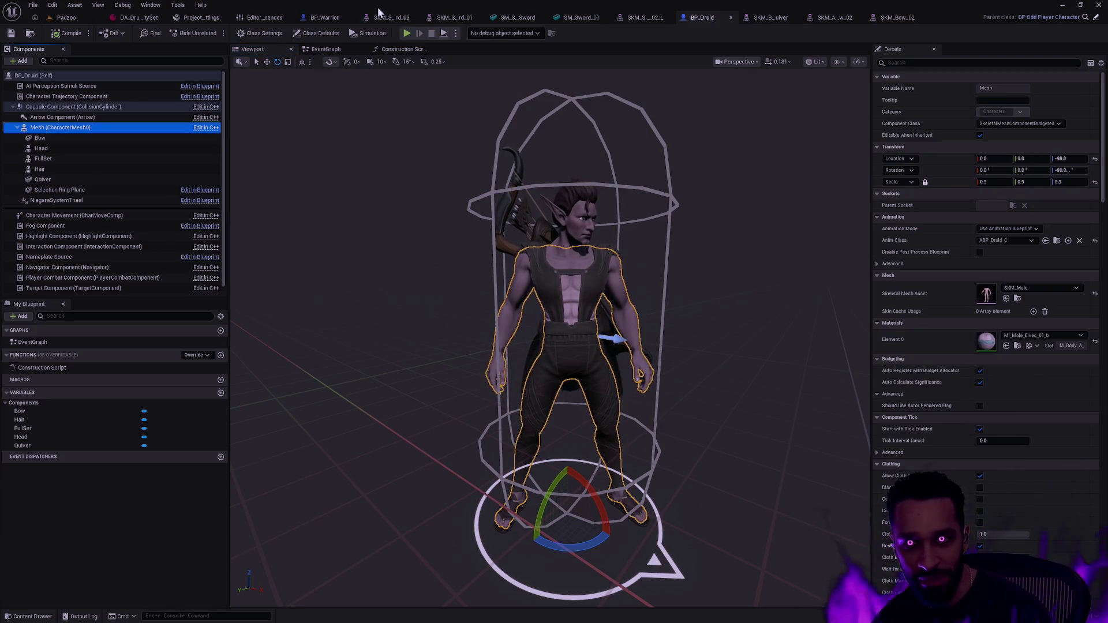
Orbit around the warrior in BP_Warrior, then come back to the BP_Druid blueprint
left_click(327, 18)
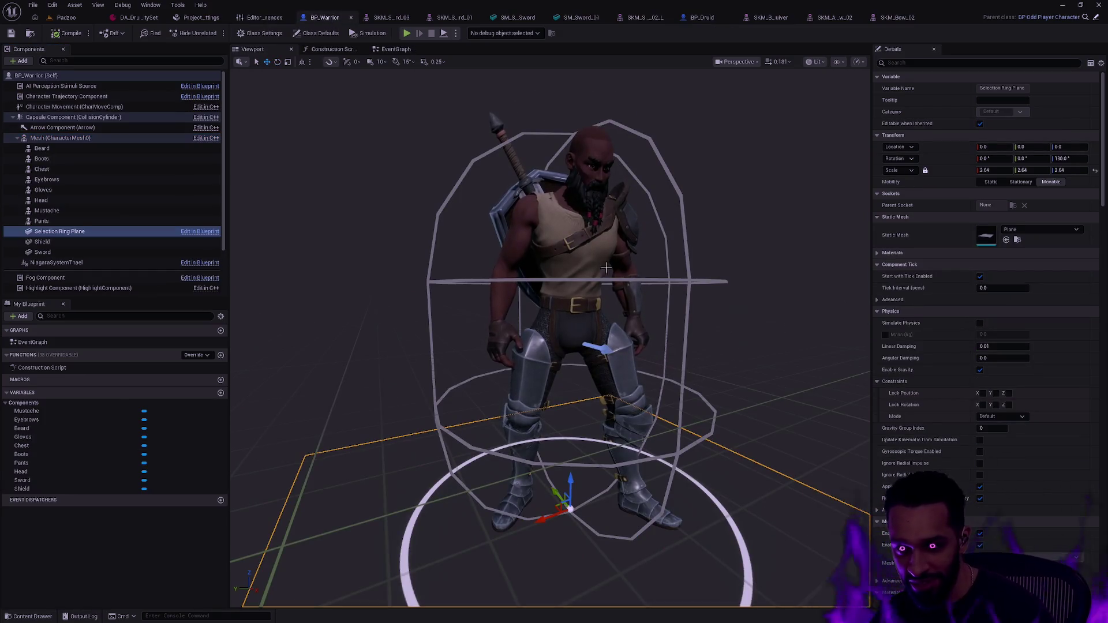
left_click_drag(661, 277, 591, 475)
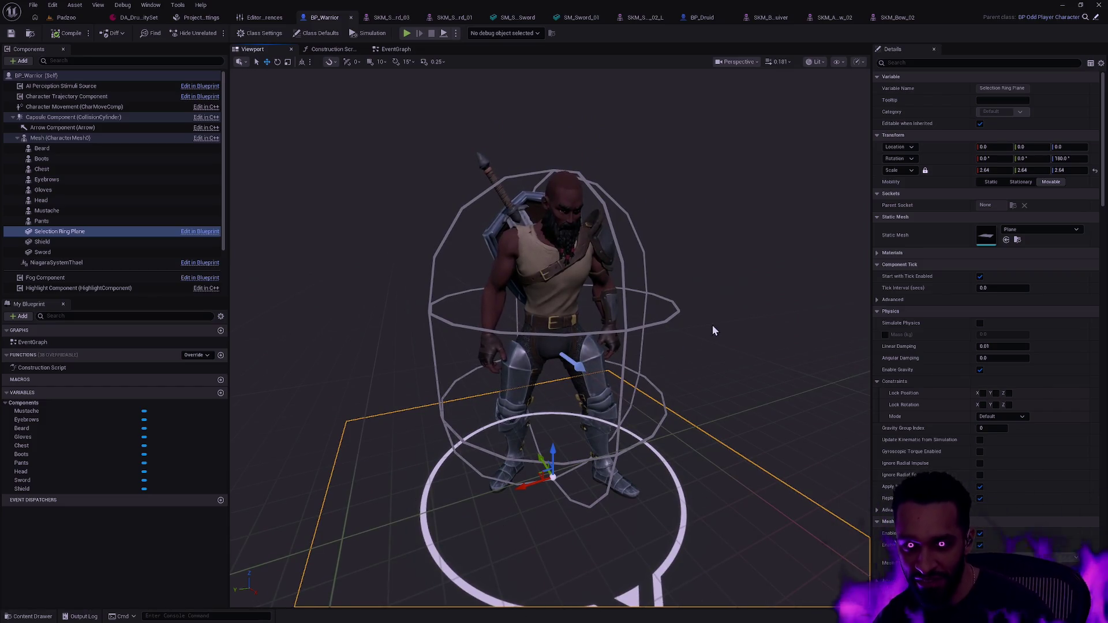
left_click_drag(812, 310, 730, 359)
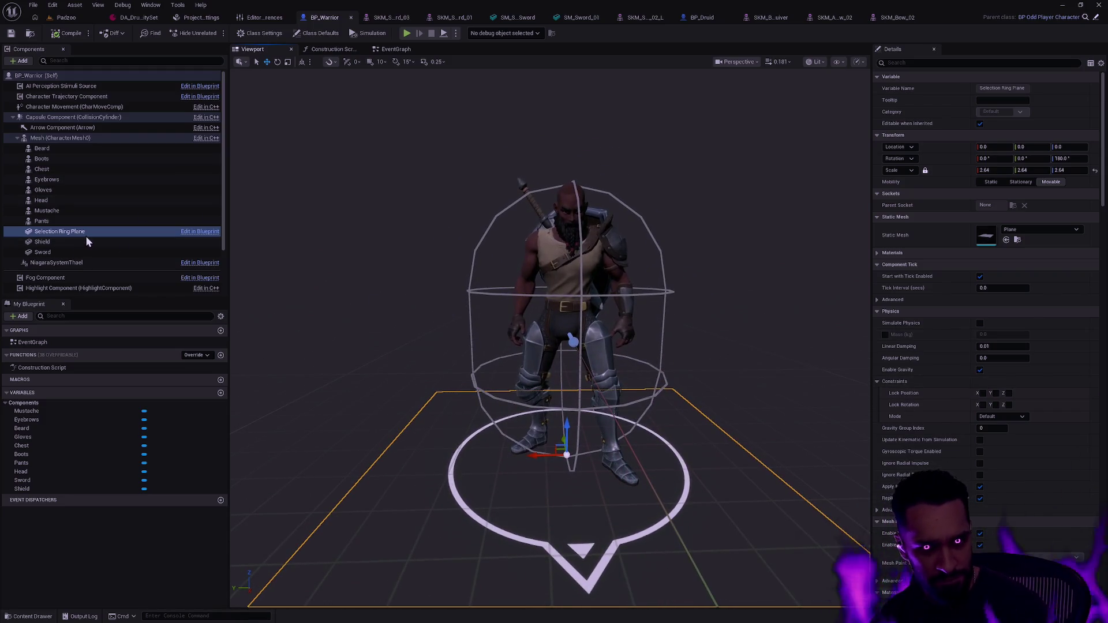
scroll(1071, 429, "down", 8)
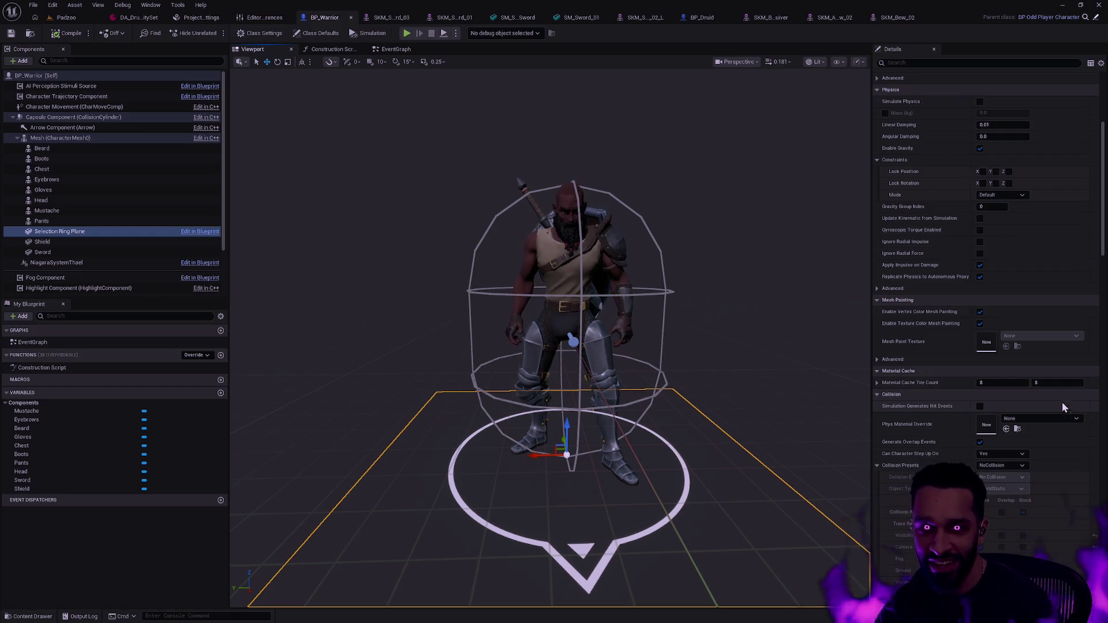
scroll(701, 306, "up", 1)
left_click_drag(571, 341, 563, 377)
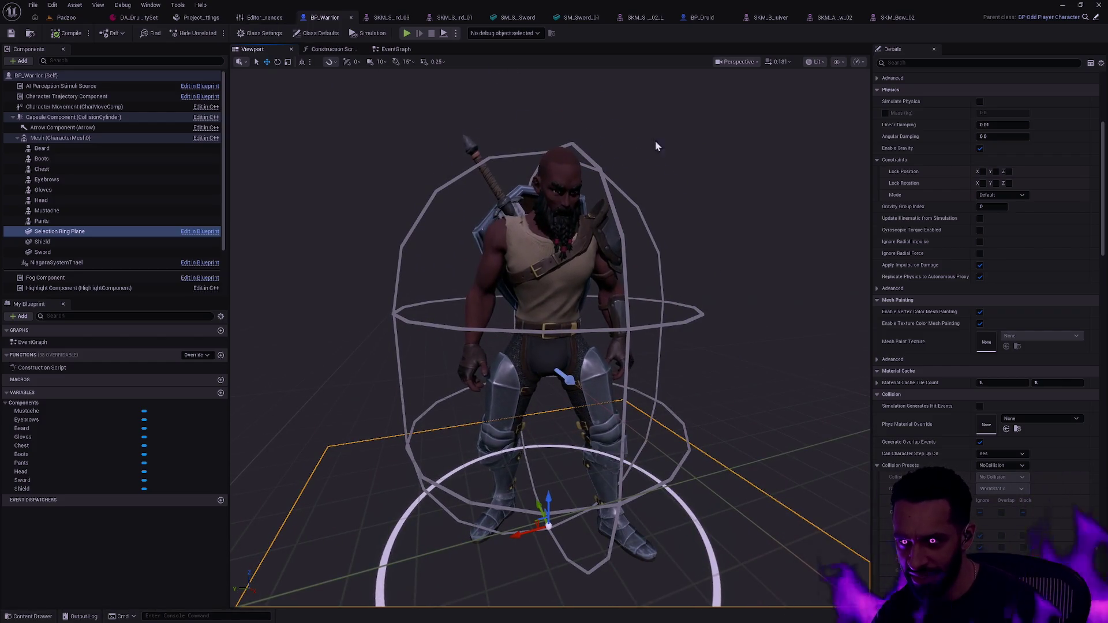
left_click_drag(646, 180, 676, 258)
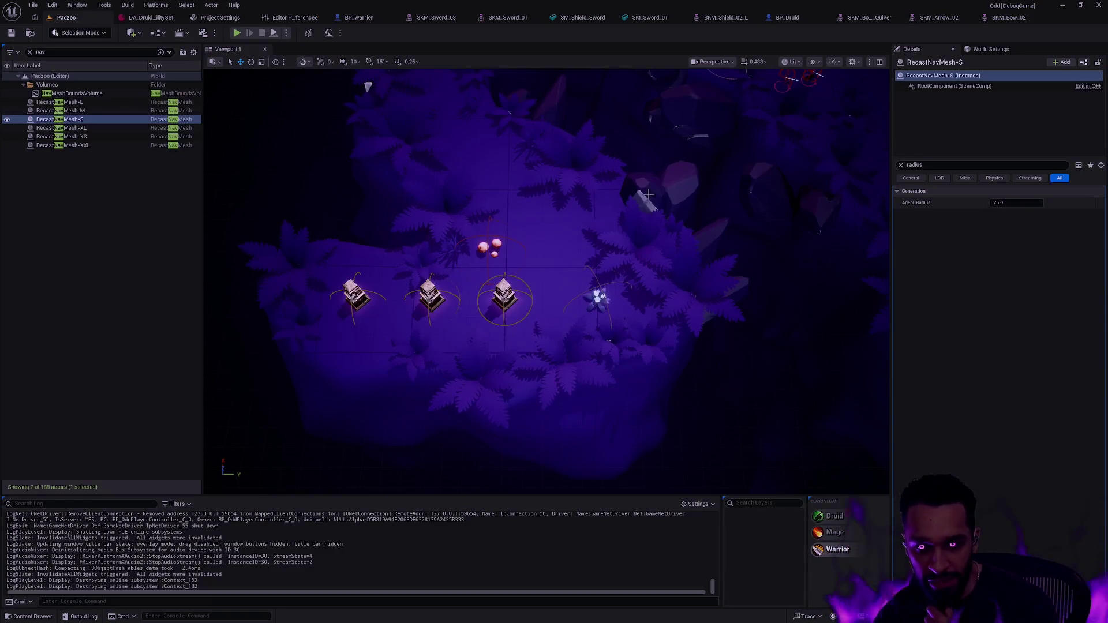
key("f")
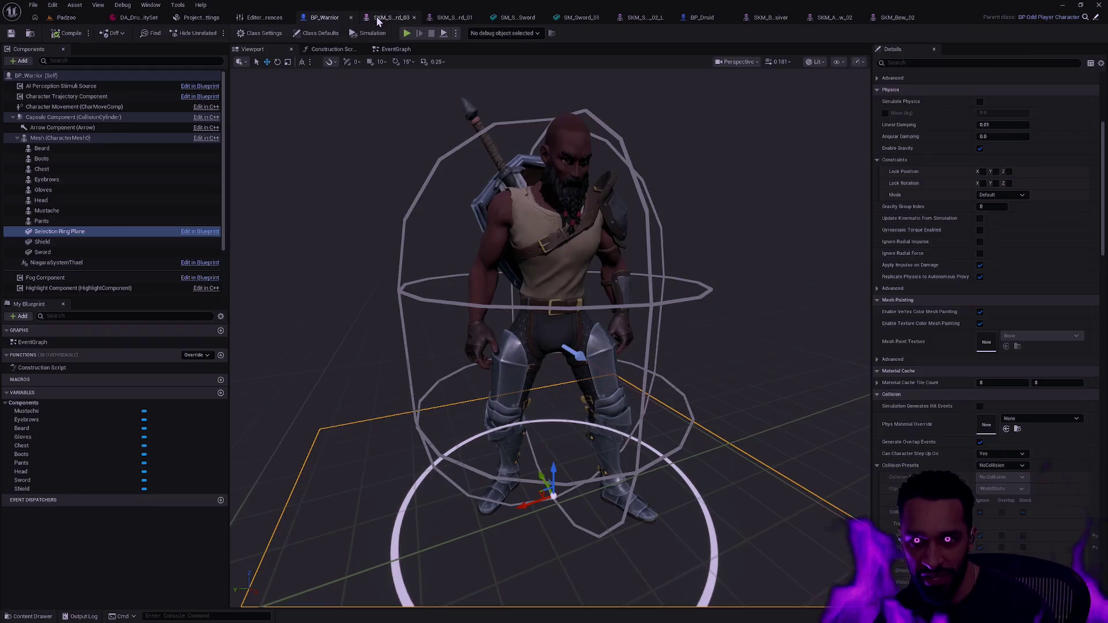
left_click(364, 17)
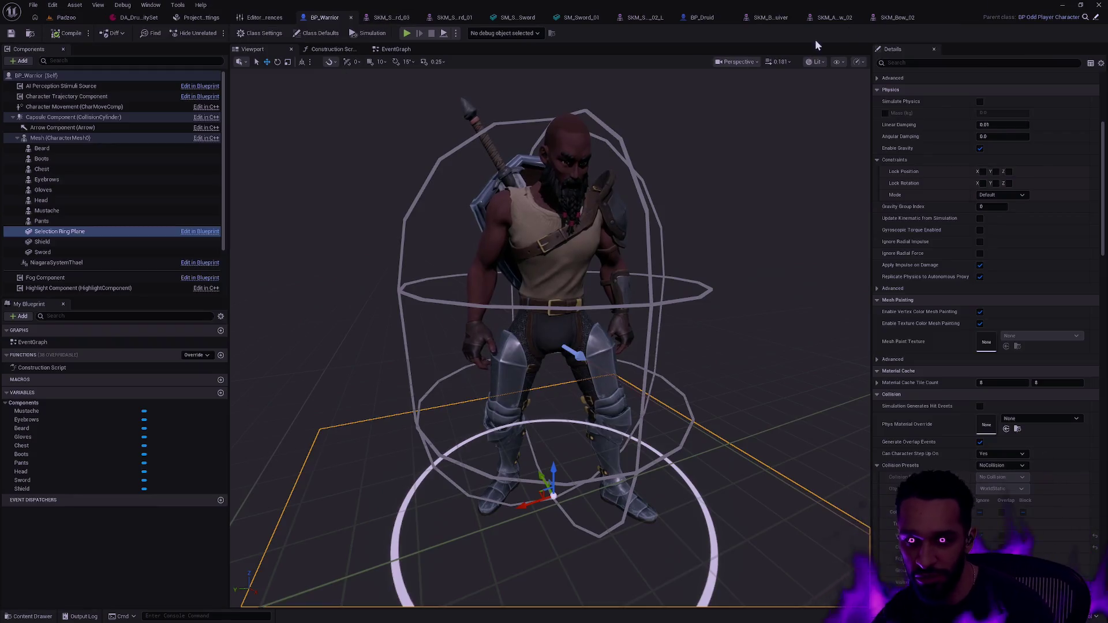
left_click(727, 14)
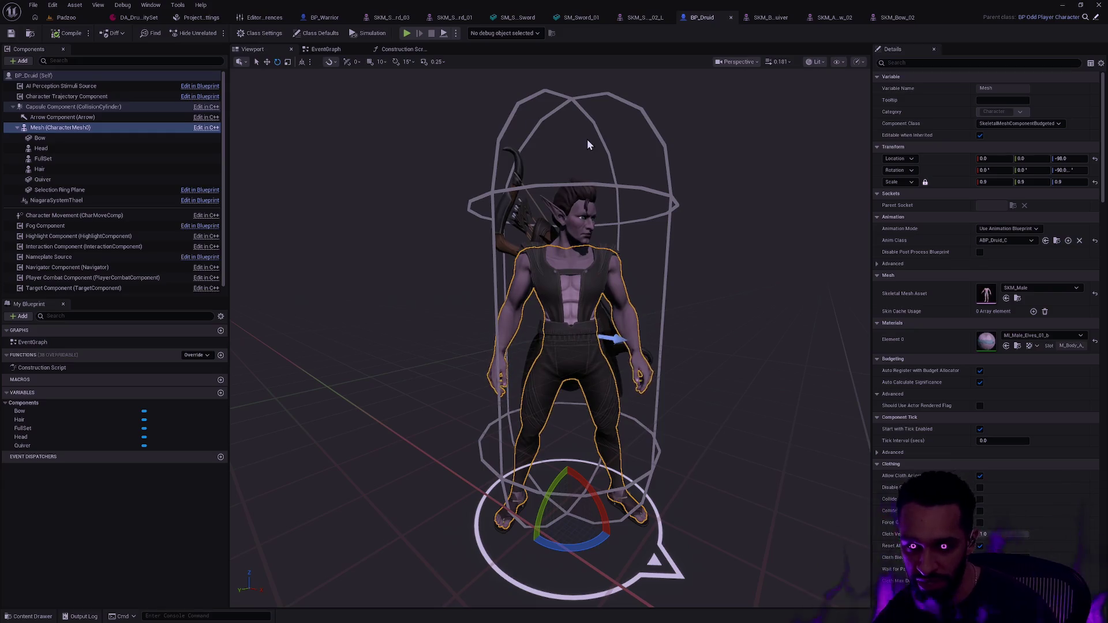
Clear the Druid's component selection, orbit close around the elf character, then return to BP_Warrior
left_click(722, 168)
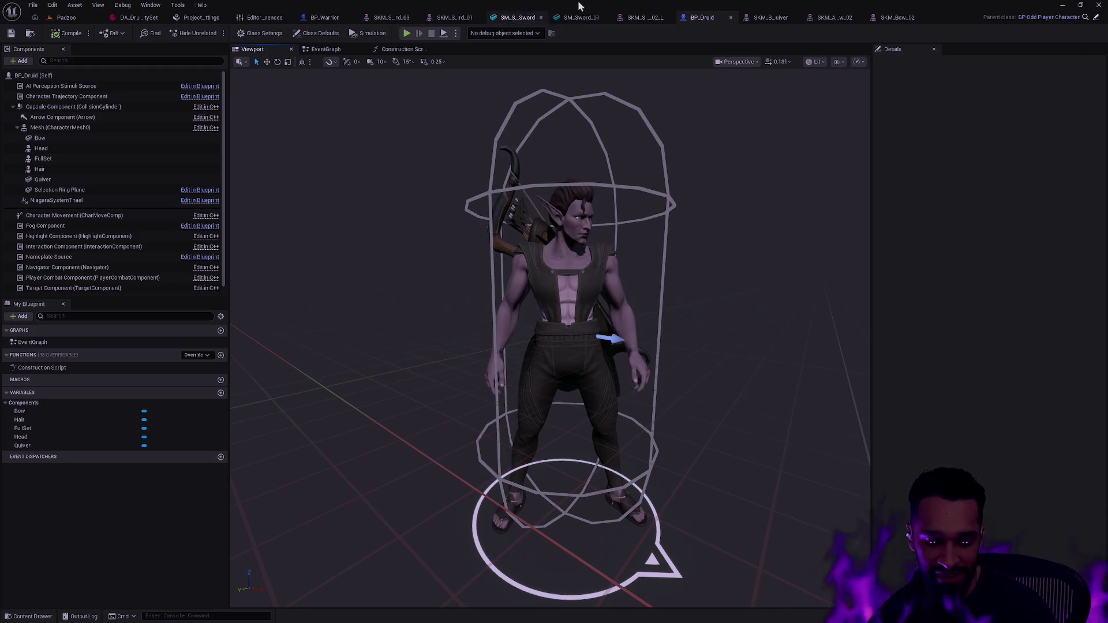
mouse_move(675, 218)
left_mouse_down()
mouse_move(664, 218)
mouse_move(674, 219)
left_mouse_up()
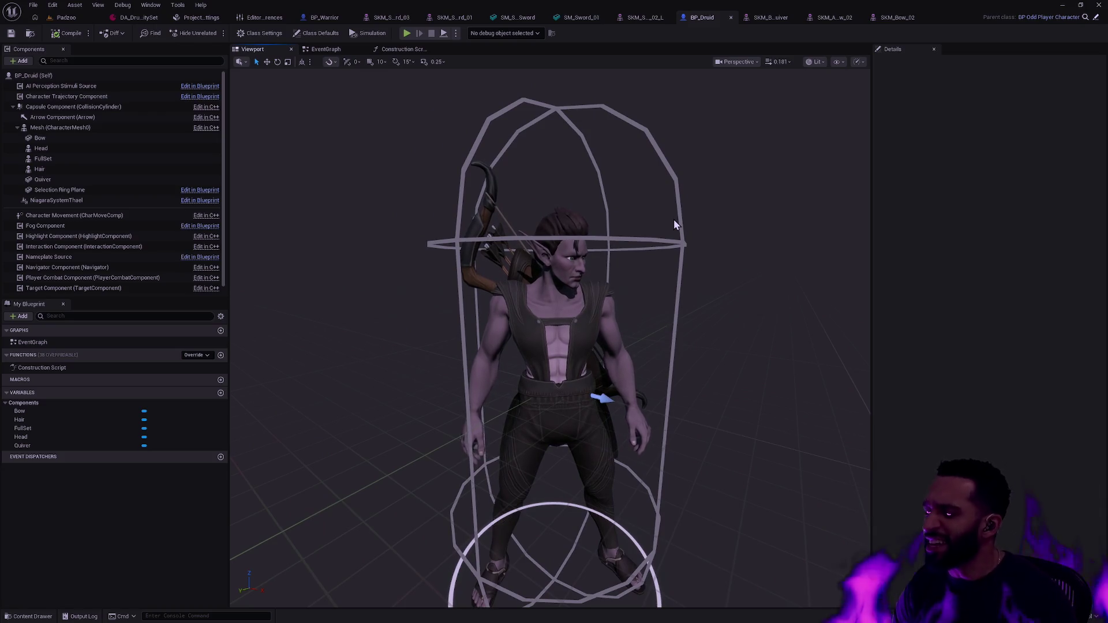
left_click_drag(691, 245, 687, 237)
left_click_drag(668, 279, 668, 262)
left_click_drag(546, 190, 547, 185)
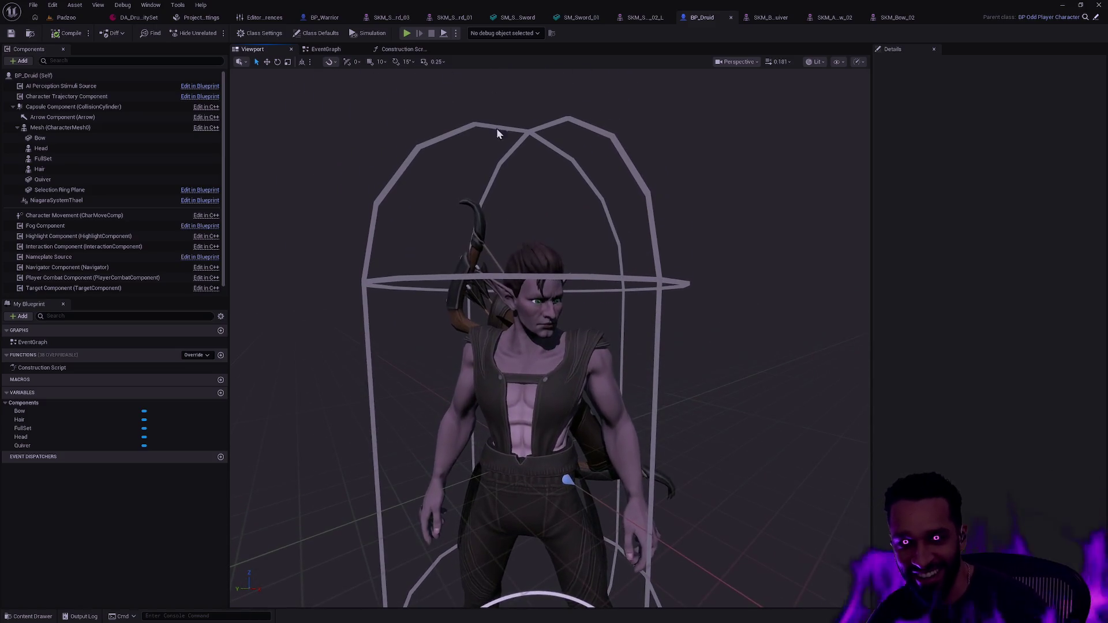
left_click(326, 17)
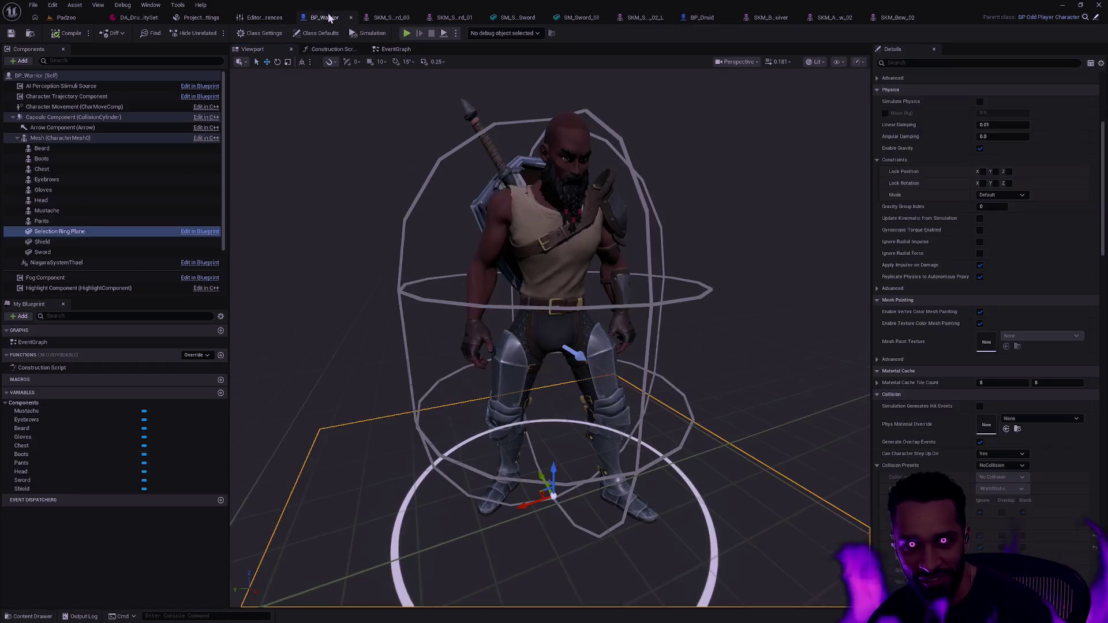
Set the warrior's selection ring plane to a uniform 2.25 scale, down from 2.64
left_click_drag(732, 226, 693, 226)
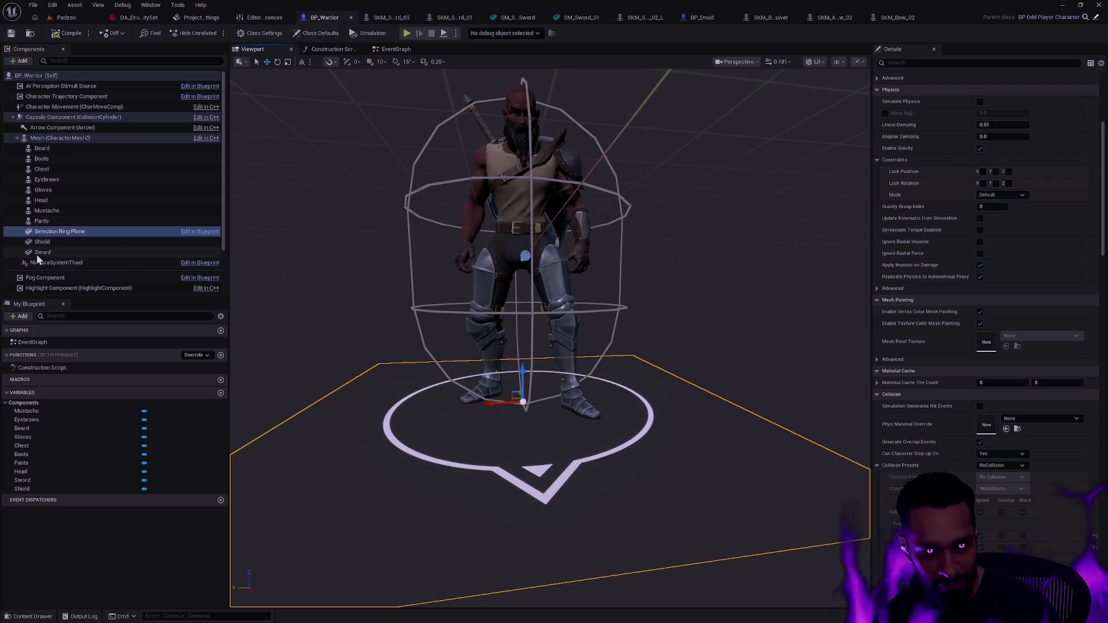
scroll(997, 169, "up", 5)
left_click(996, 170)
type("2.25")
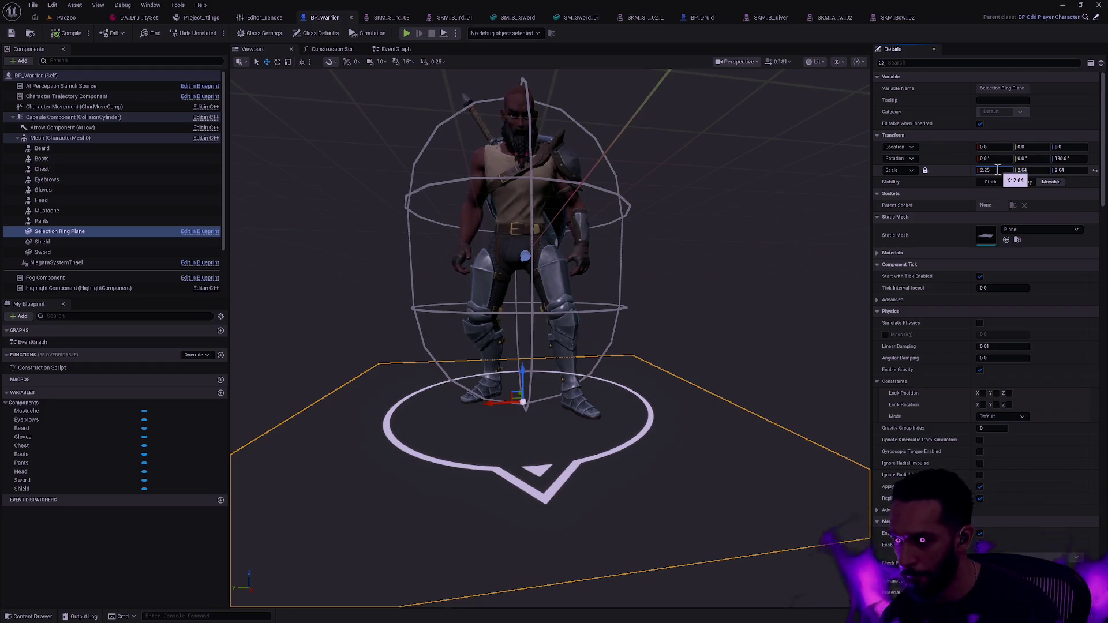
key("Tab")
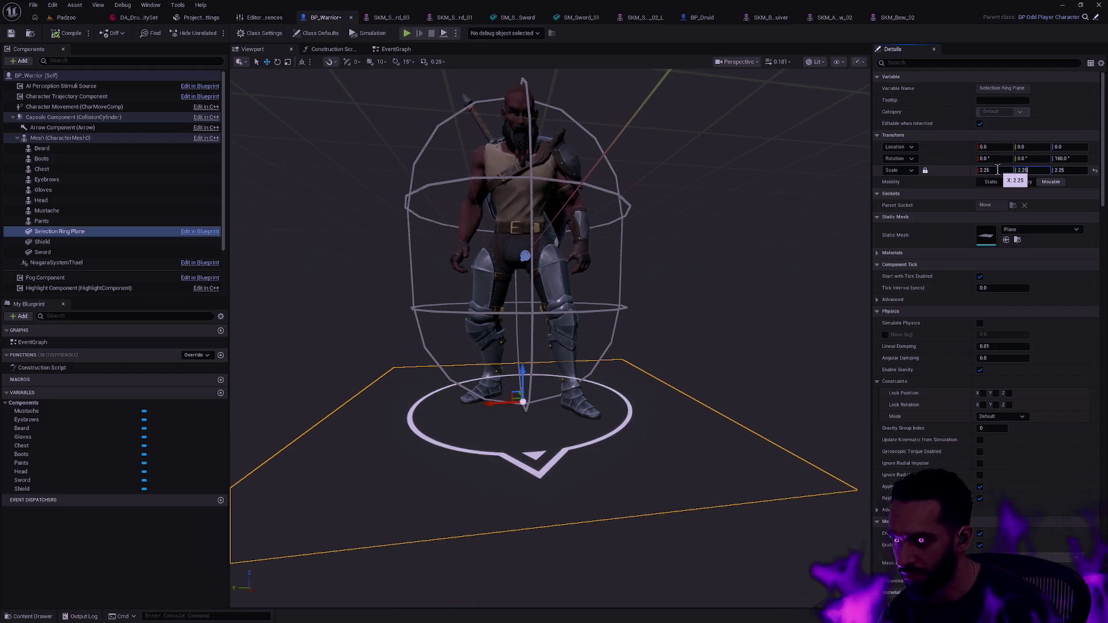
left_click_drag(769, 126, 769, 243)
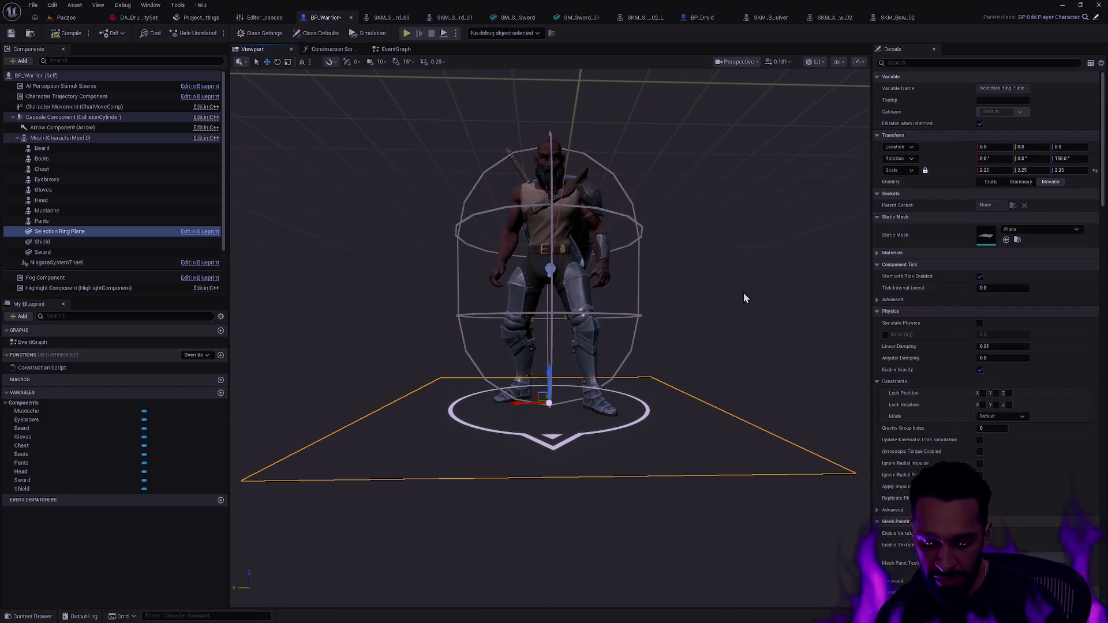
key("ctrl+p")
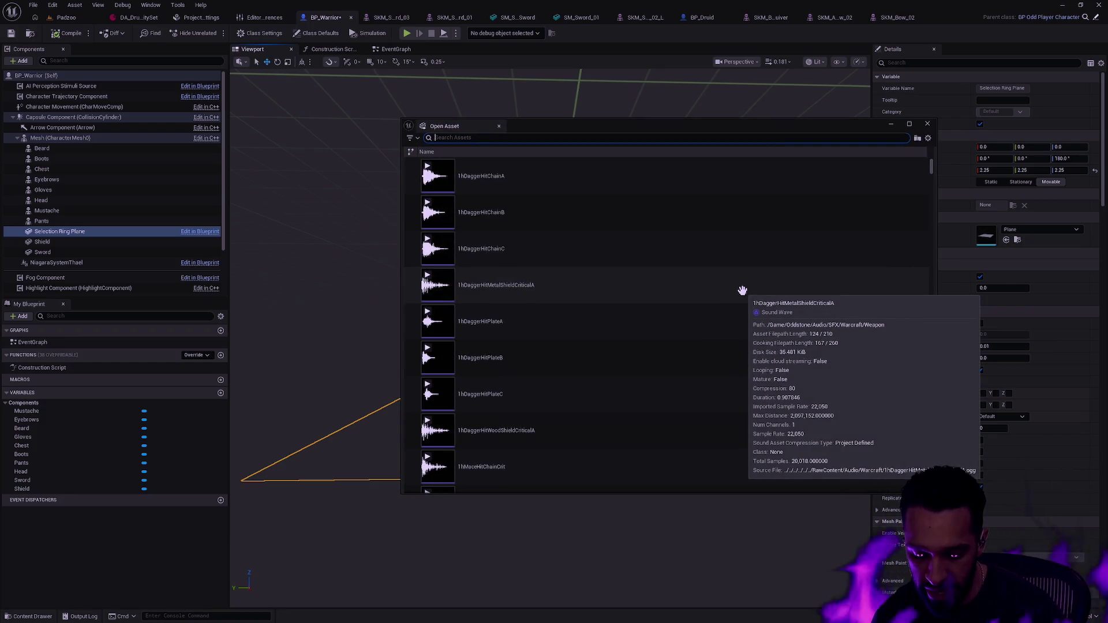
type("ifrit")
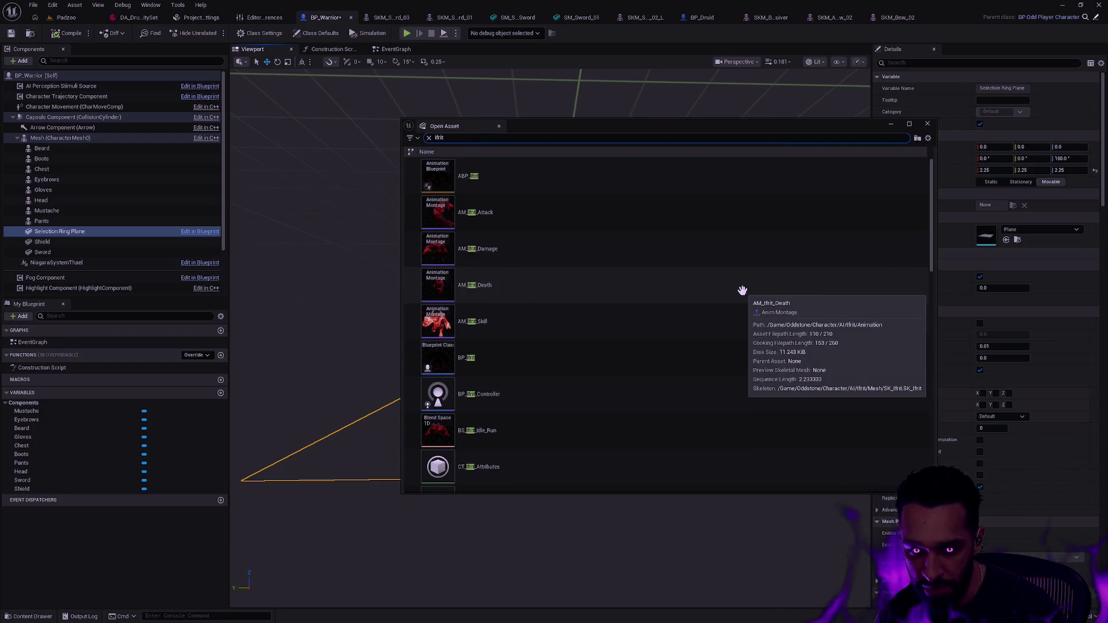
Open BP_Ifrit, inspect its collision capsule and body mesh, then close it
left_click(608, 351)
key("Escape")
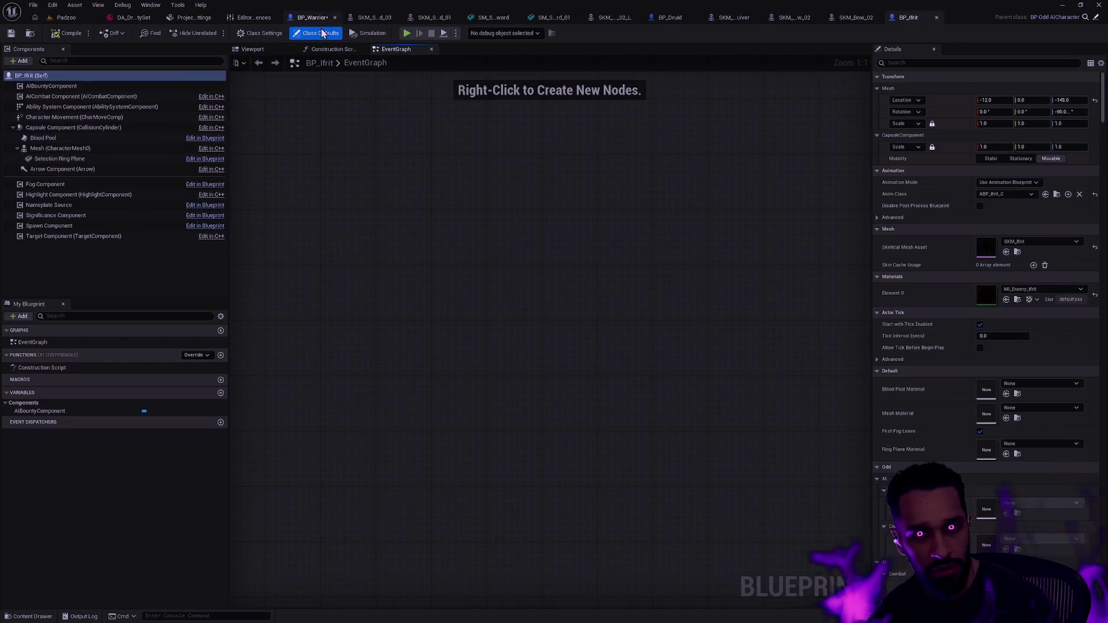
left_click(252, 49)
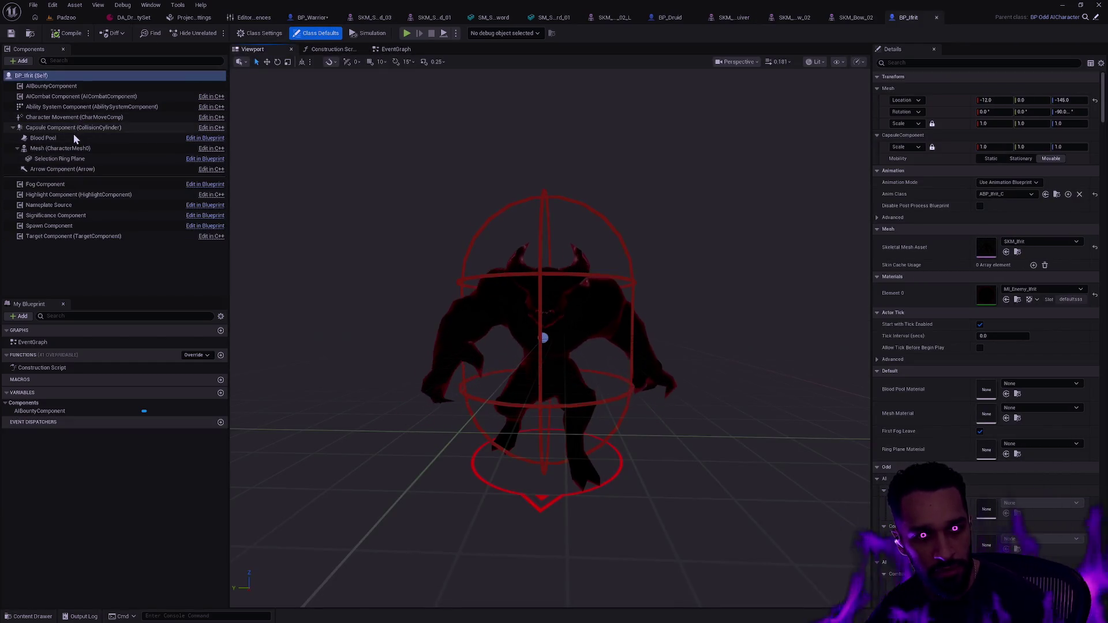
left_click(77, 128)
left_click(67, 149)
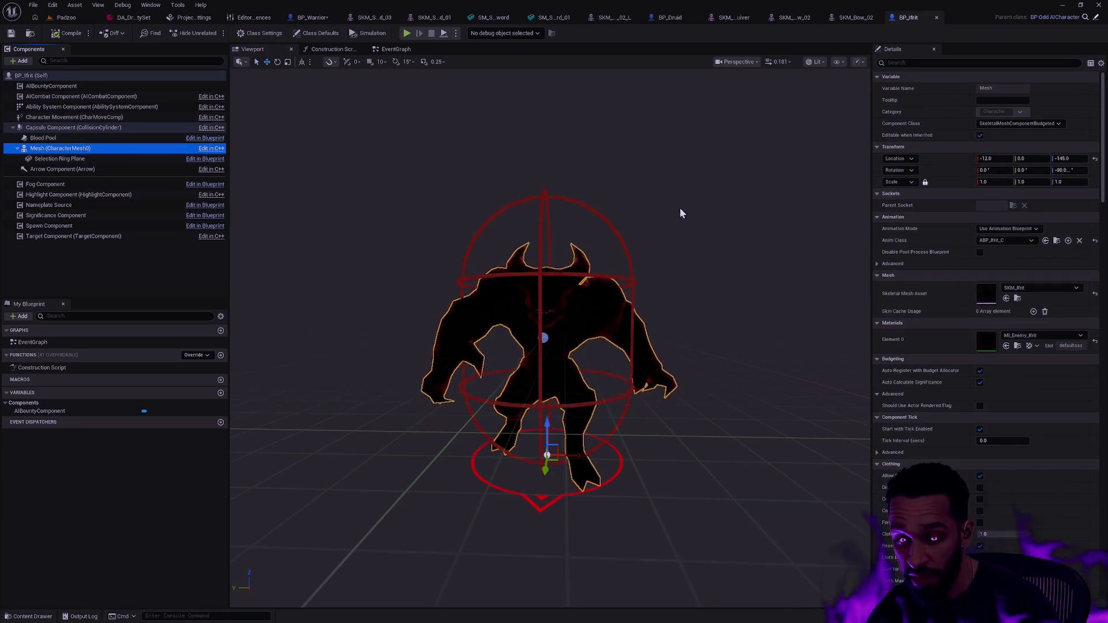
left_click(627, 412)
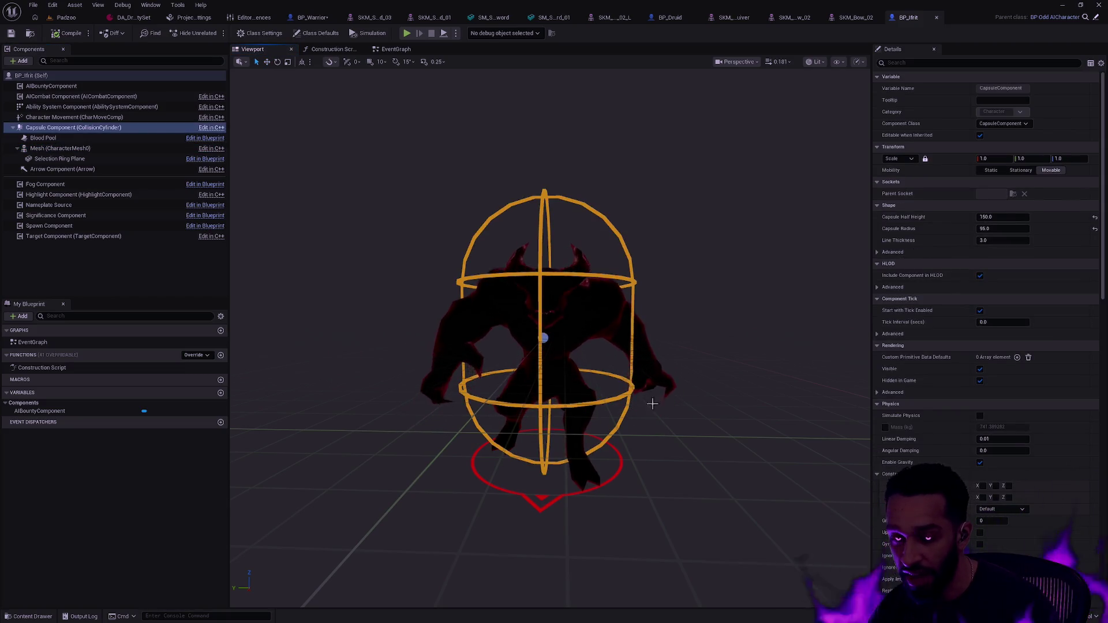
left_click(935, 18)
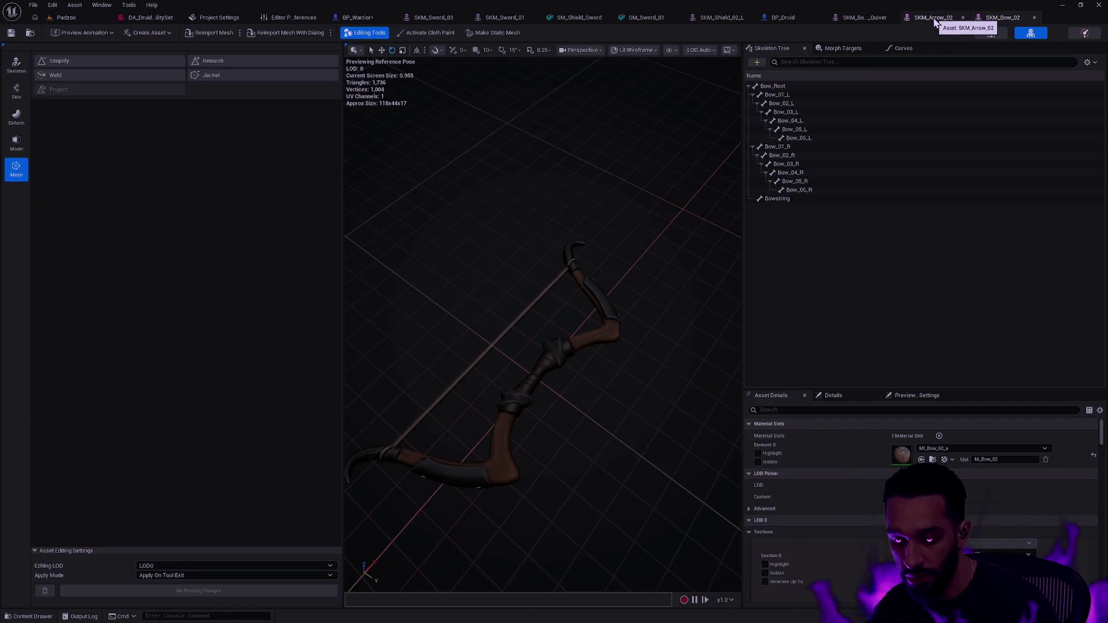
Open BP_Guul via the quick asset search and inspect its mesh, capsule and selection ring plane
key("ctrl+p")
type("BP_Gu")
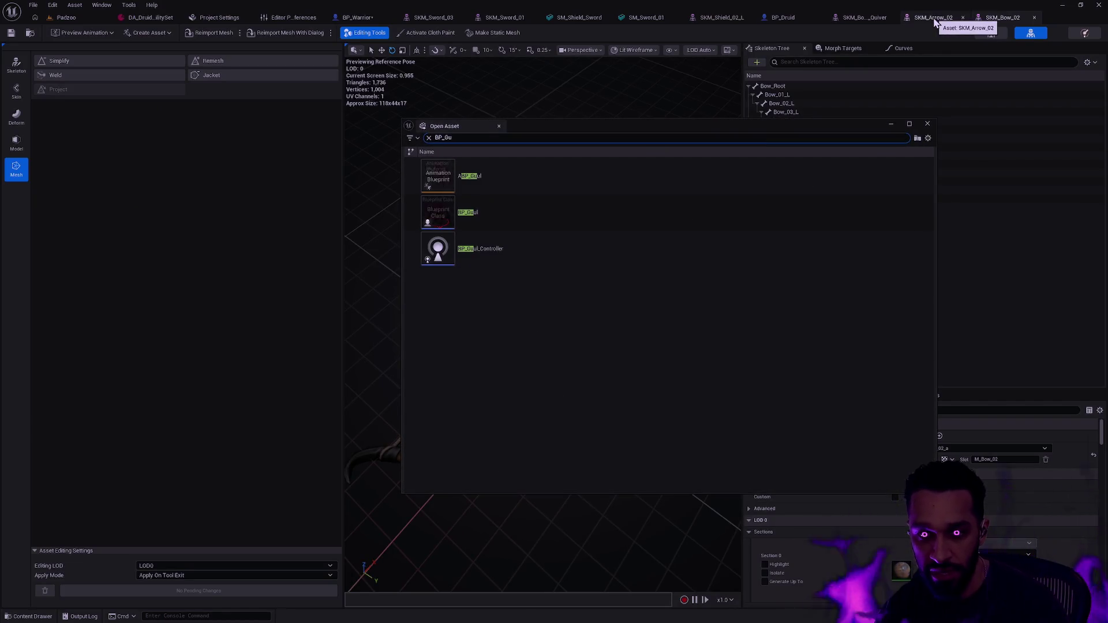
double_click(520, 217)
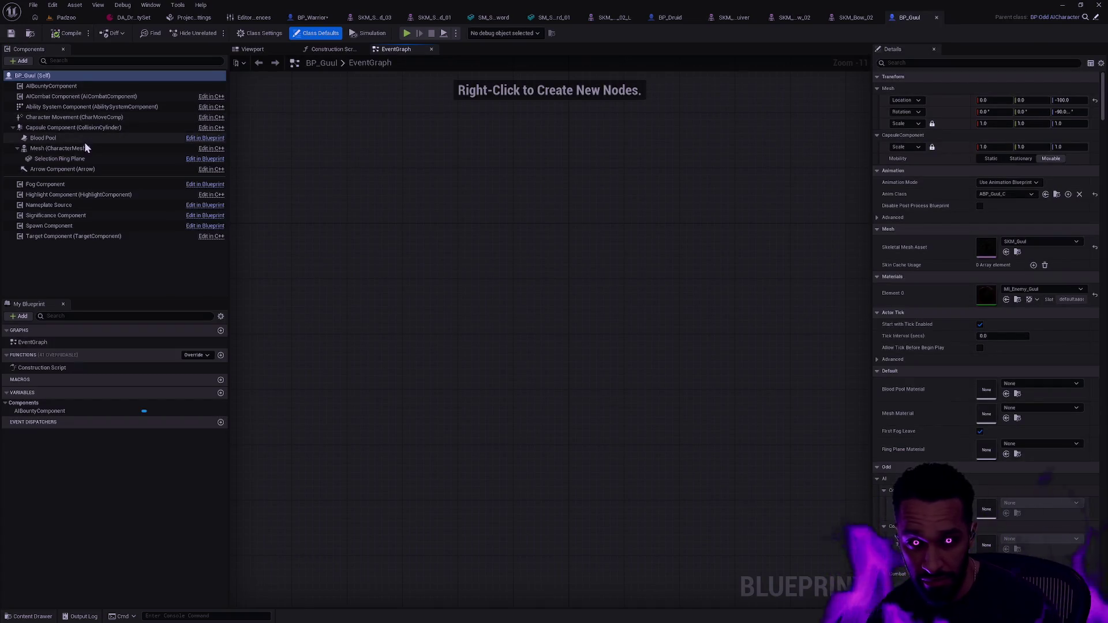
left_click(88, 147)
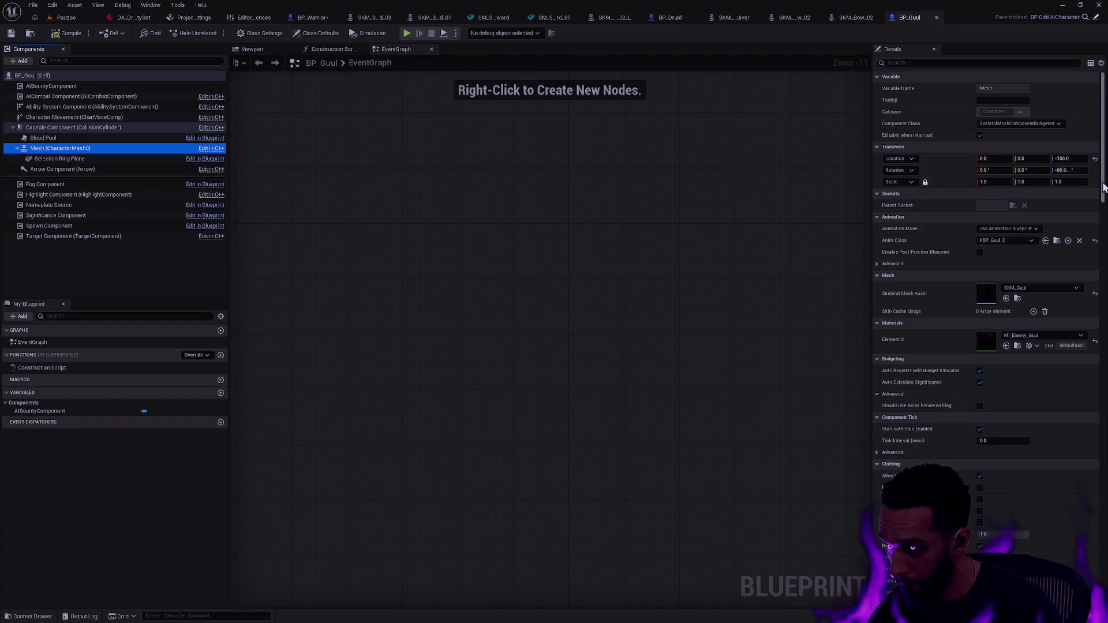
scroll(1104, 187, "down", 2)
left_click(123, 128)
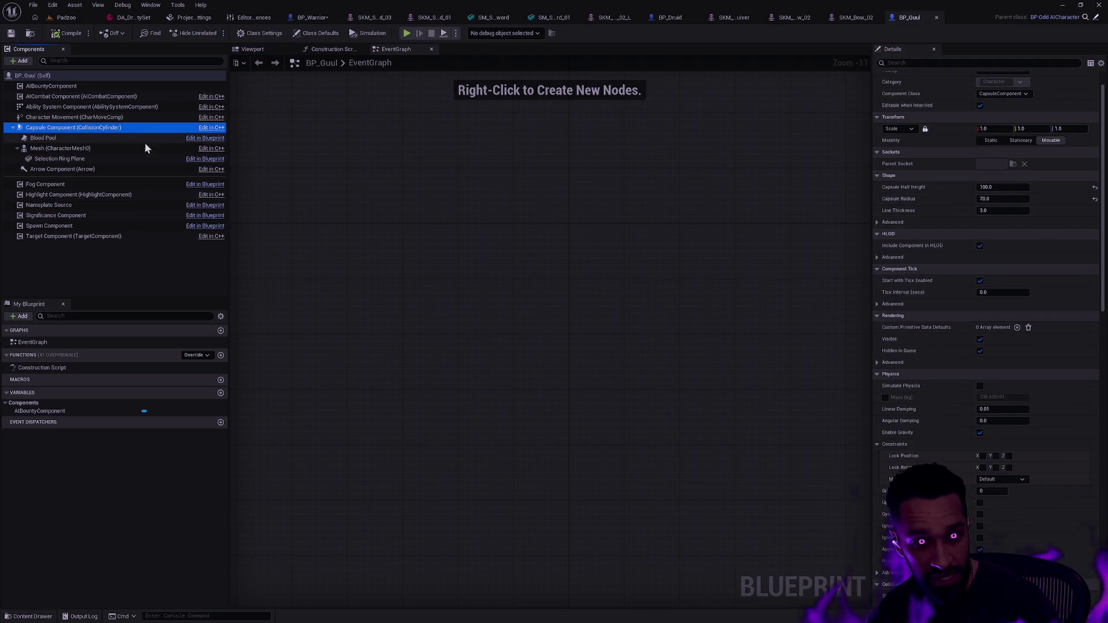
left_click(78, 157)
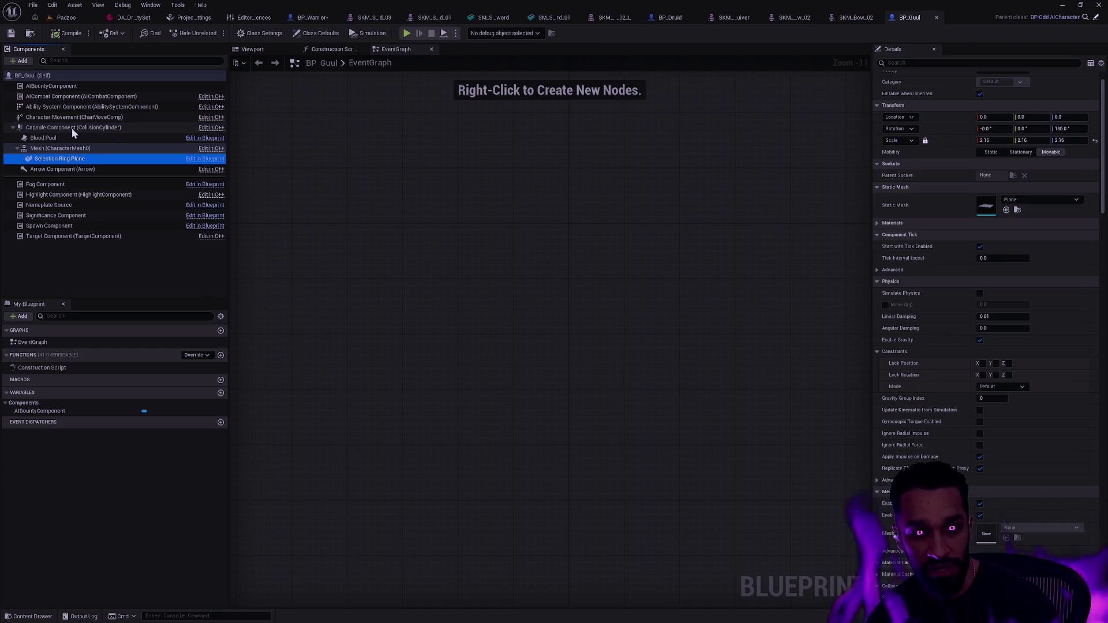
Review the Guul's capsule settings and its ring's 2.16 scale, then go to BP_Druid
left_click_drag(1104, 165, 1104, 152)
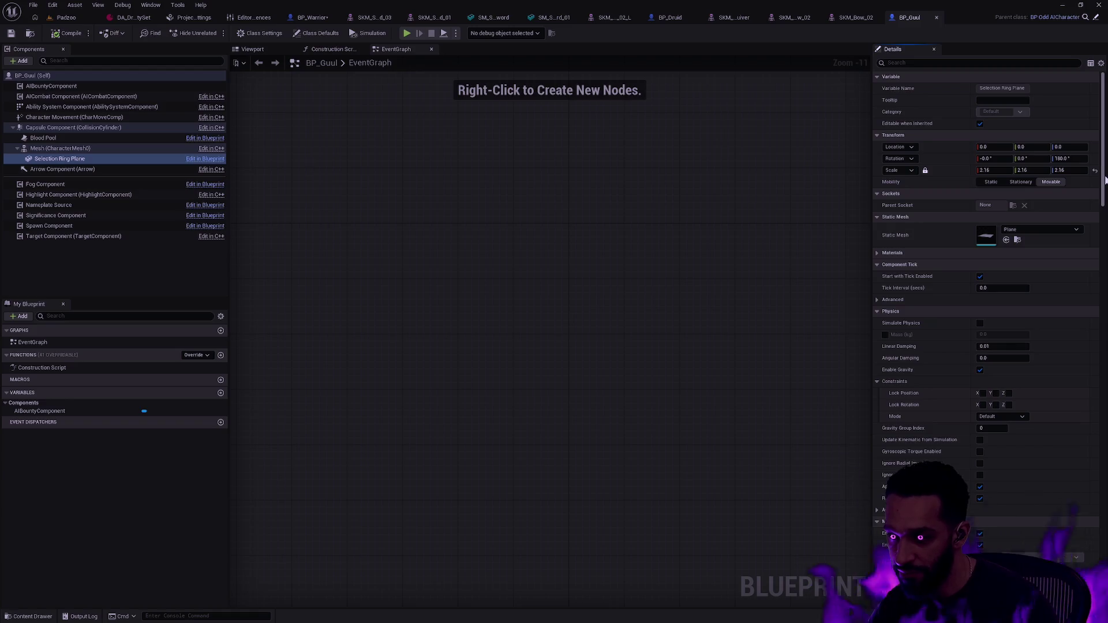
scroll(1106, 181, "down", 5)
left_click_drag(1106, 194, 1090, 376)
scroll(1091, 398, "up", 20)
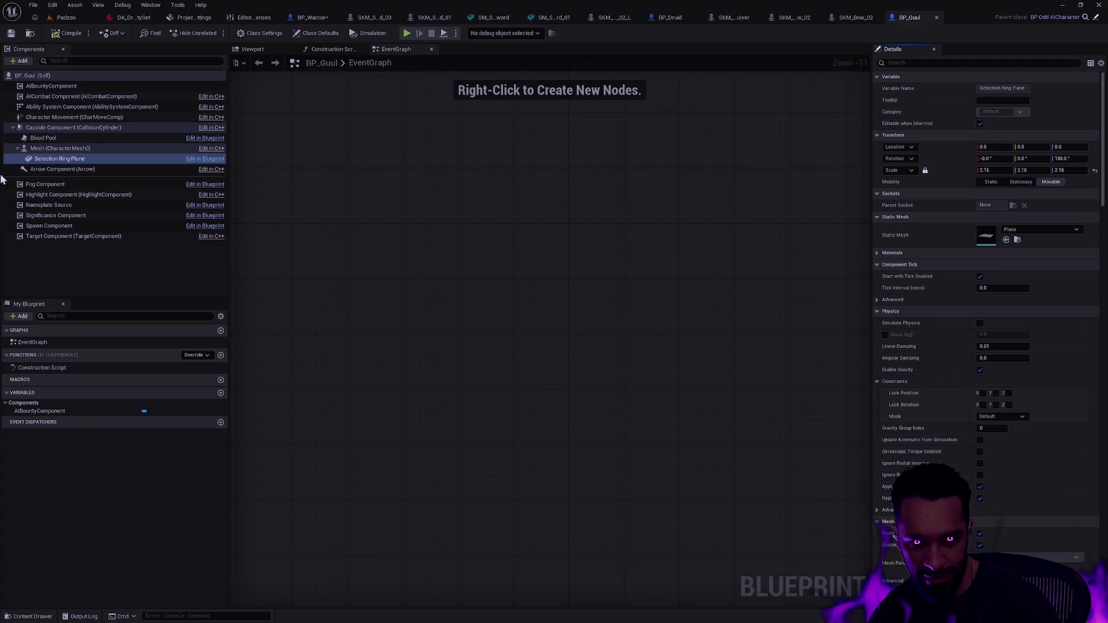
left_click(66, 127)
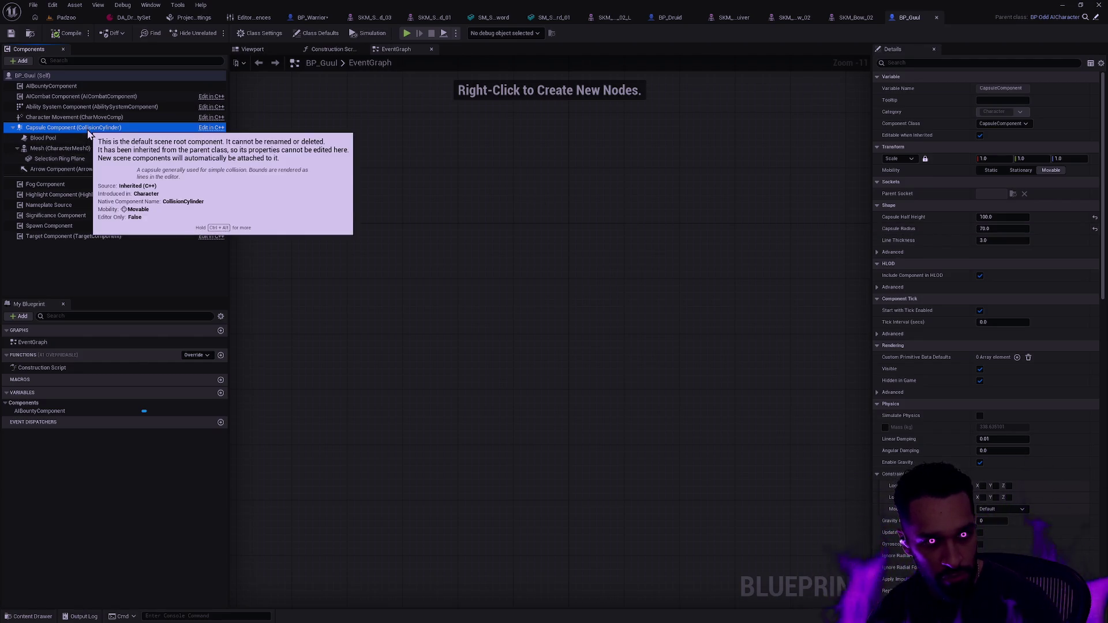
left_click(82, 148)
left_click(63, 159)
left_click(999, 172)
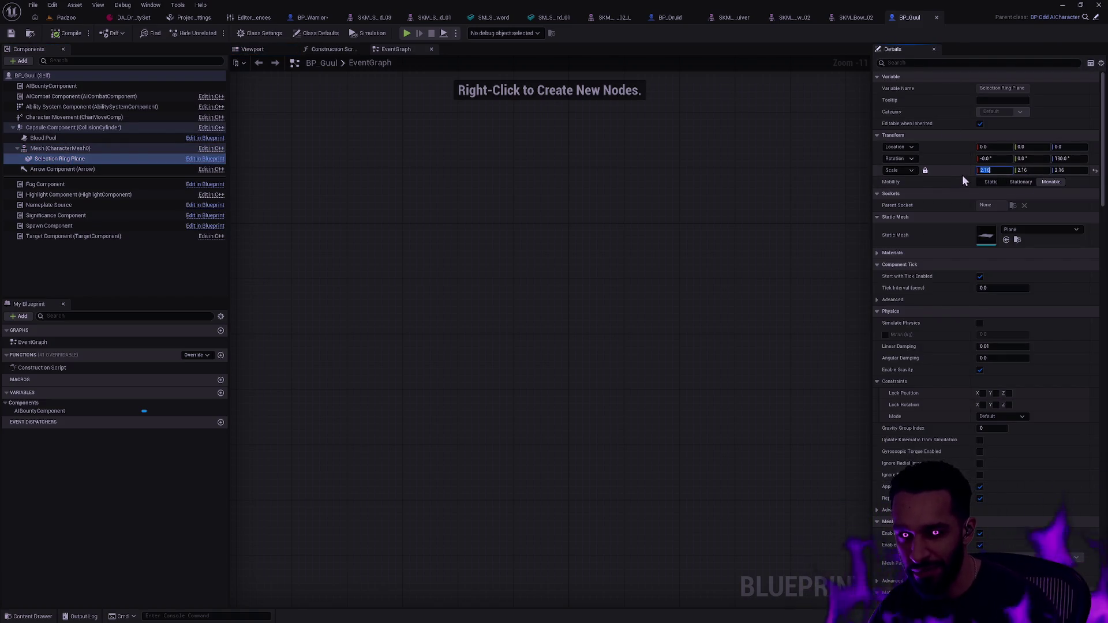
left_click(688, 20)
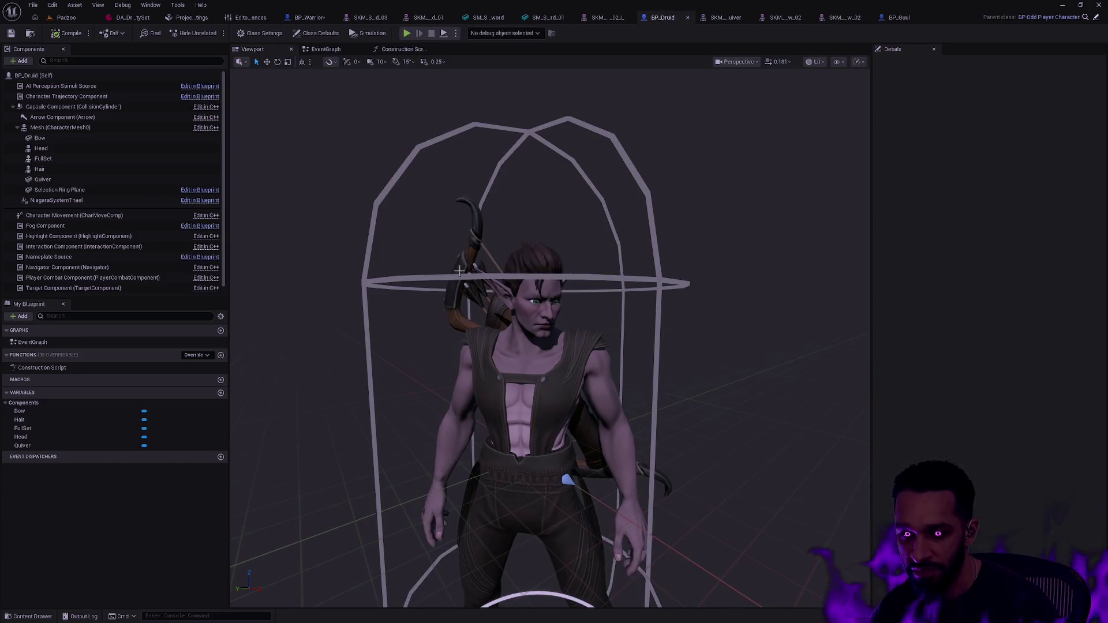
Set the Warrior's ring plane scale to 2.16, then enlarge it by 10%
left_click(294, 19)
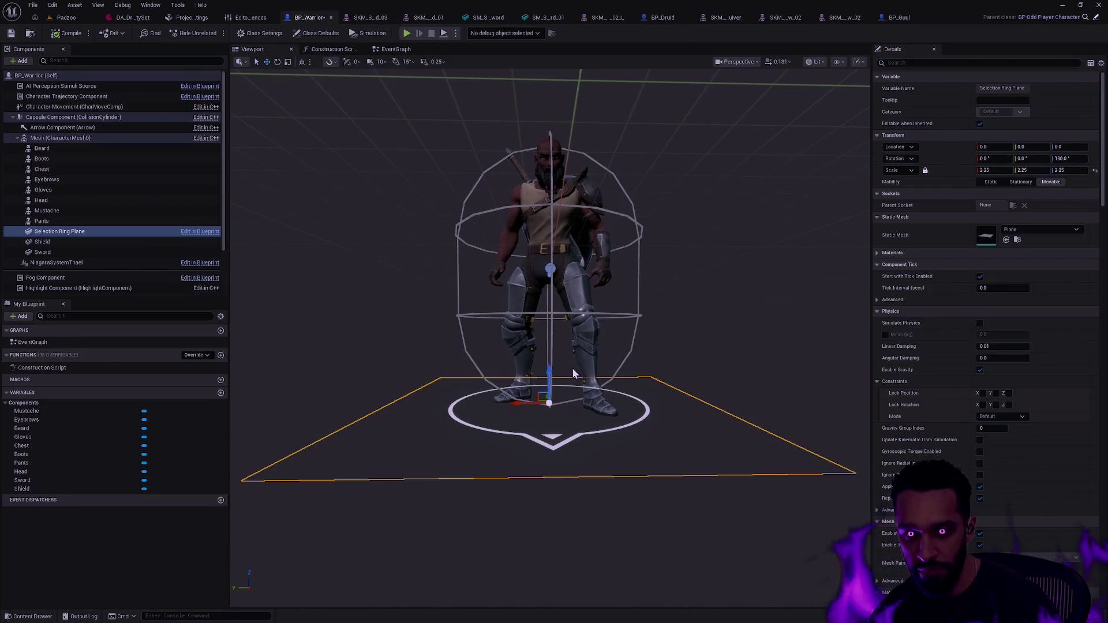
left_click(992, 170)
type("2.16")
key("Return")
left_click(1071, 172)
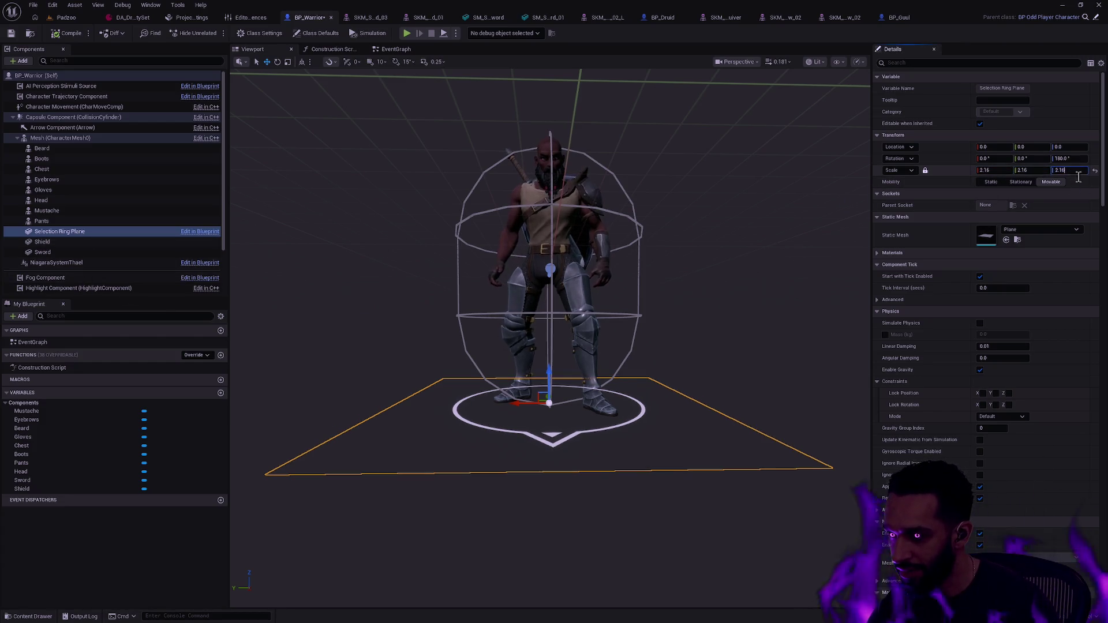
left_click(1002, 171)
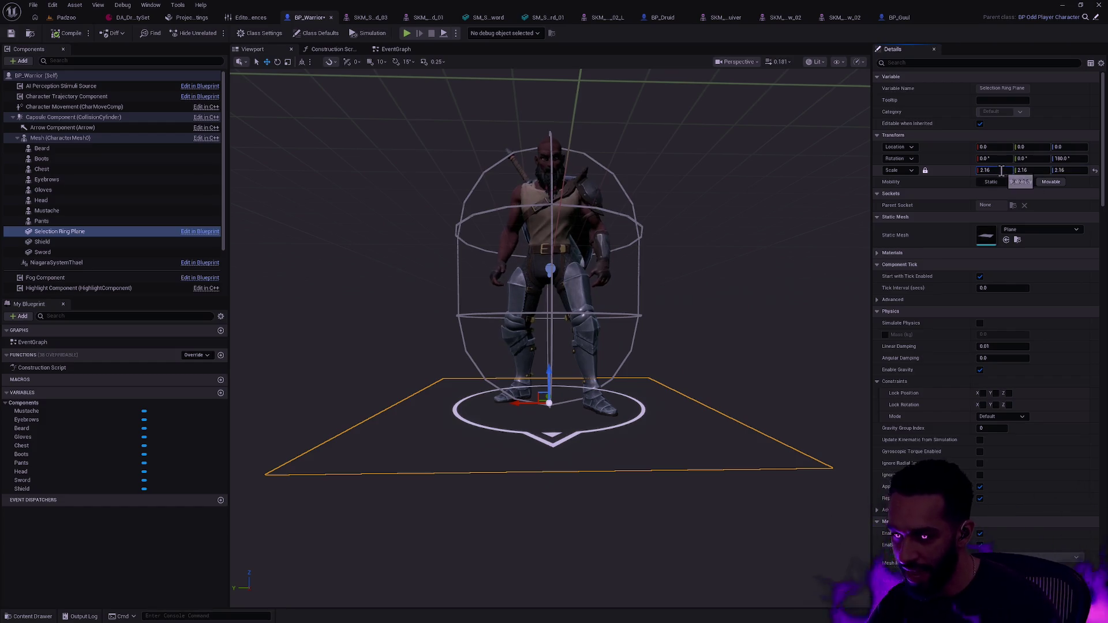
type("*1.5")
key("Return")
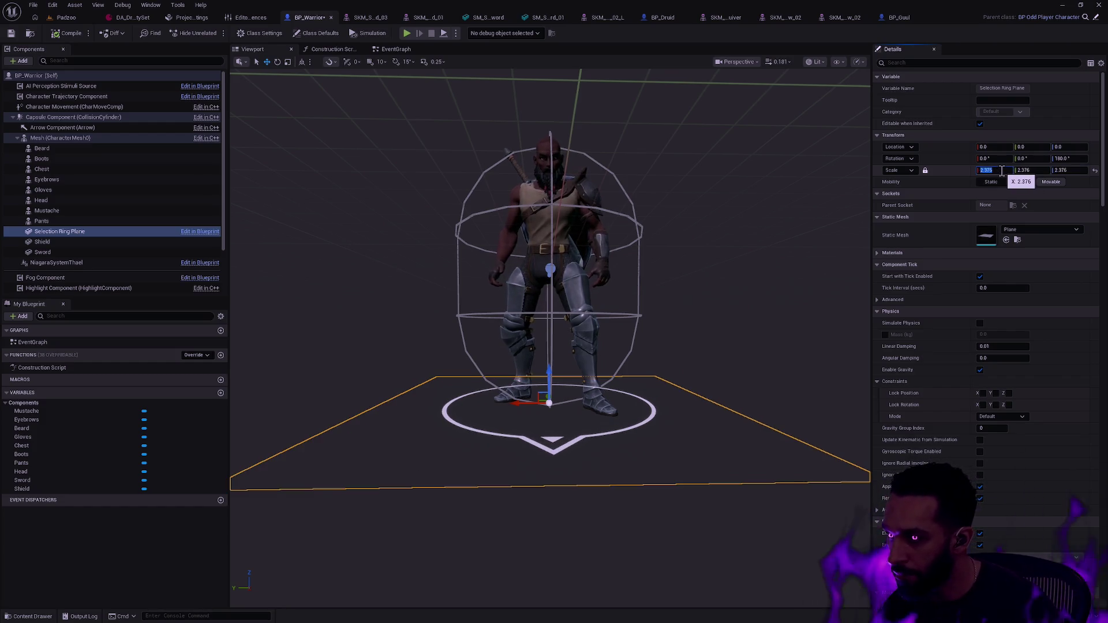
Compare with the Guul's selection ring plane in its 3D viewport
left_click(892, 17)
left_click(275, 51)
left_click_drag(648, 299, 480, 426)
left_click(480, 426)
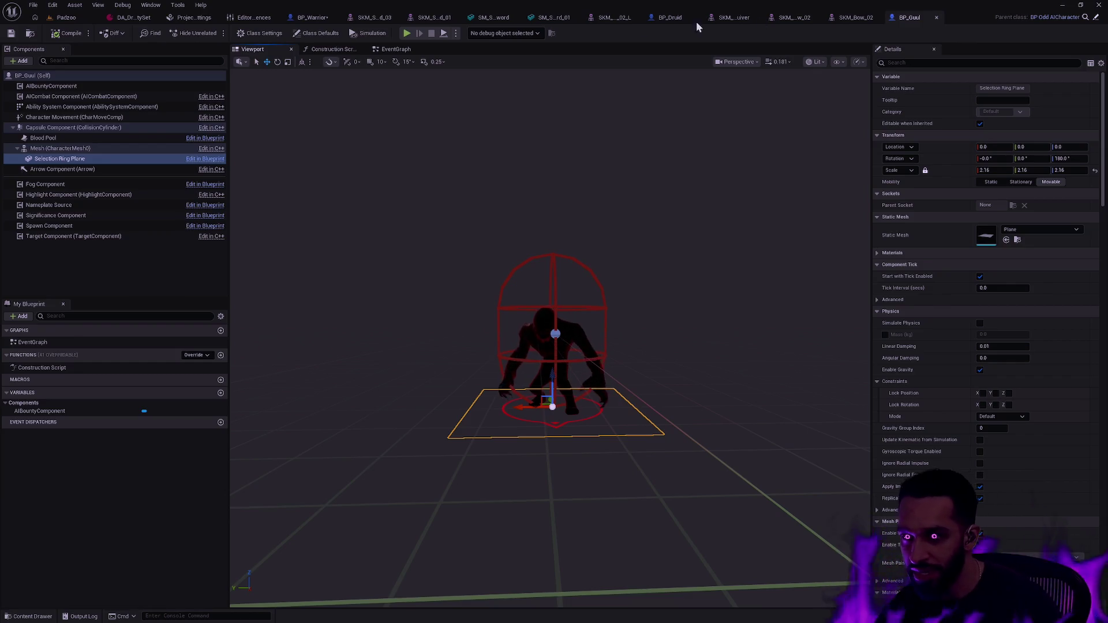
Undo back to a 1.963636 ring plane scale and compile BP_Warrior
left_click(313, 18)
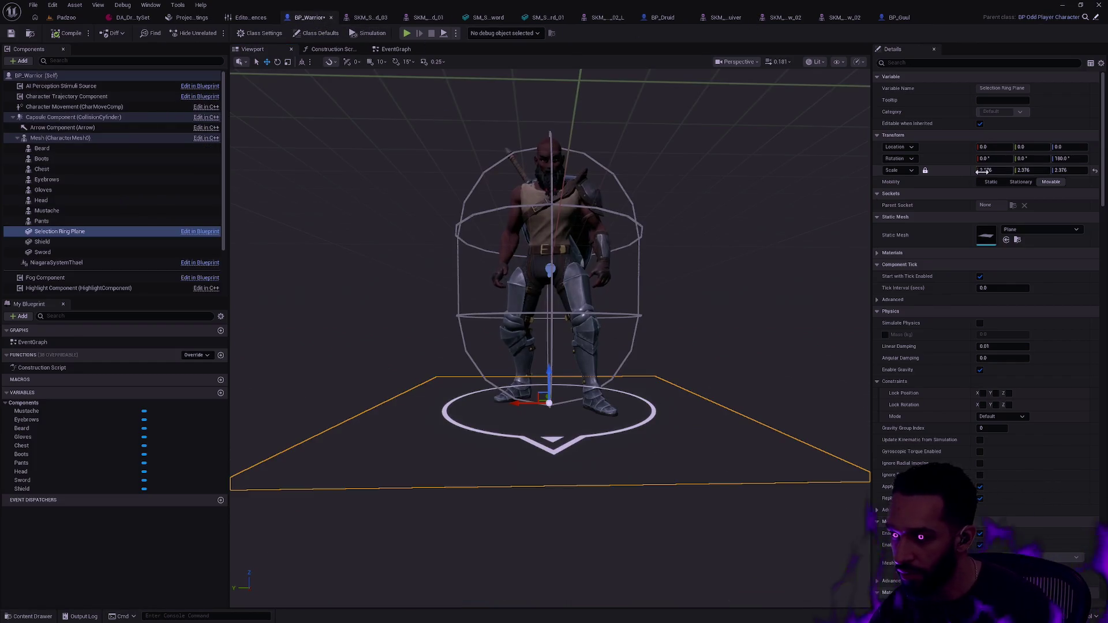
left_click(770, 287)
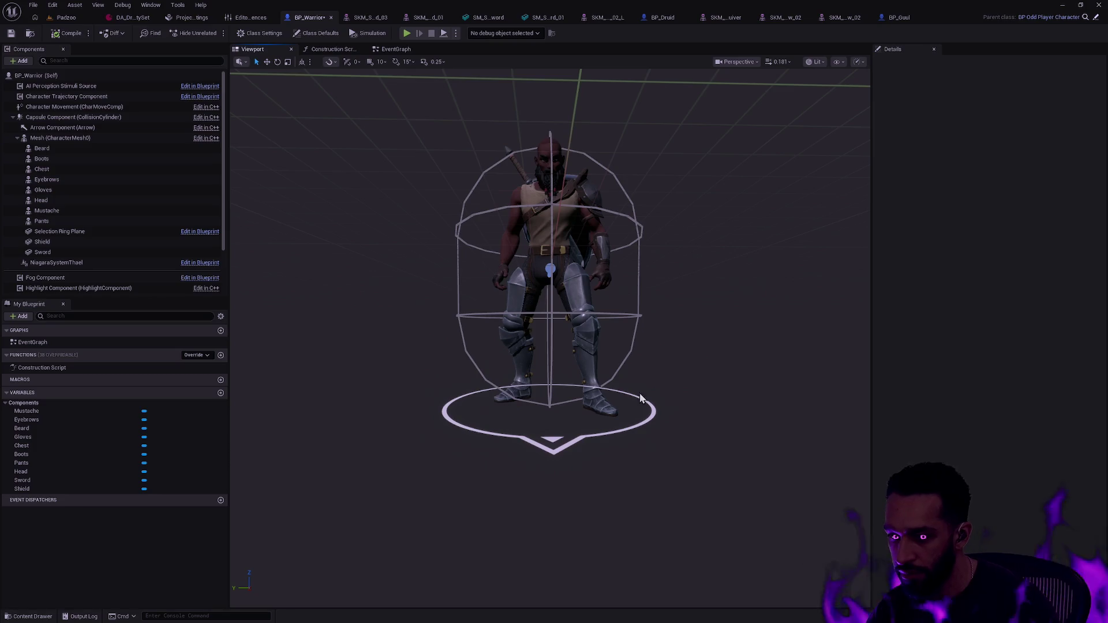
left_click(651, 409)
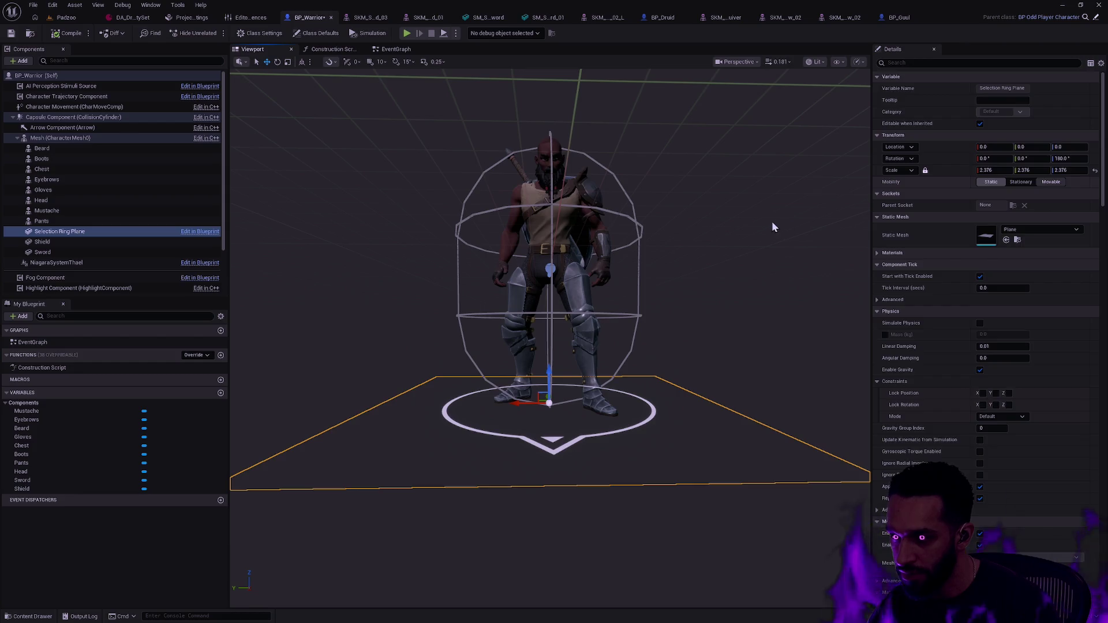
key("ctrl+z")
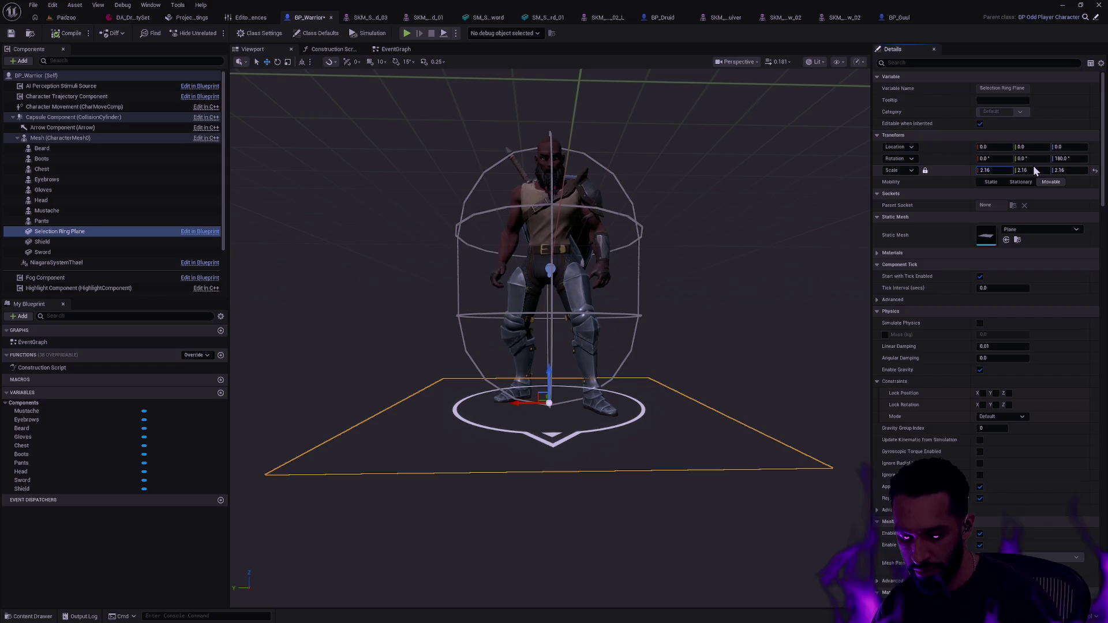
key("ctrl+z")
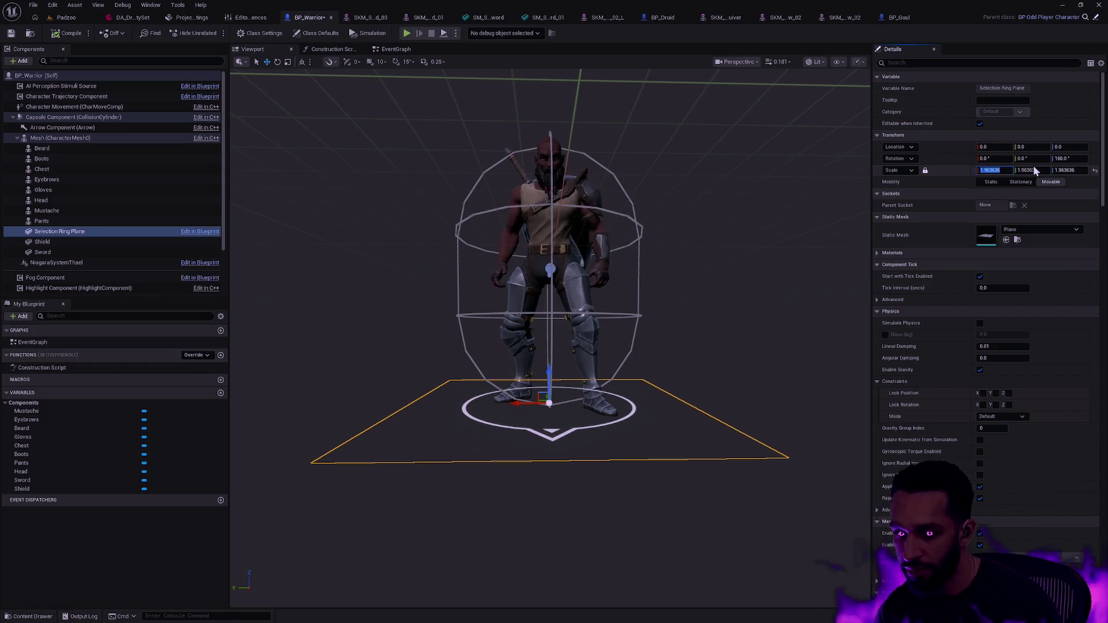
left_click_drag(767, 326, 751, 320)
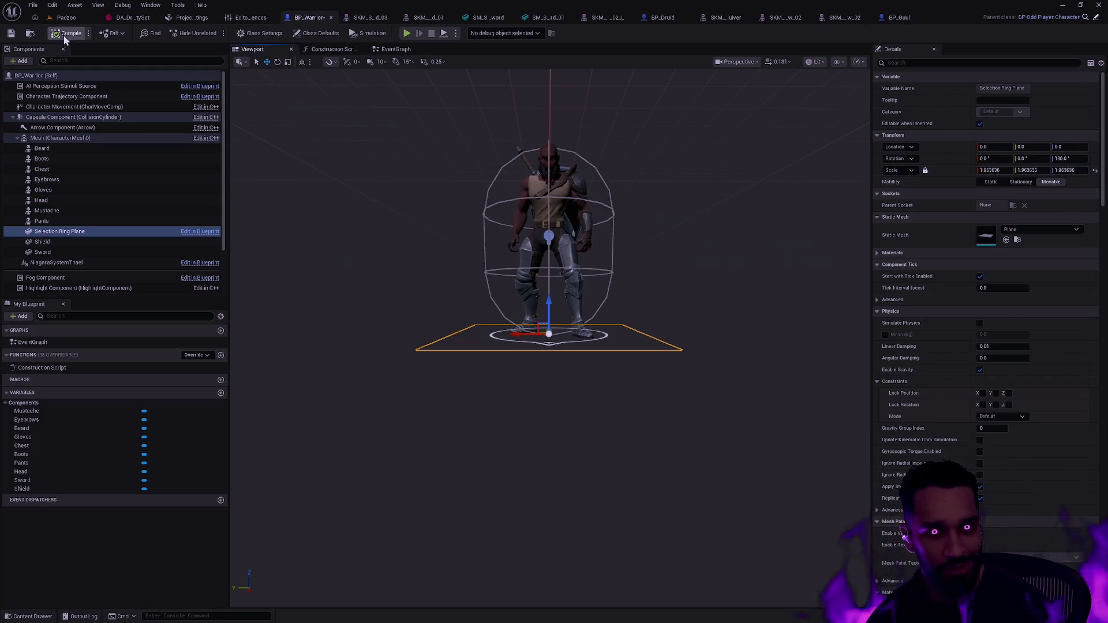
left_click(11, 34)
left_click(65, 17)
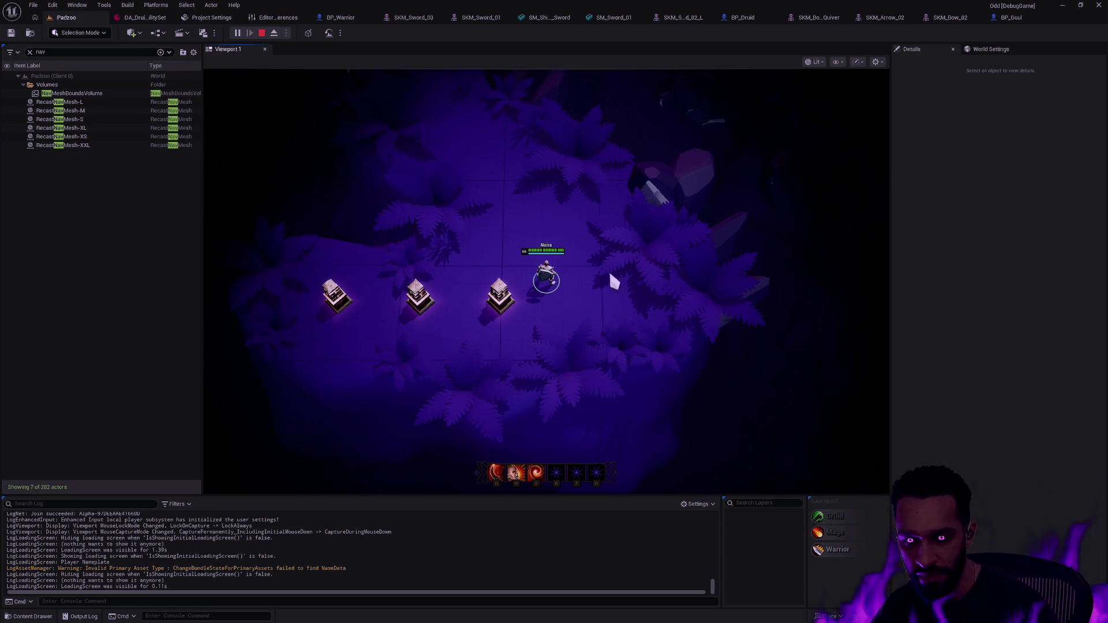
Walk the player character back and forth diagonally across the arena
left_click(573, 249)
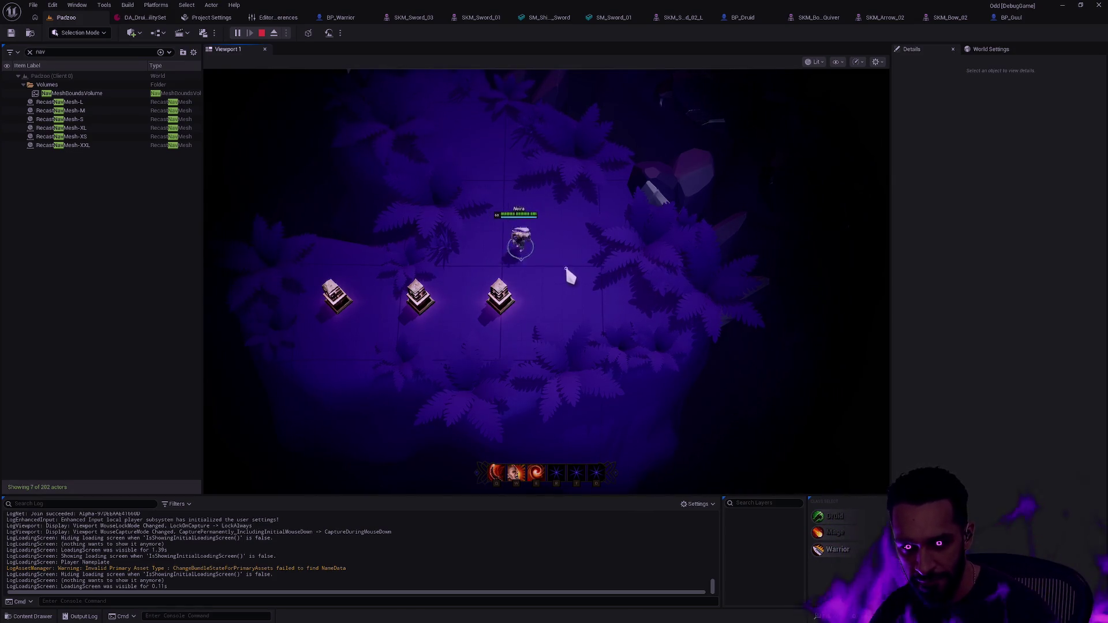
left_click(536, 230)
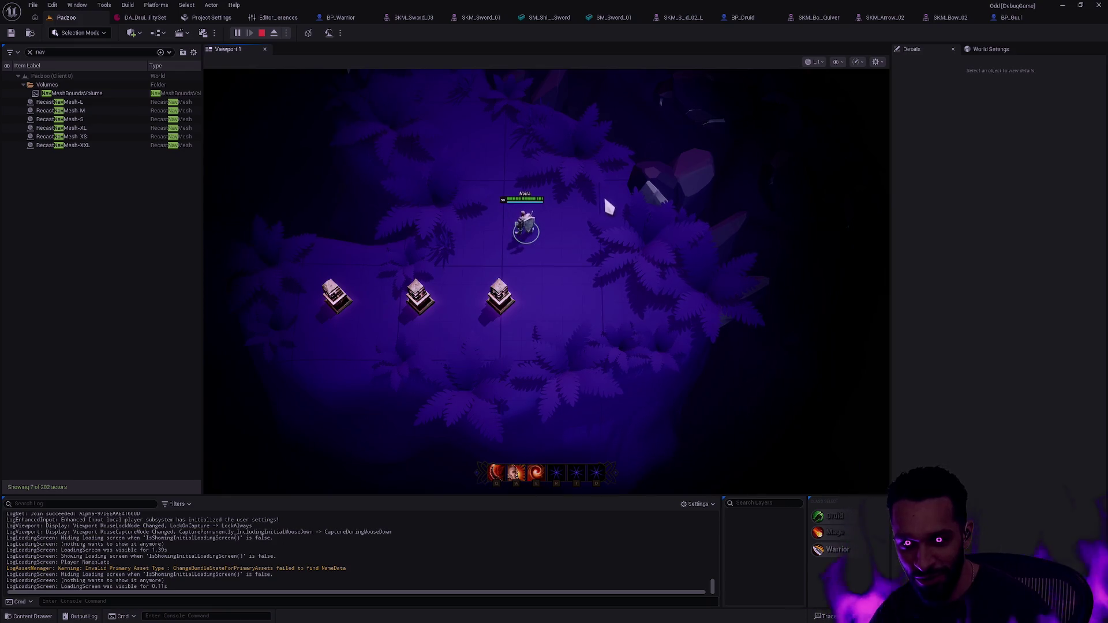
left_click(494, 162)
left_click(552, 222)
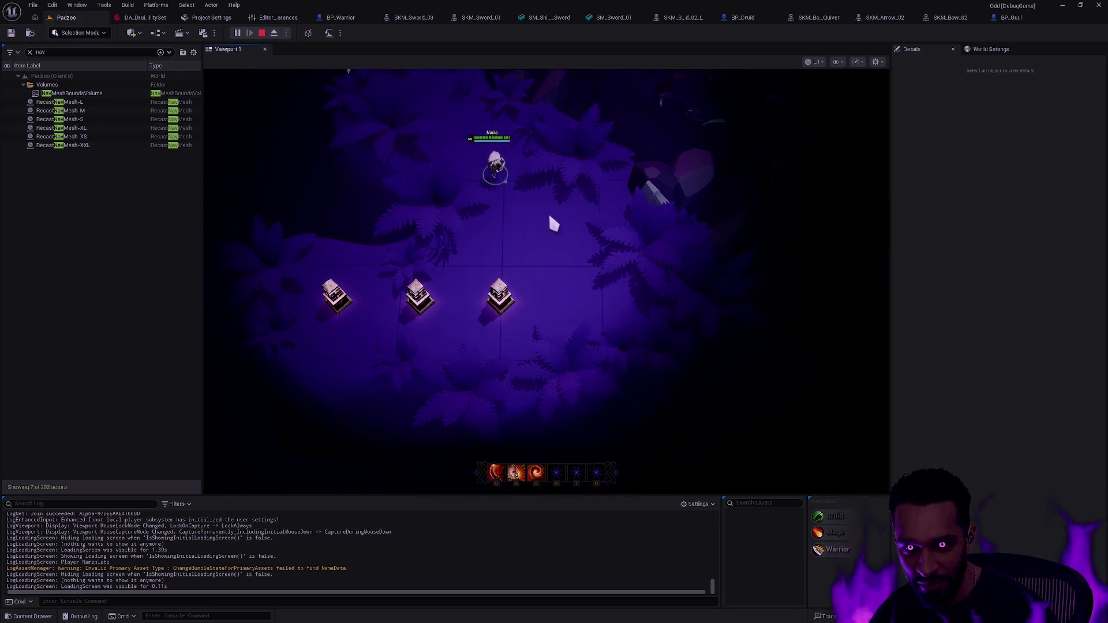
left_click(590, 262)
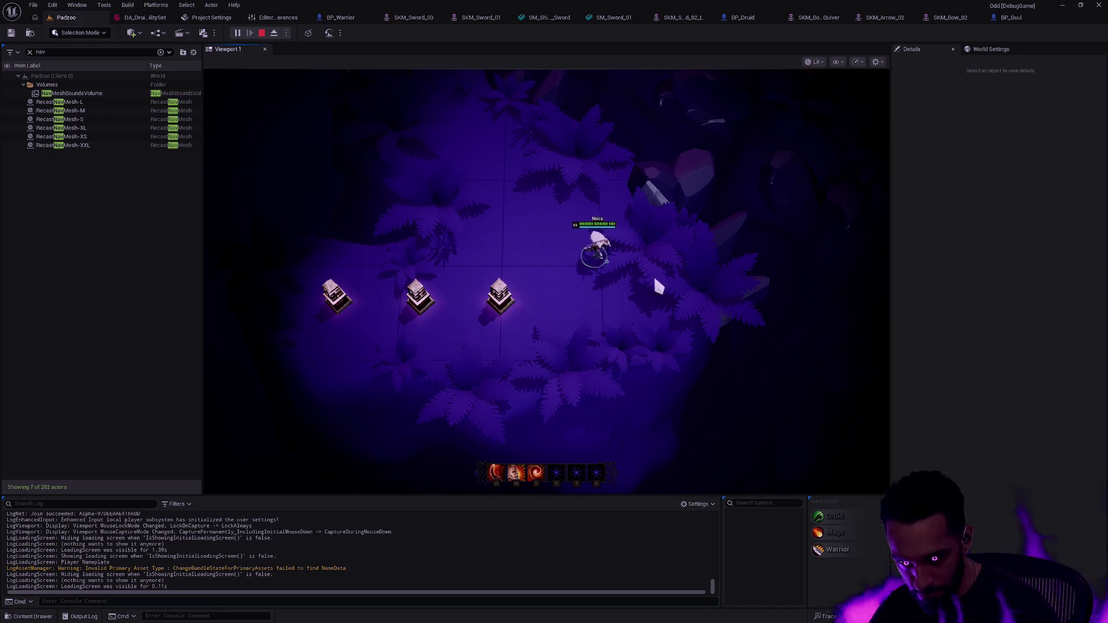
left_click(498, 208)
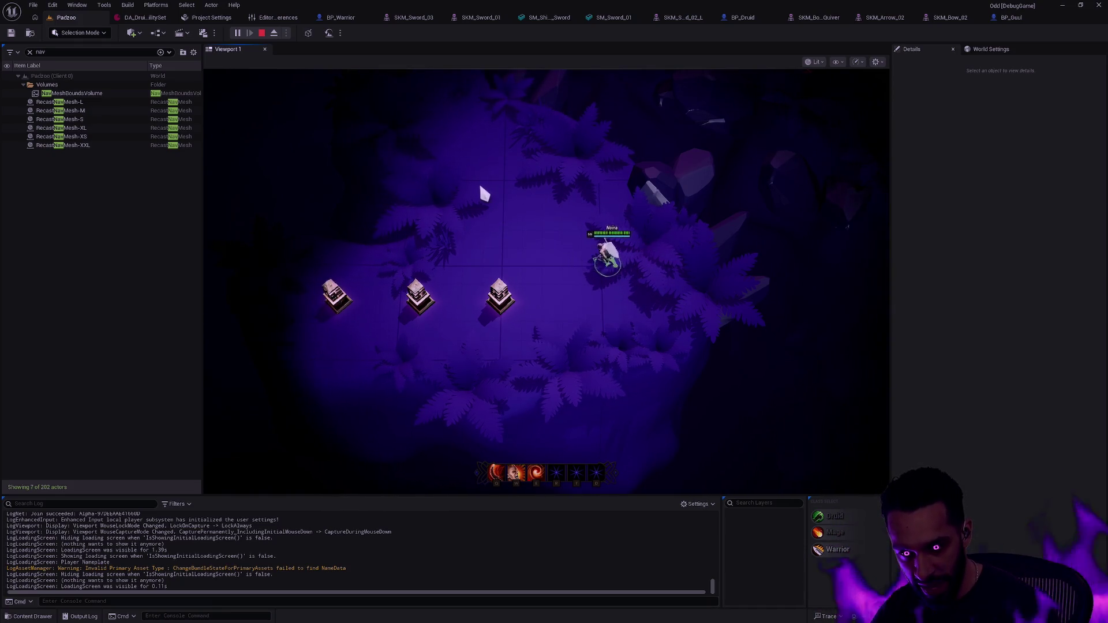
left_click(657, 271)
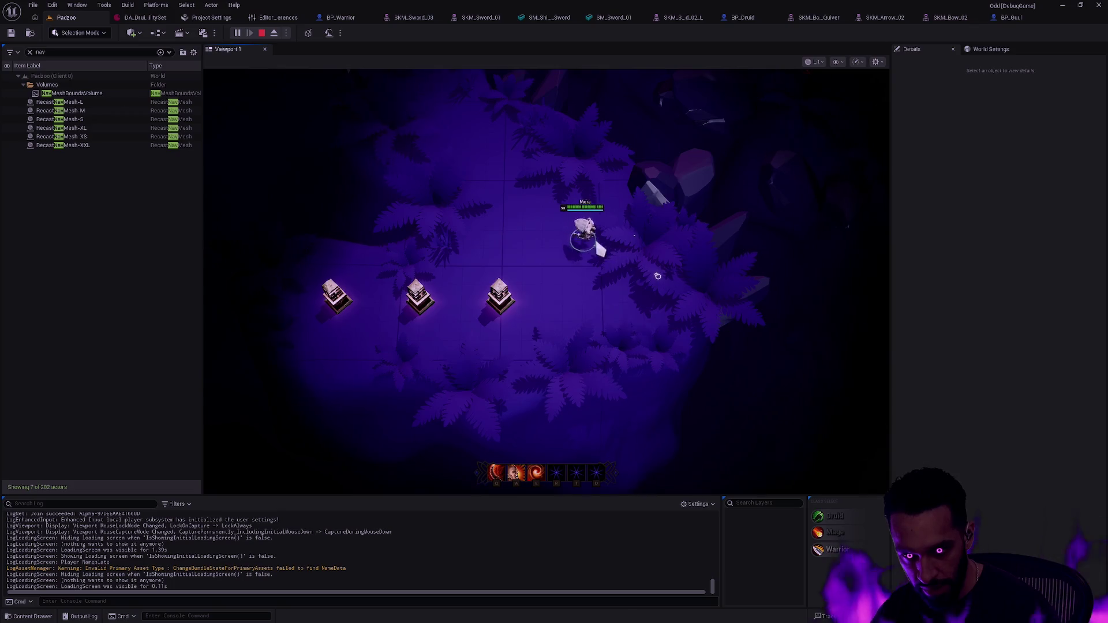
left_click(471, 162)
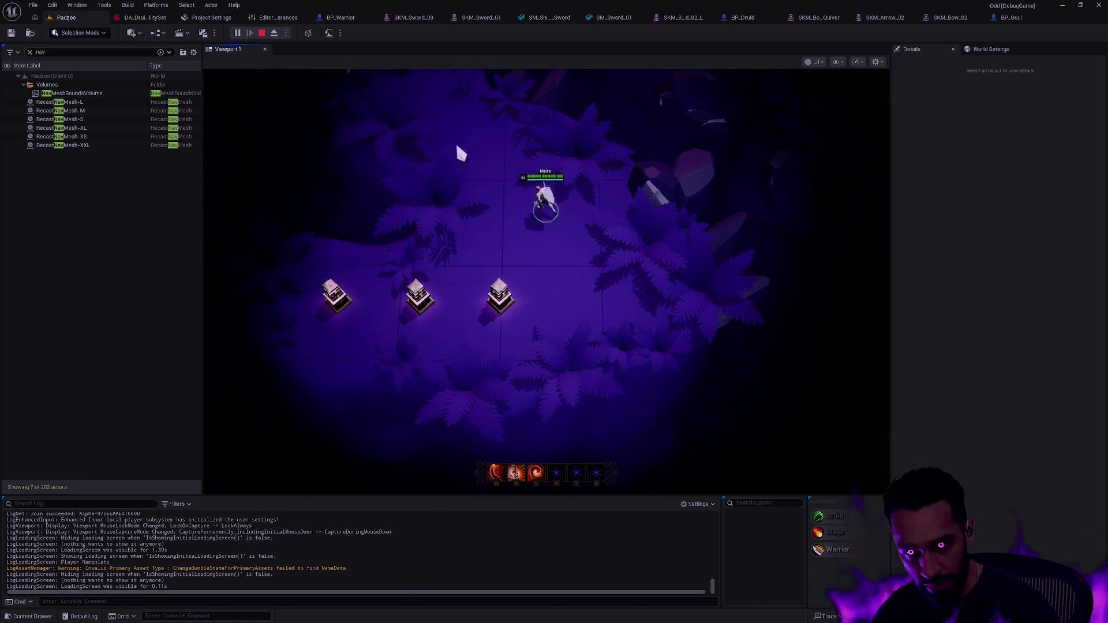
left_click(455, 140)
left_click(646, 283)
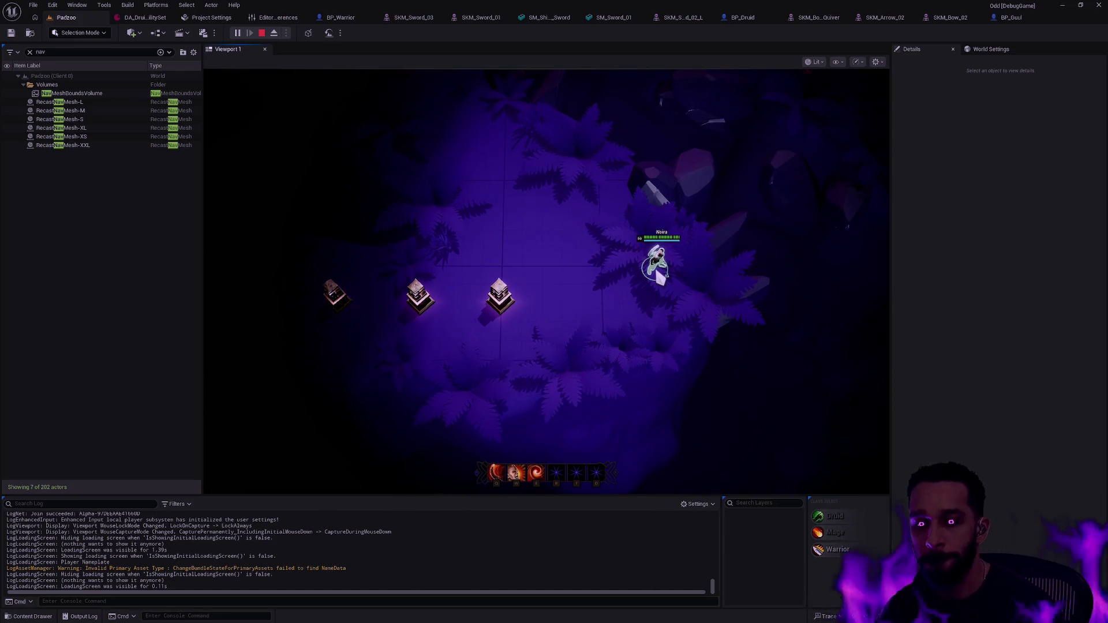
Walk the character left and right past the shrines, lead it north toward the enemies, then stop the play test
mouse_move(567, 243)
left_mouse_down()
mouse_move(525, 209)
mouse_move(450, 251)
left_mouse_up()
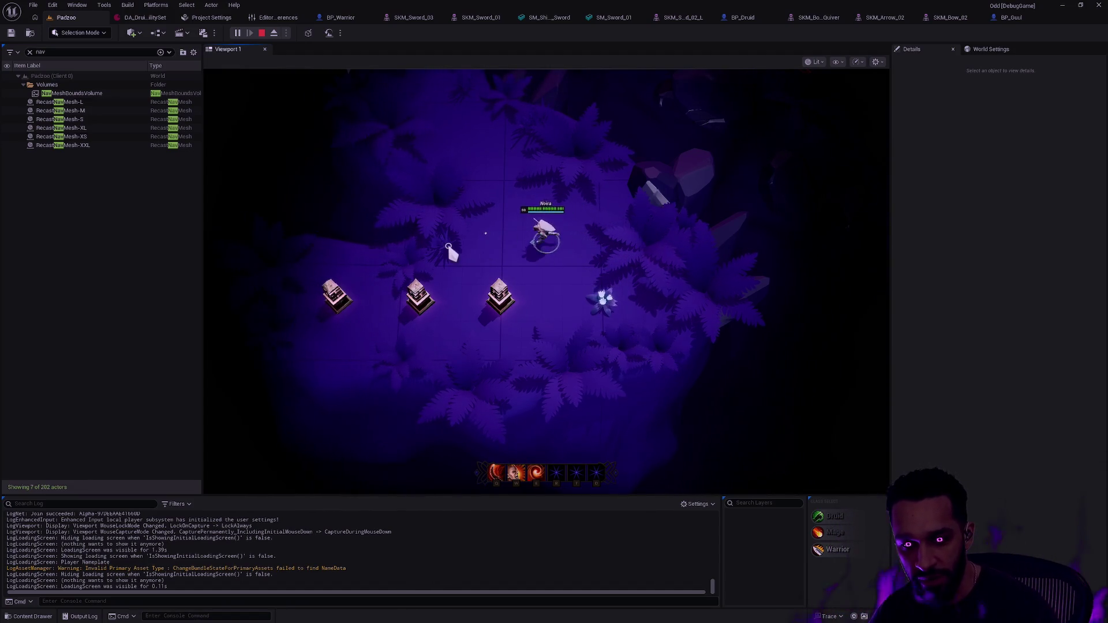
left_click(623, 252)
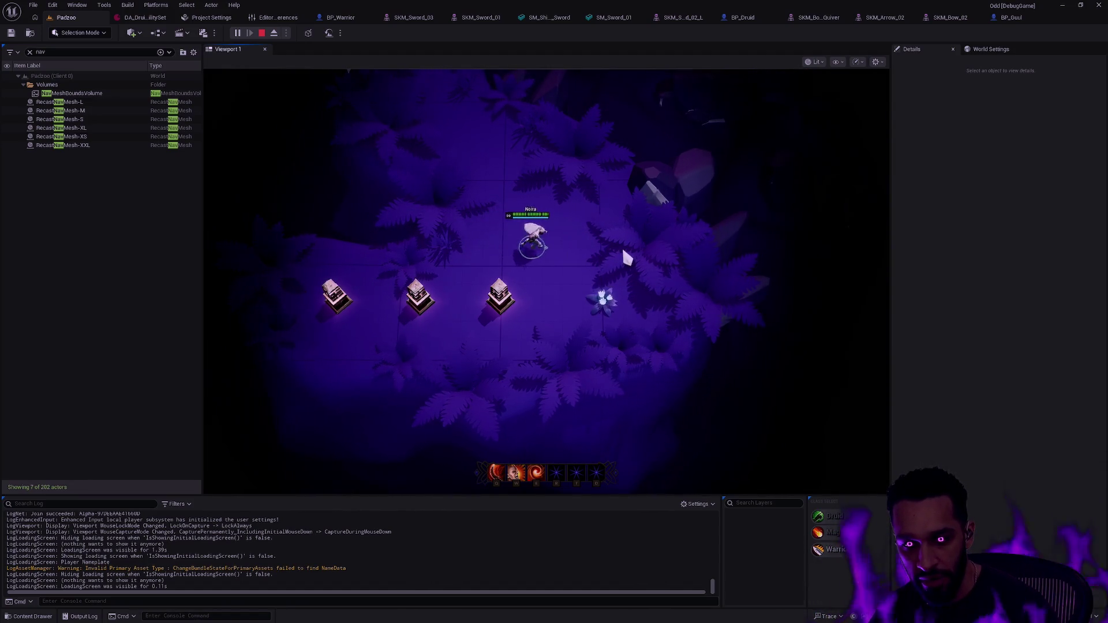
left_click(469, 248)
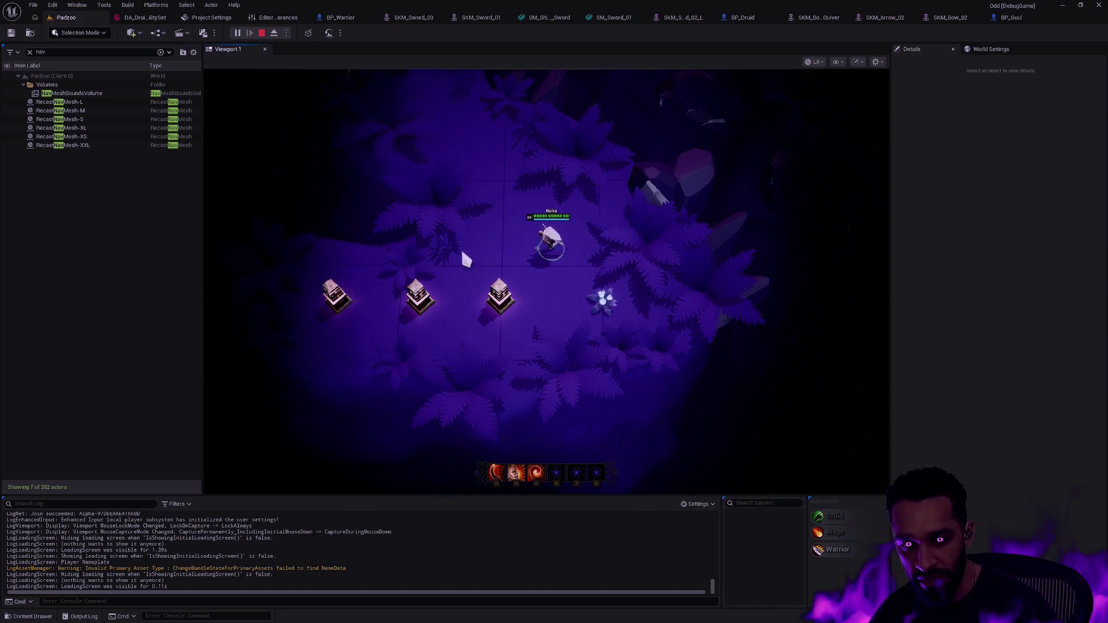
left_click(594, 249)
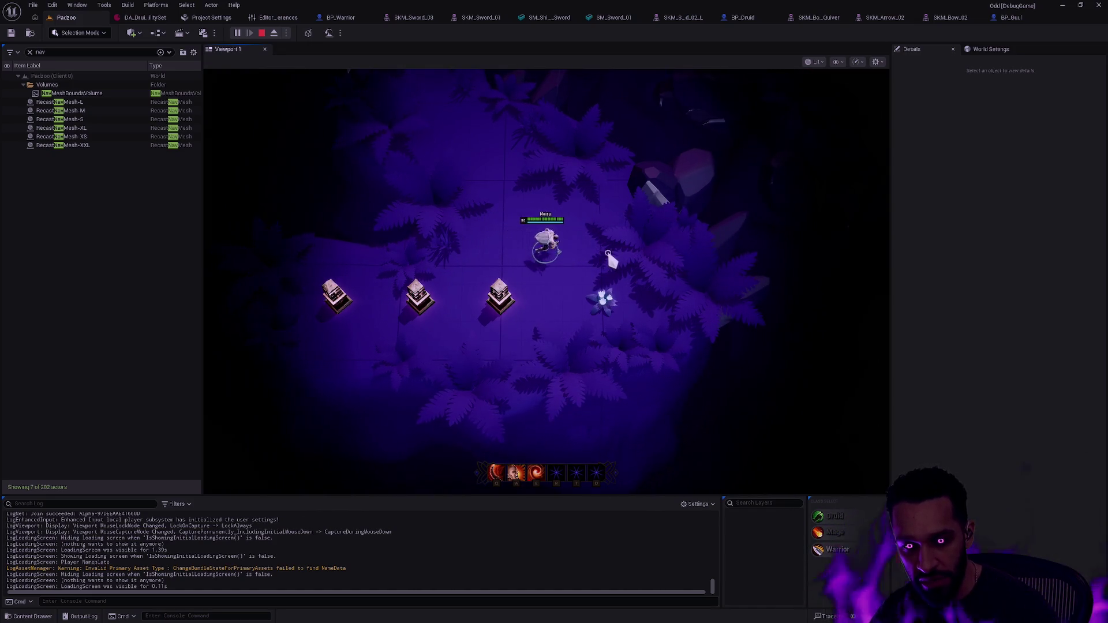
left_click(471, 248)
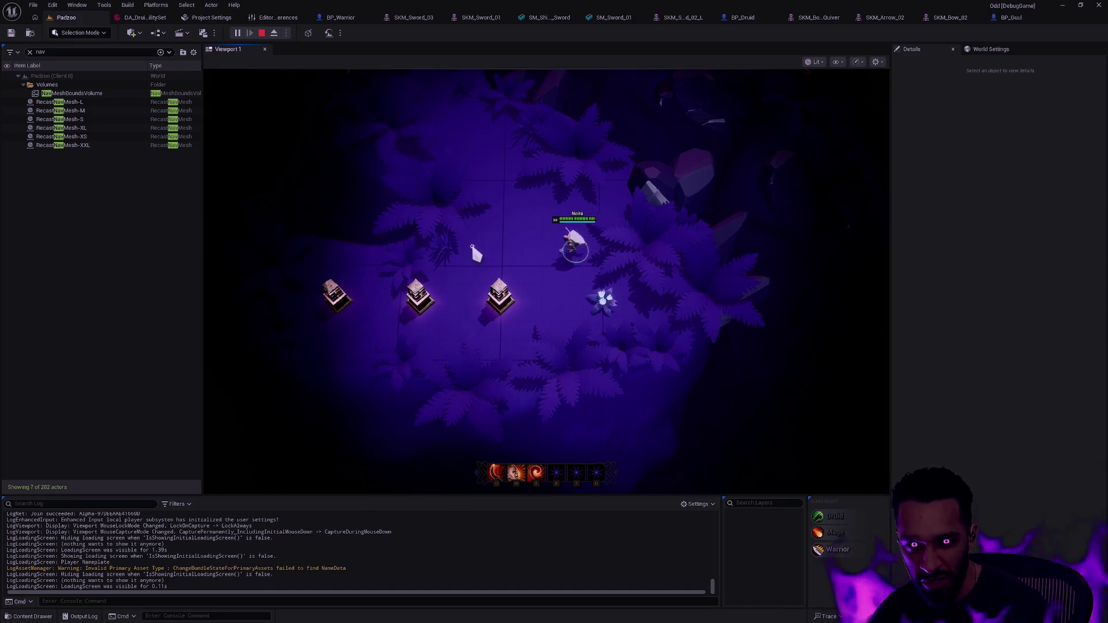
left_click(582, 252)
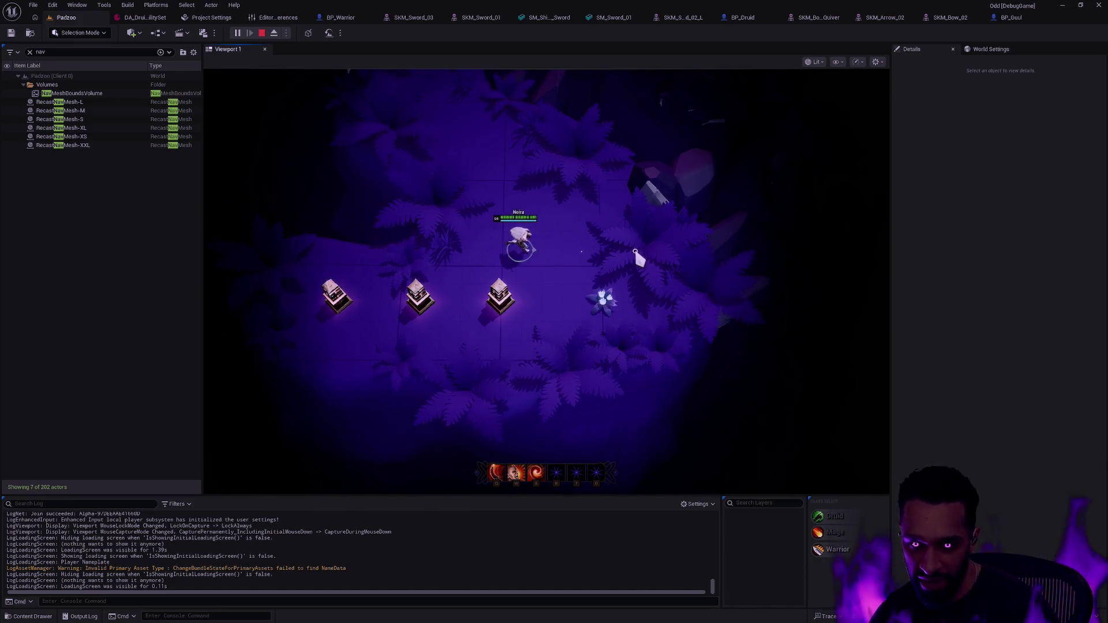
left_click(486, 242)
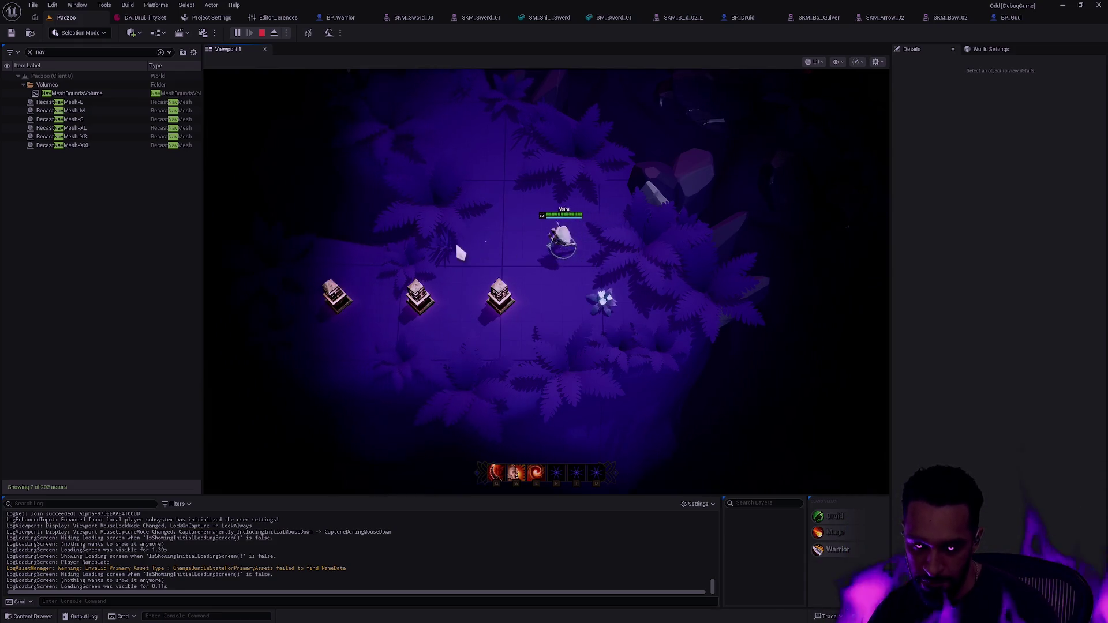
left_click(602, 252)
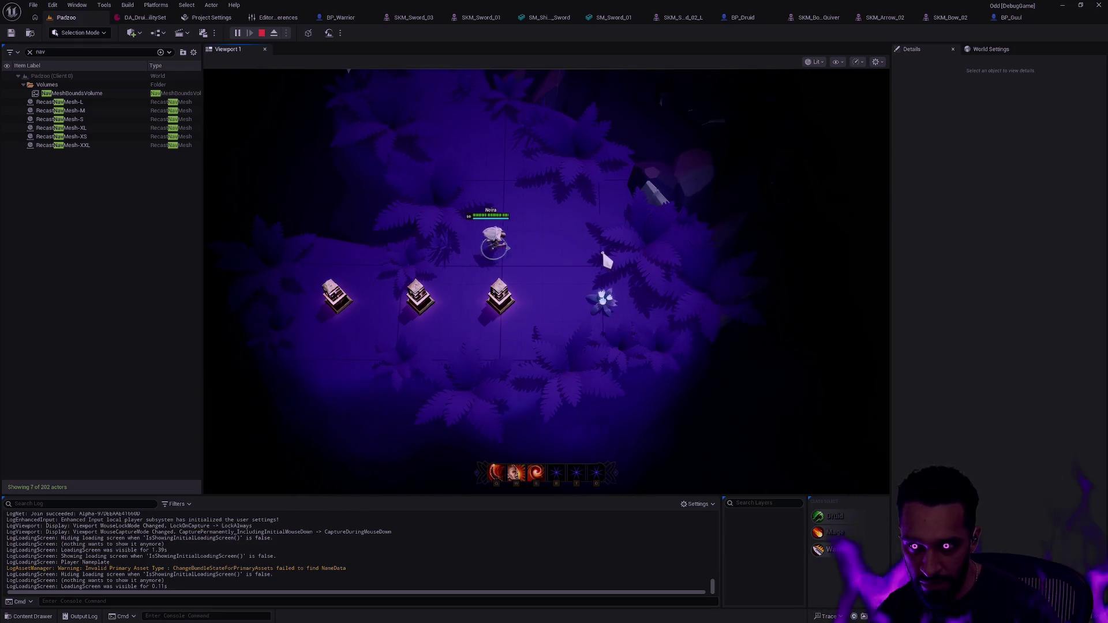
left_click(643, 251)
left_click(523, 247)
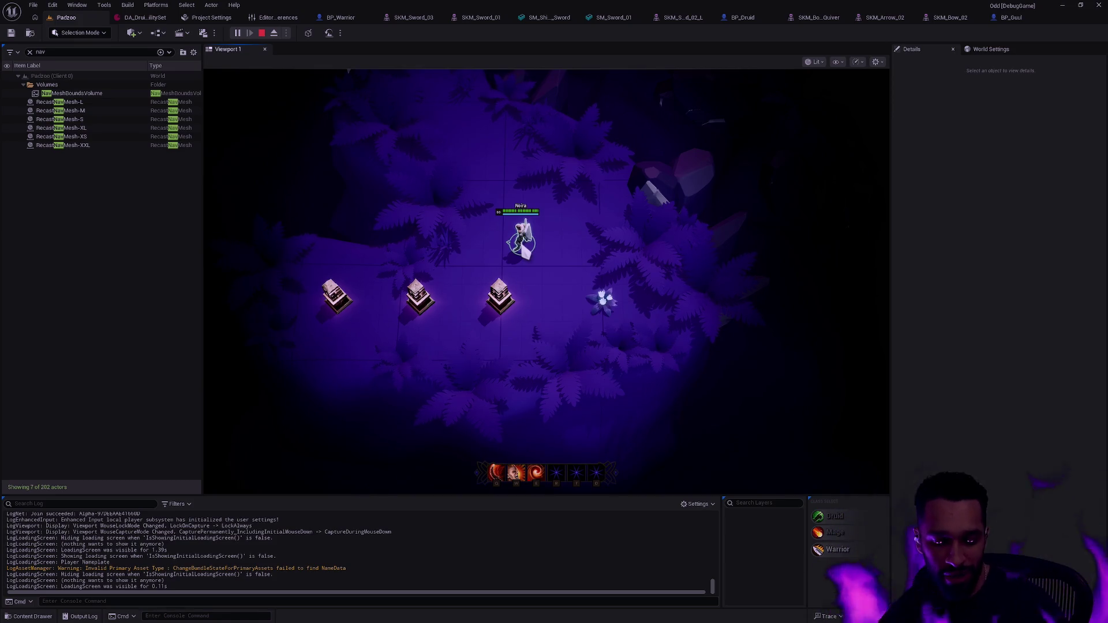
left_click(638, 288)
left_click(474, 249)
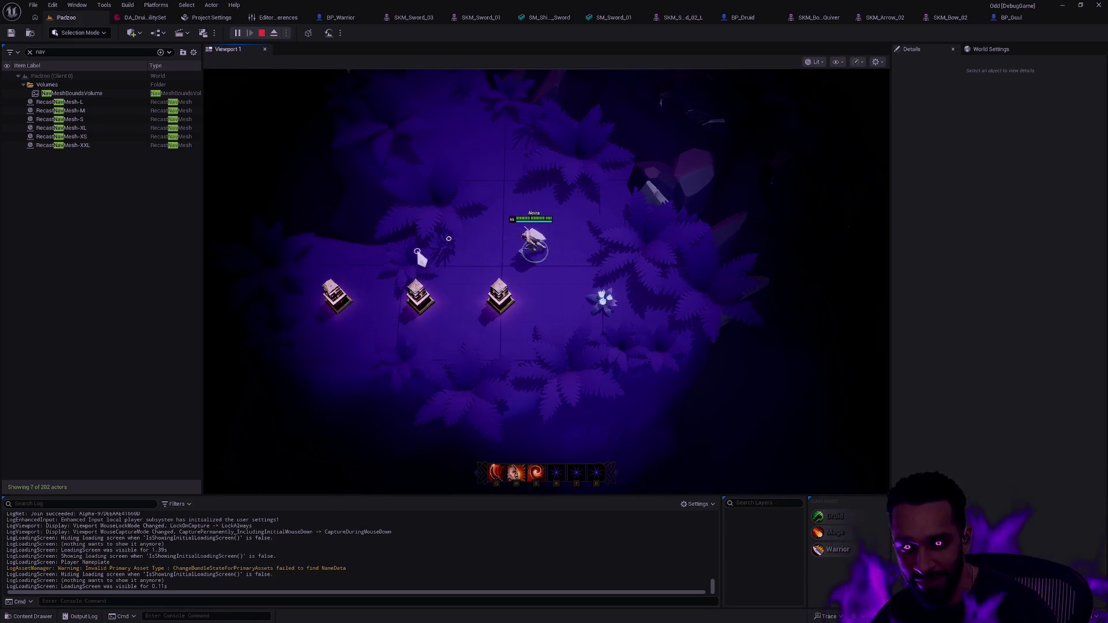
mouse_move(594, 258)
left_mouse_down()
mouse_move(610, 176)
mouse_move(455, 216)
mouse_move(437, 192)
left_mouse_up()
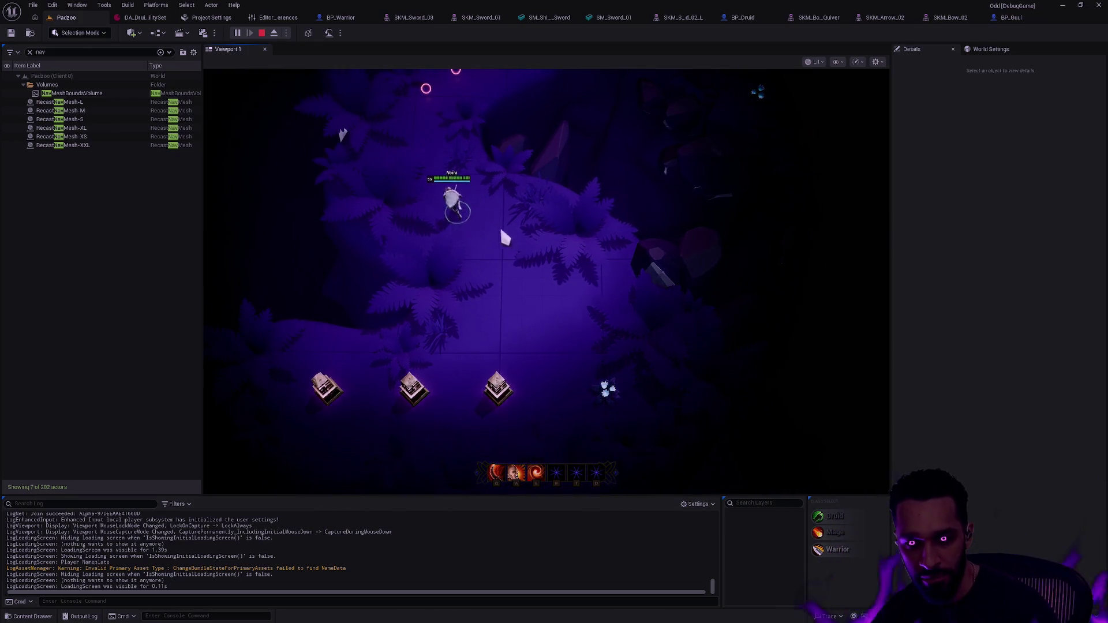
left_click(548, 299)
key("Escape")
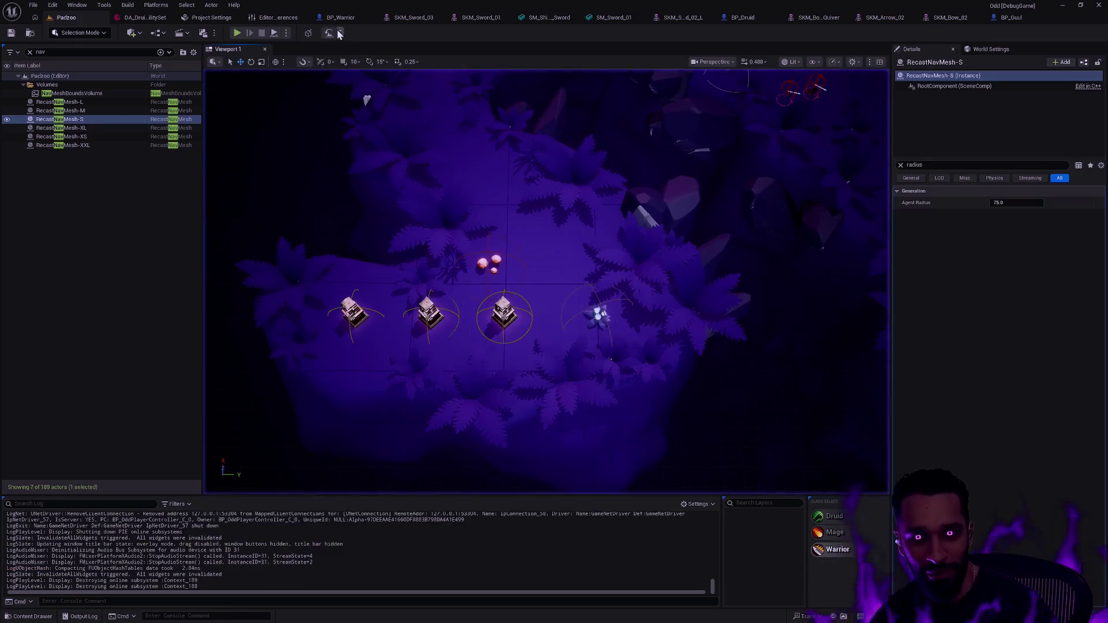
Relaunch the play session and swap the character to the Druid at its pedestal
left_click(286, 33)
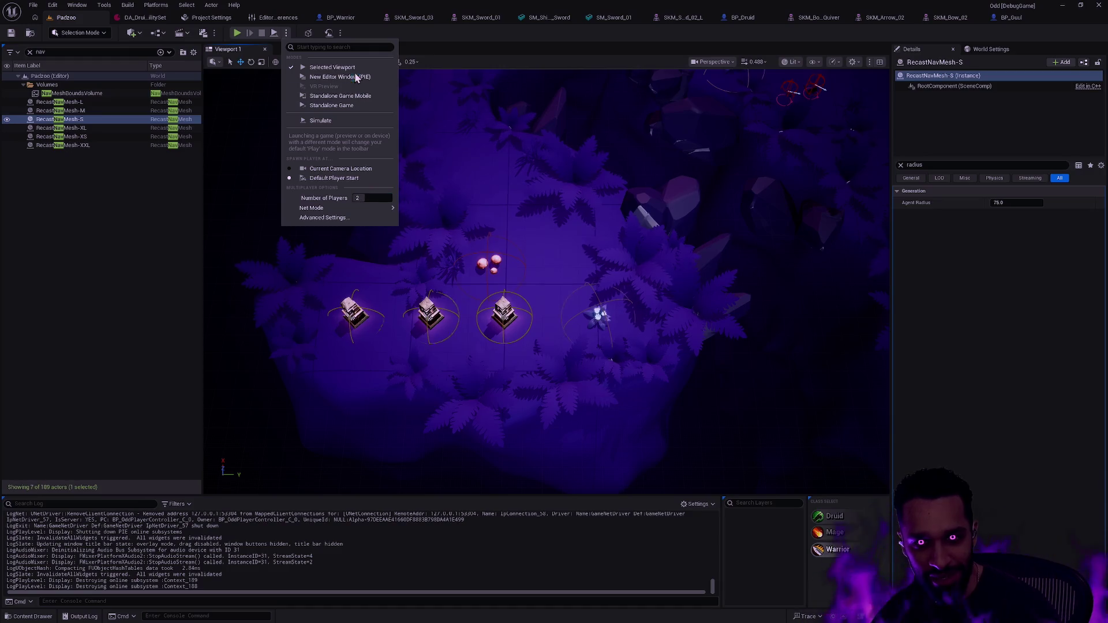
left_click(239, 33)
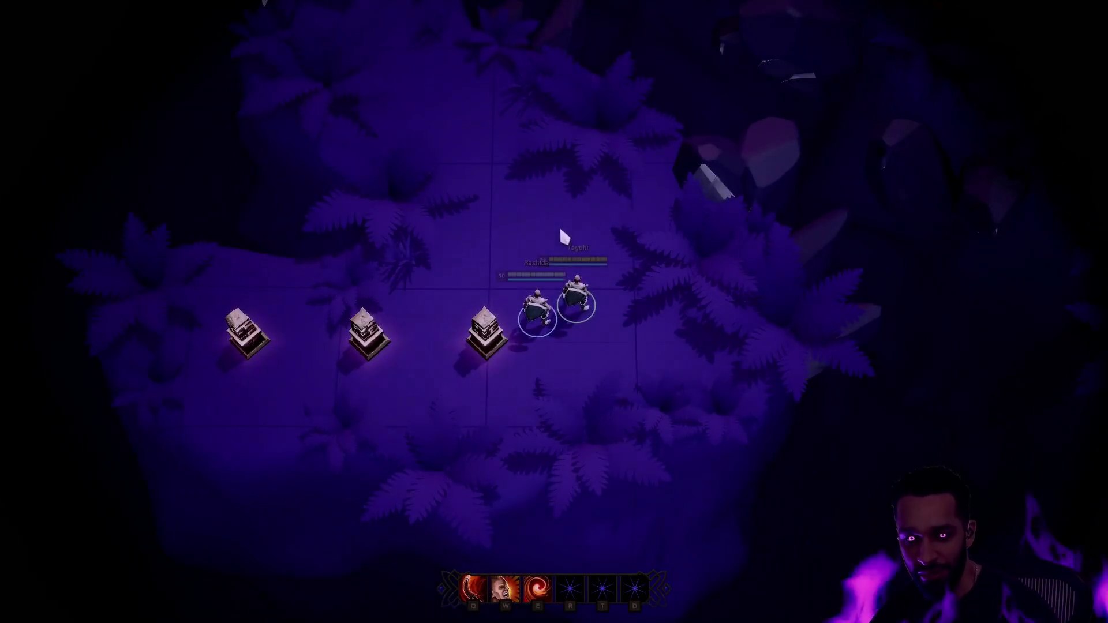
right_click(511, 237)
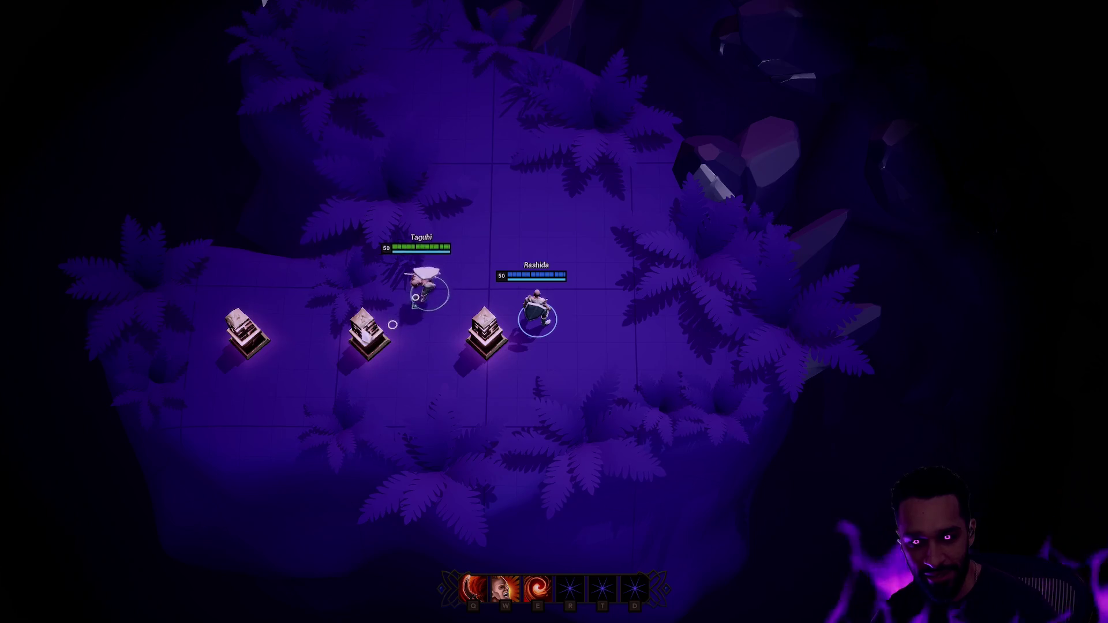
right_click(307, 335)
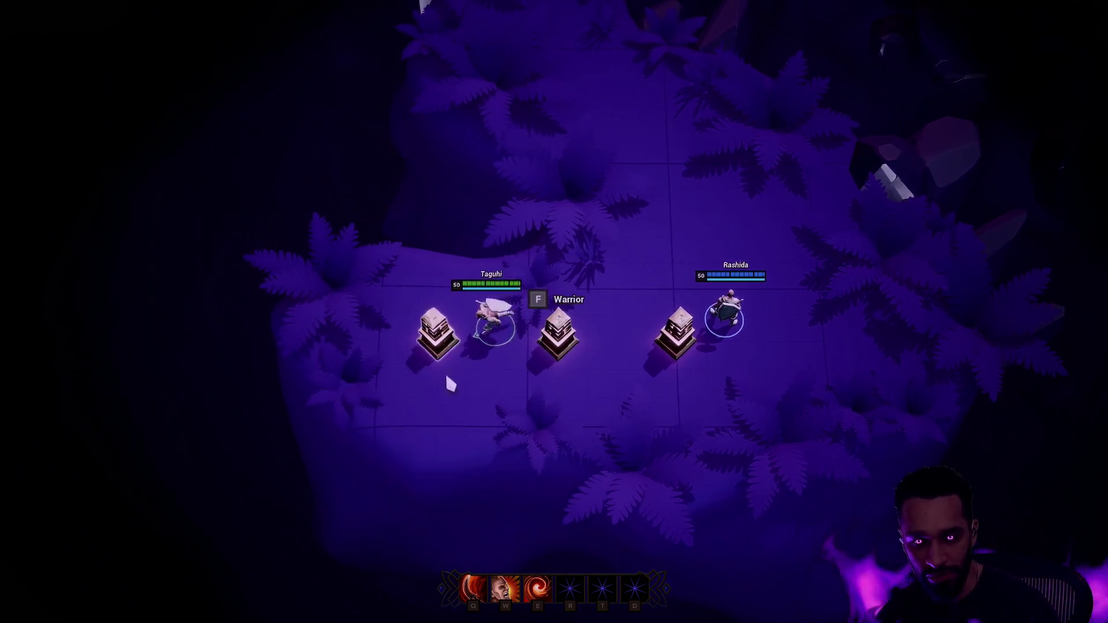
right_click(447, 381)
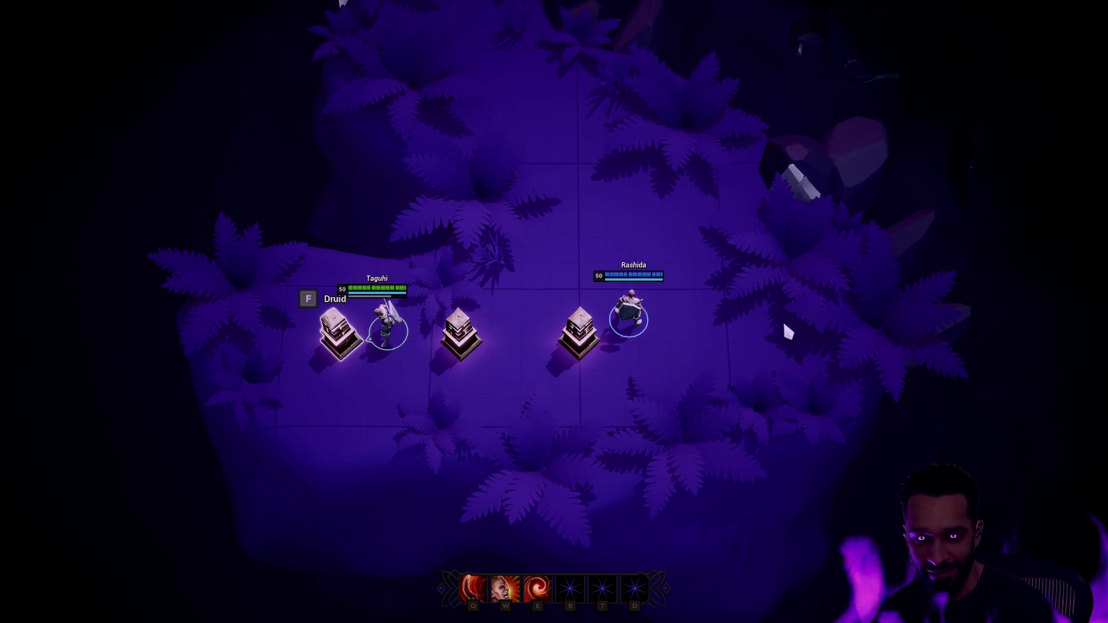
key("f")
Walk the Druid beside the teammate, cast its second ability, then shield the teammate
right_click(566, 254)
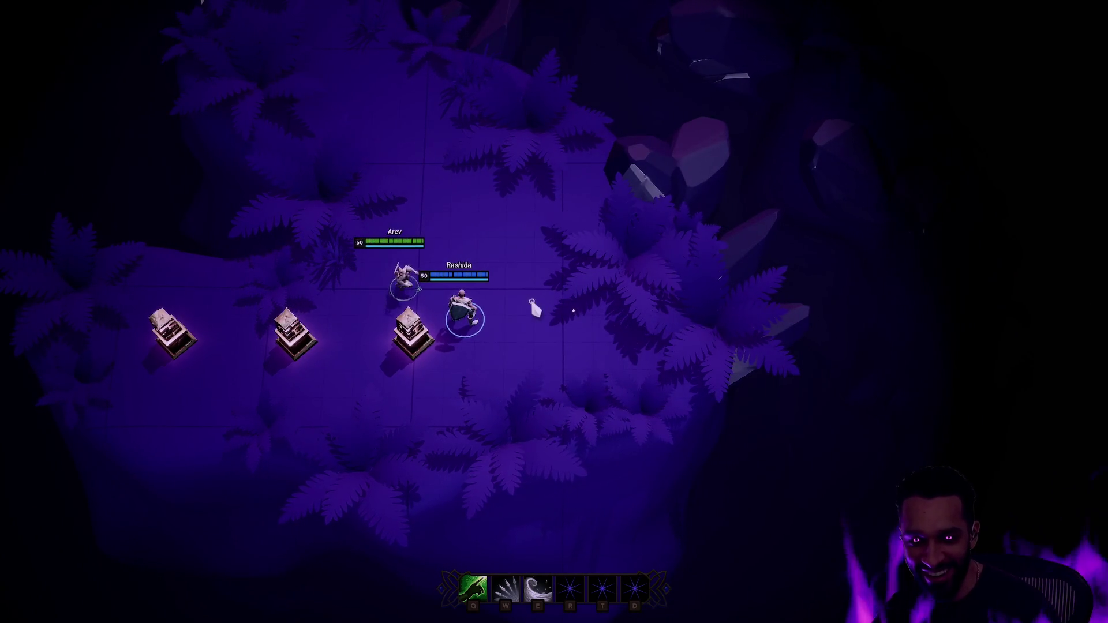
right_click(503, 386)
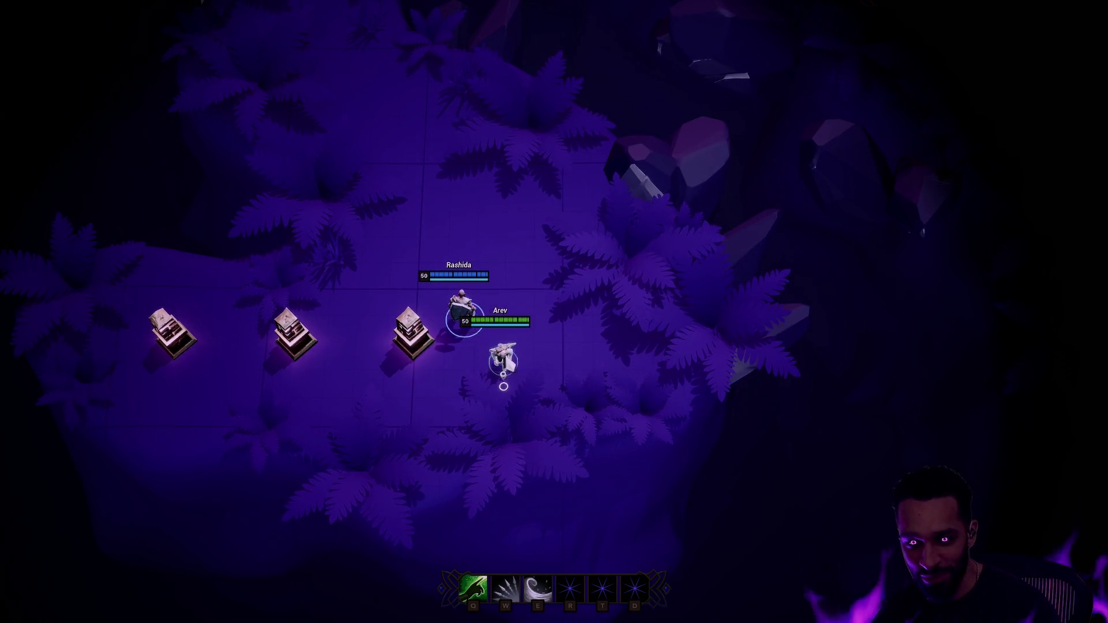
right_click(512, 323)
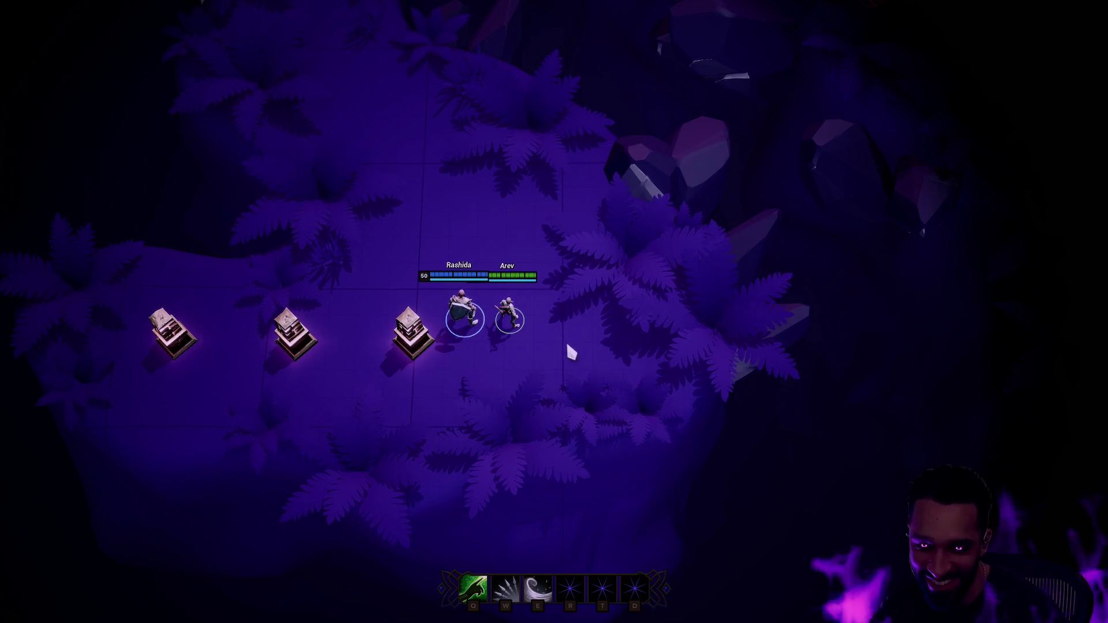
right_click(524, 317)
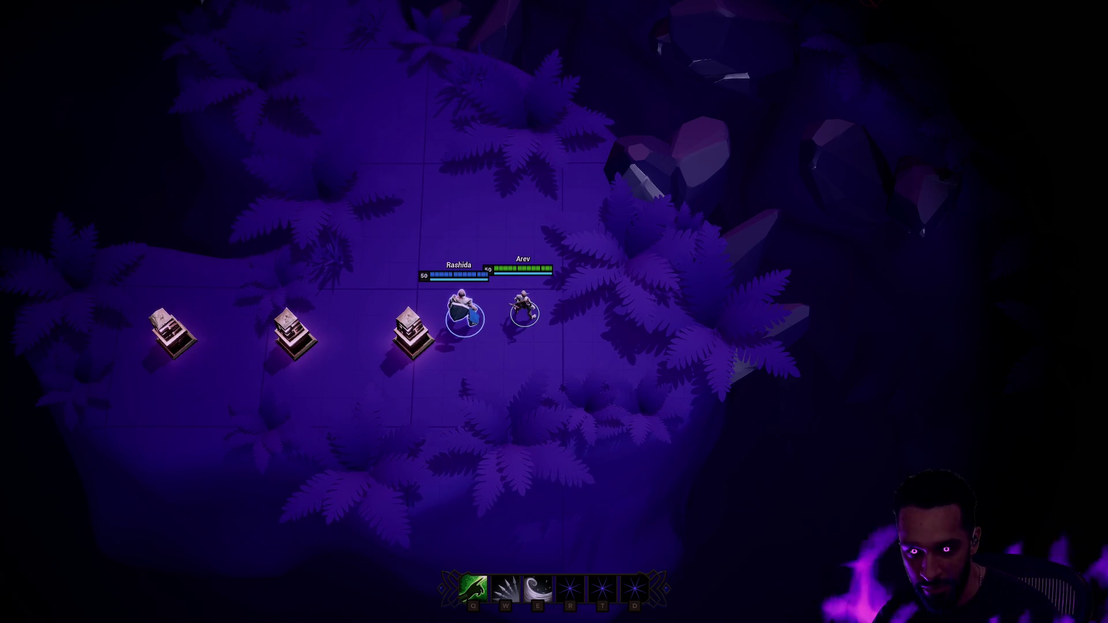
right_click(554, 248)
key("w")
right_click(543, 208)
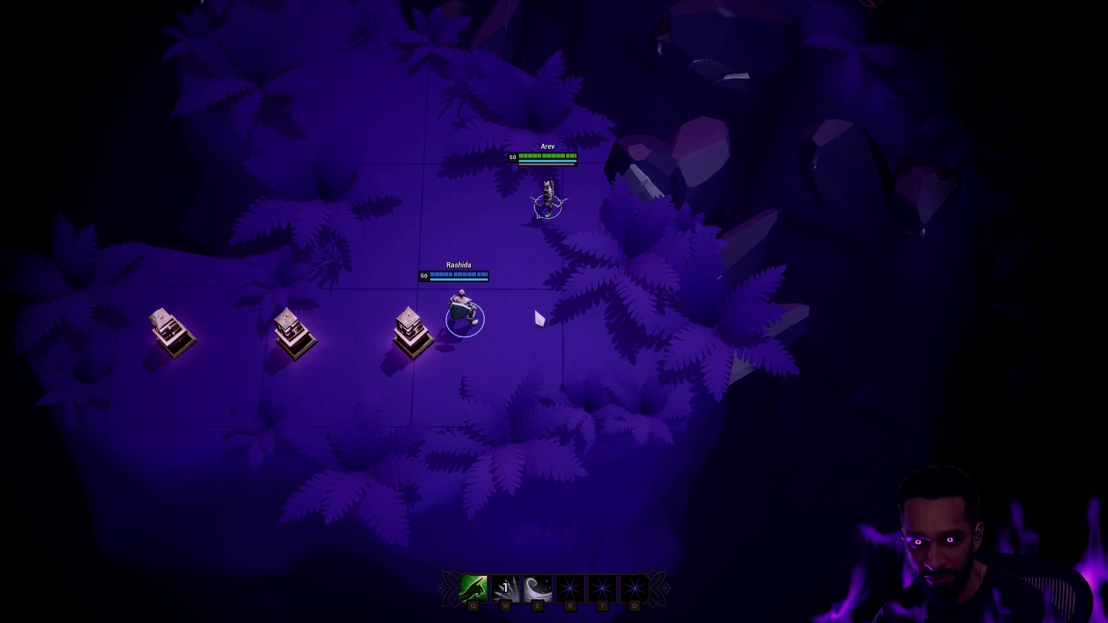
key("q")
Reposition around the teammate, shield them again, then heal them with Q
right_click(511, 347)
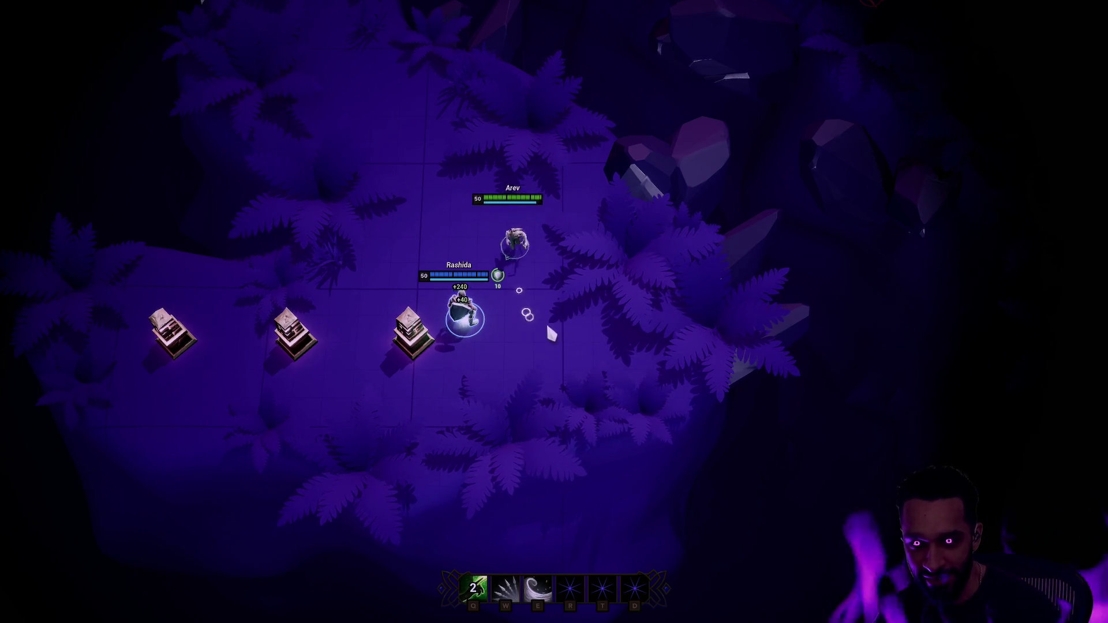
right_click(548, 324)
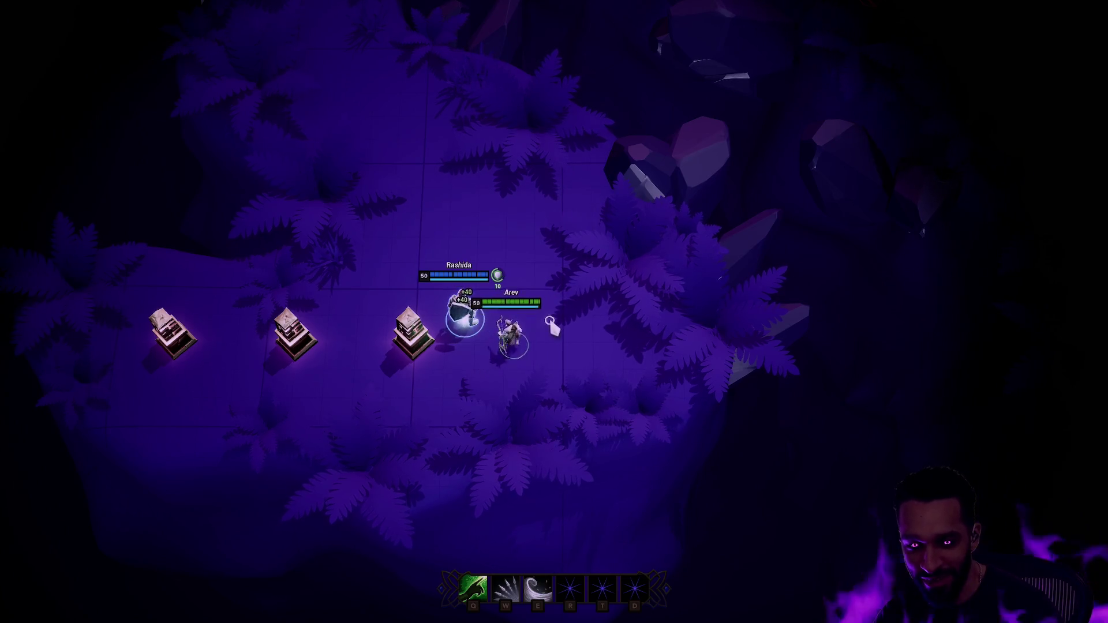
right_click(524, 203)
key("q")
right_click(400, 193)
right_click(528, 237)
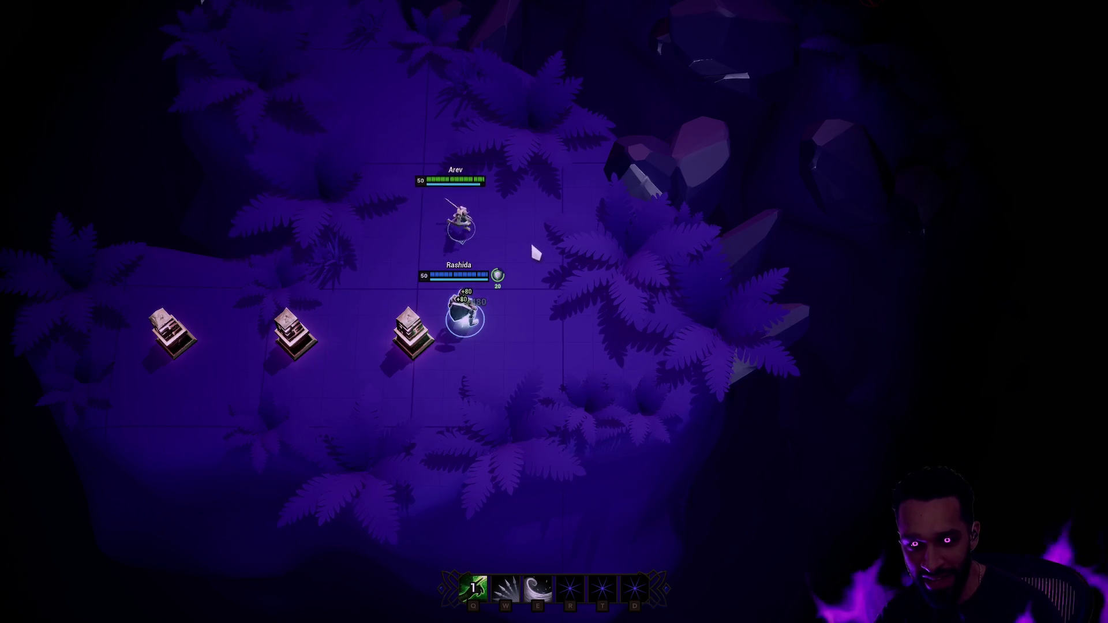
right_click(424, 245)
right_click(564, 286)
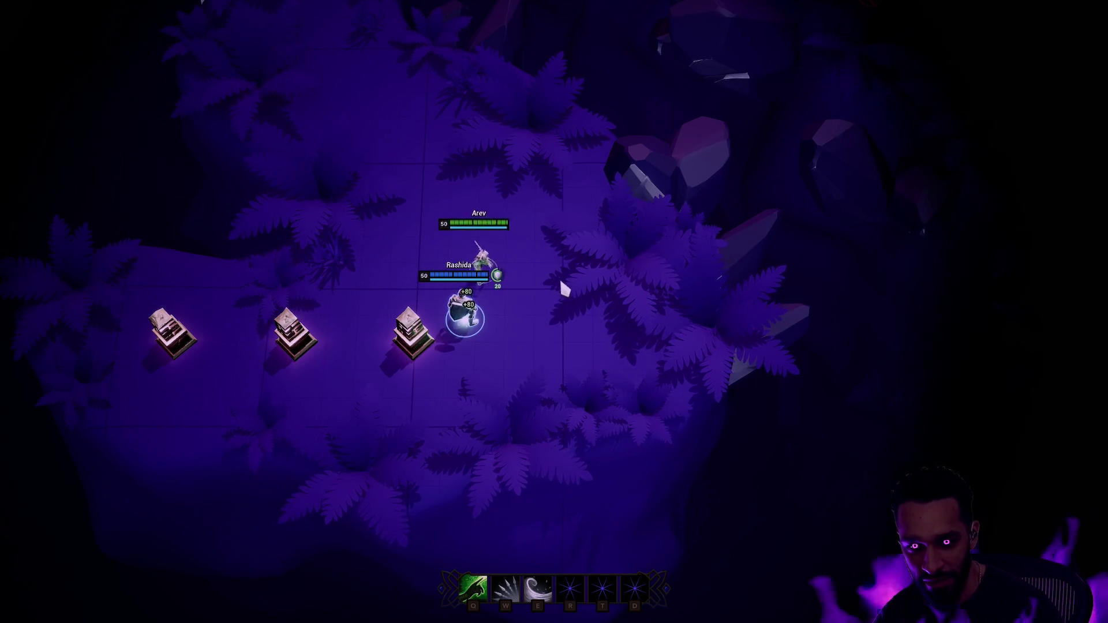
right_click(573, 332)
right_click(557, 341)
key("q")
Heal the teammate once more and move the Druid back beside them
right_click(511, 218)
right_click(555, 312)
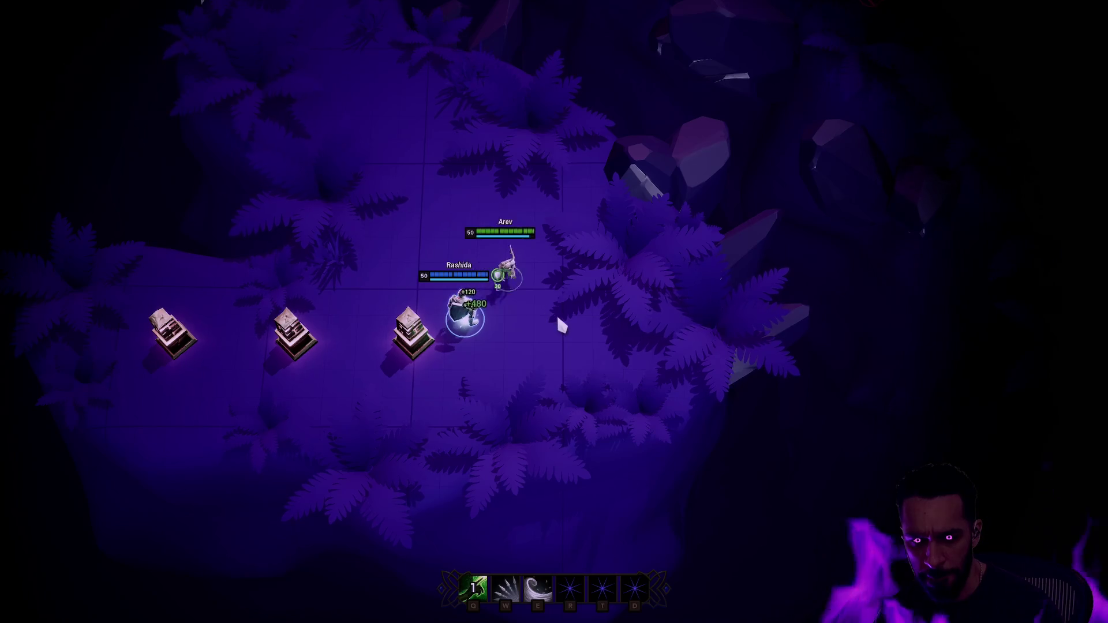
right_click(494, 248)
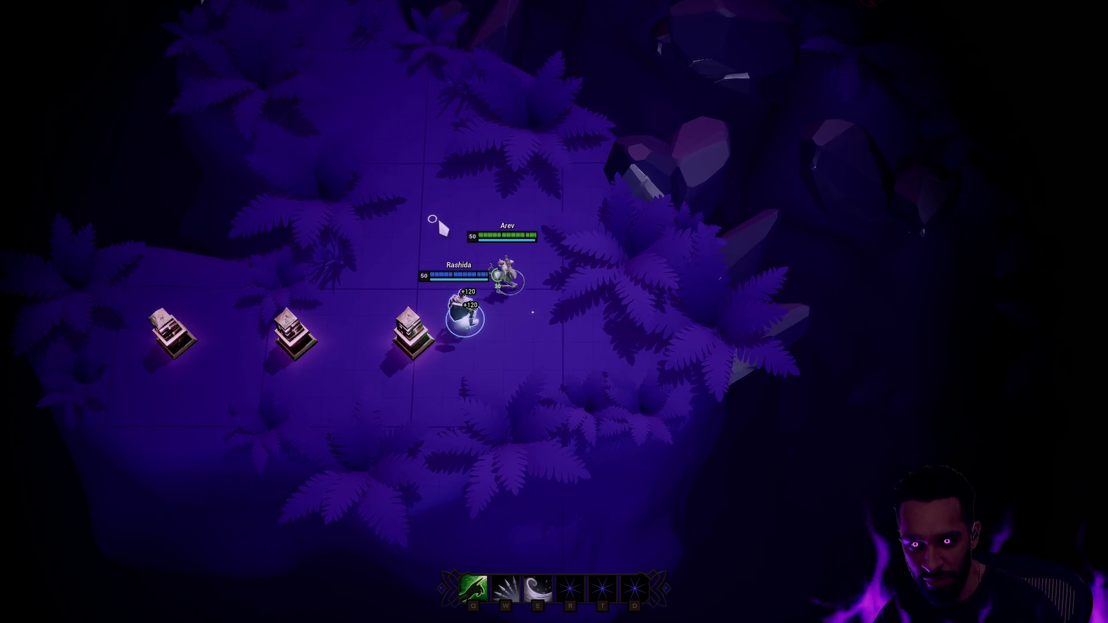
right_click(476, 236)
right_click(538, 278)
key("q")
right_click(404, 249)
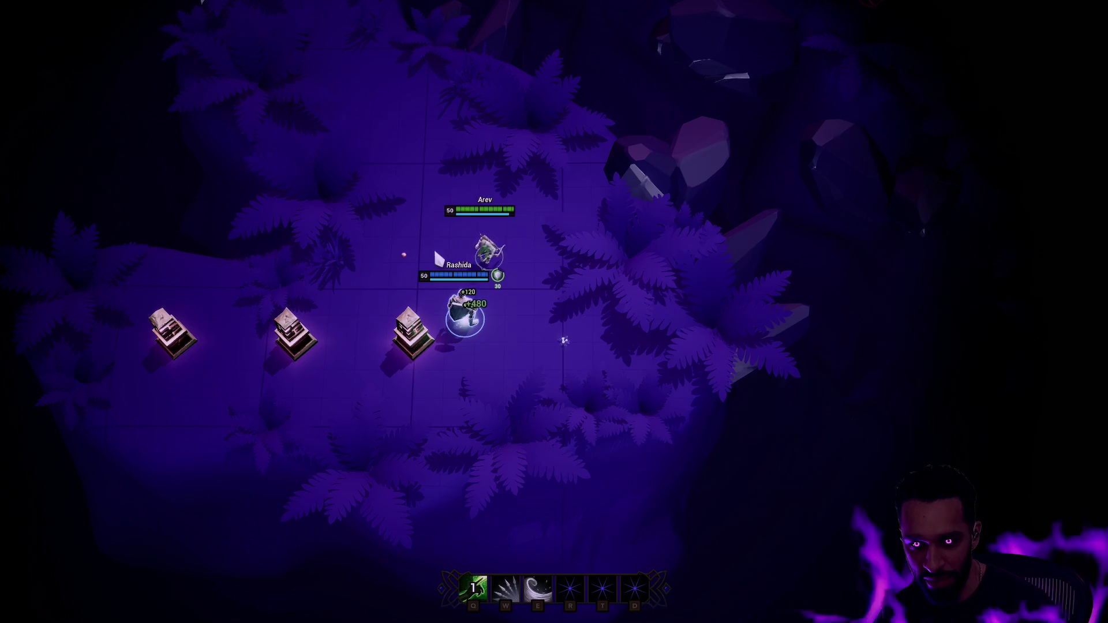
right_click(539, 199)
right_click(534, 259)
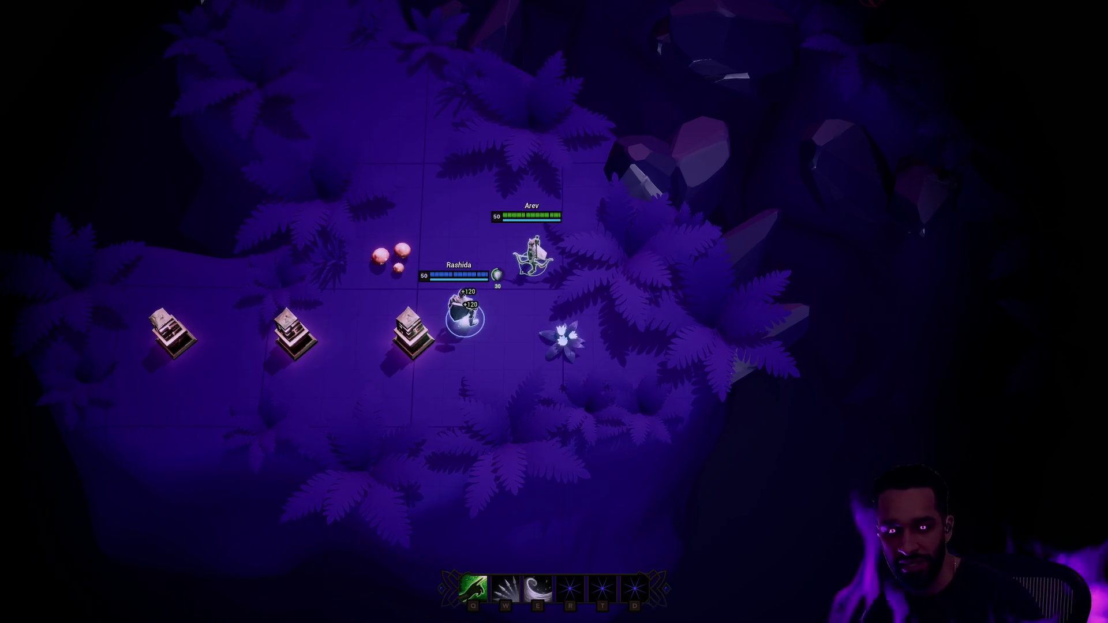
Shuffle the Druid beside the teammate, then cast the shield on the Druid itself
right_click(491, 226)
right_click(556, 254)
right_click(483, 227)
right_click(548, 251)
right_click(445, 223)
right_click(552, 255)
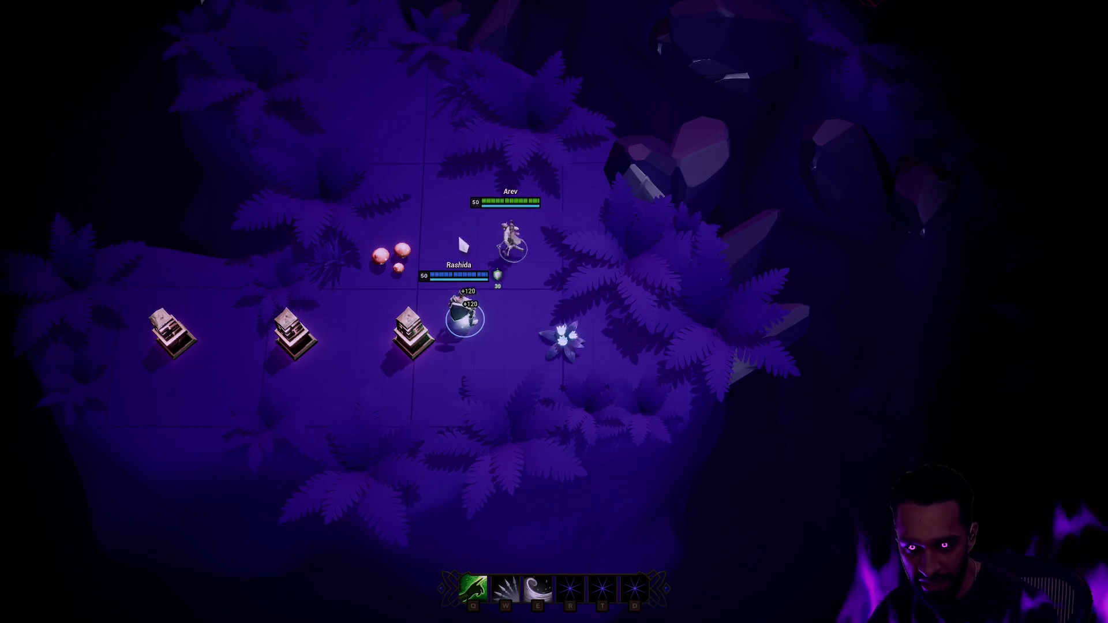
right_click(448, 215)
right_click(529, 259)
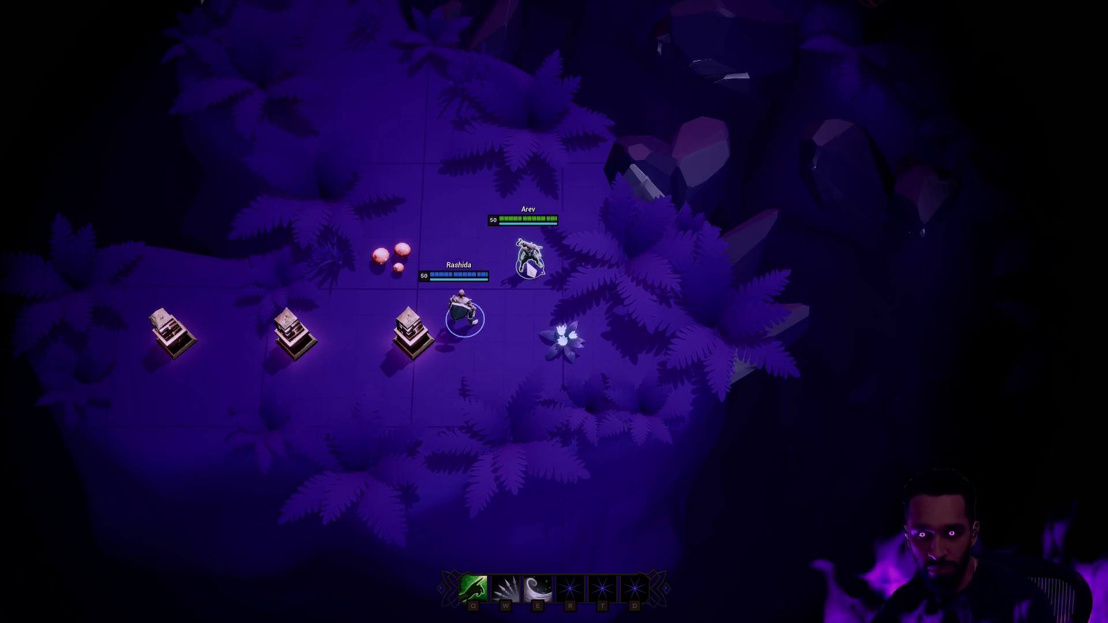
key("q")
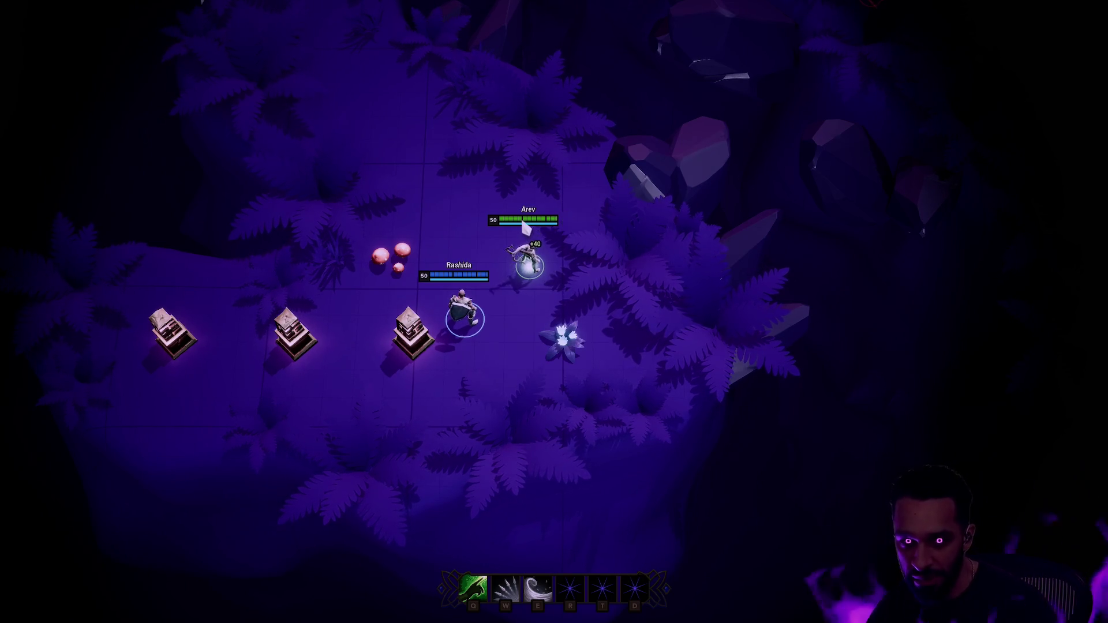
Recast the shield four more times to stack it, then exit immersive mode with F11
right_click(505, 234)
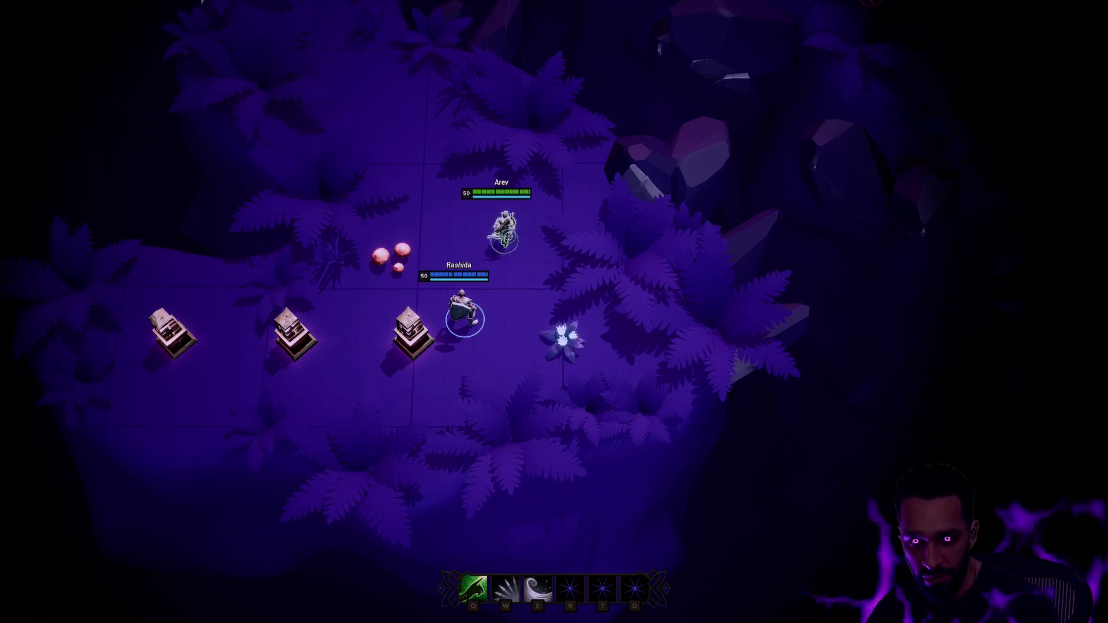
key("q")
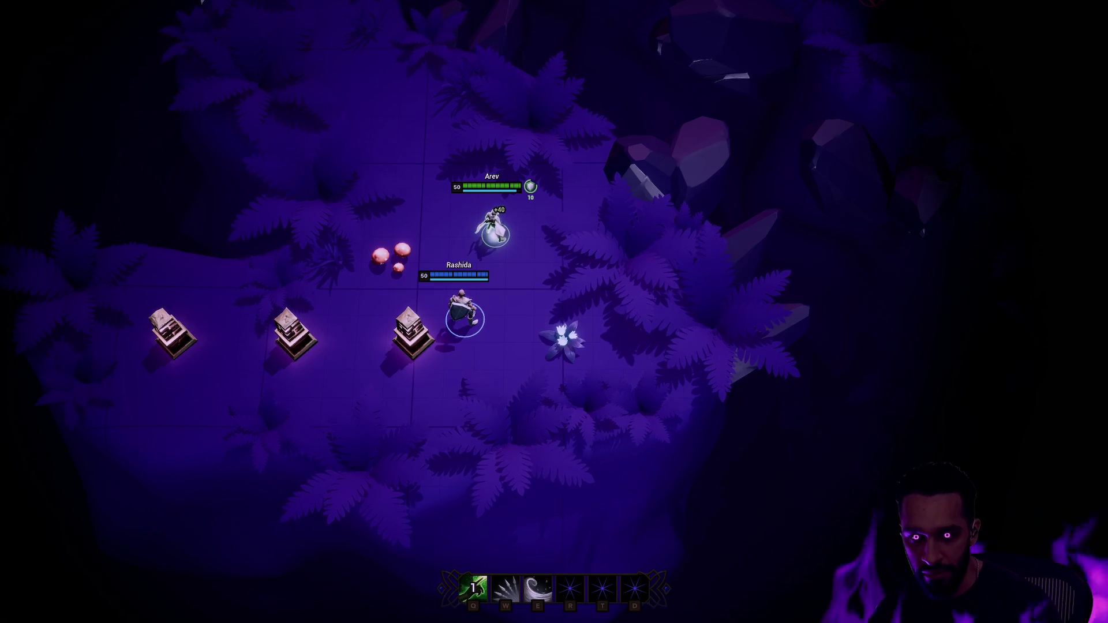
key("q")
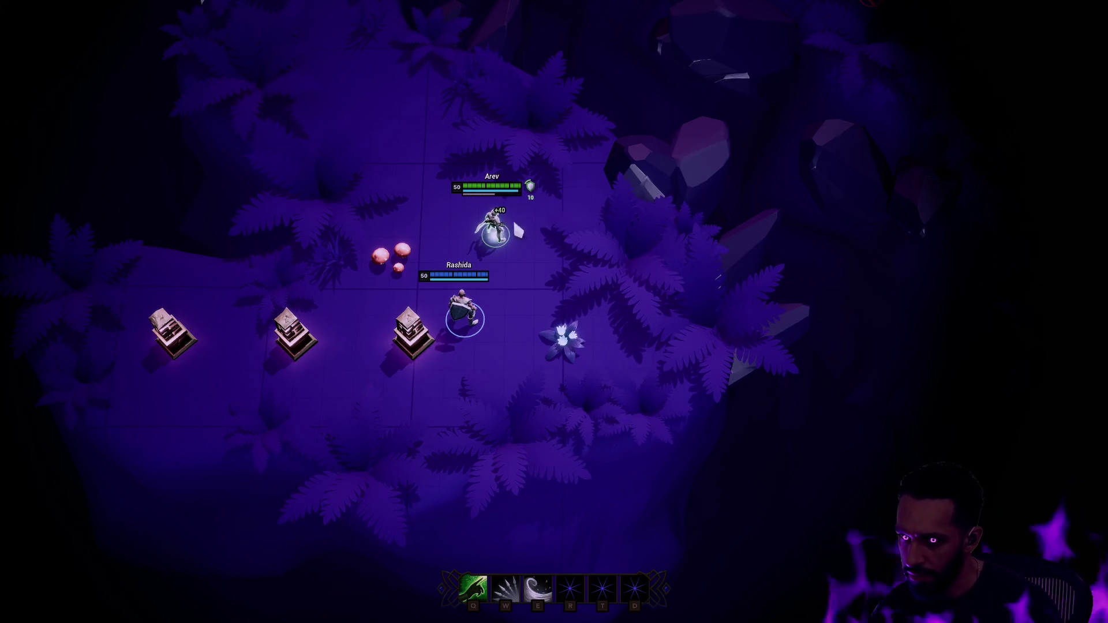
key("q")
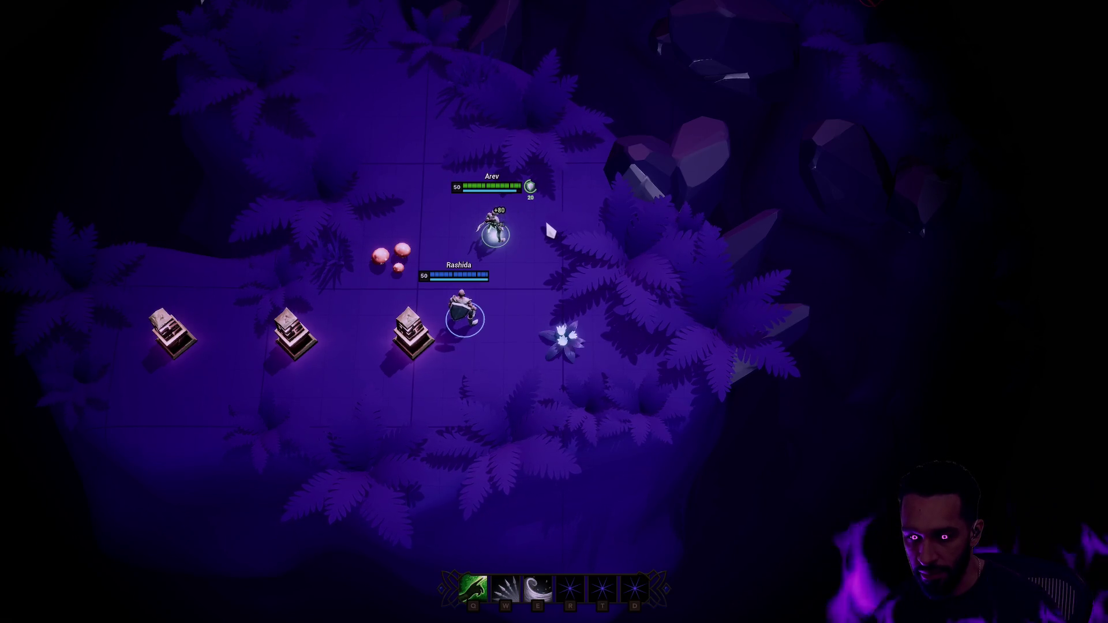
key("q")
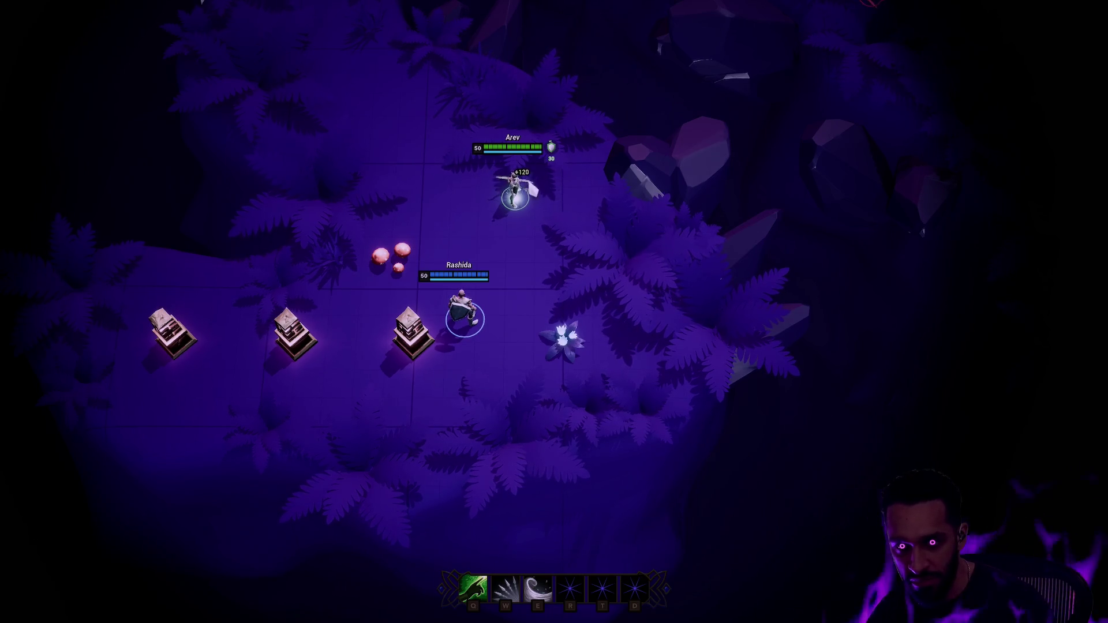
right_click(592, 286)
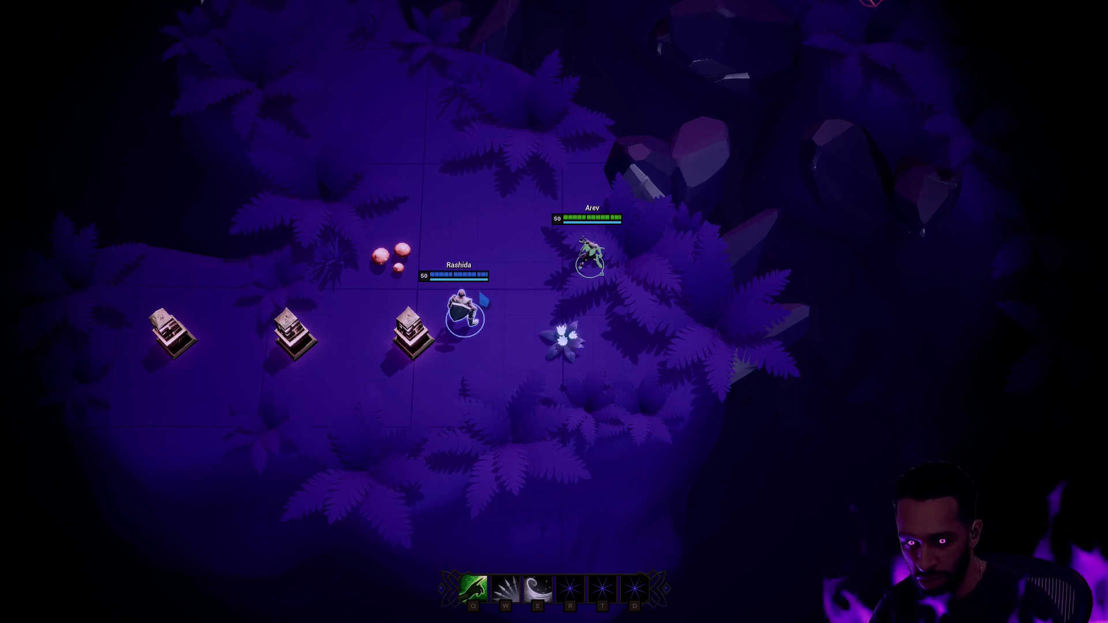
key("F11")
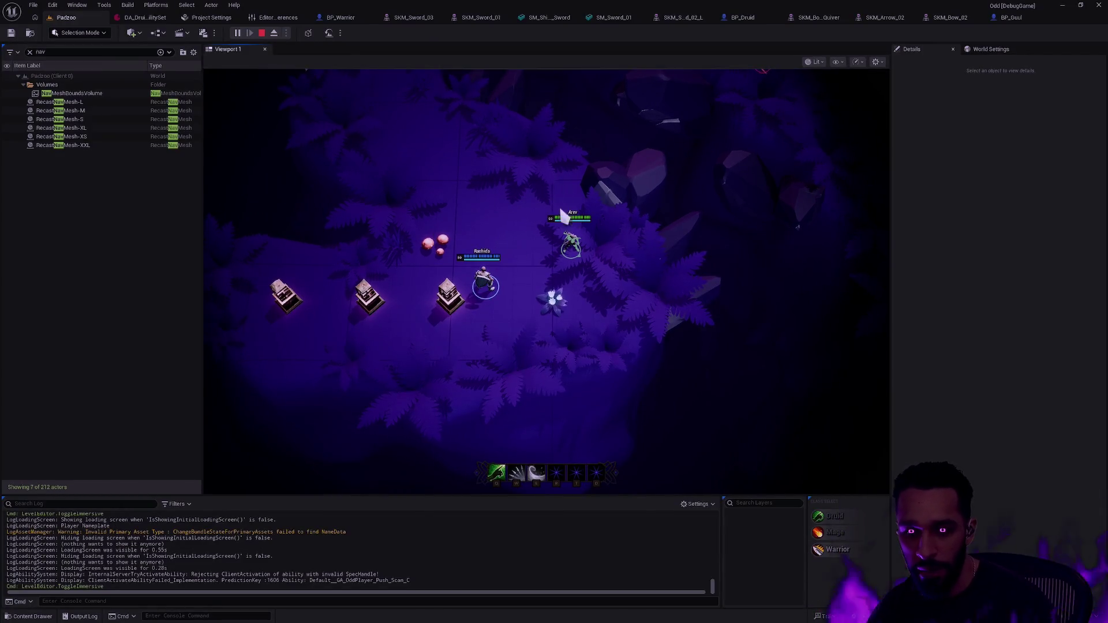
Stop the game and relaunch it in the Selected Viewport, made fullscreen with F11
key("Escape")
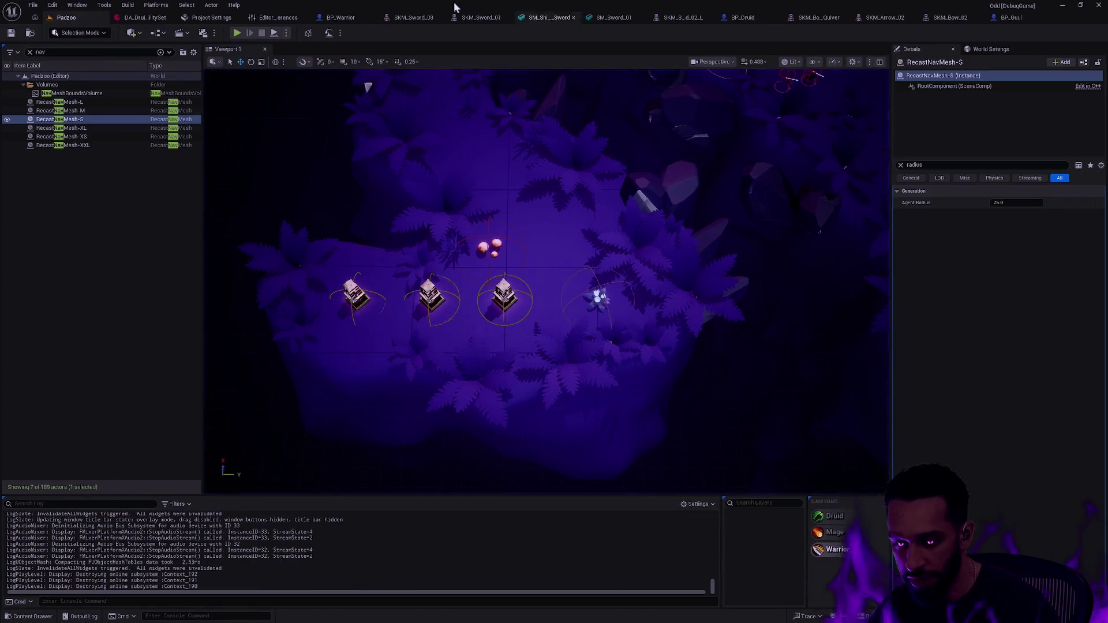
left_click(286, 32)
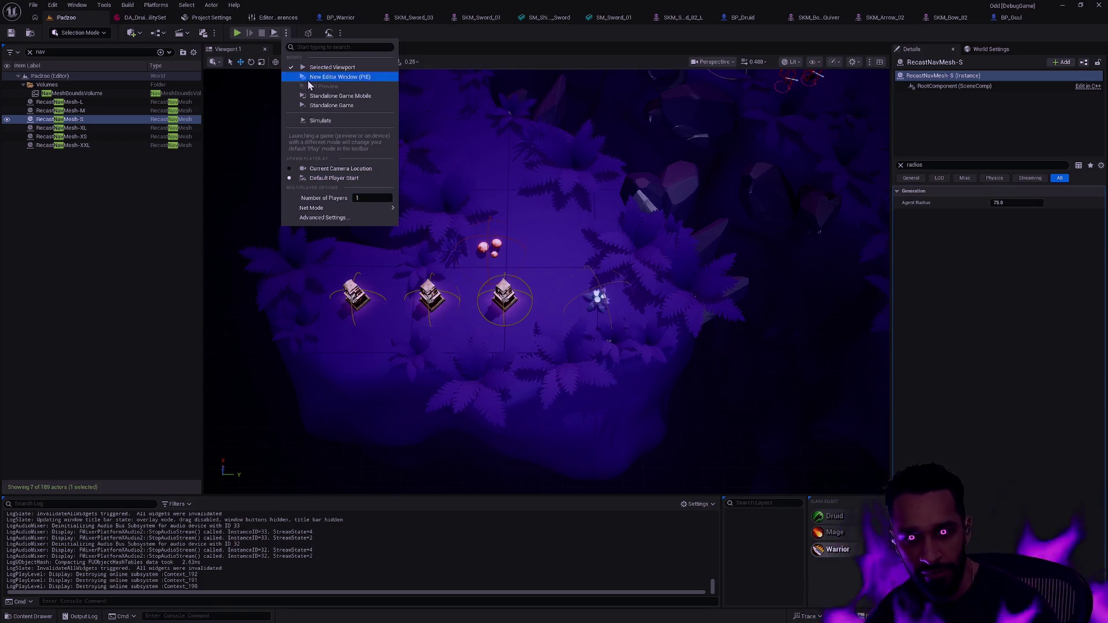
left_click(332, 67)
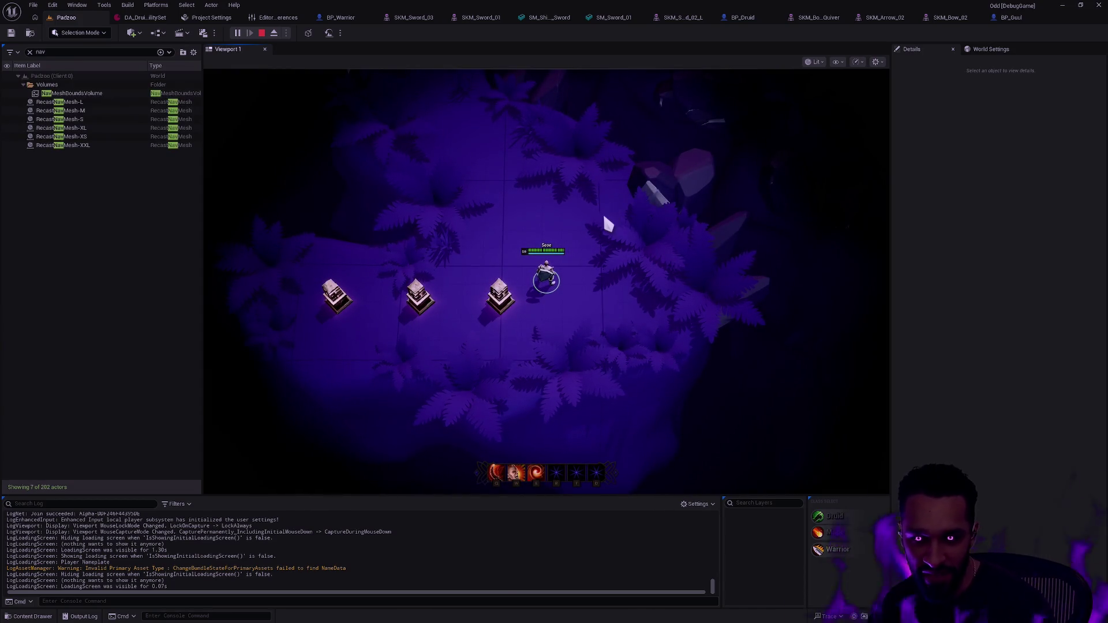
key("F11")
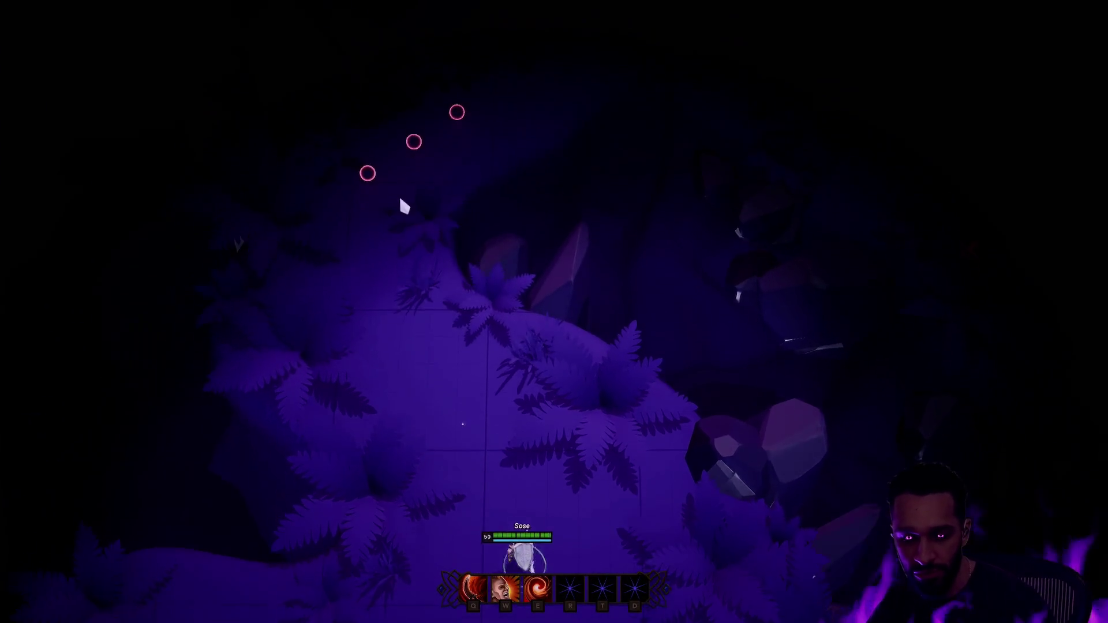
Walk the character around, casting its second ability, then head toward the glowing rings
left_click(418, 259)
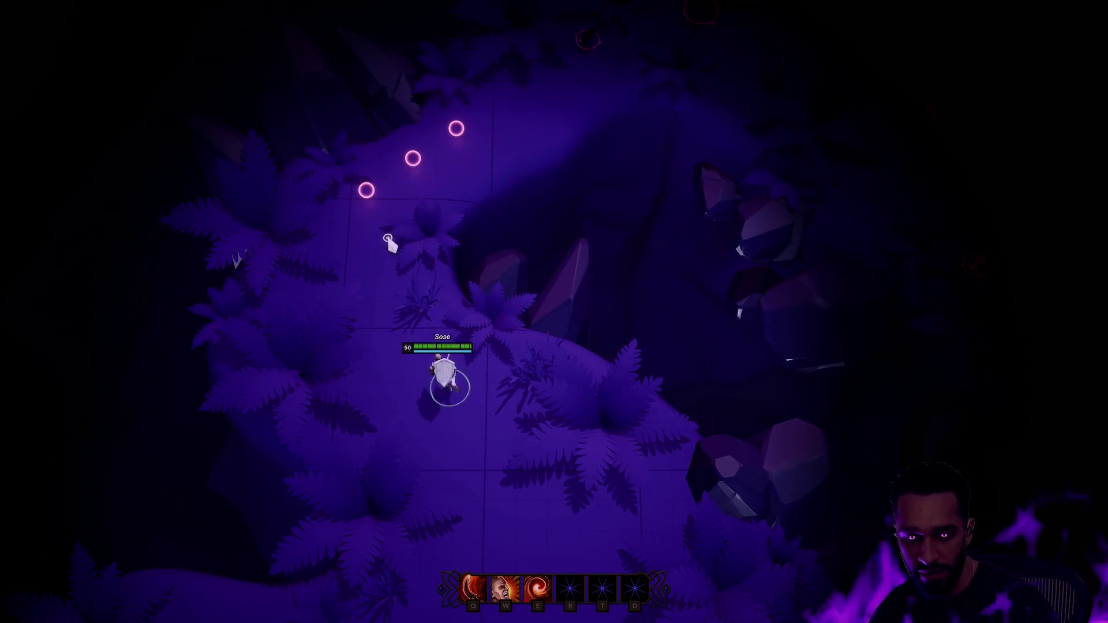
left_click(447, 225)
key("w")
left_click(430, 505)
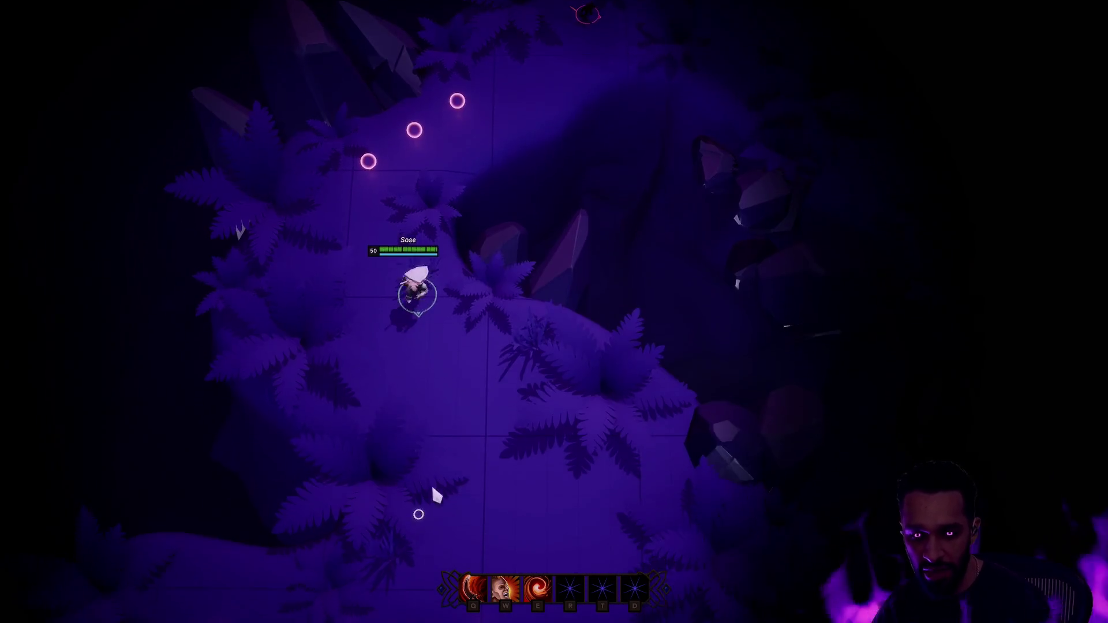
left_click(456, 436)
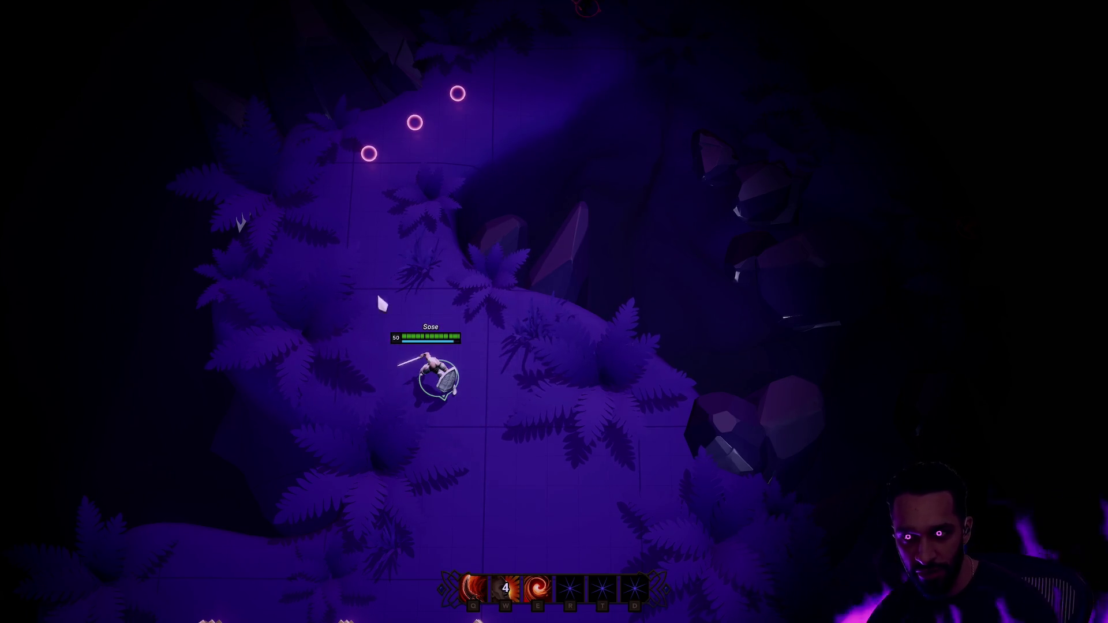
left_click(456, 190)
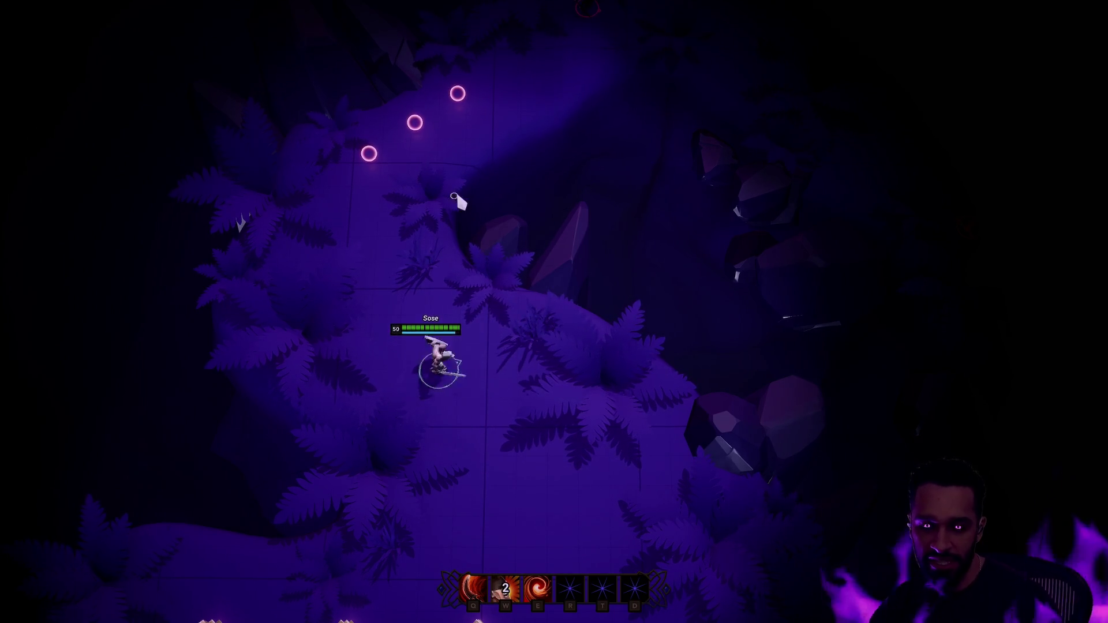
left_click(418, 474)
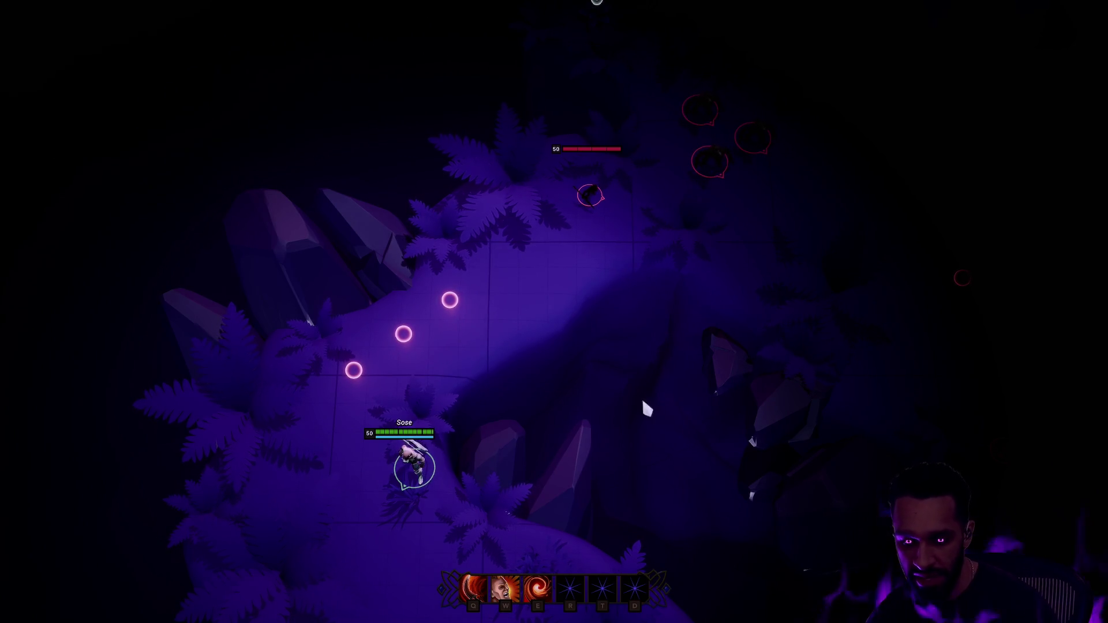
Hit the enemy pack with an area burst, retreat, then return and cast the ring ability
right_click(613, 173)
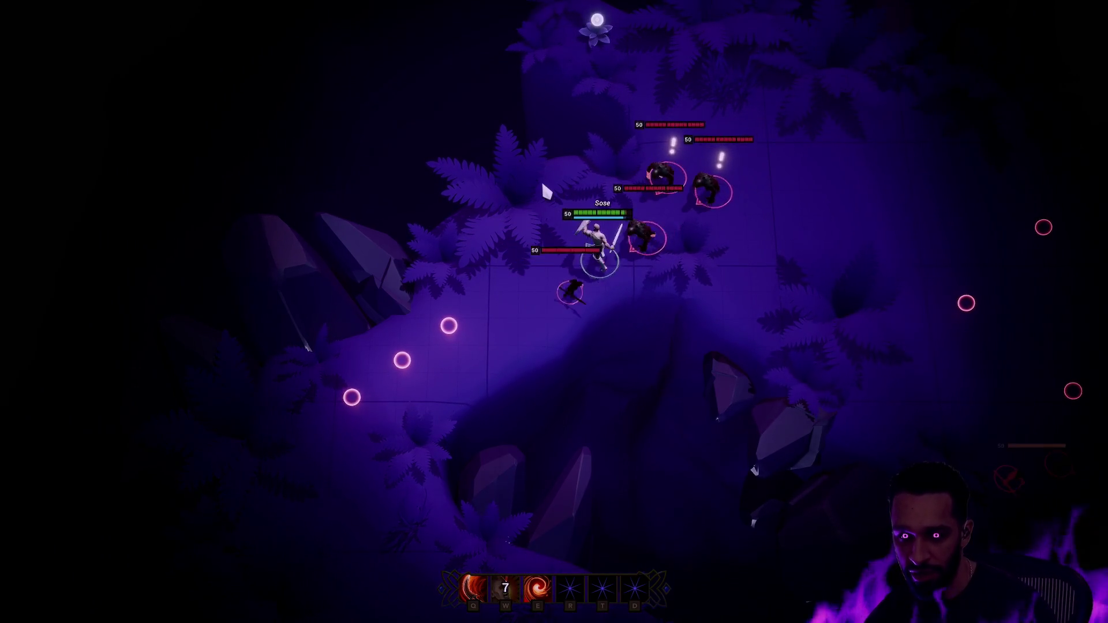
key("w")
right_click(496, 357)
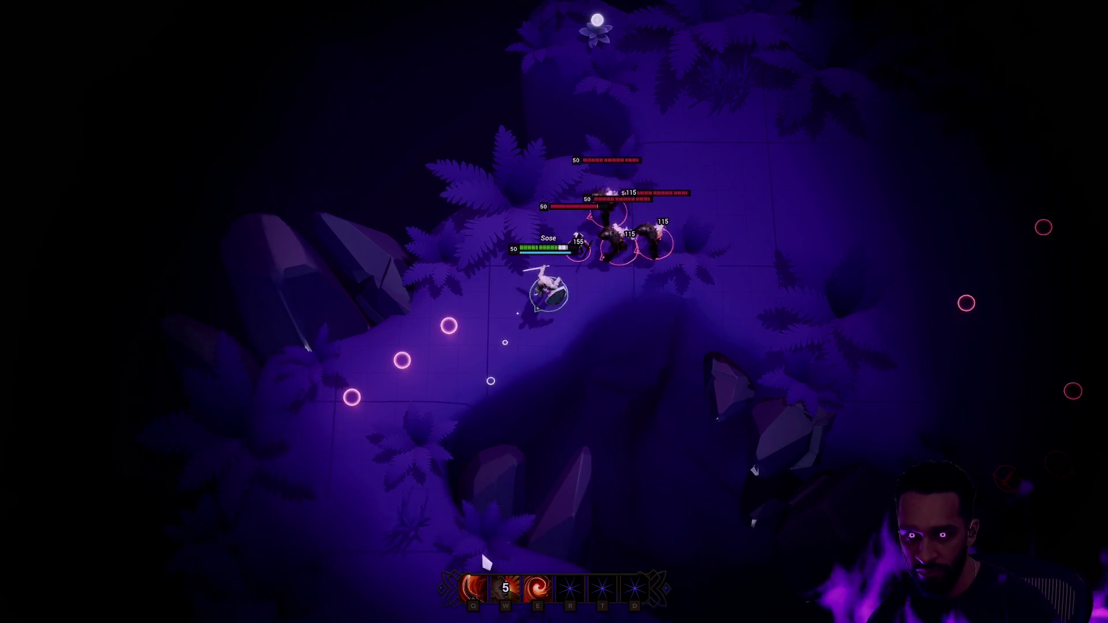
right_click(425, 535)
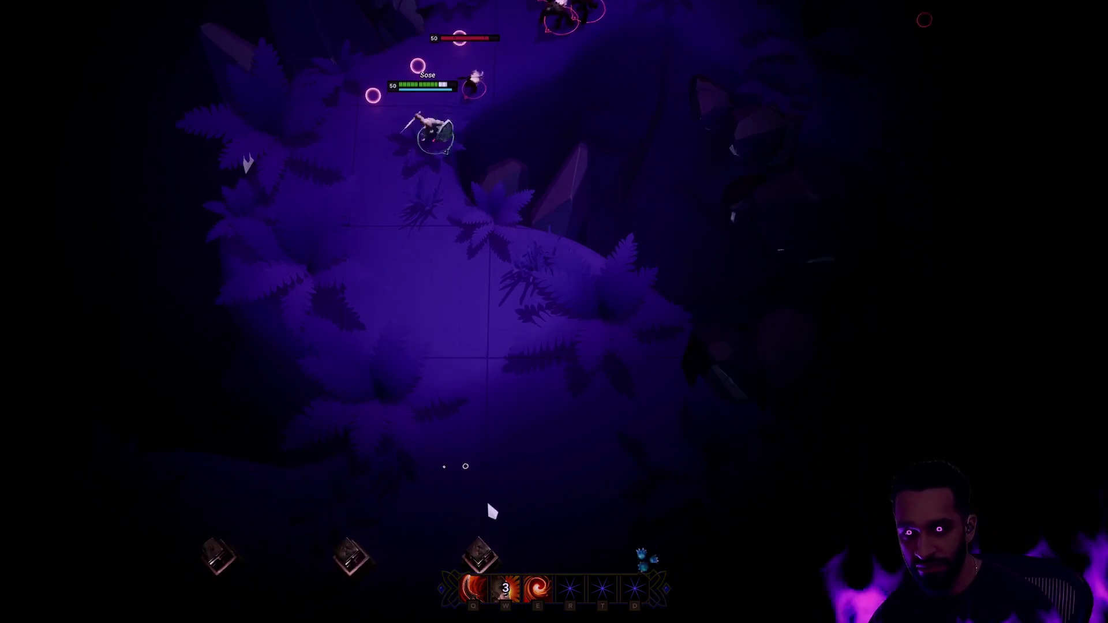
right_click(486, 498)
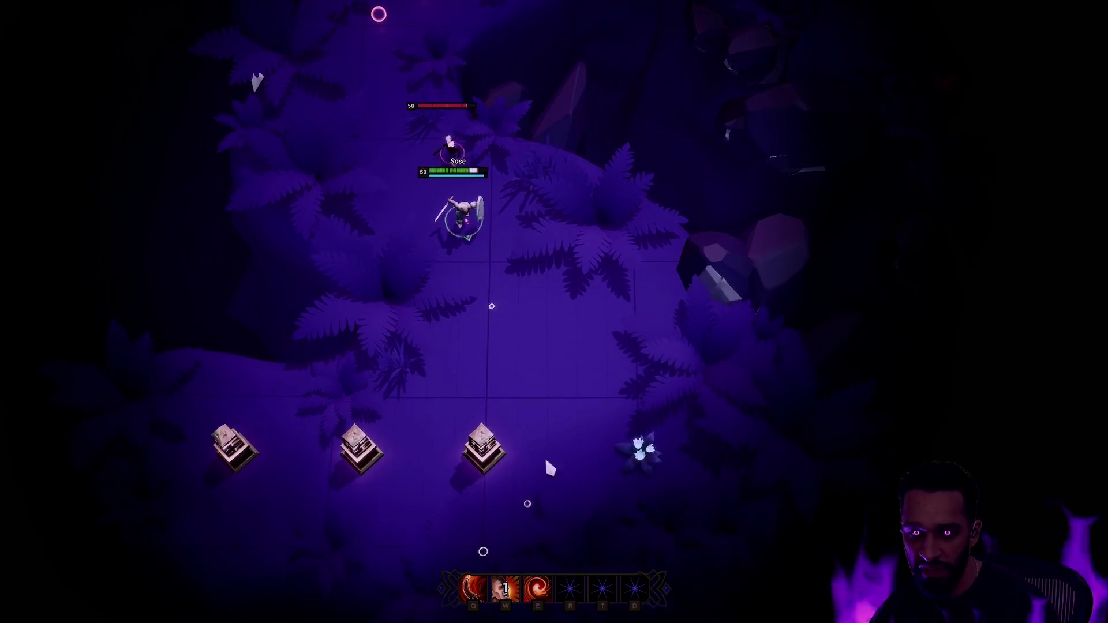
right_click(558, 419)
right_click(664, 346)
right_click(687, 243)
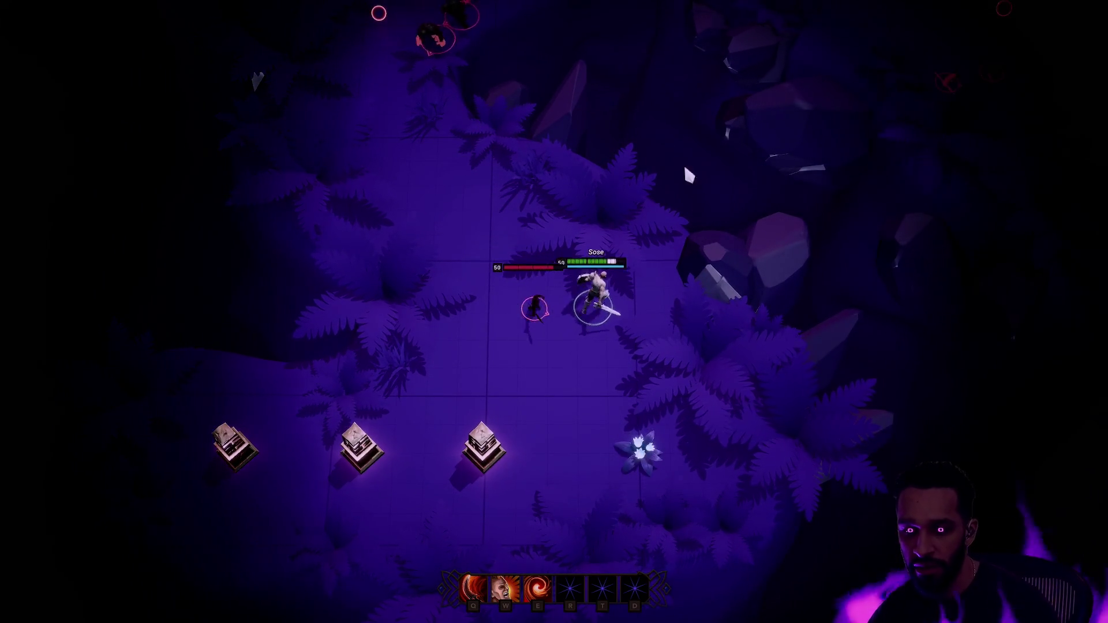
right_click(555, 95)
right_click(320, 306)
key("w")
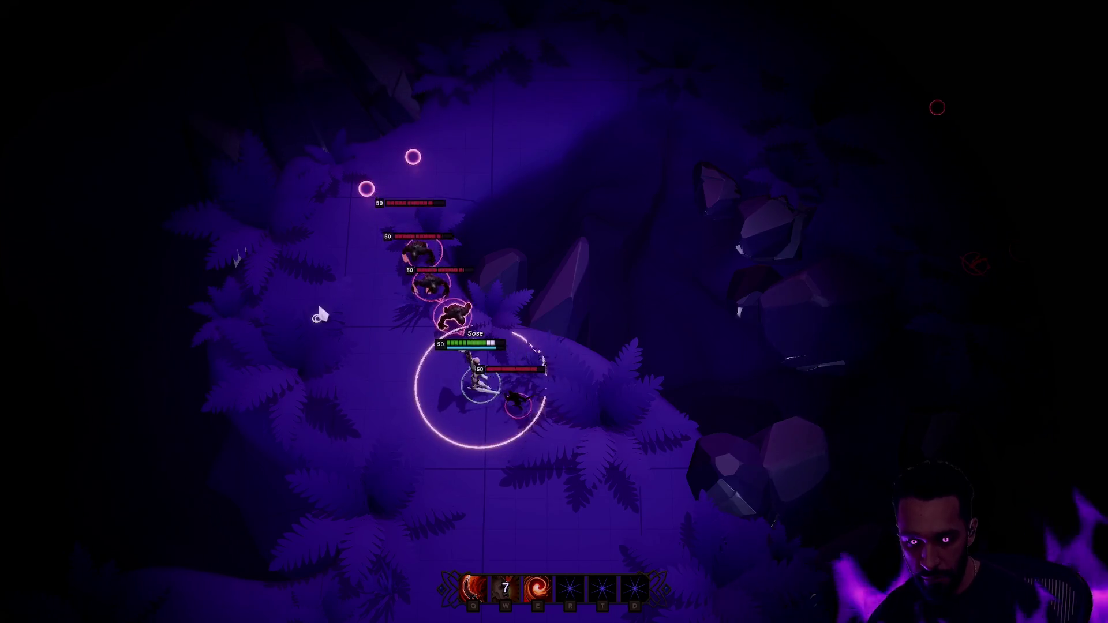
Retreat, then cast the third, first and slash abilities on the enemies and walk away
right_click(503, 456)
right_click(467, 527)
right_click(539, 529)
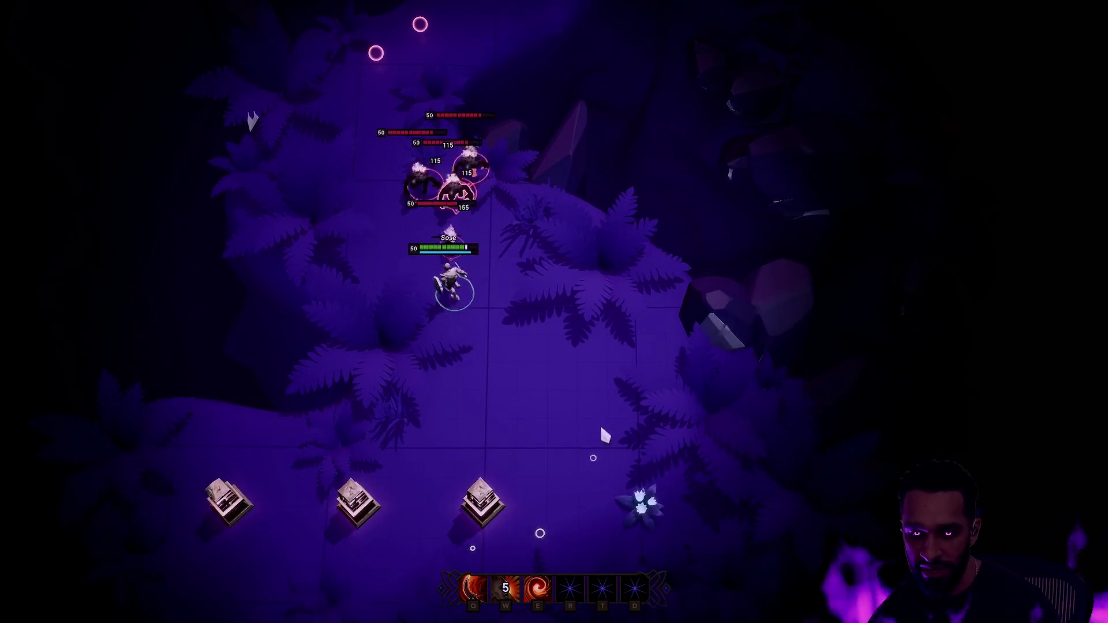
right_click(601, 428)
key("e")
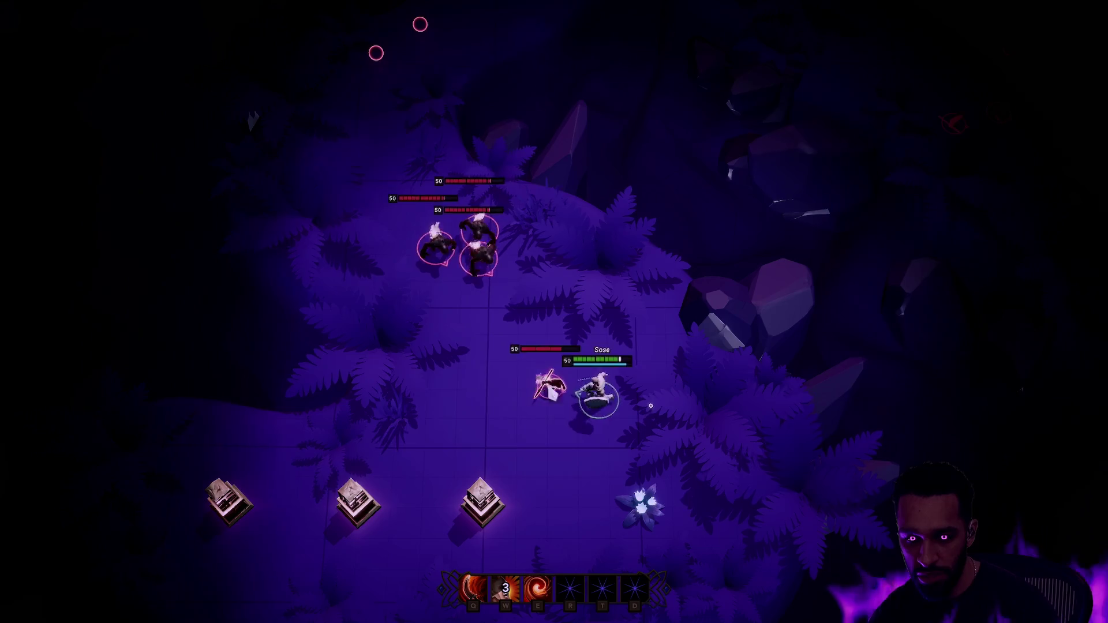
right_click(609, 494)
right_click(424, 316)
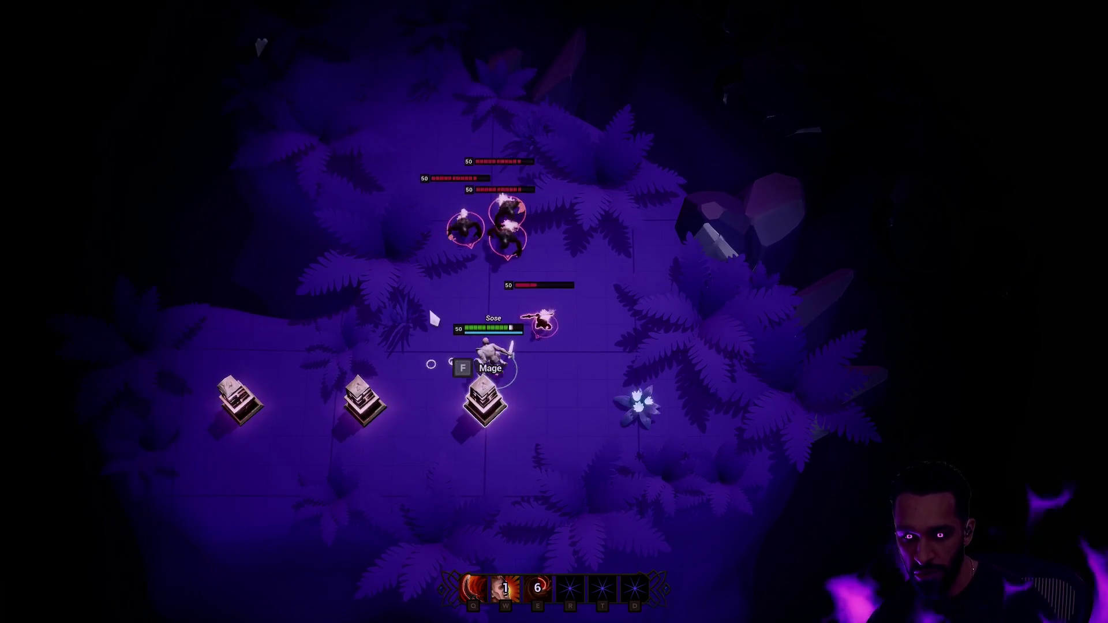
key("q")
right_click(430, 521)
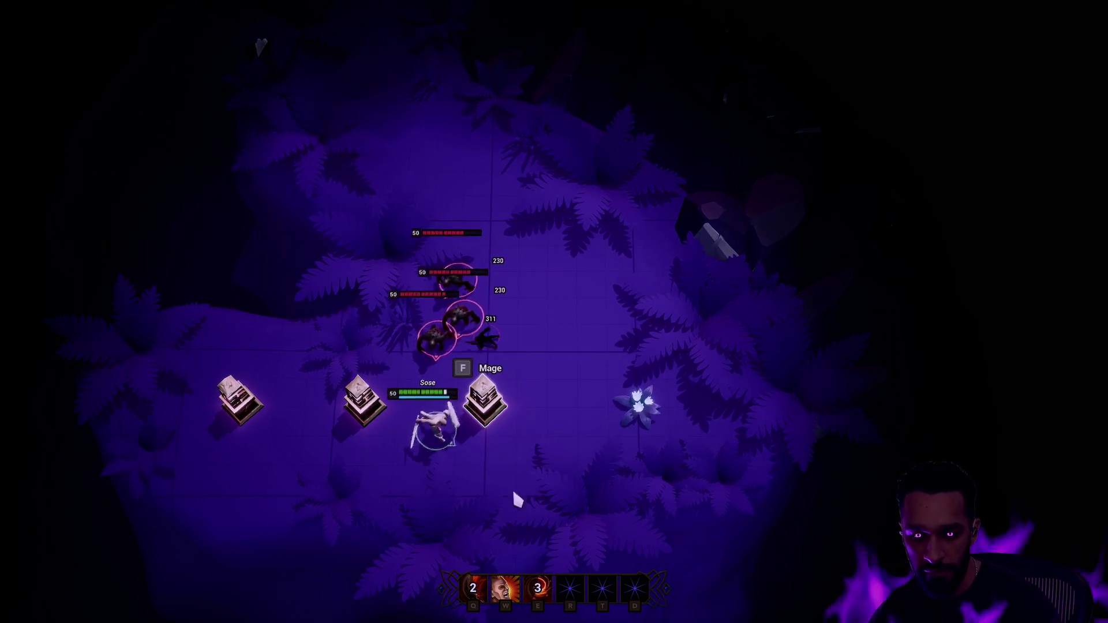
key("w")
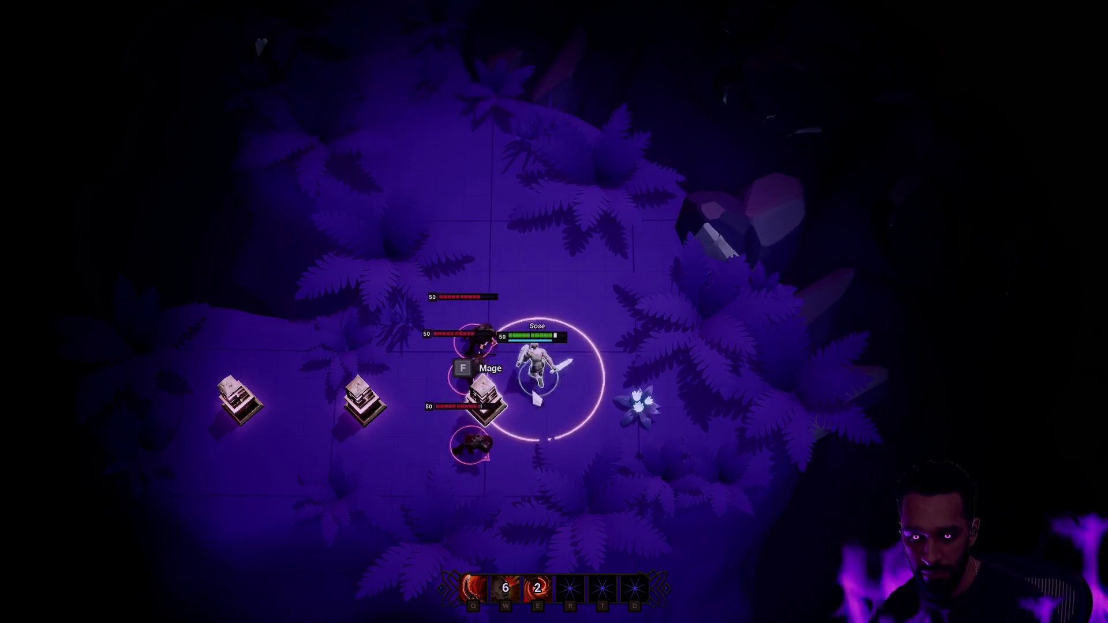
right_click(687, 391)
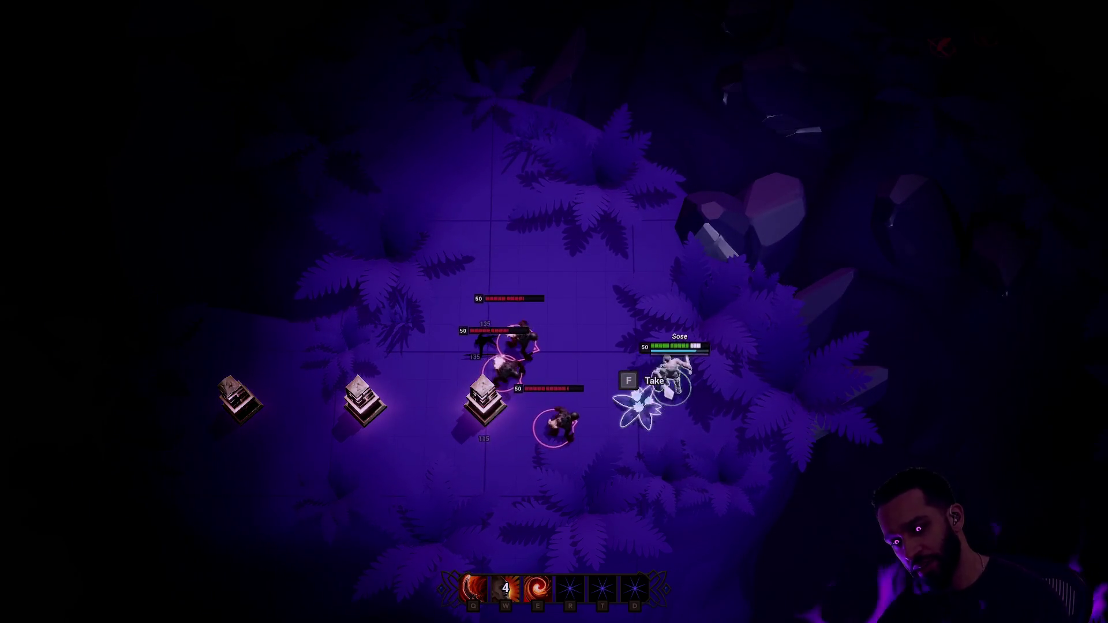
Stop the play session, restore the editor layout, and relaunch with Alt+P
key("Escape")
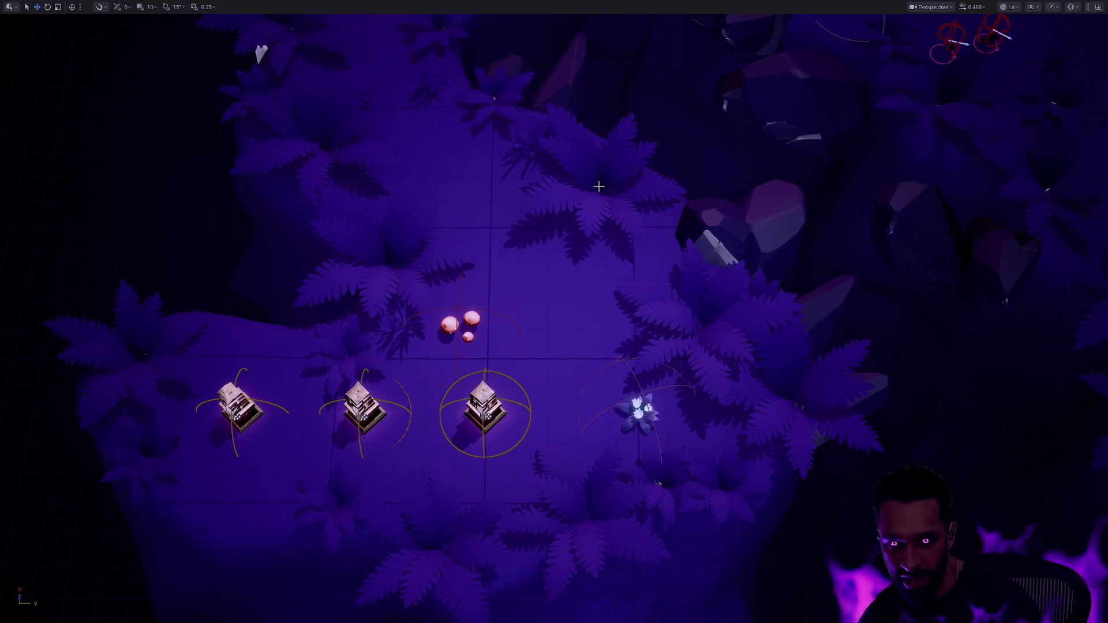
key("F11")
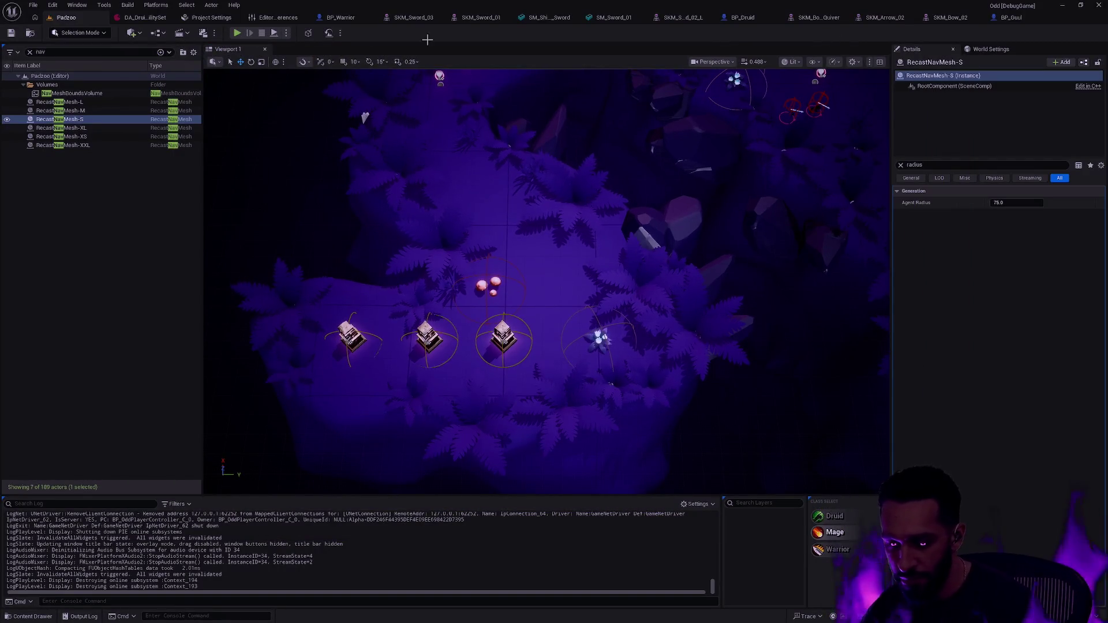
key("alt+p")
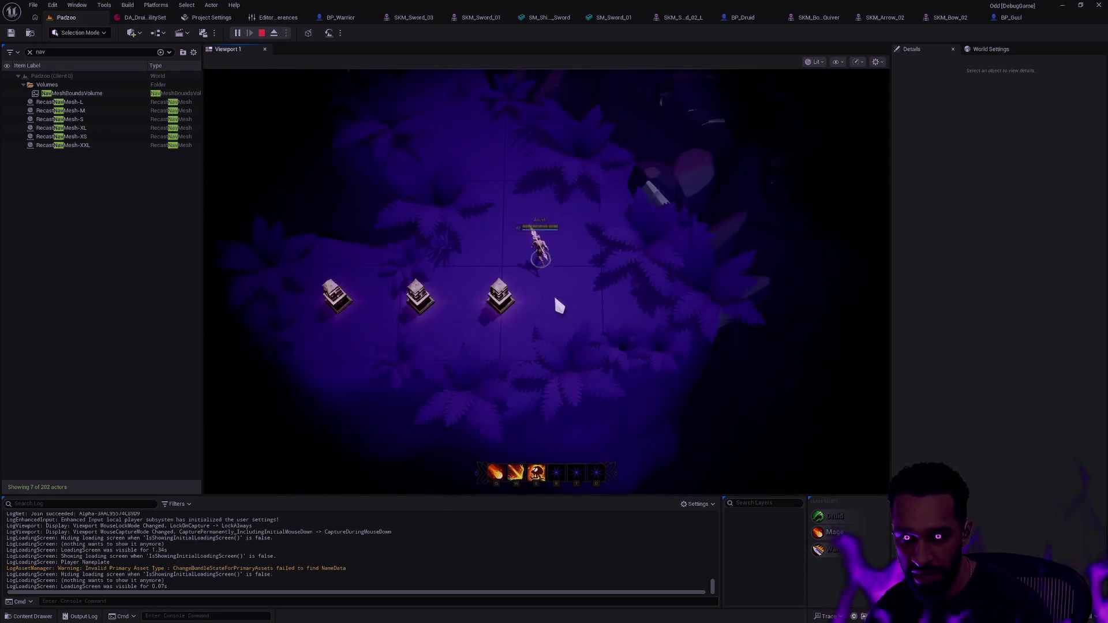
In fullscreen, walk the Mage north, cast E, W and Q spells, then exit to the editor
key("F11")
left_click(377, 36)
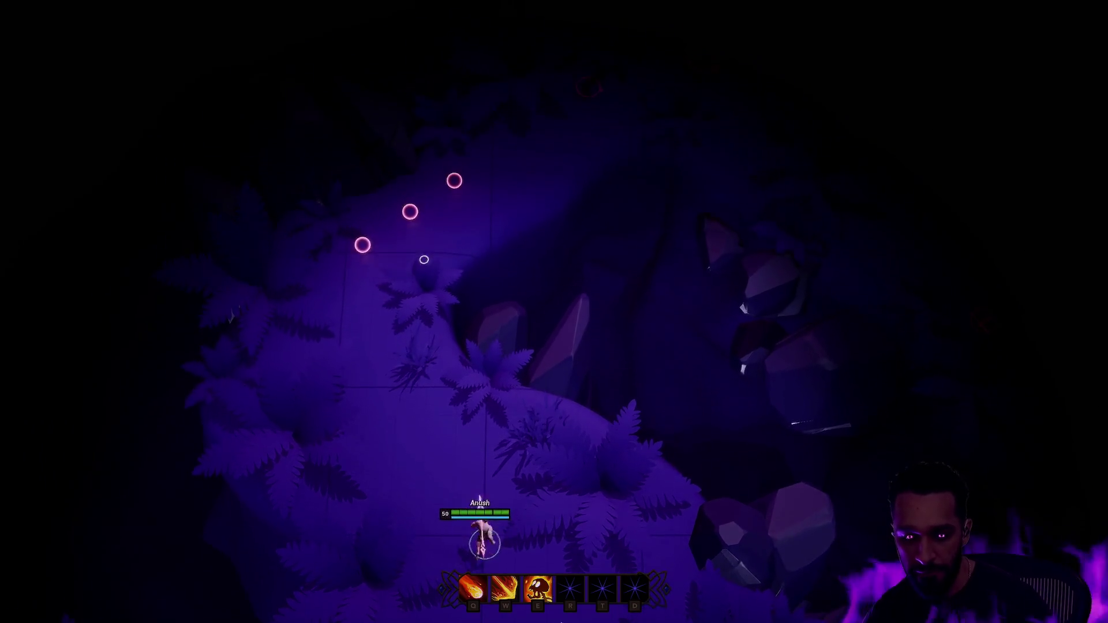
left_click(526, 324)
key("e")
key("w")
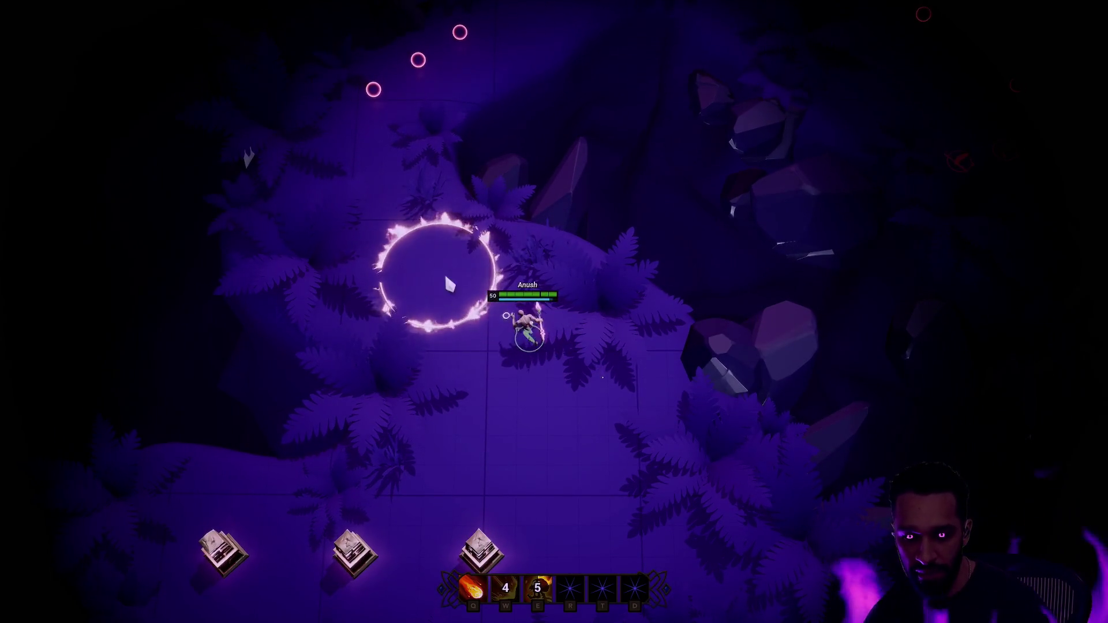
key("q")
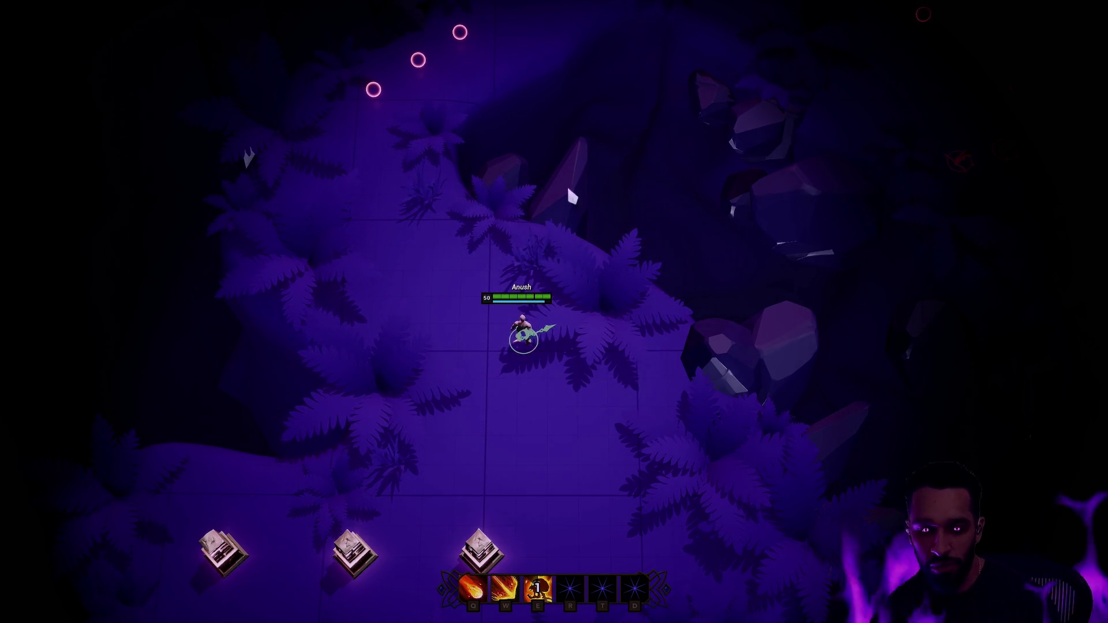
key("F11")
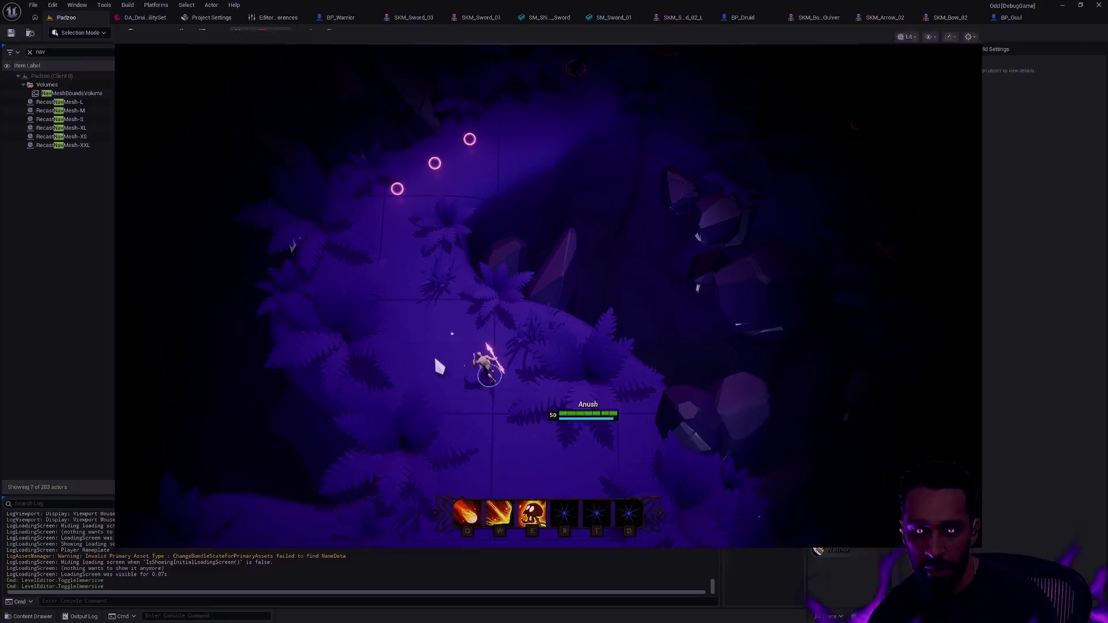
key("Escape")
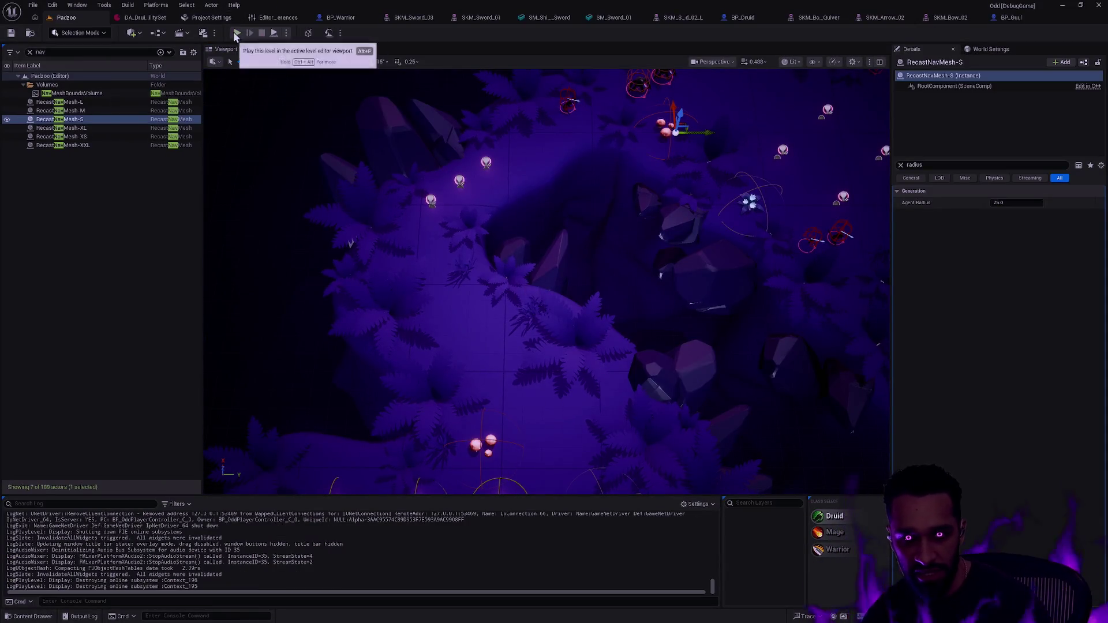
Start a fullscreen play session and walk the Mage to the glowing rings and back
left_click(237, 33)
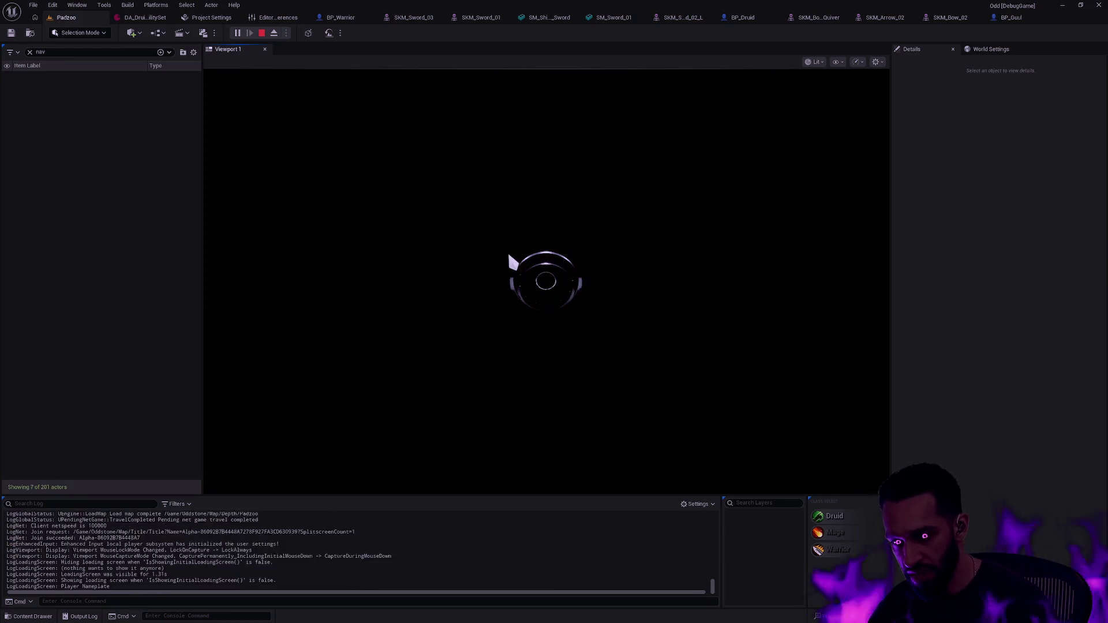
key("F11")
left_click(490, 214)
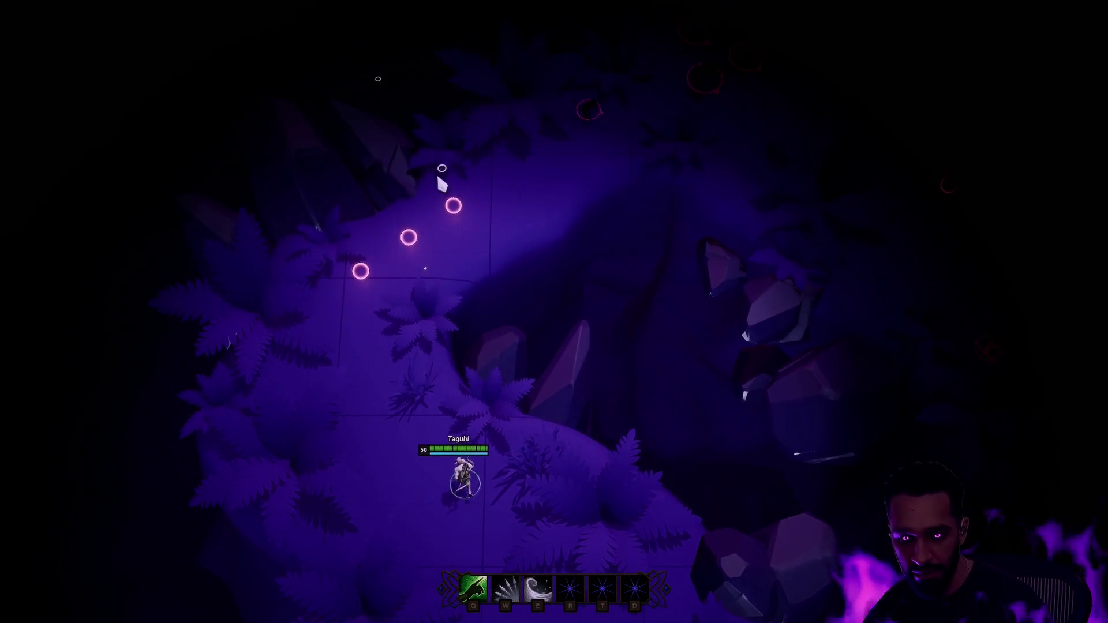
left_click(592, 232)
left_click(443, 435)
left_click(456, 511)
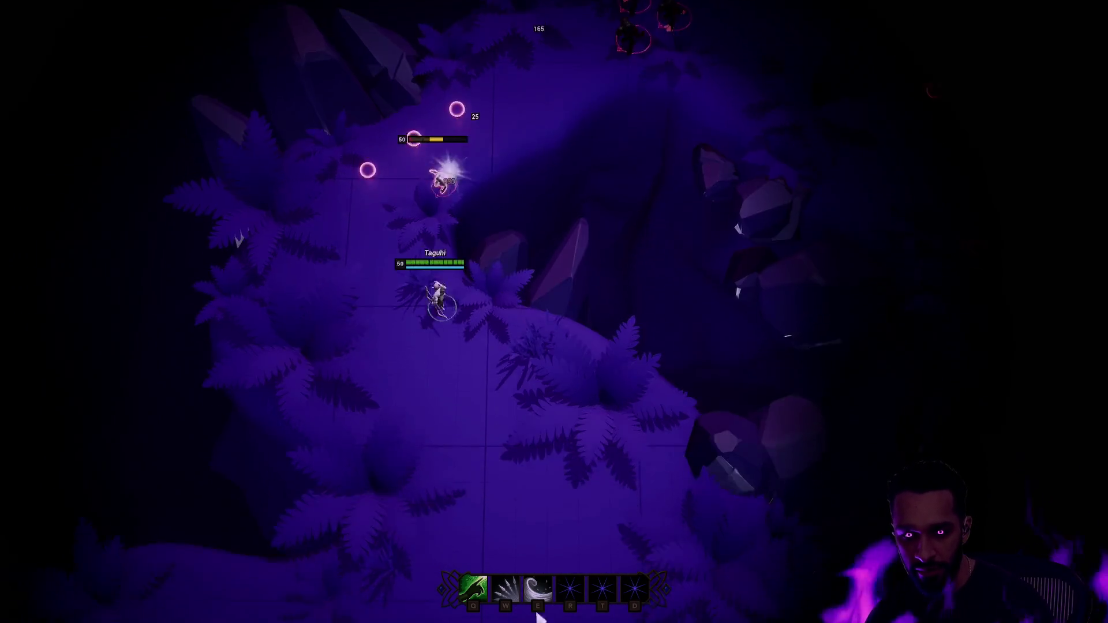
left_click(552, 482)
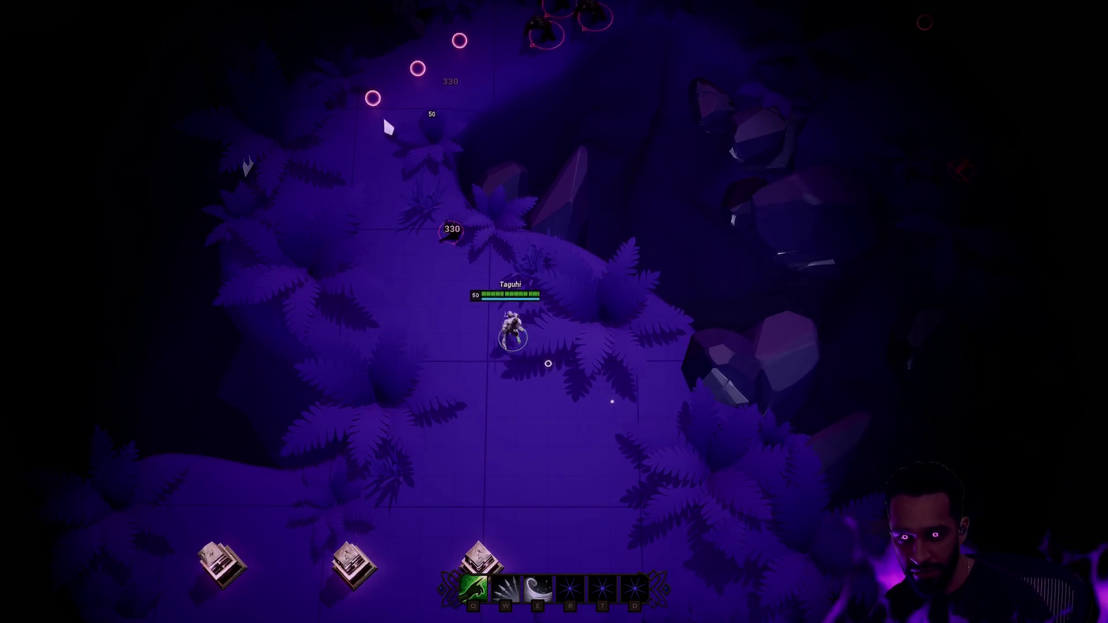
Engage the three enemies, casting the W orb while circling around them
left_click(472, 196)
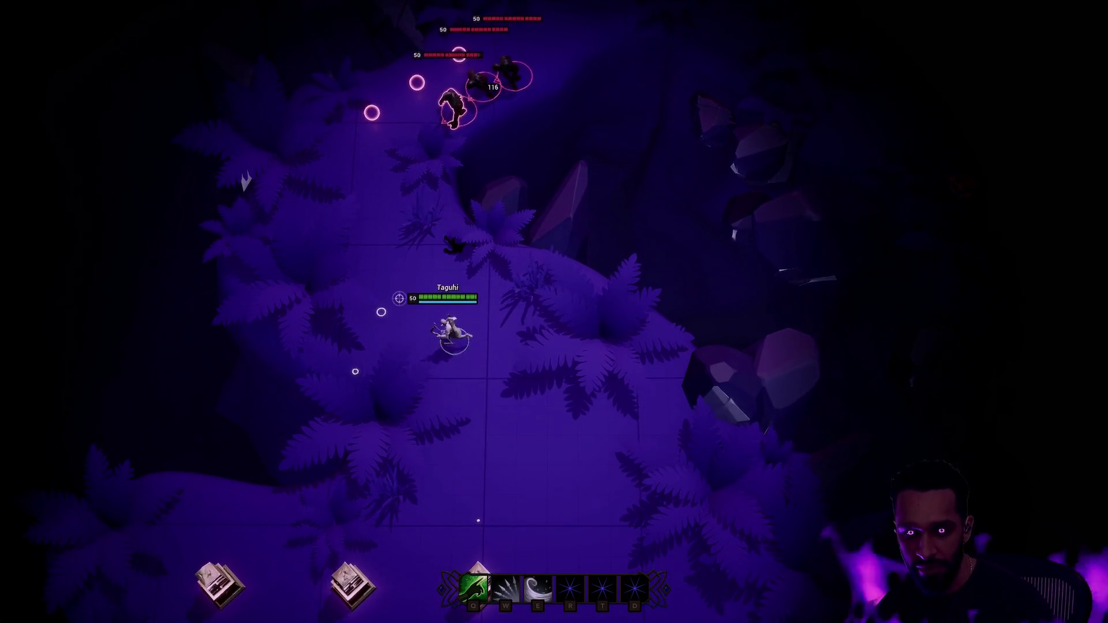
left_click(489, 346)
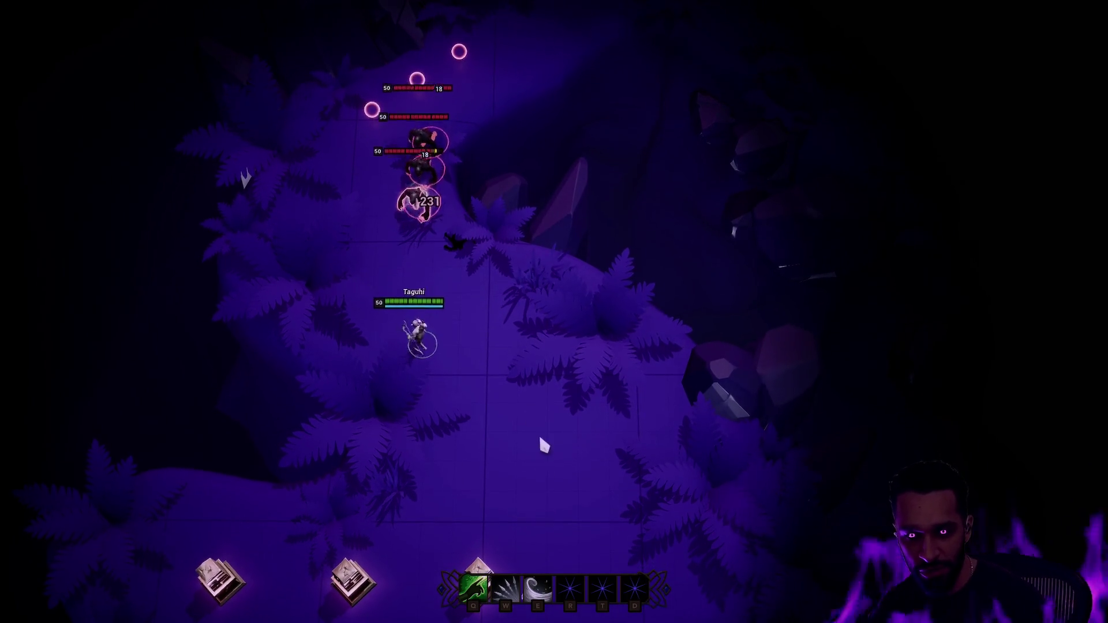
left_click(557, 387)
left_click(455, 506)
left_click(571, 270)
left_click(623, 290)
left_click(577, 383)
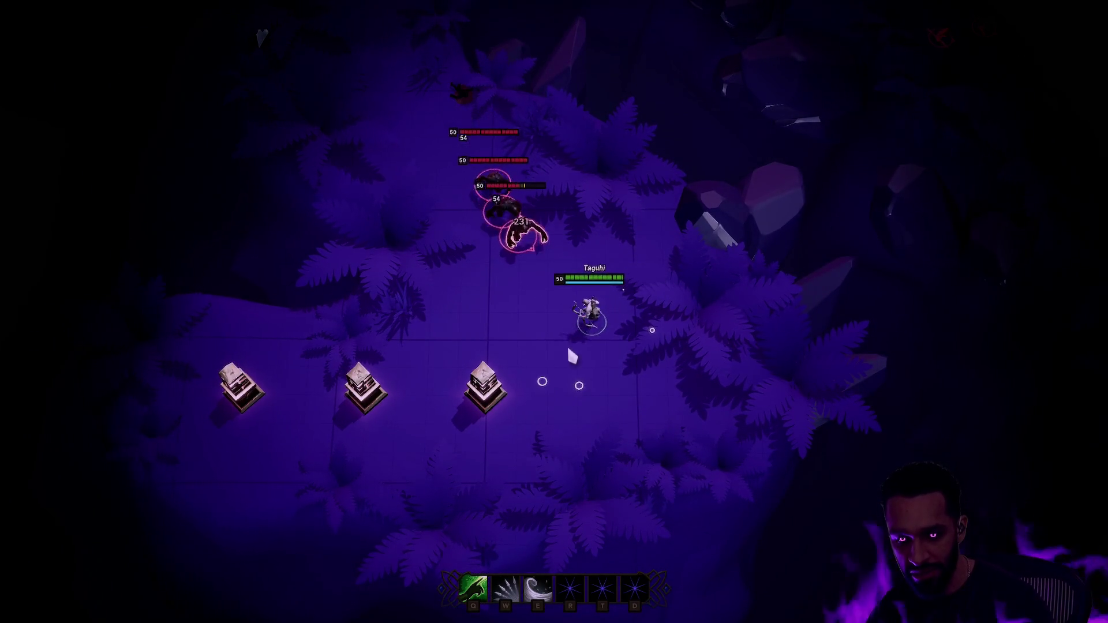
key("w")
left_click(433, 353)
left_click(581, 421)
left_click(693, 351)
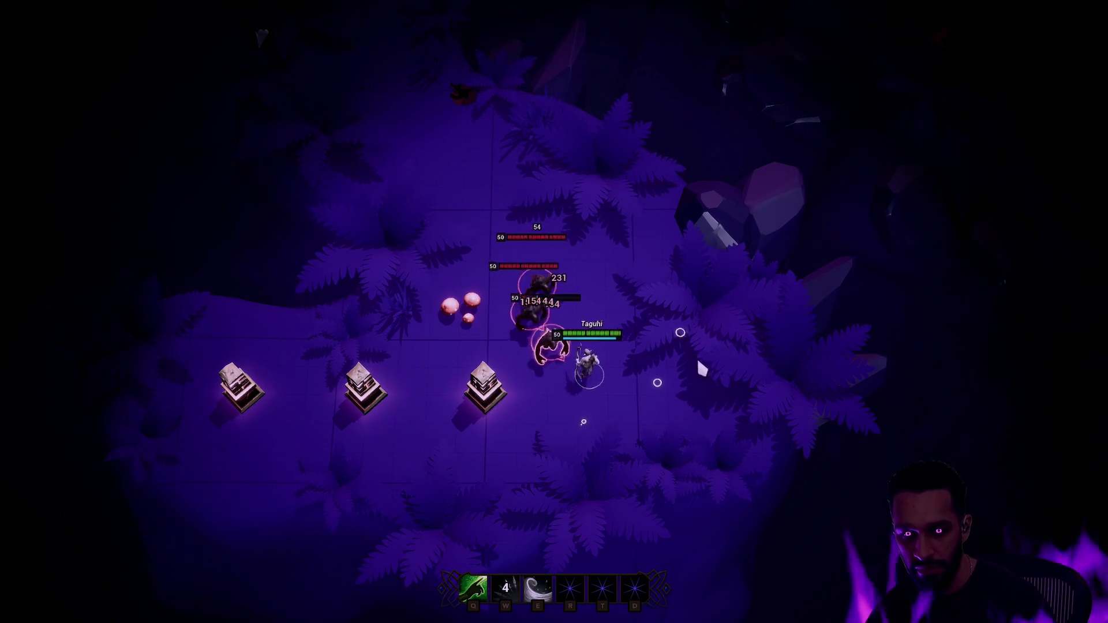
left_click(773, 305)
left_click(698, 93)
Kite the enemies across the clearing and up the path, firing W orbs at them
left_click(597, 130)
left_click(467, 186)
left_click(444, 219)
left_click(428, 296)
key("w")
left_click(376, 323)
left_click(438, 448)
left_click(520, 451)
left_click(641, 306)
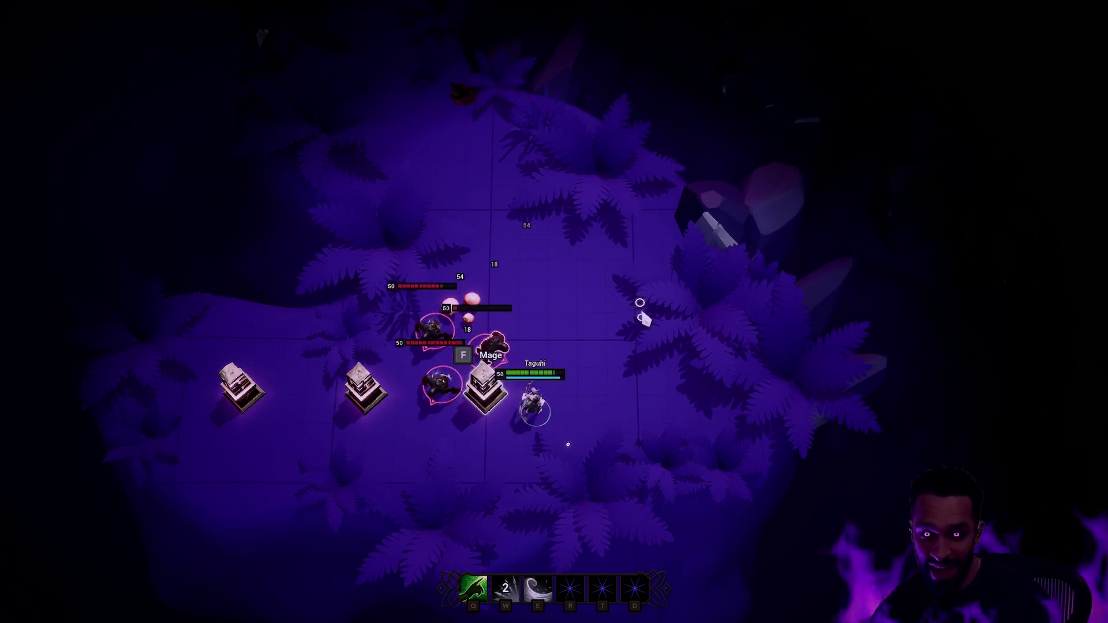
left_click(654, 270)
left_click(686, 240)
left_click(635, 193)
left_click(563, 181)
left_click(535, 202)
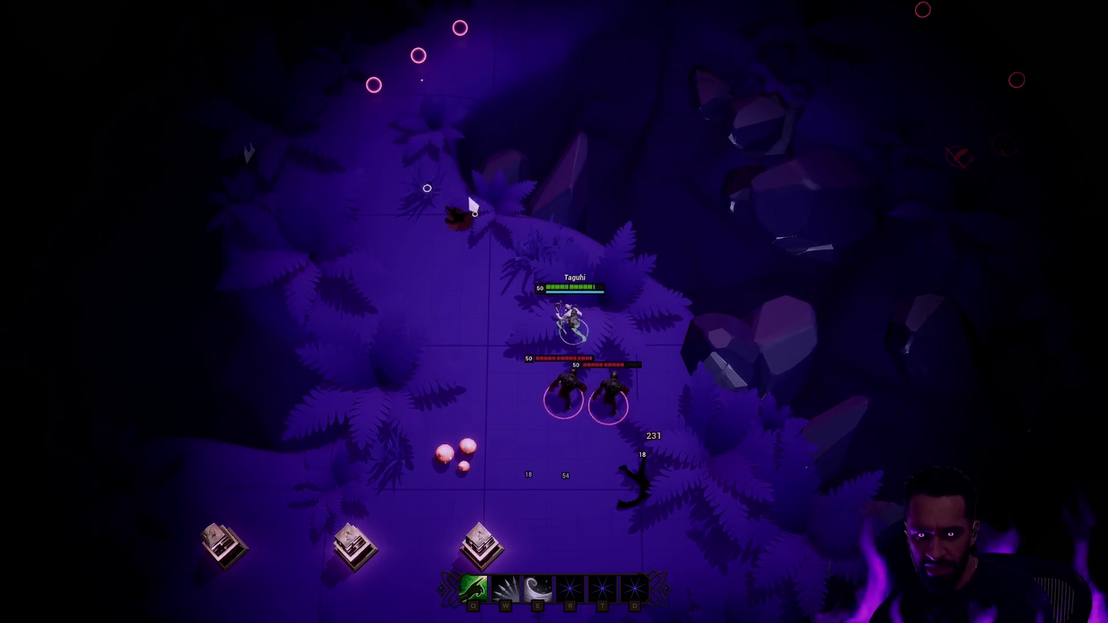
key("w")
Walk the Mage north and right ahead of the enemies into the open area
left_click(425, 138)
left_click(434, 167)
left_click(512, 109)
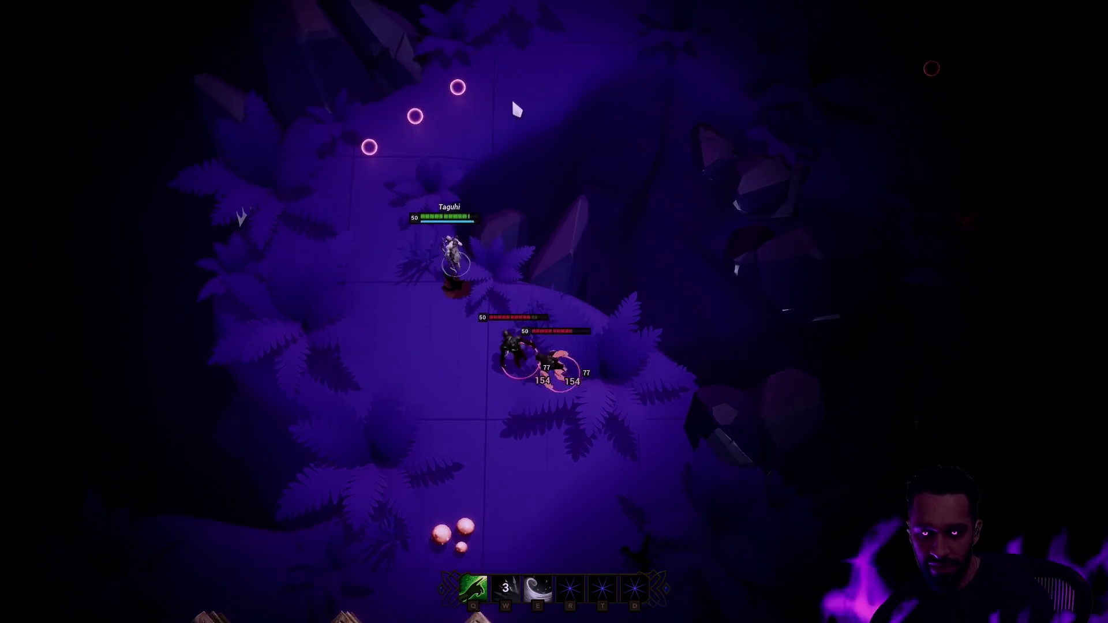
left_click(571, 75)
left_click(569, 25)
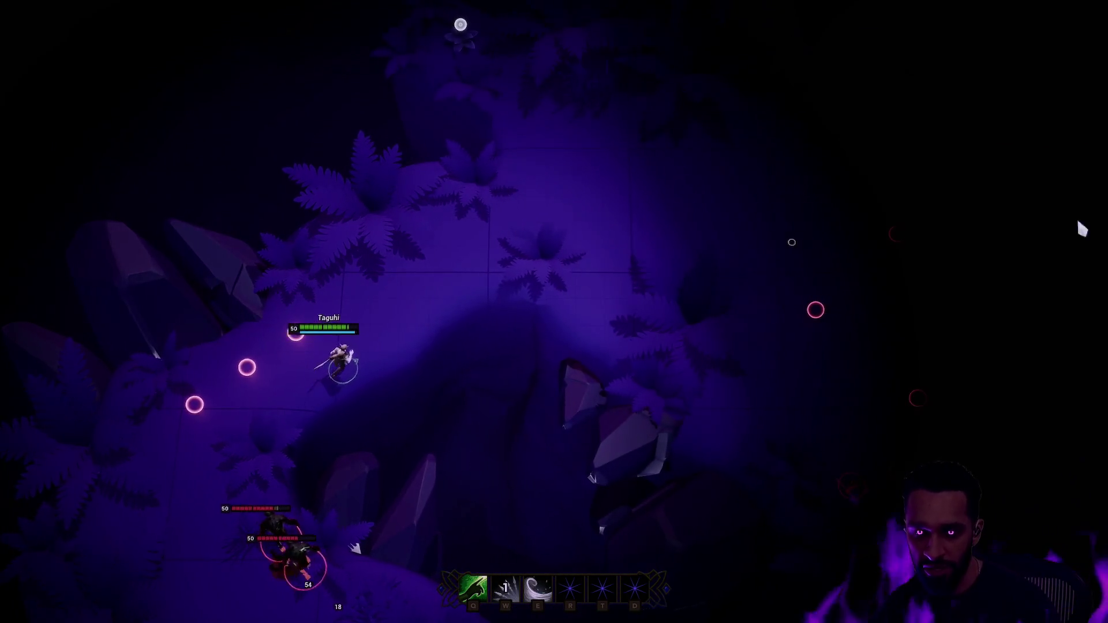
left_click(670, 265)
left_click(842, 306)
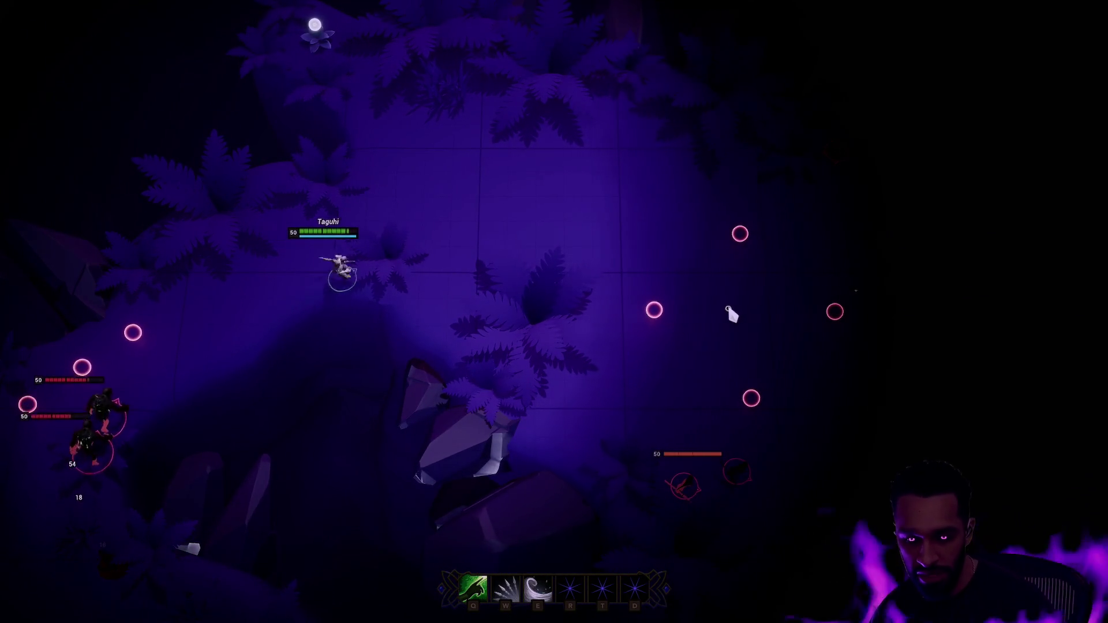
left_click(727, 314)
left_click(755, 346)
left_click(624, 220)
left_click(556, 166)
left_click(531, 89)
left_click(650, 141)
left_click(577, 164)
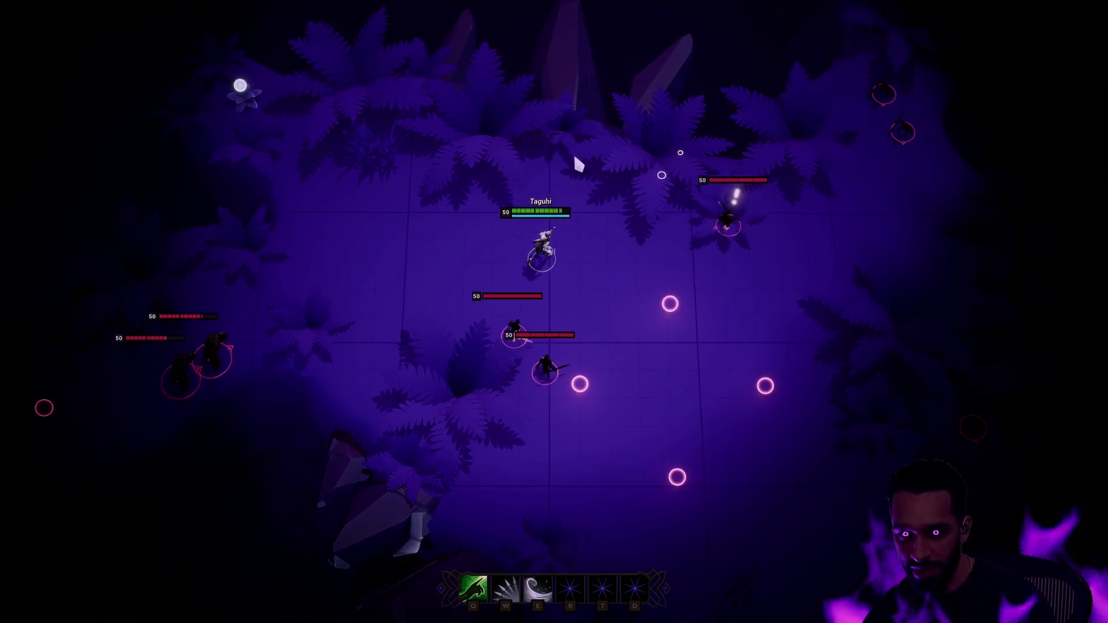
Hit the approaching enemies with W and E abilities, retreat, and stop Play-In-Editor
left_click(482, 150)
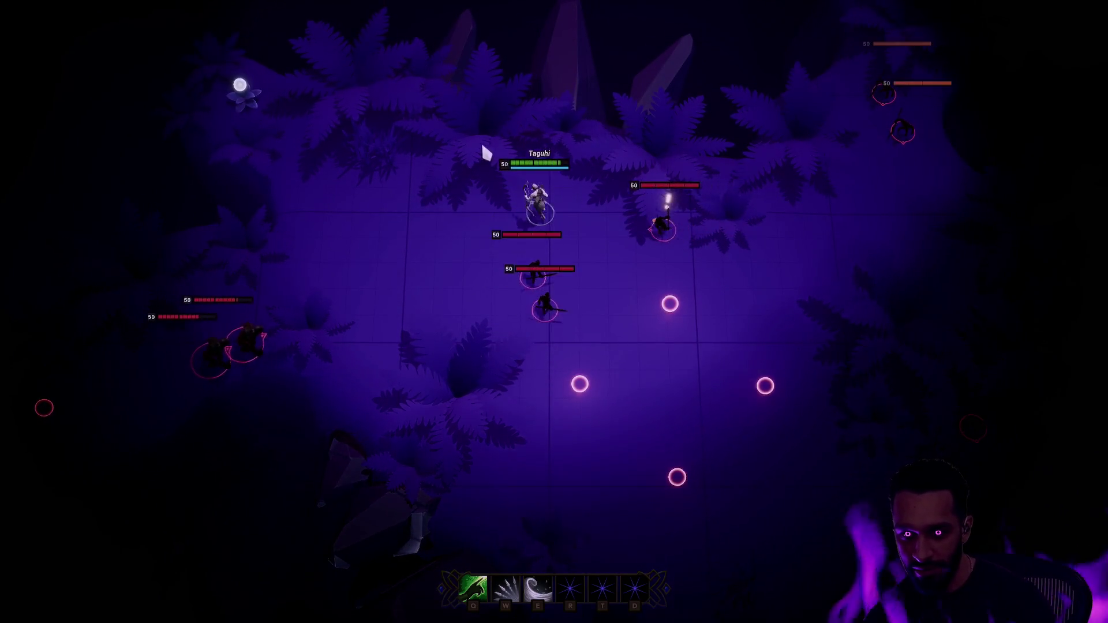
key("w")
key("e")
left_click(156, 237)
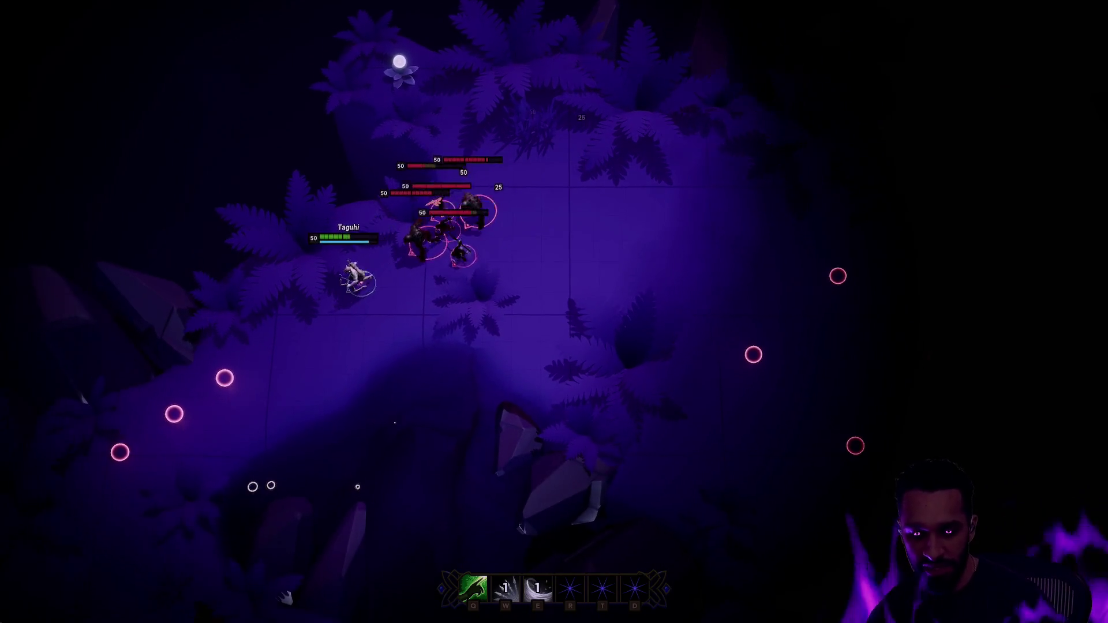
key("w")
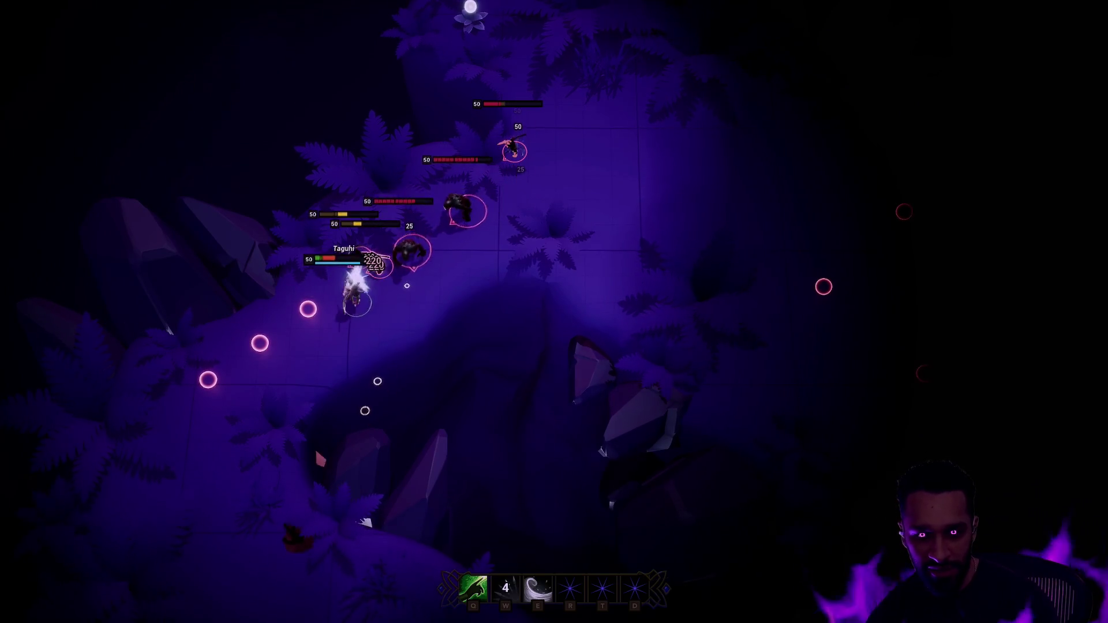
left_click(311, 453)
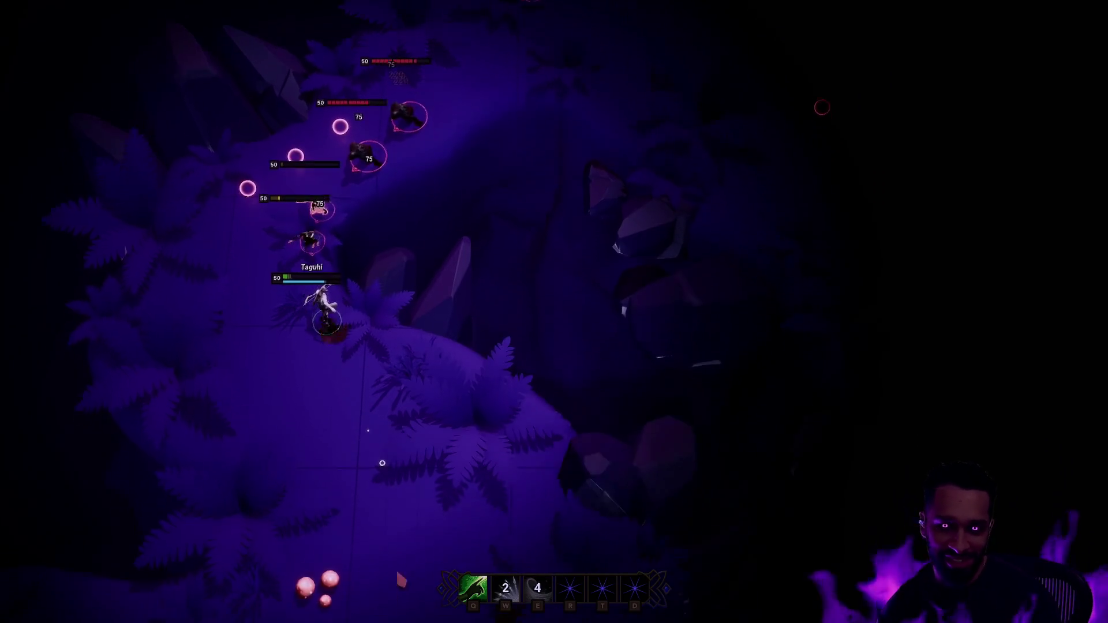
key("Escape")
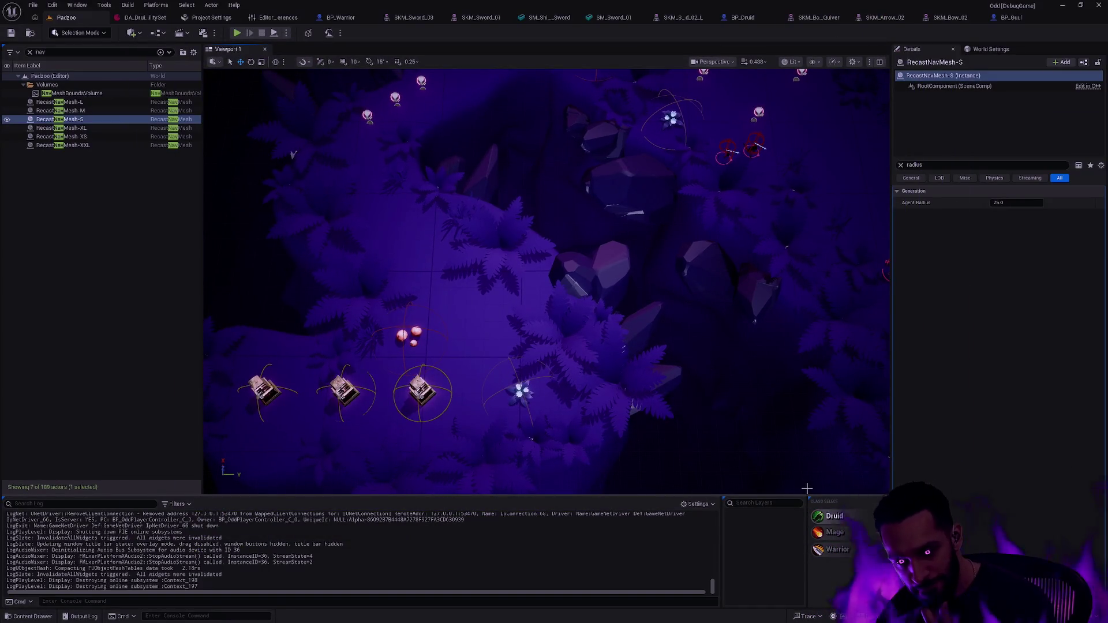
key("alt+p")
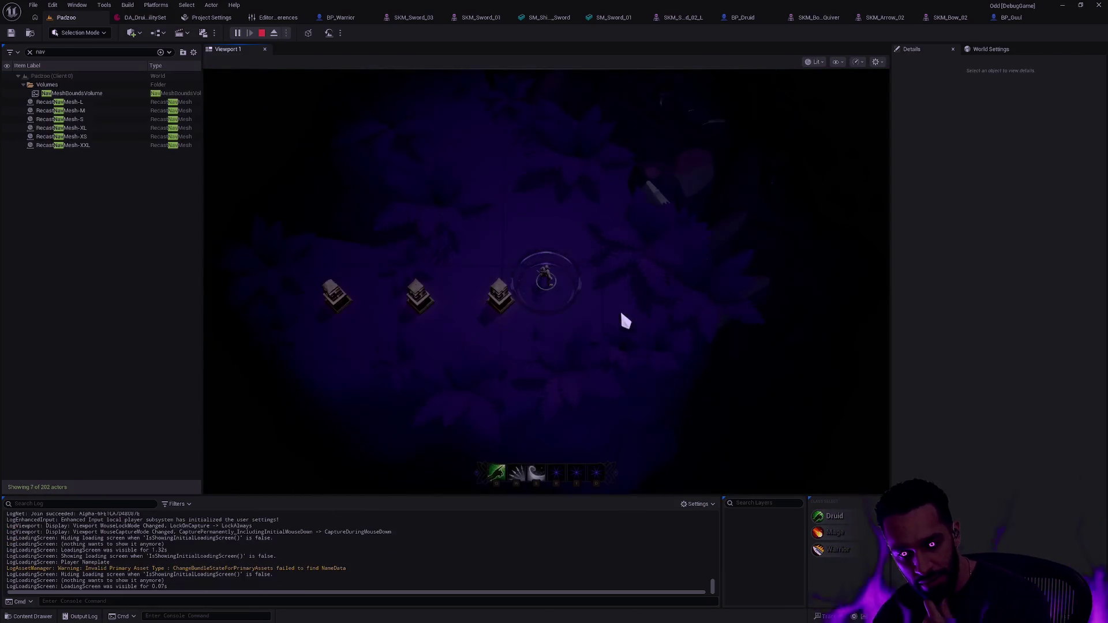
key("w")
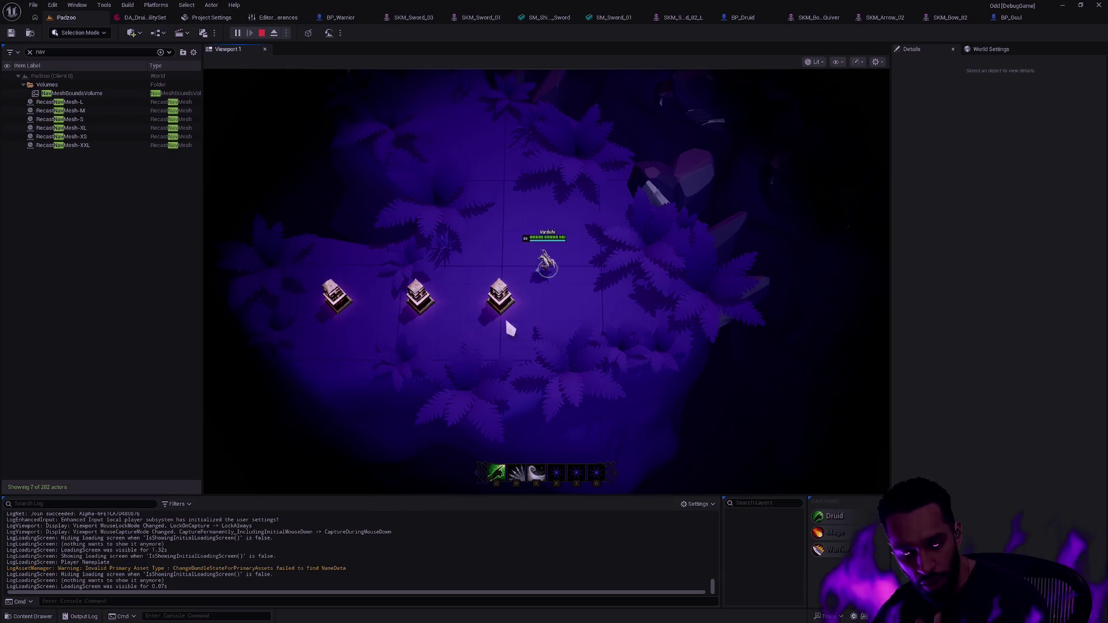
left_click(490, 321)
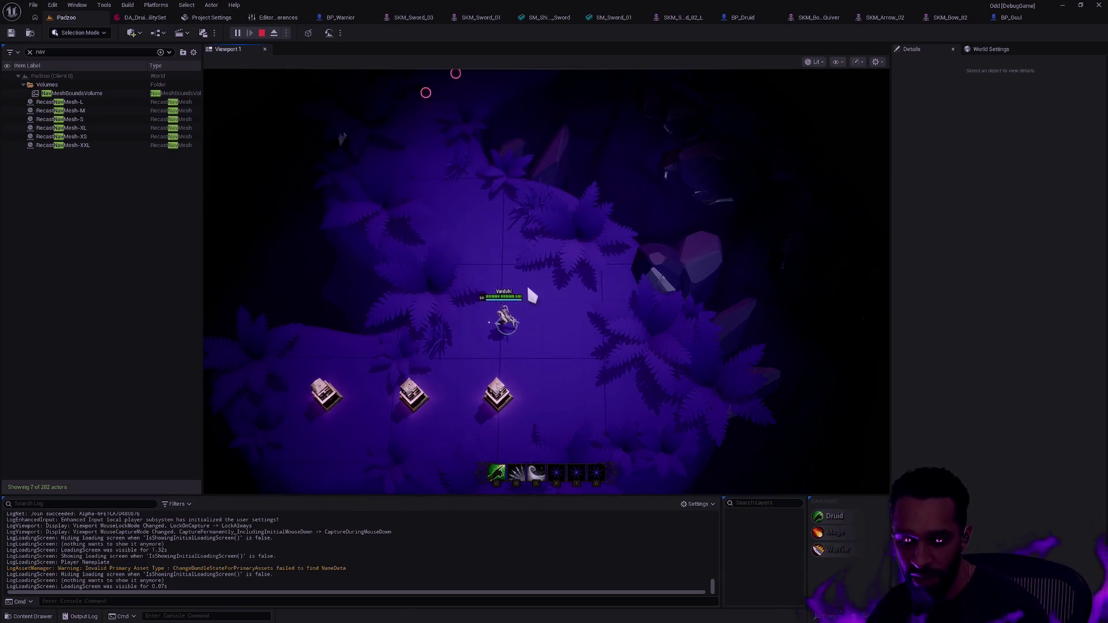
key("F11")
left_click(450, 240)
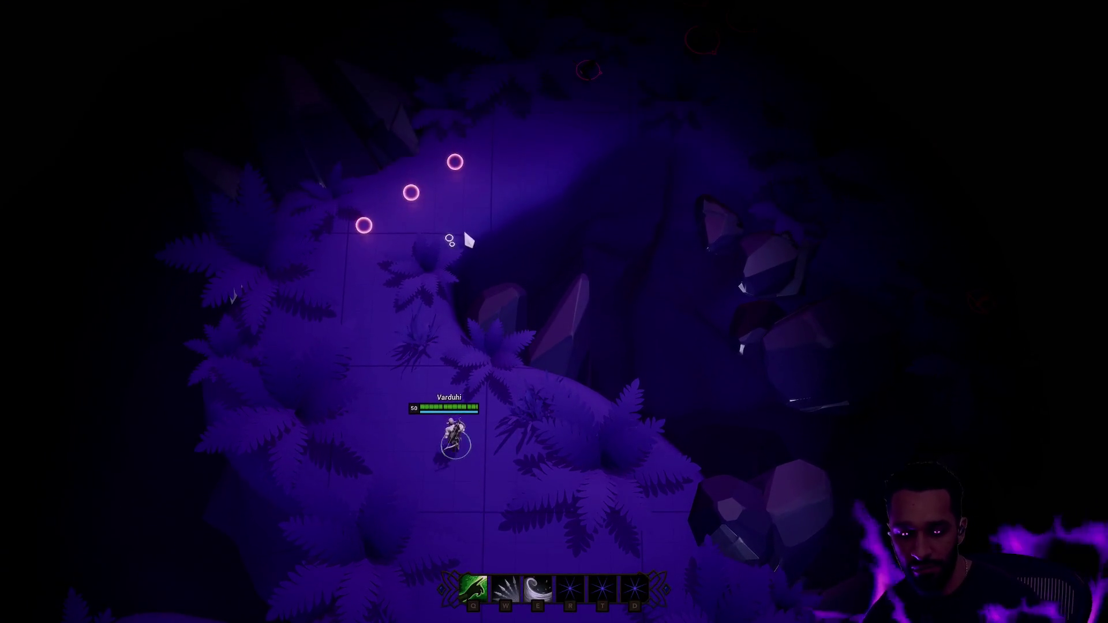
left_click(605, 274)
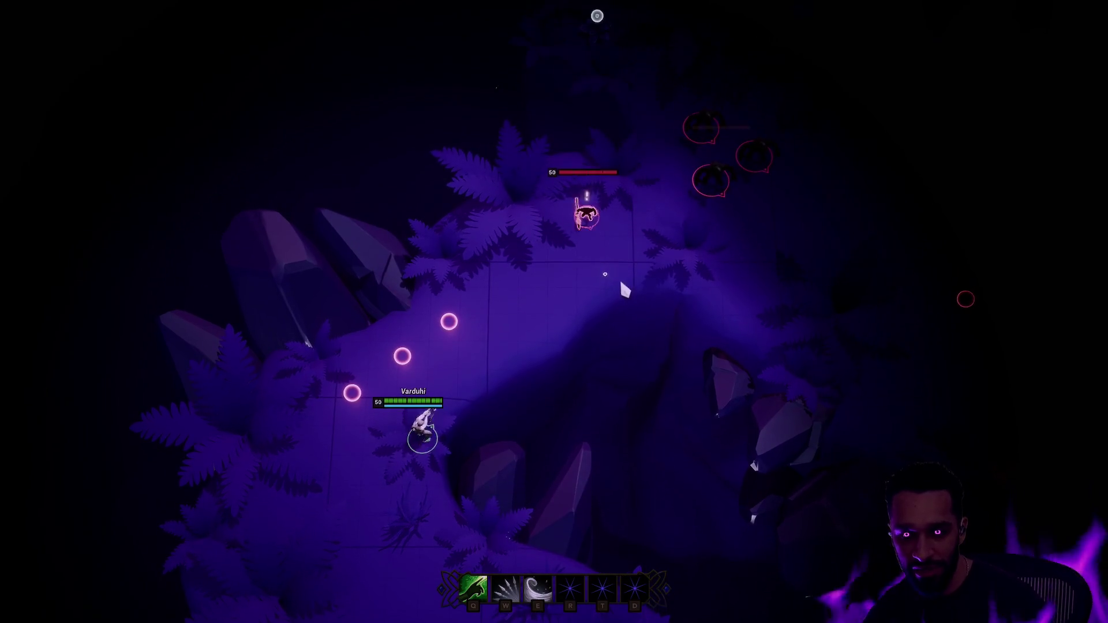
left_click(511, 494)
left_click(573, 362)
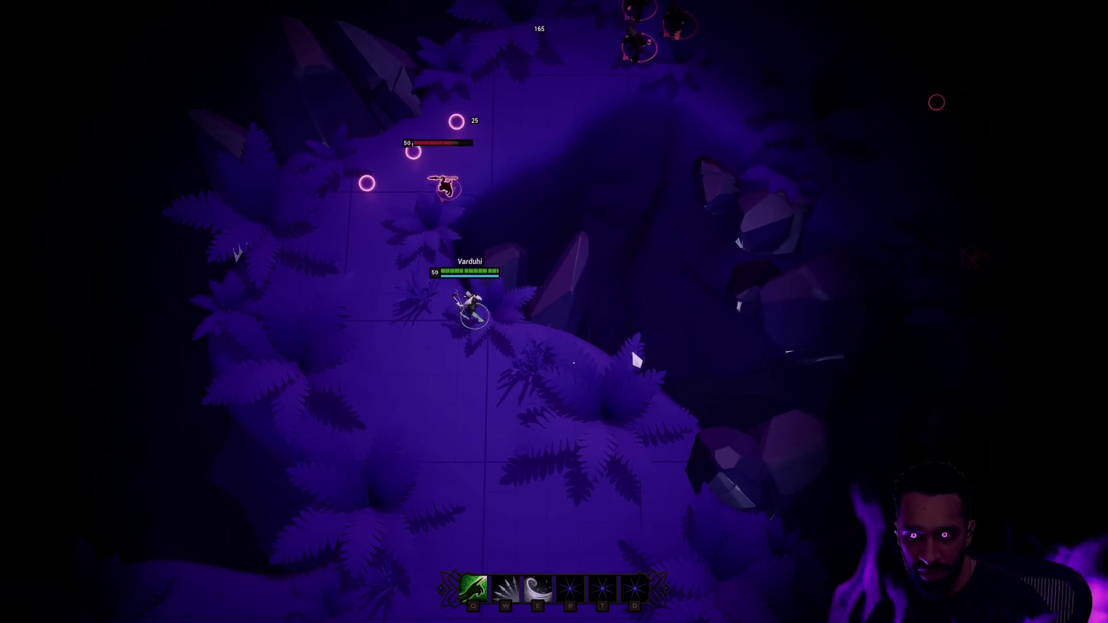
left_click(502, 413)
left_click(532, 453)
left_click(426, 445)
left_click(378, 306)
left_click(450, 295)
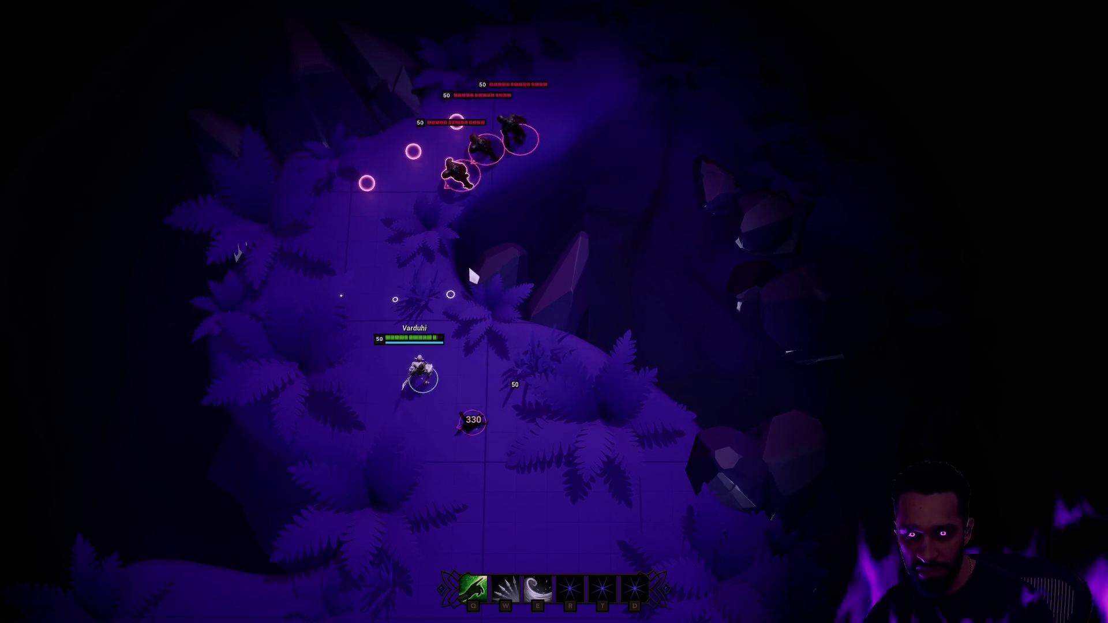
left_click(333, 339)
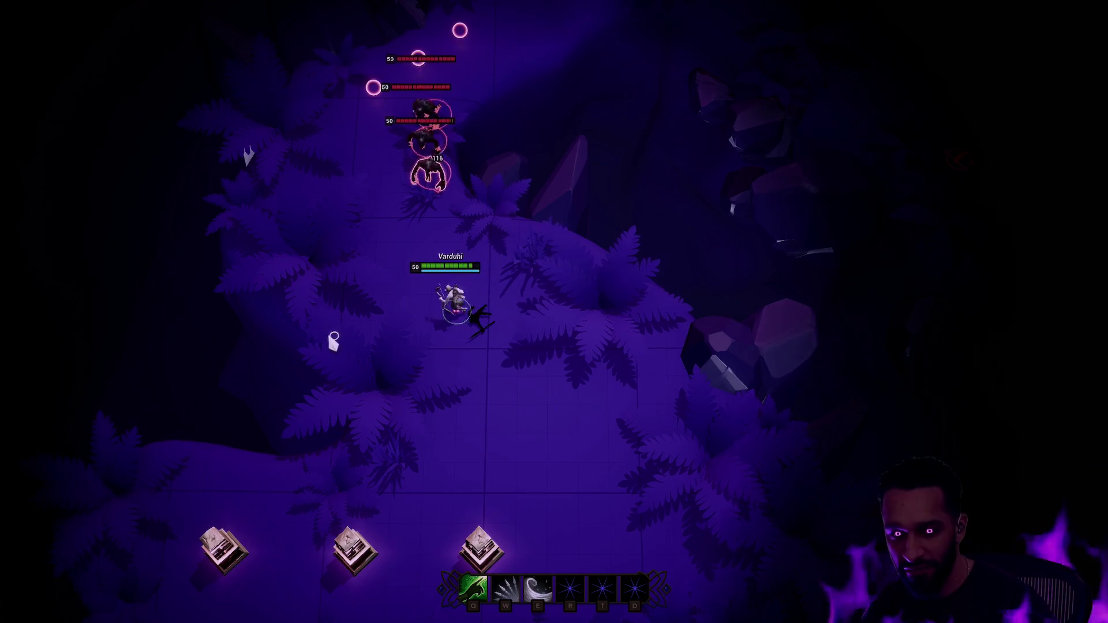
left_click(278, 242)
key("e")
left_click(597, 396)
key("w")
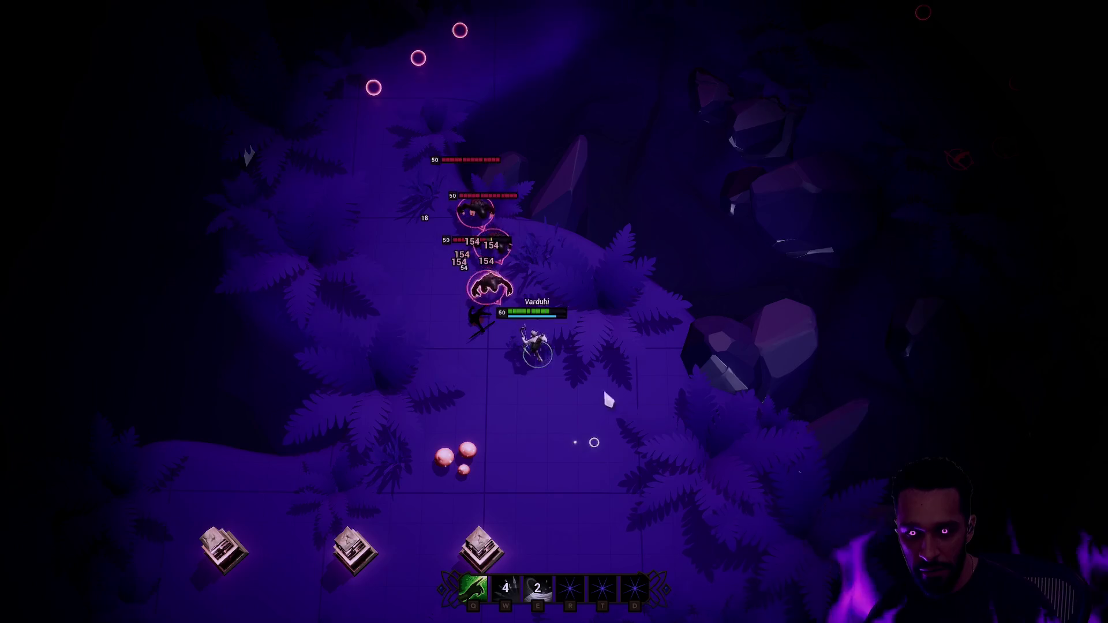
left_click(533, 486)
left_click(646, 337)
left_click(756, 346)
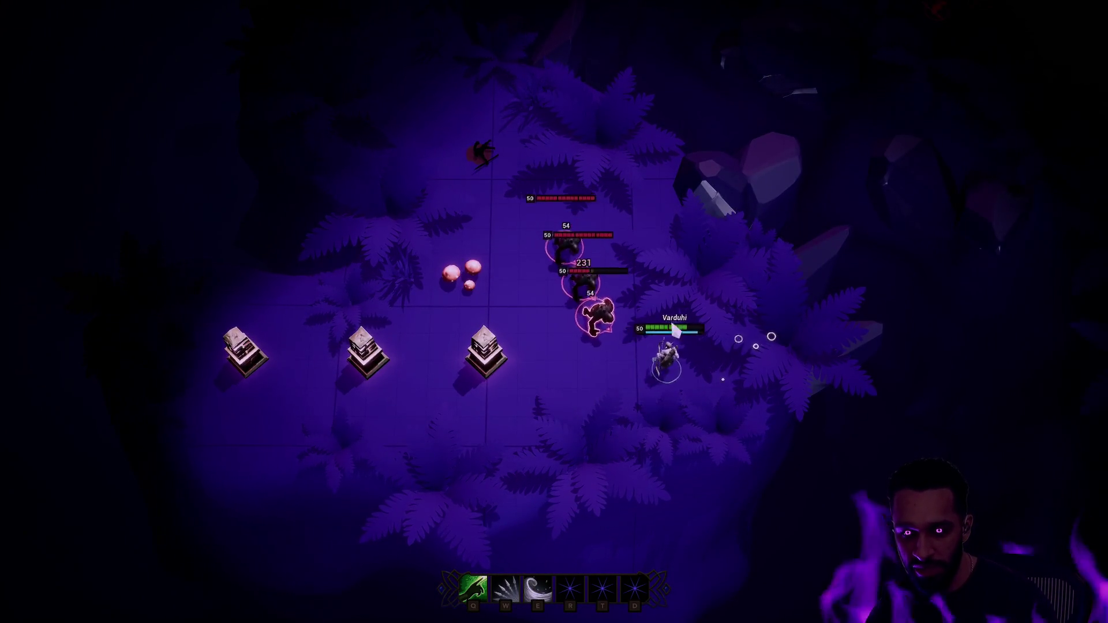
key("e")
left_click(563, 116)
key("w")
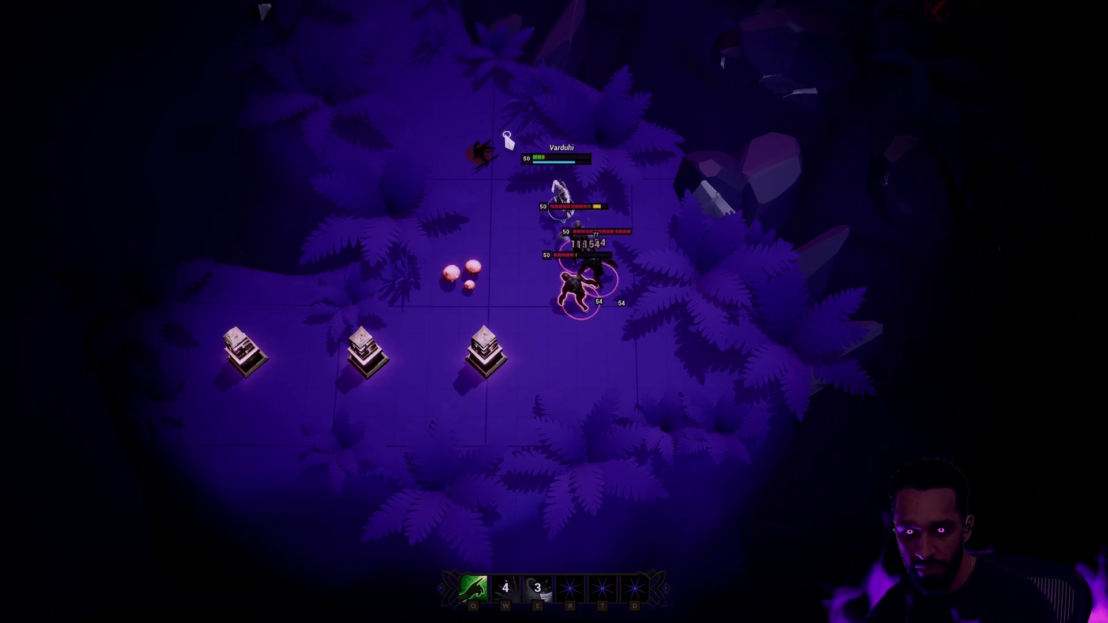
left_click(455, 120)
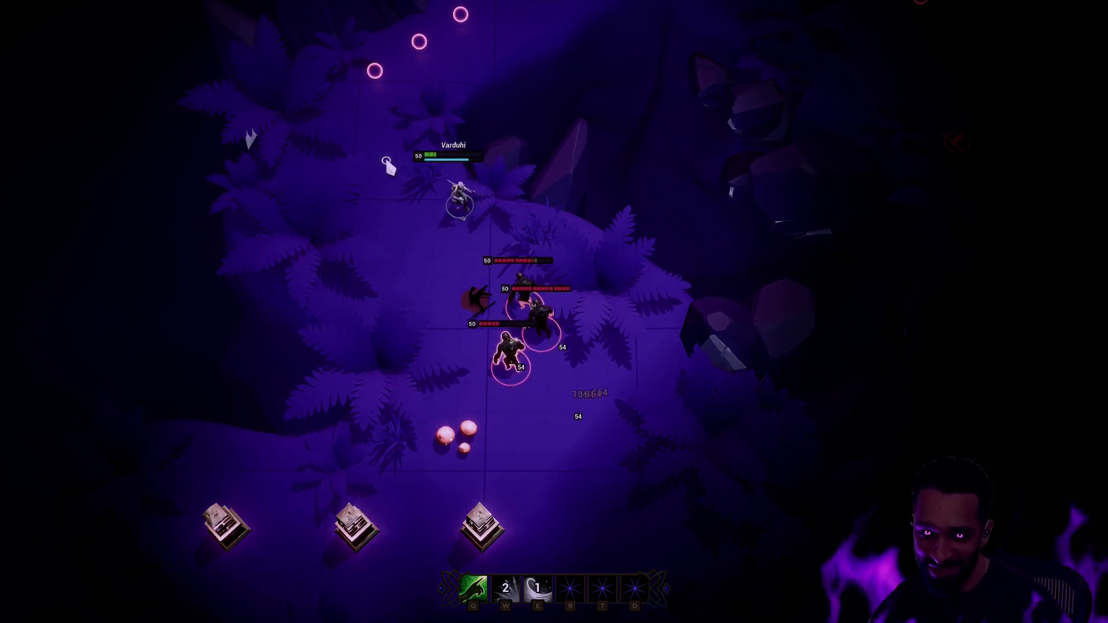
key("Escape")
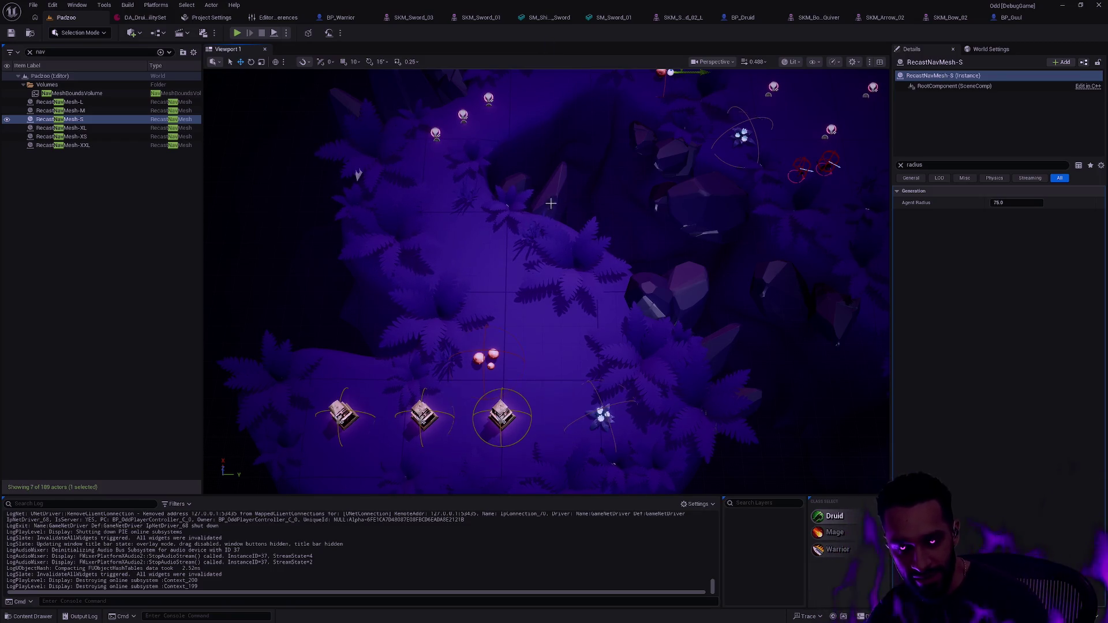
key("Right")
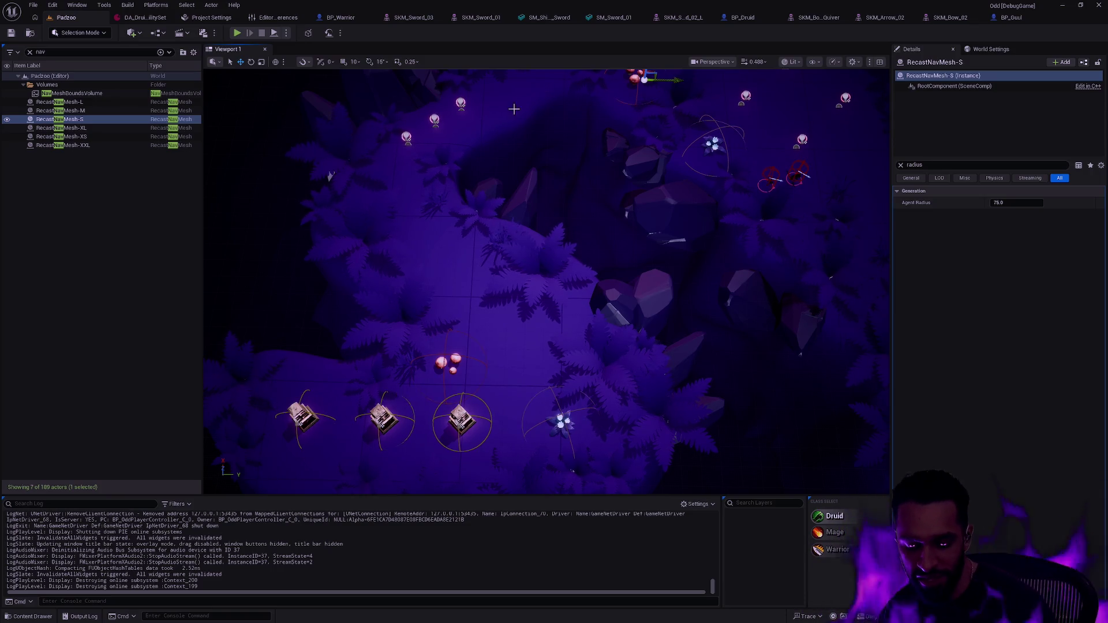
left_click_drag(540, 226, 546, 252)
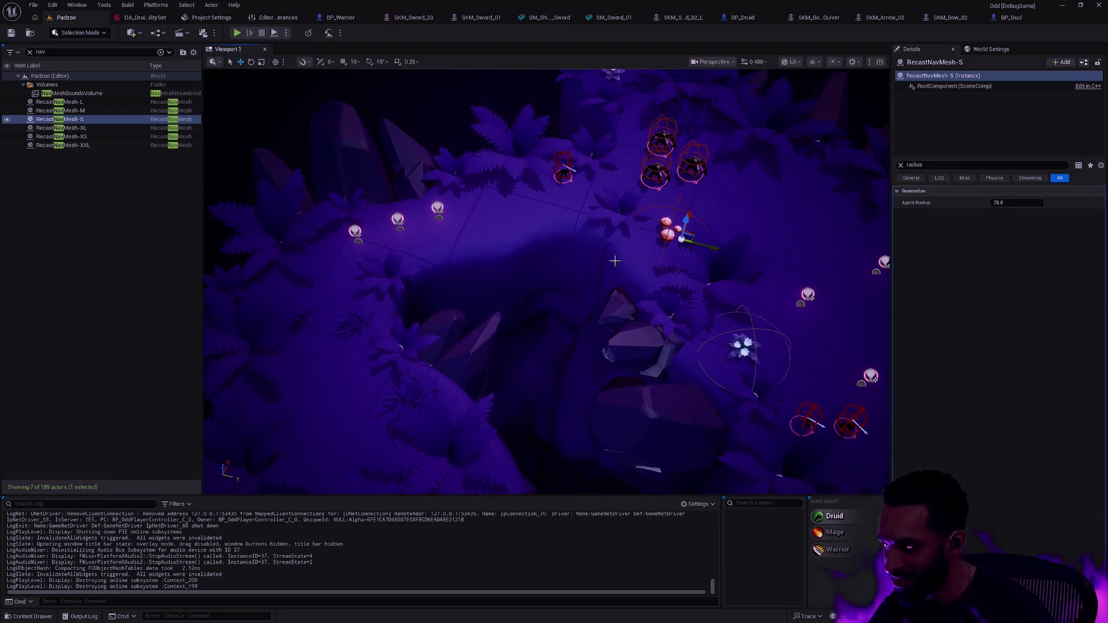
mouse_move(627, 260)
left_mouse_down()
mouse_move(666, 297)
mouse_move(665, 271)
left_mouse_up()
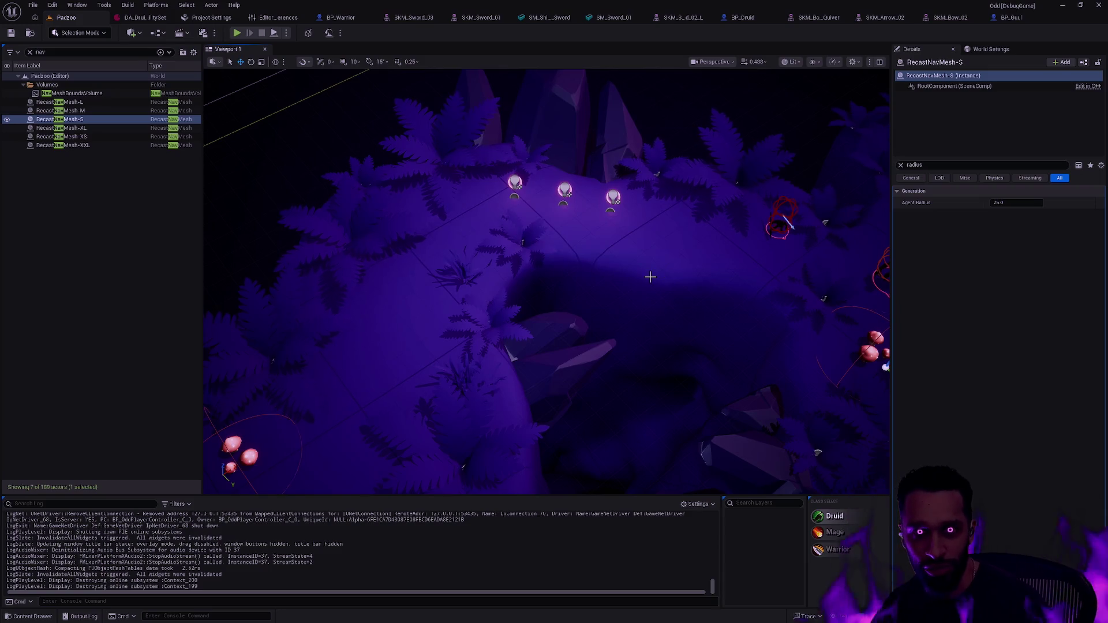
left_click(1014, 18)
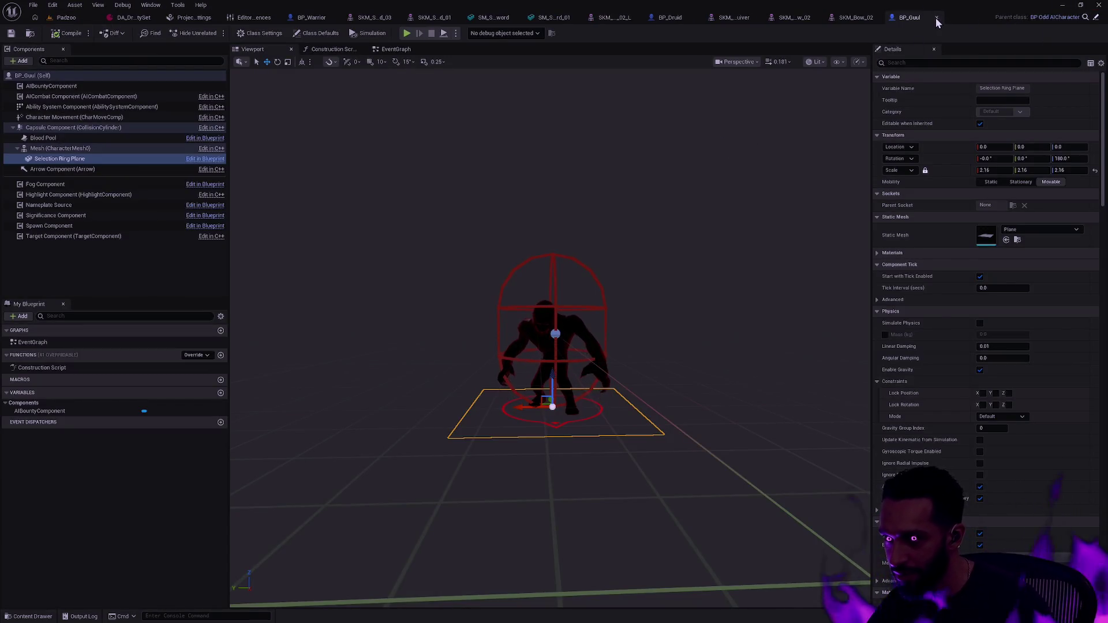
Close BP_Guul and SKM_Bow_02, then try ring scale 1.785124 and restore 1.963636
left_click(937, 17)
left_click(1034, 18)
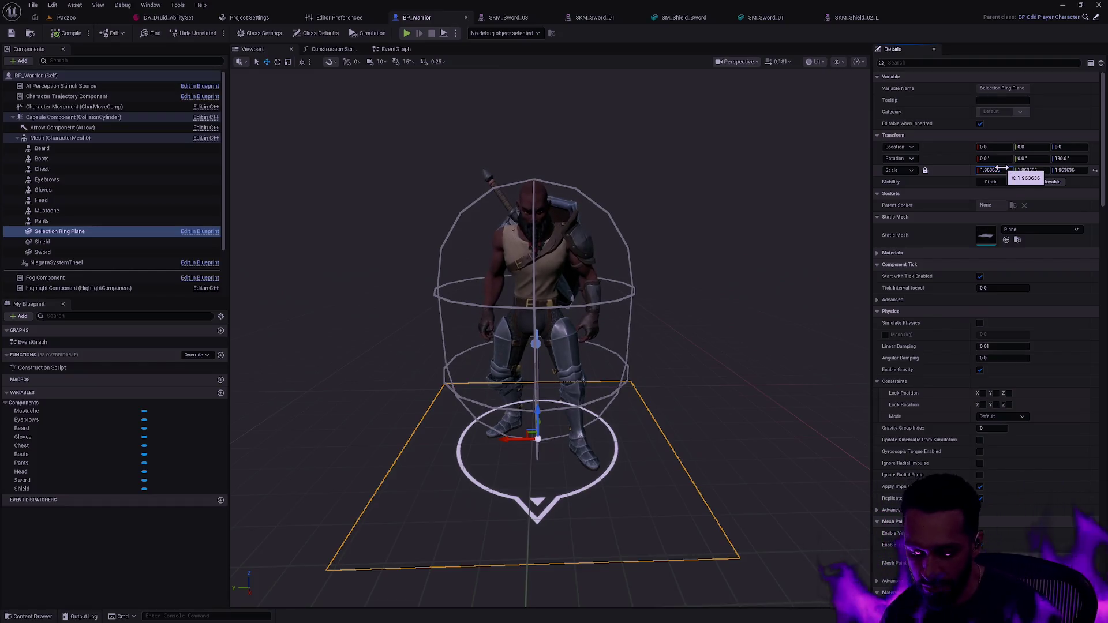
left_click_drag(1002, 169, 1003, 169)
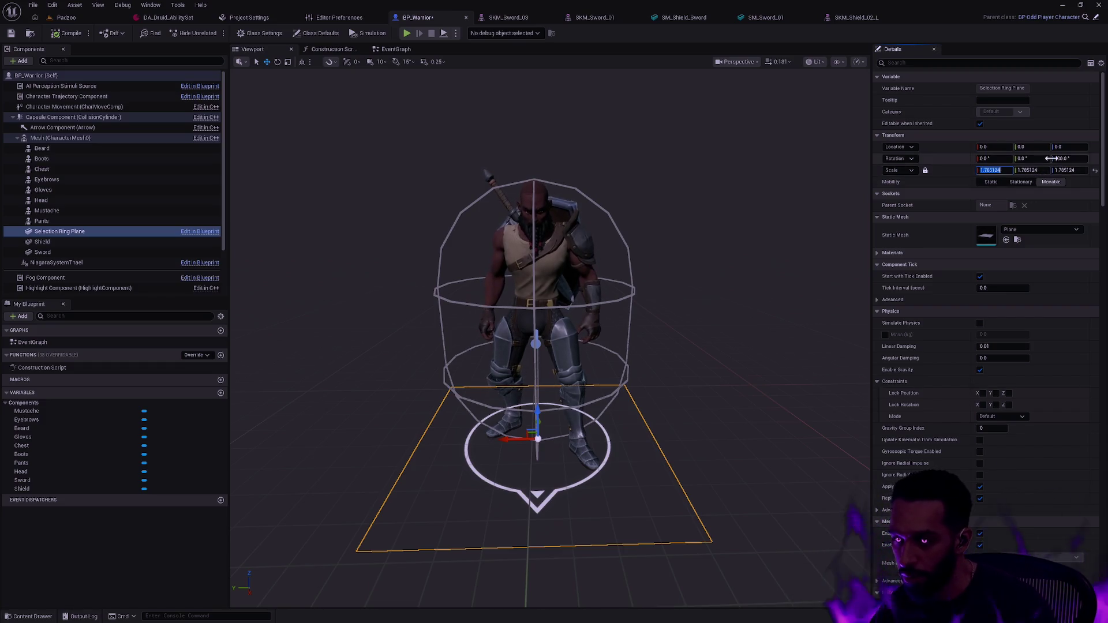
key("Return")
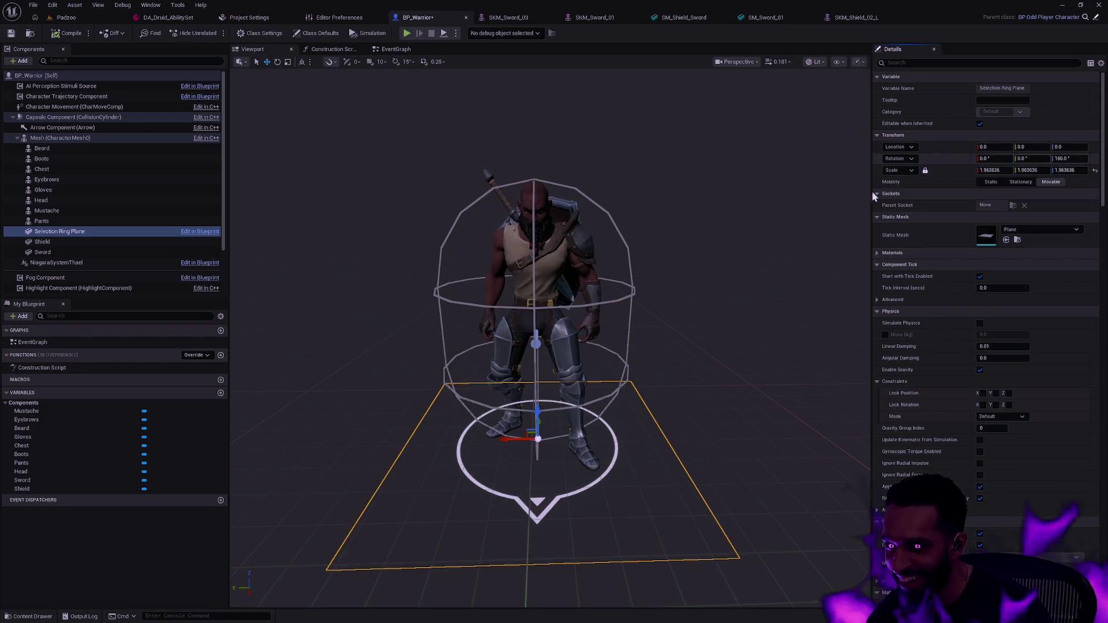
left_click(783, 214)
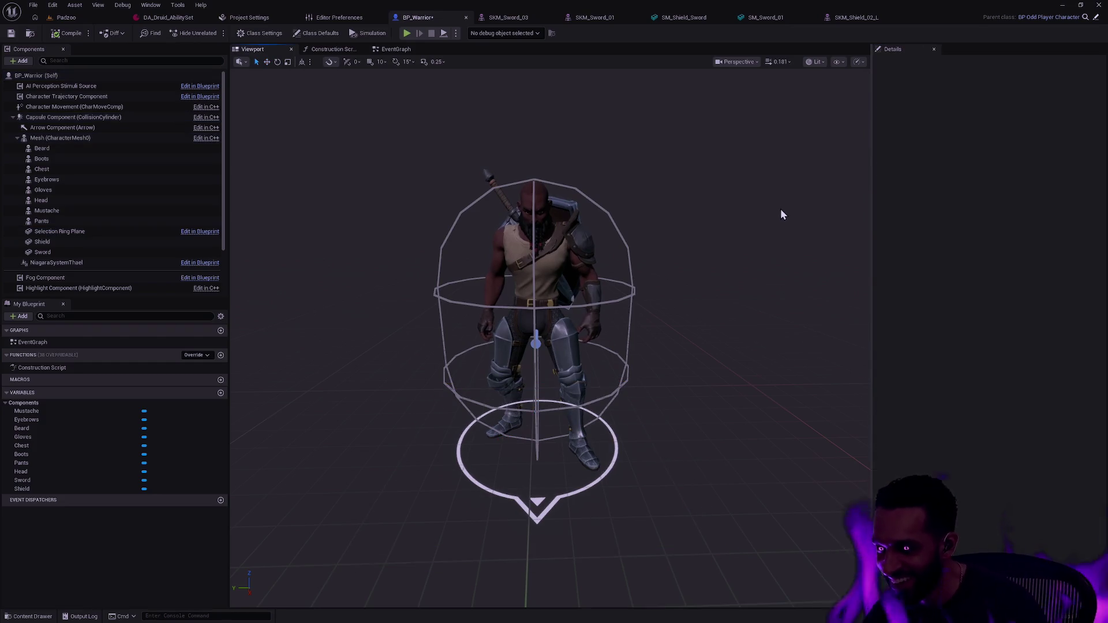
left_click(626, 431)
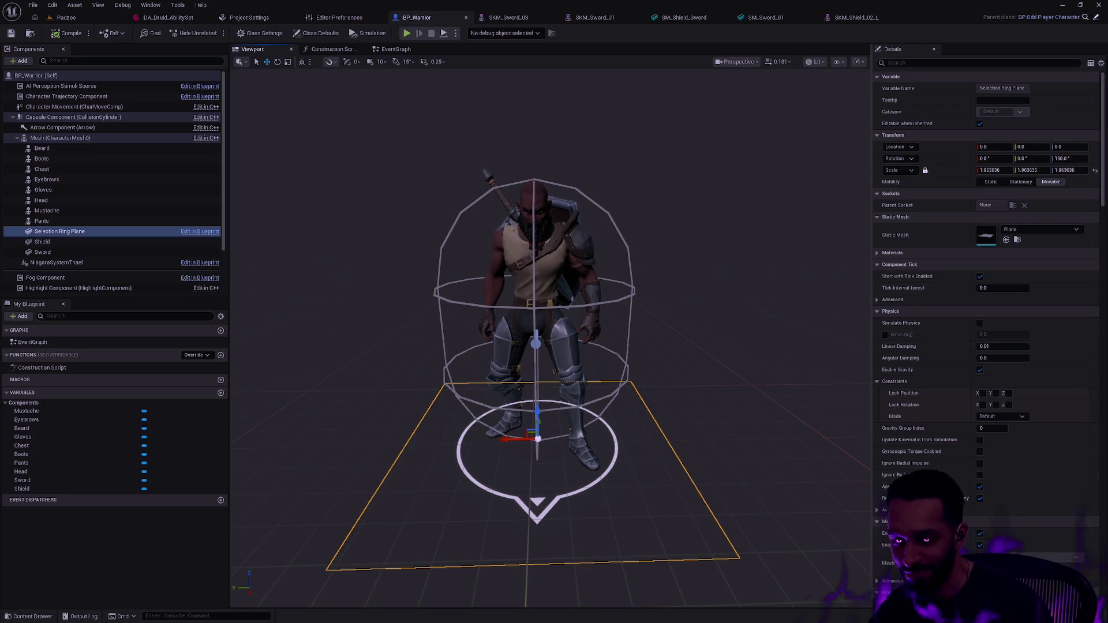
left_click(404, 161)
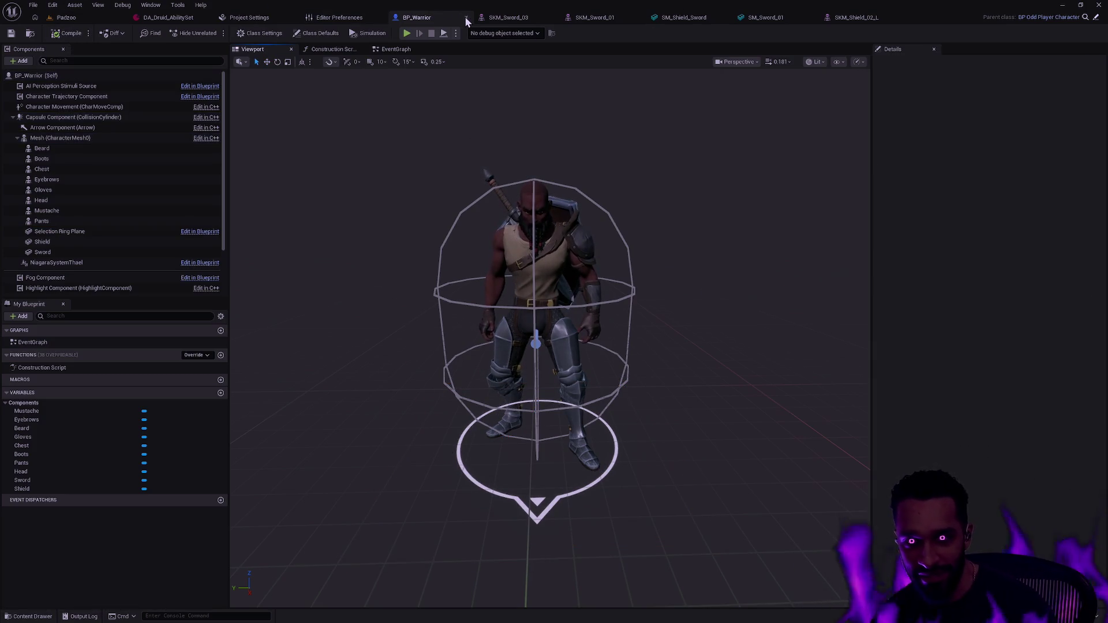
Close BP_Warrior and open BP_Mage through the Ctrl+P asset search
left_click(466, 17)
key("ctrl+p")
type("BP_Mage")
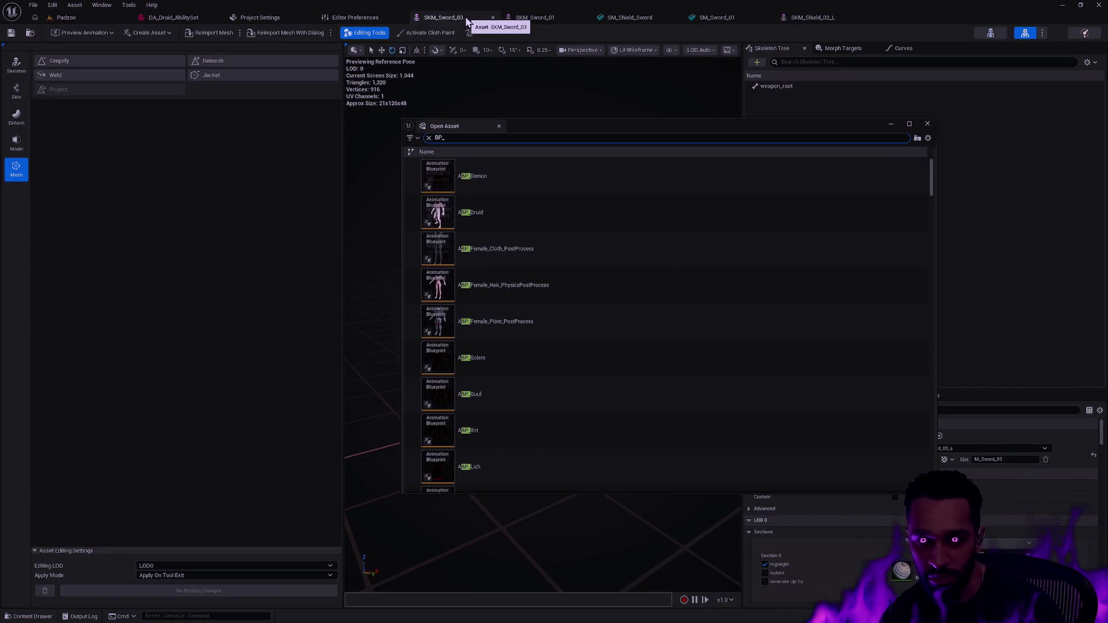
left_click(500, 216)
double_click(500, 216)
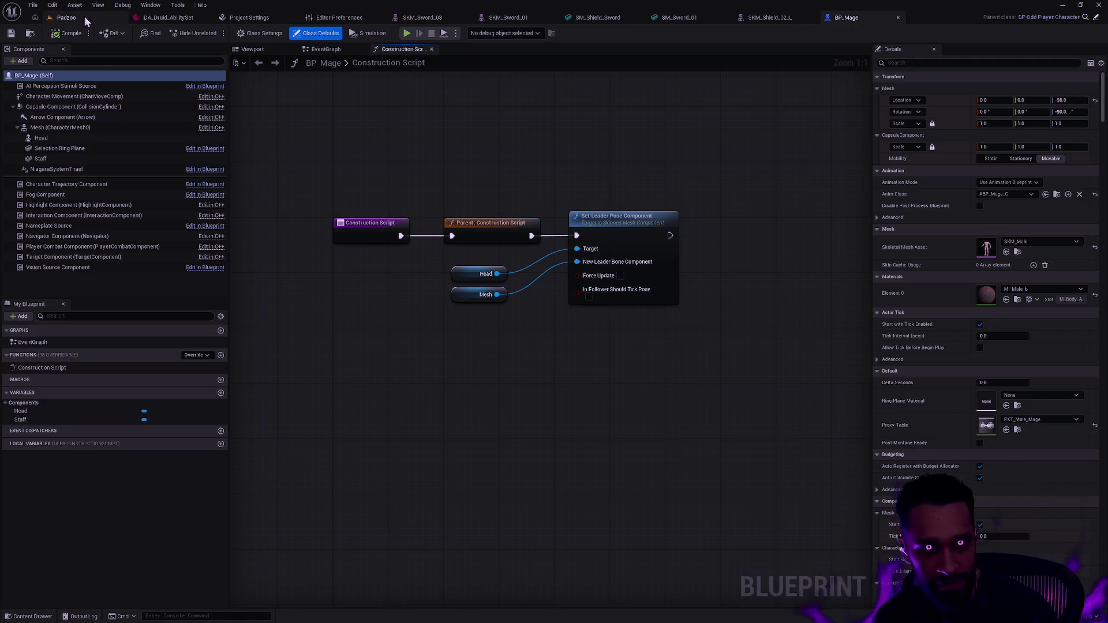
Glance at the Padzoo level view, then return to the BP_Mage blueprint
left_click(65, 18)
mouse_move(653, 299)
left_mouse_down()
mouse_move(653, 404)
mouse_move(663, 321)
left_mouse_up()
left_click(895, 17)
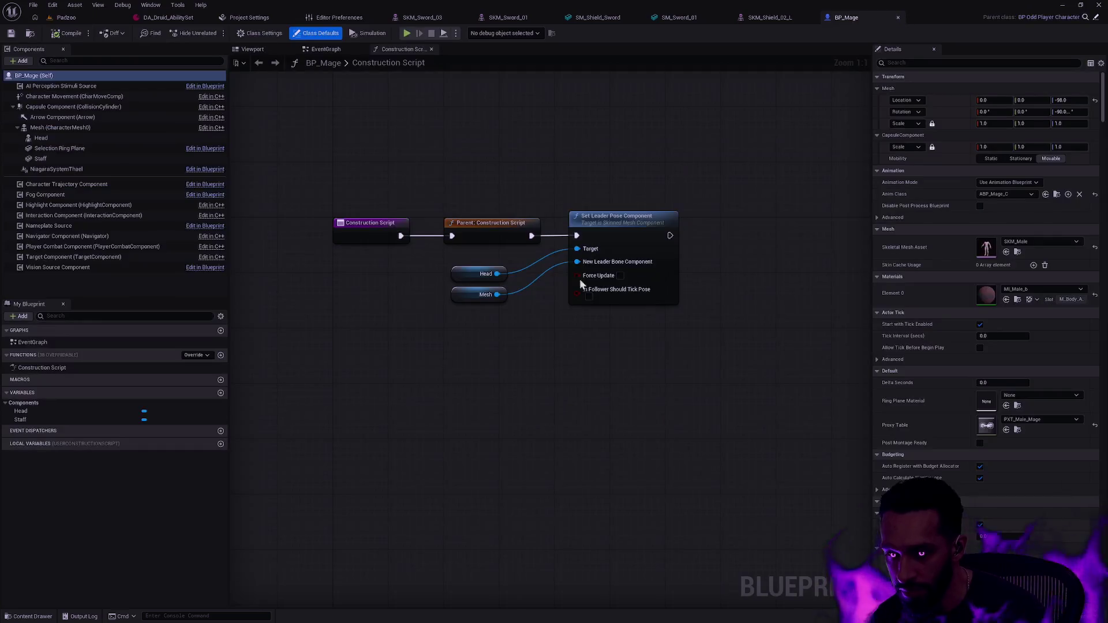
In the BP_Mage viewport, select the Mesh (CharacterMesh0) body component rather than the Head
left_click(252, 49)
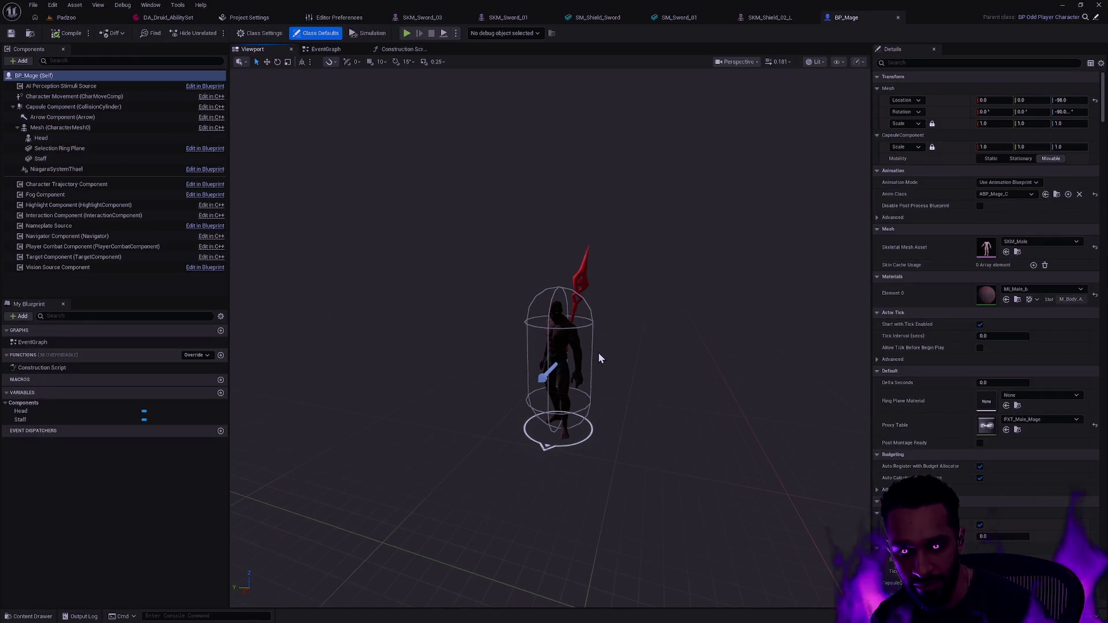
scroll(611, 361, "up", 5)
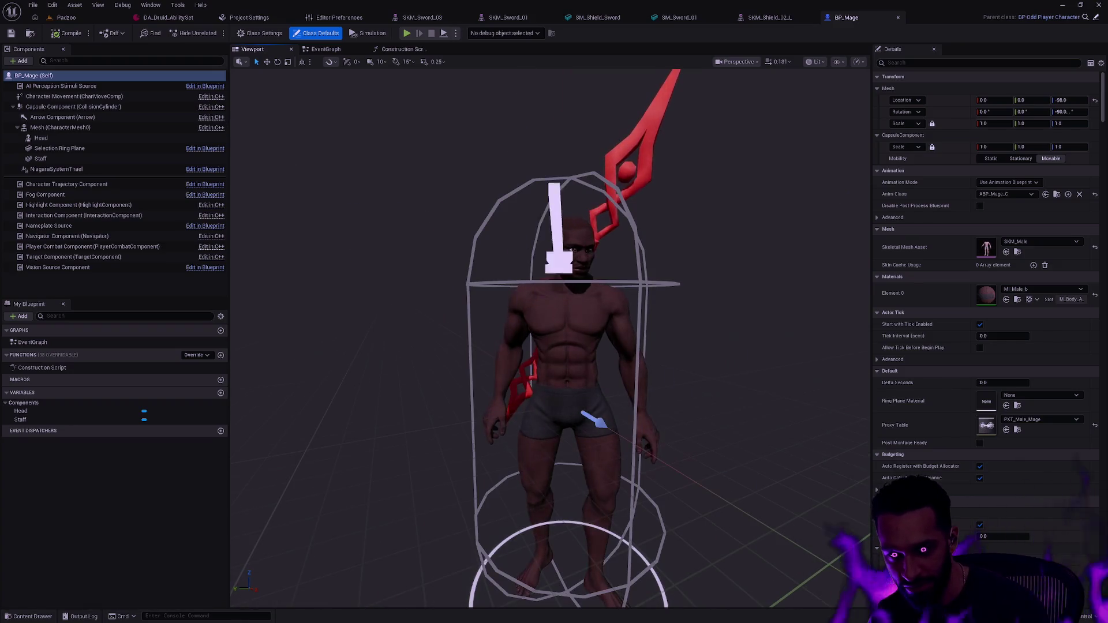
left_click(601, 333)
left_click(174, 138)
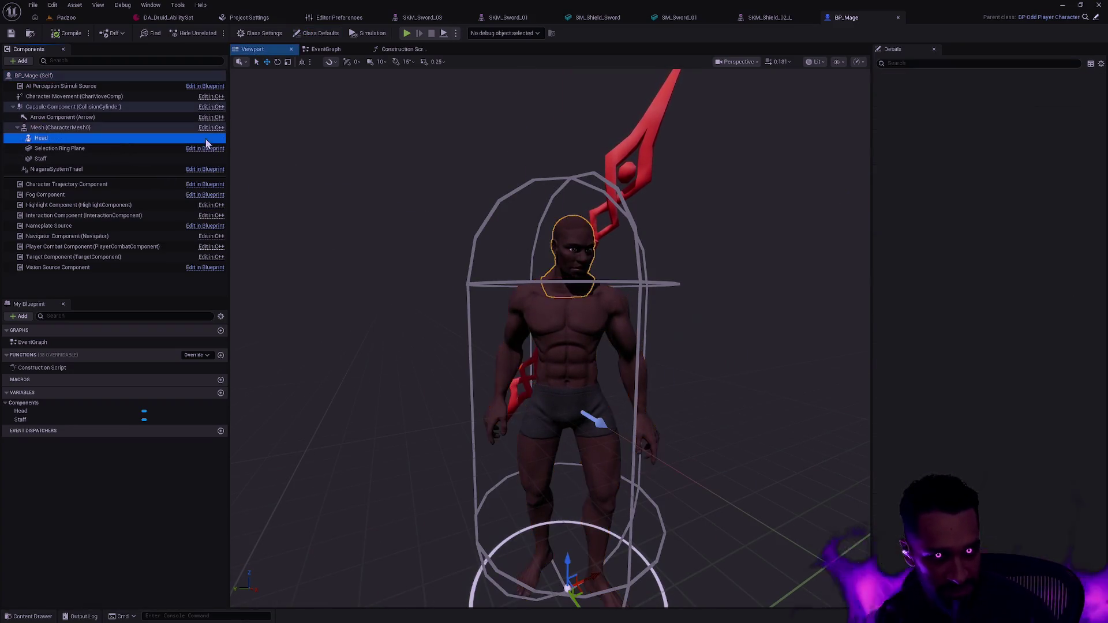
left_click(87, 130)
left_click(87, 139)
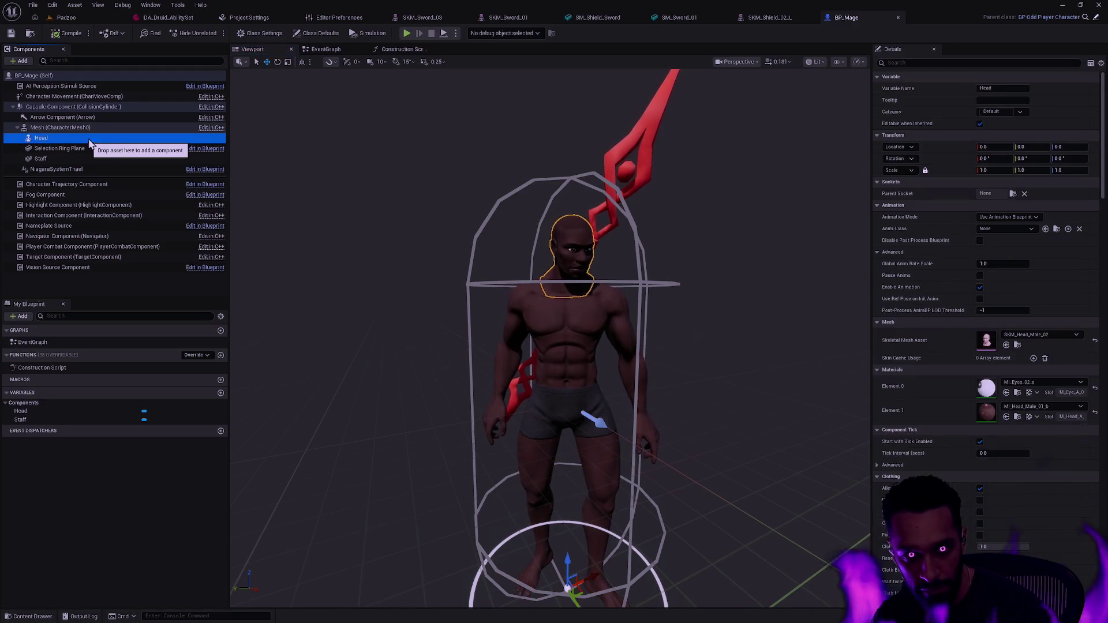
left_click(98, 128)
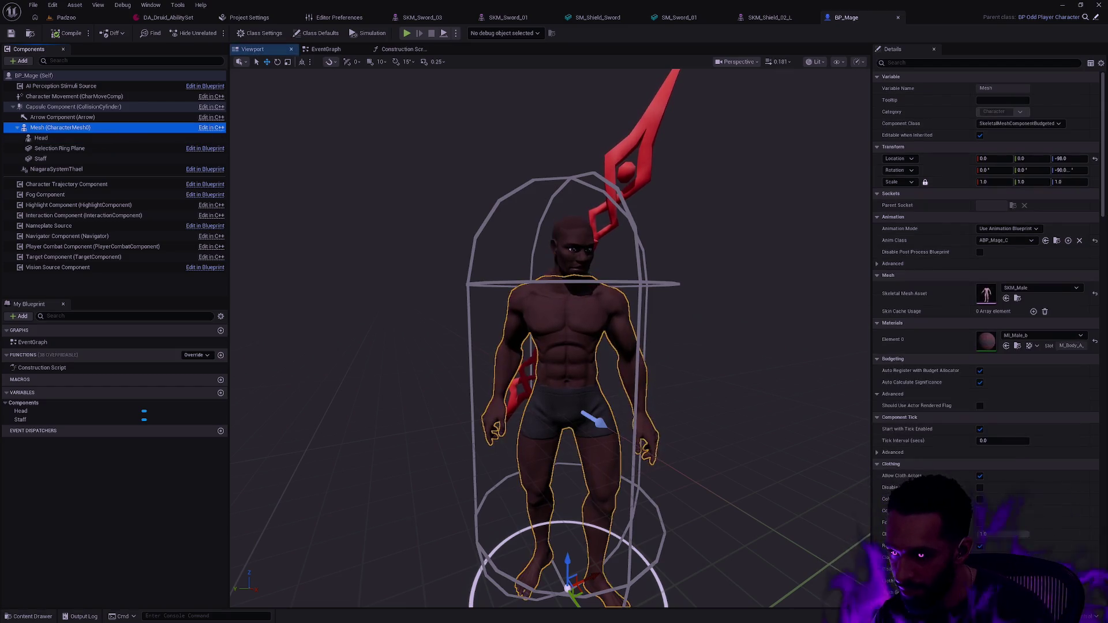
Set the body's Skeletal Mesh Asset to SKM_Female
left_click(1045, 288)
type("SKM+Fe")
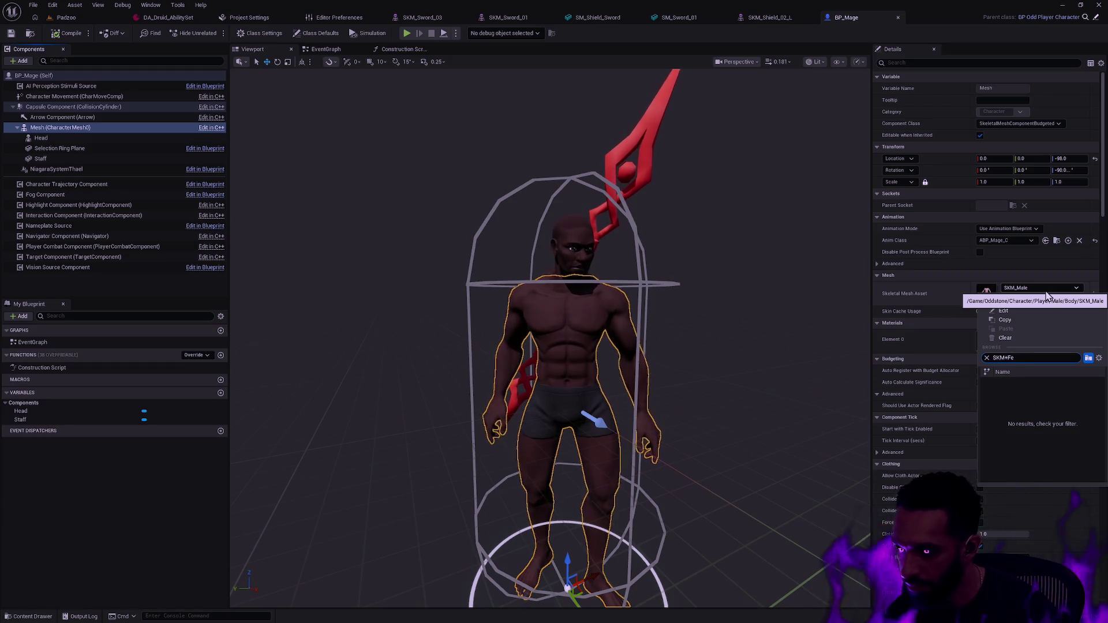
key("BackSpace")
type("_Fema")
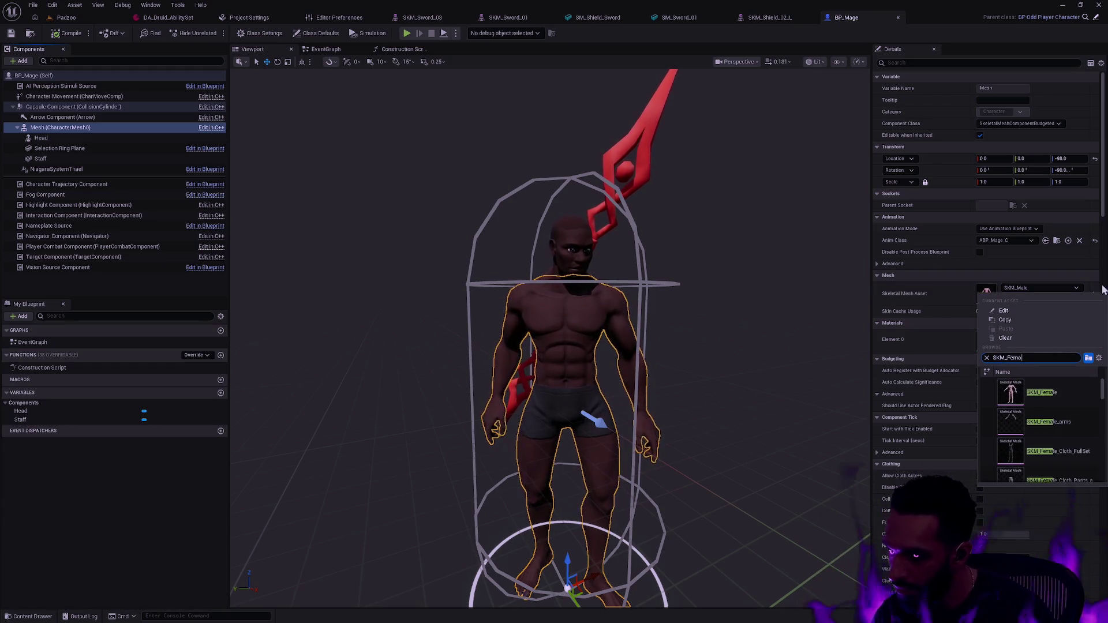
left_click(1041, 395)
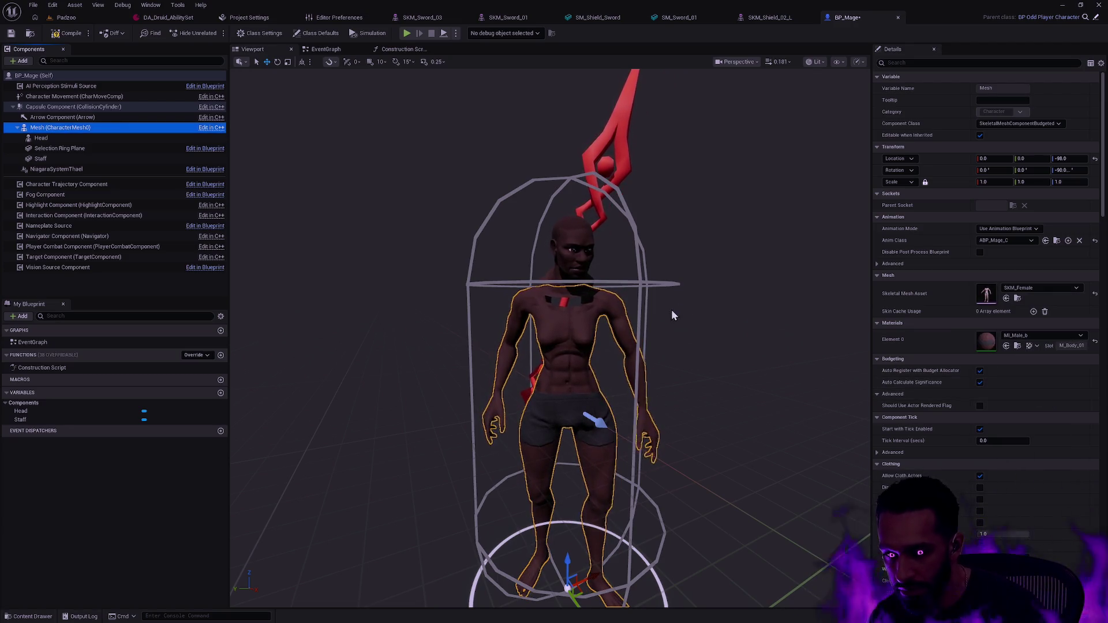
Orbit the preview to inspect the swapped body, then select the Staff component
mouse_move(673, 318)
left_mouse_down()
mouse_move(565, 318)
mouse_move(713, 310)
left_mouse_up()
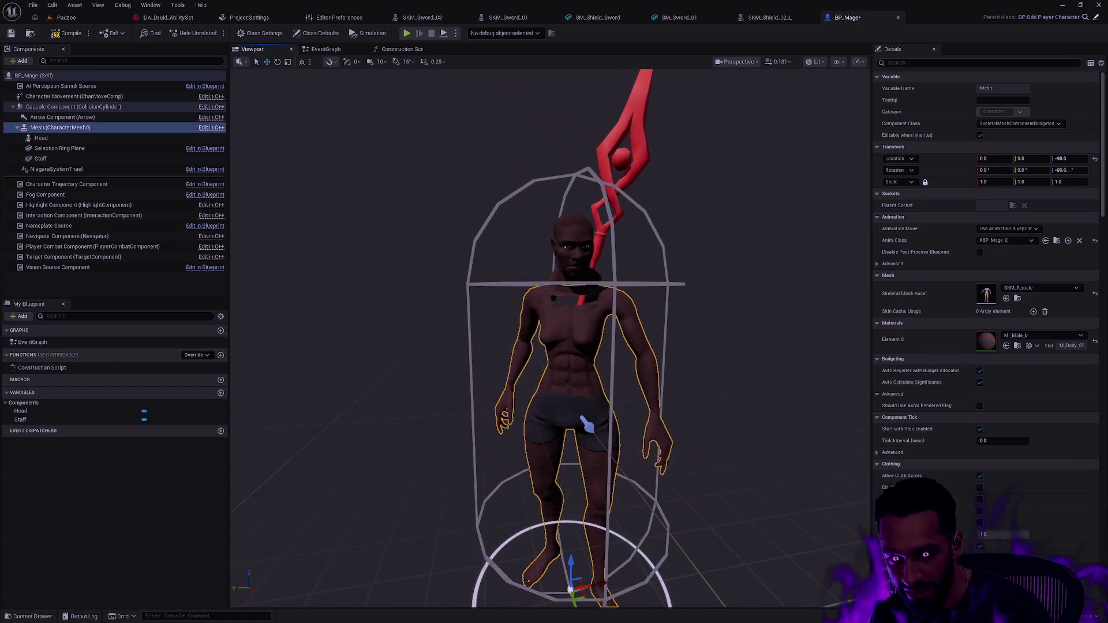
left_click(714, 309)
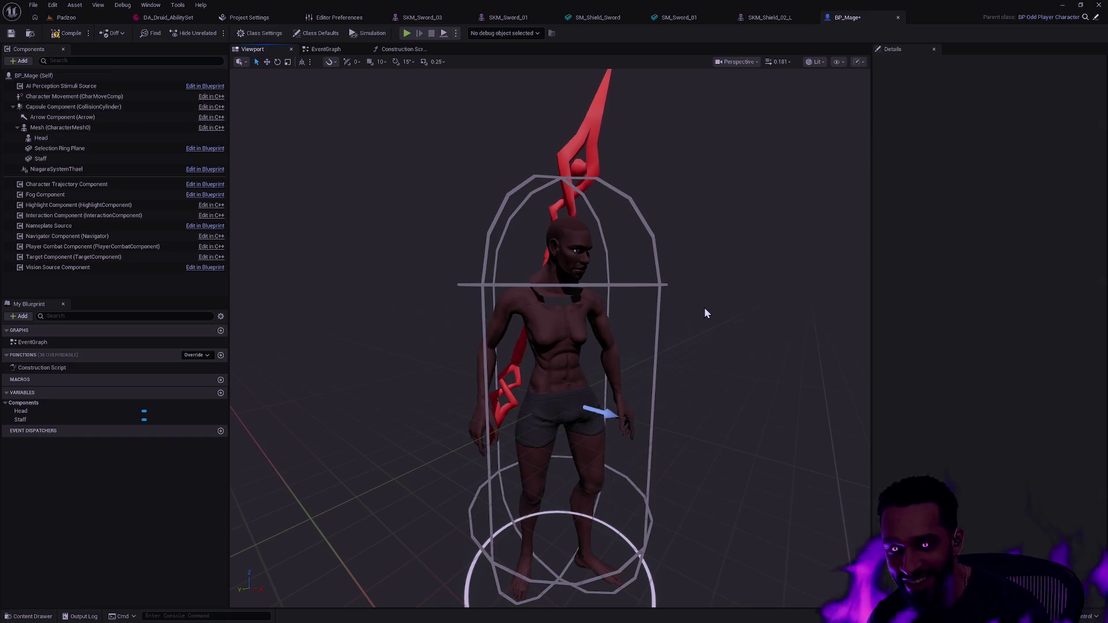
left_click(612, 306)
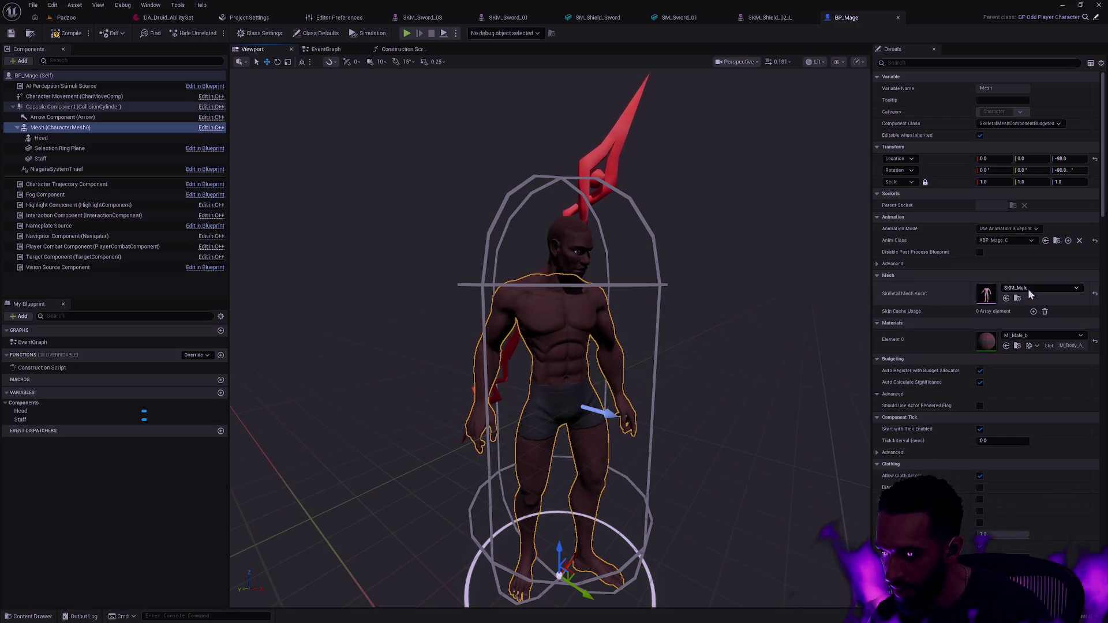
left_click(692, 268)
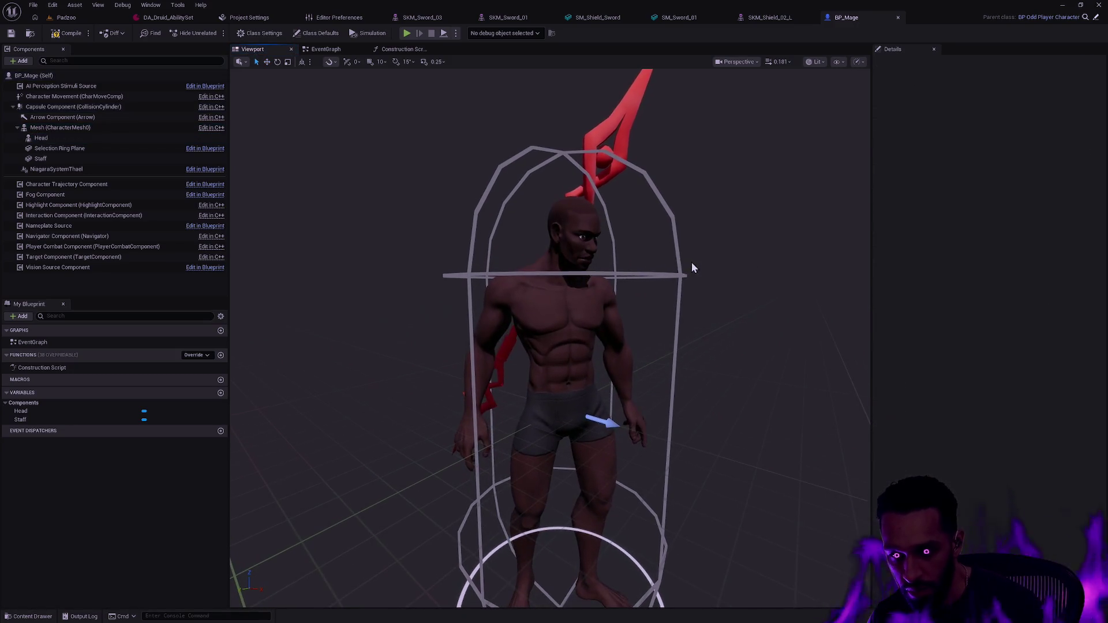
left_click(76, 159)
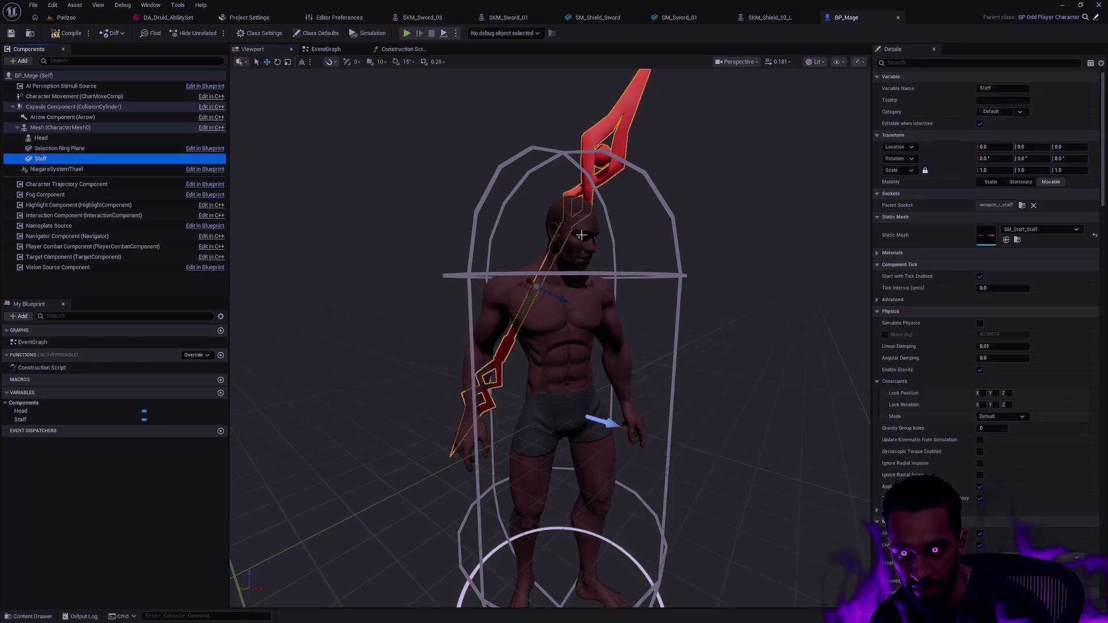
Bring up the Content Drawer and open the Prop folder
key("ctrl+space")
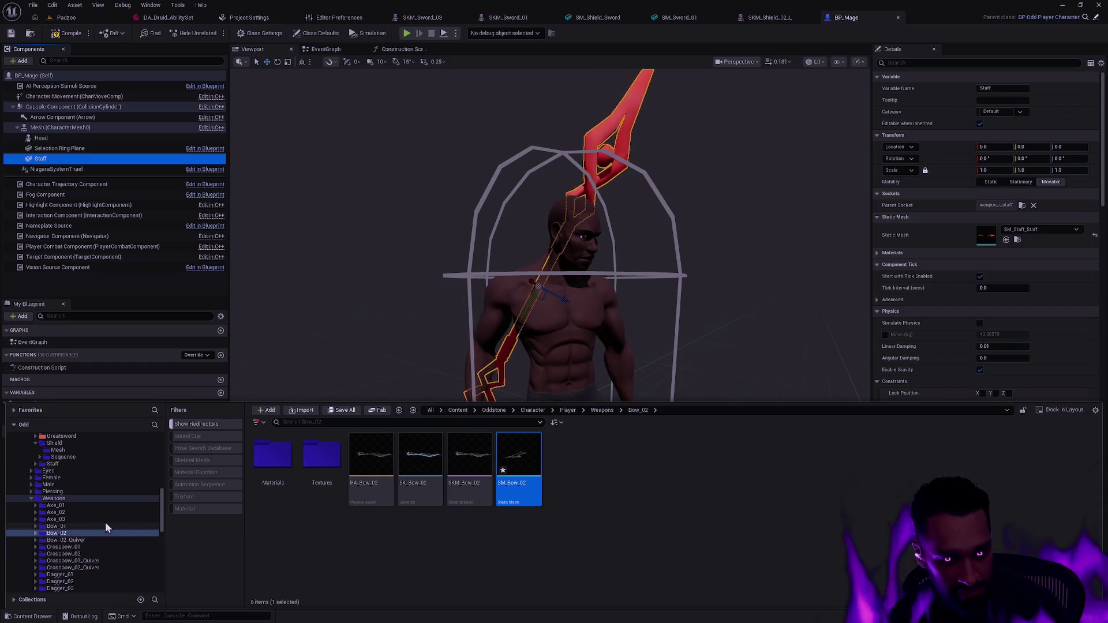
scroll(109, 519, "down", 6)
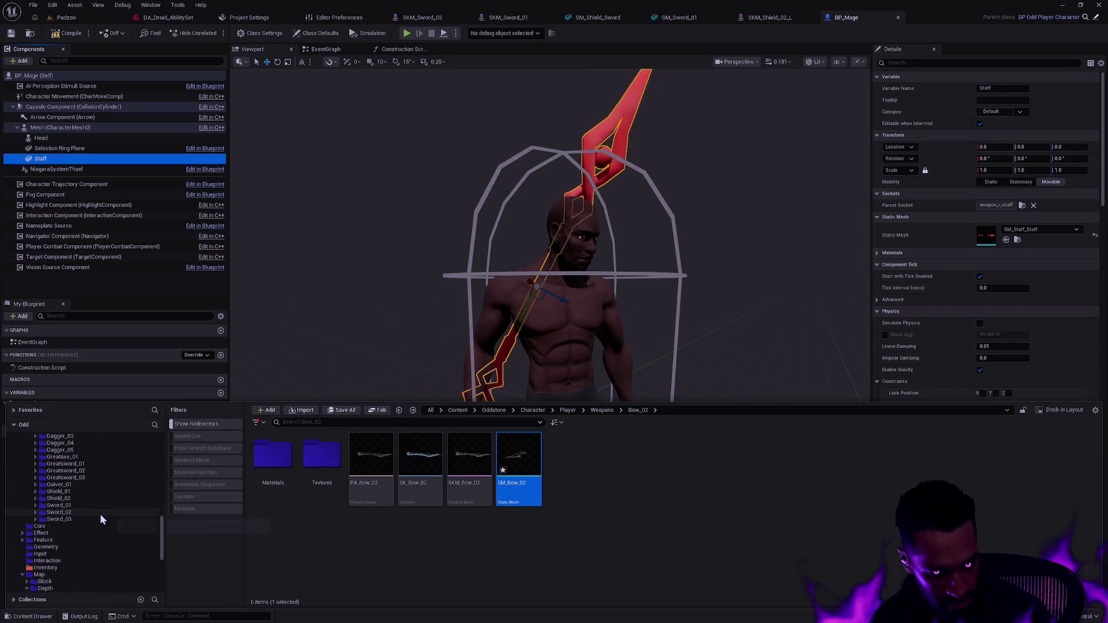
scroll(101, 520, "down", 5)
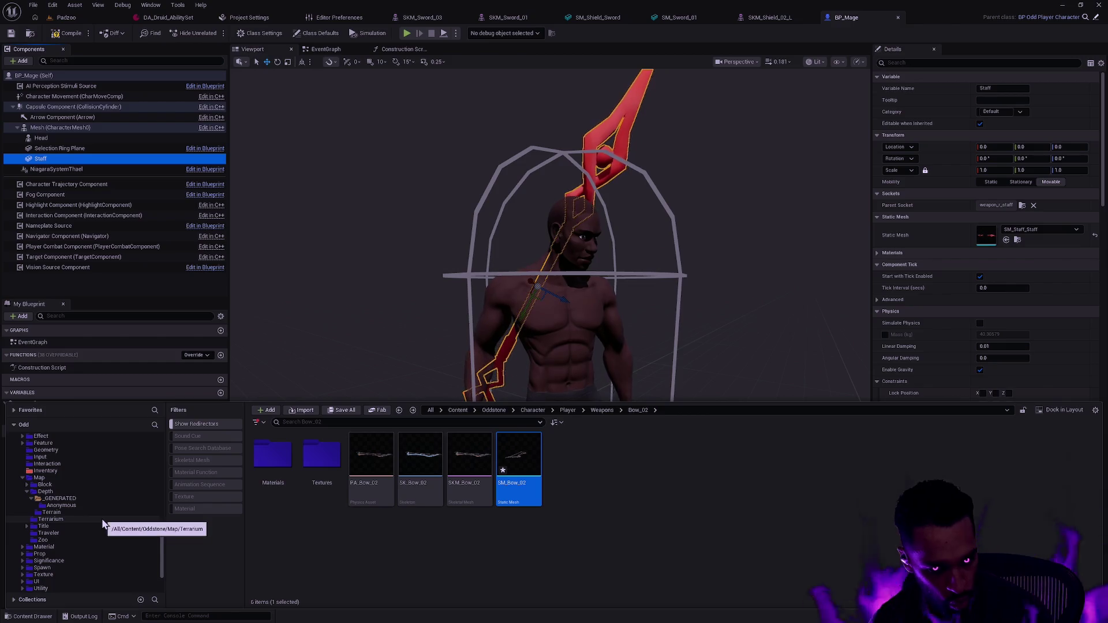
left_click(82, 553)
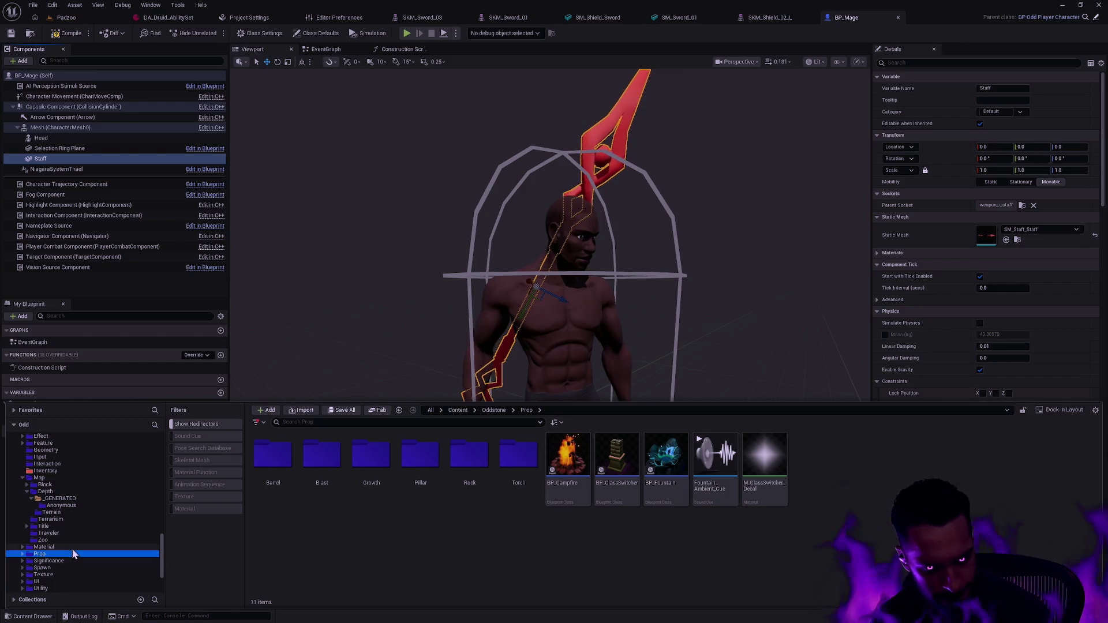
Browse up the folder tree to the Animation > Staff folder
scroll(74, 546, "up", 8)
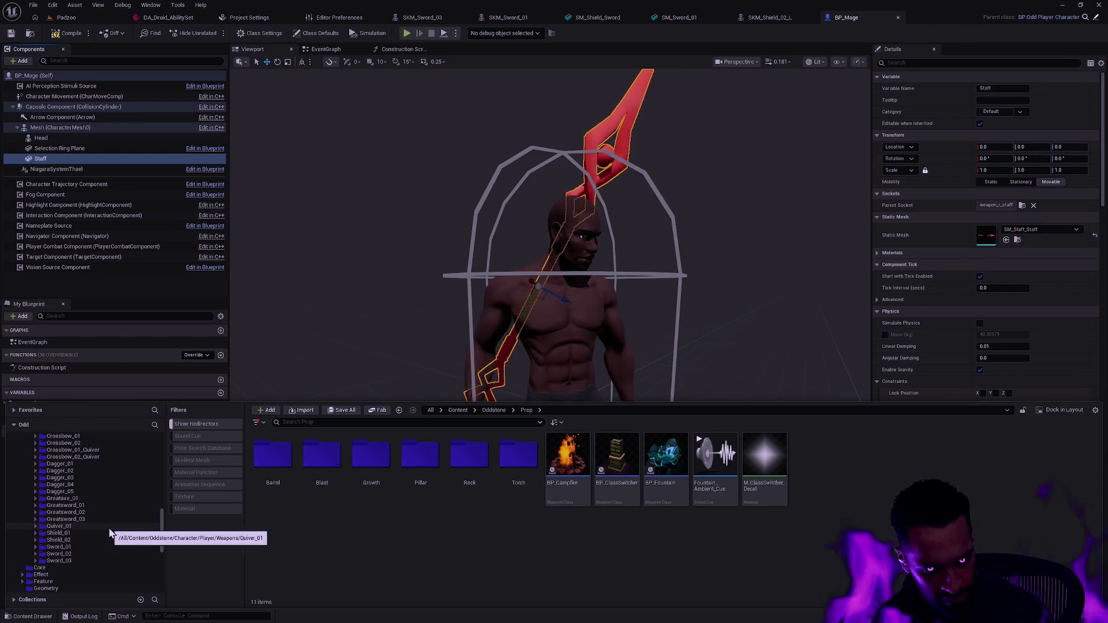
scroll(106, 516, "up", 4)
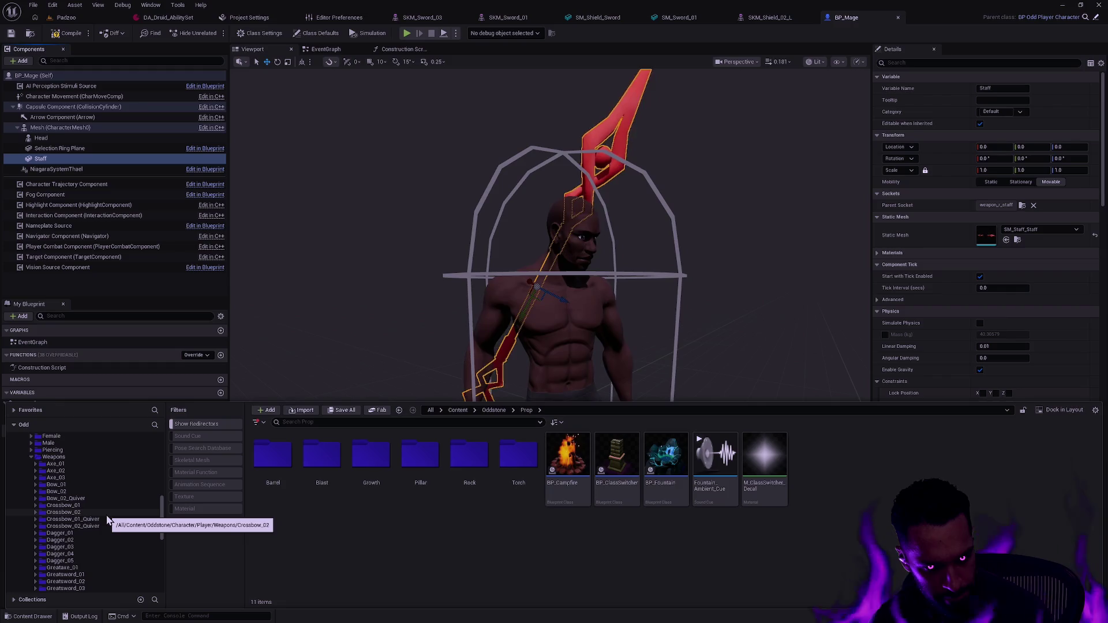
scroll(114, 510, "down", 4)
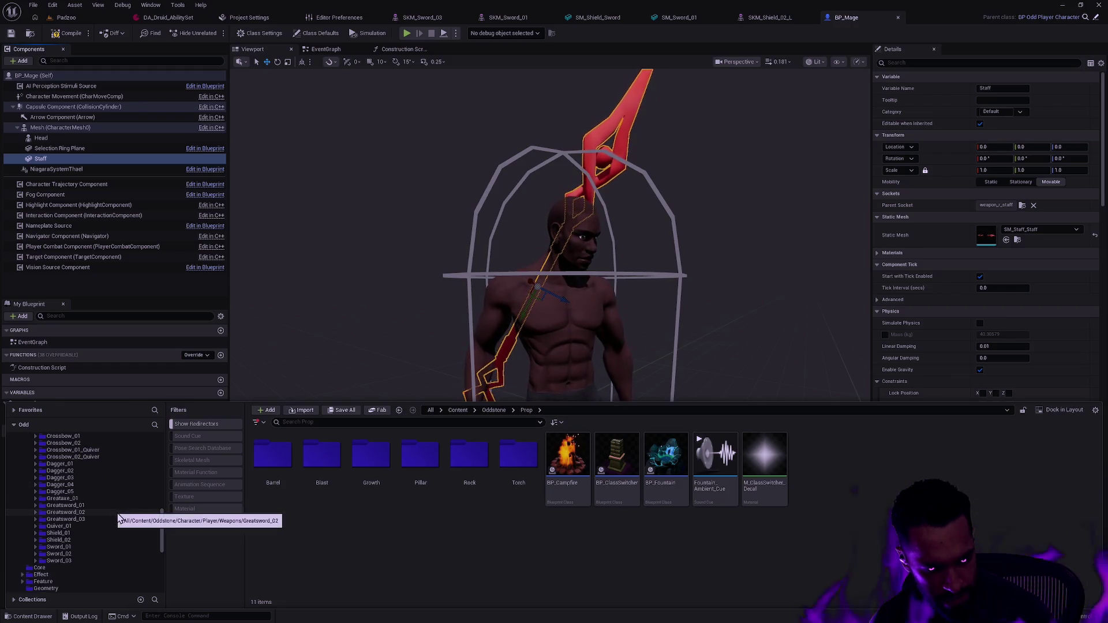
scroll(117, 517, "up", 7)
scroll(120, 514, "up", 1)
left_click(86, 519)
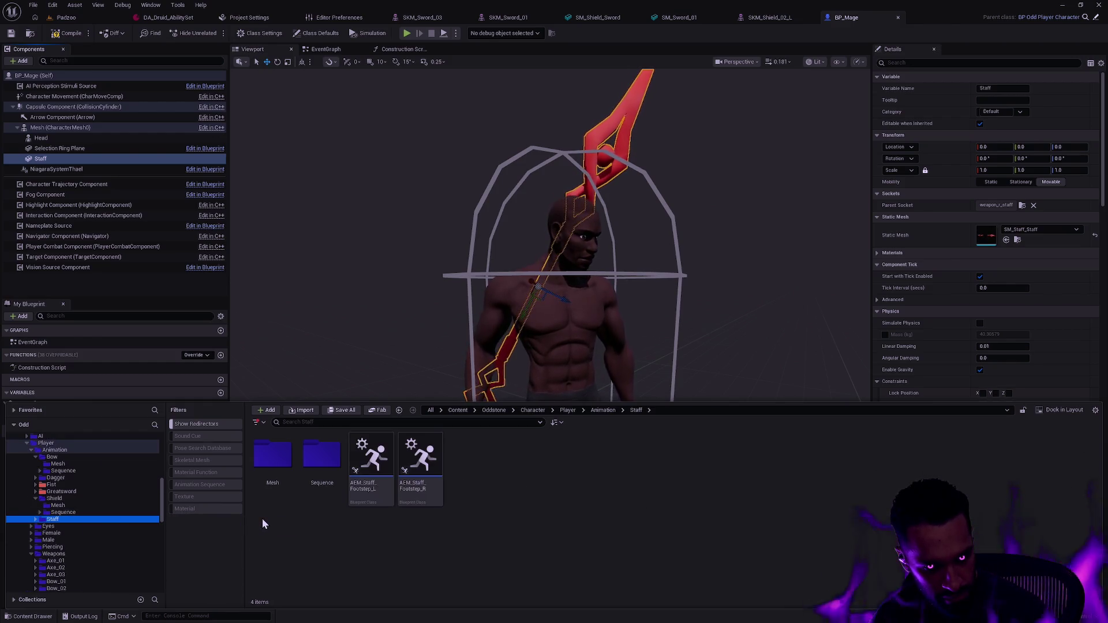
Open the Character > Player > Weapons folder
scroll(101, 509, "down", 5)
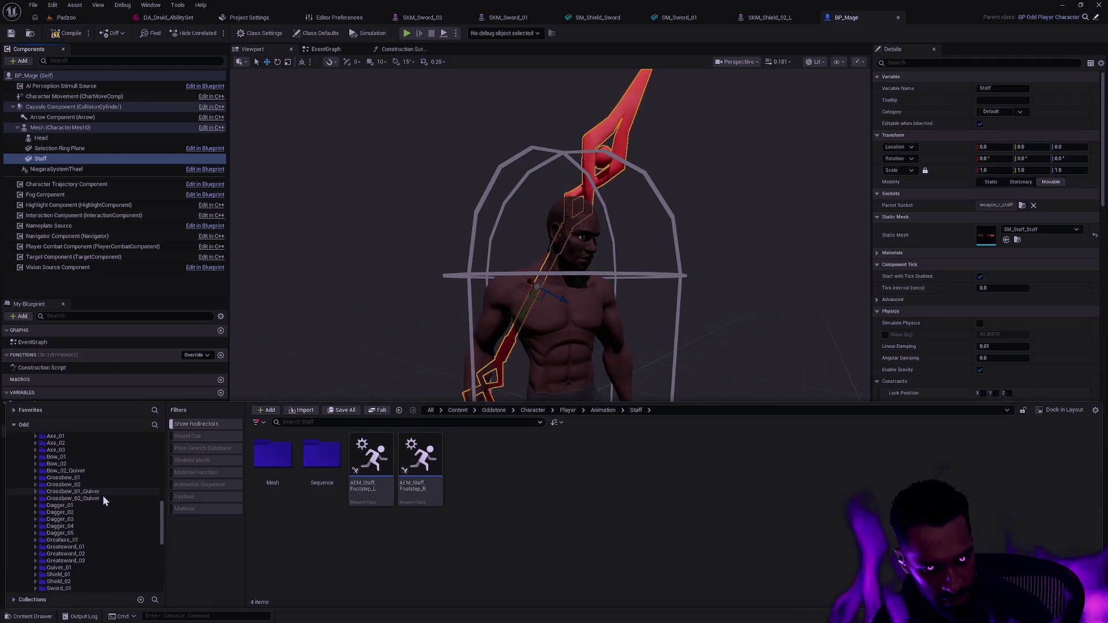
scroll(104, 513, "down", 1)
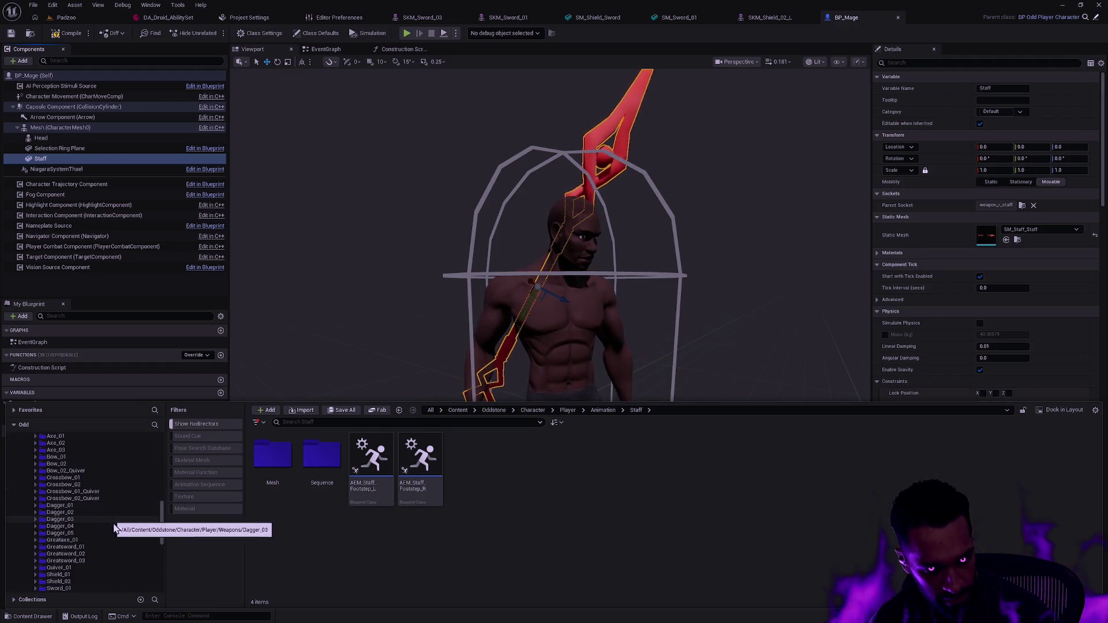
scroll(119, 524, "down", 2)
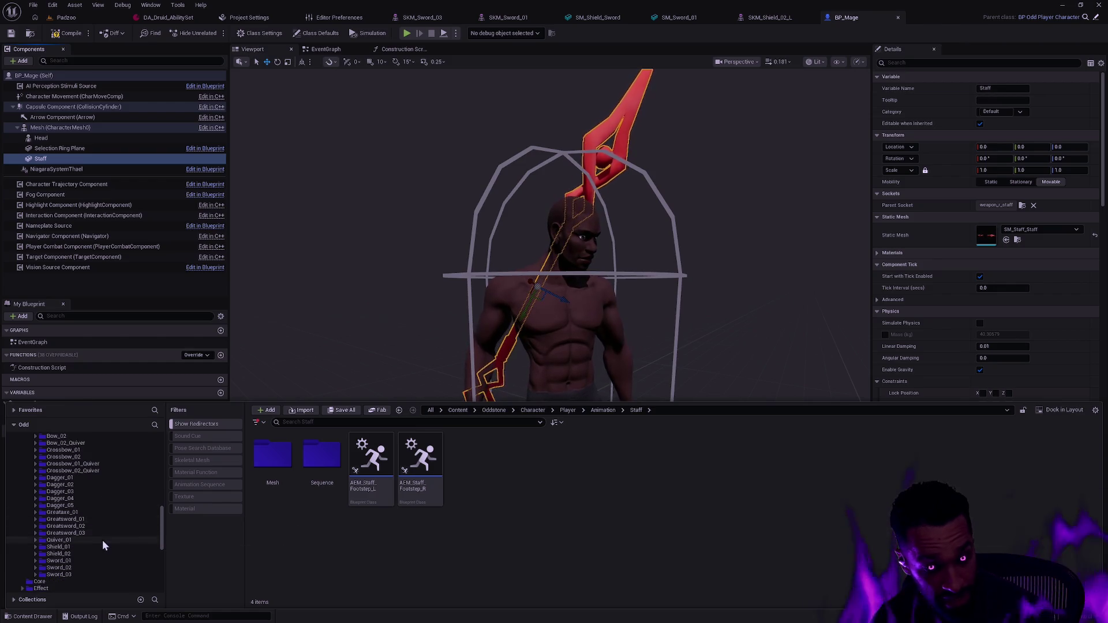
scroll(101, 537, "up", 5)
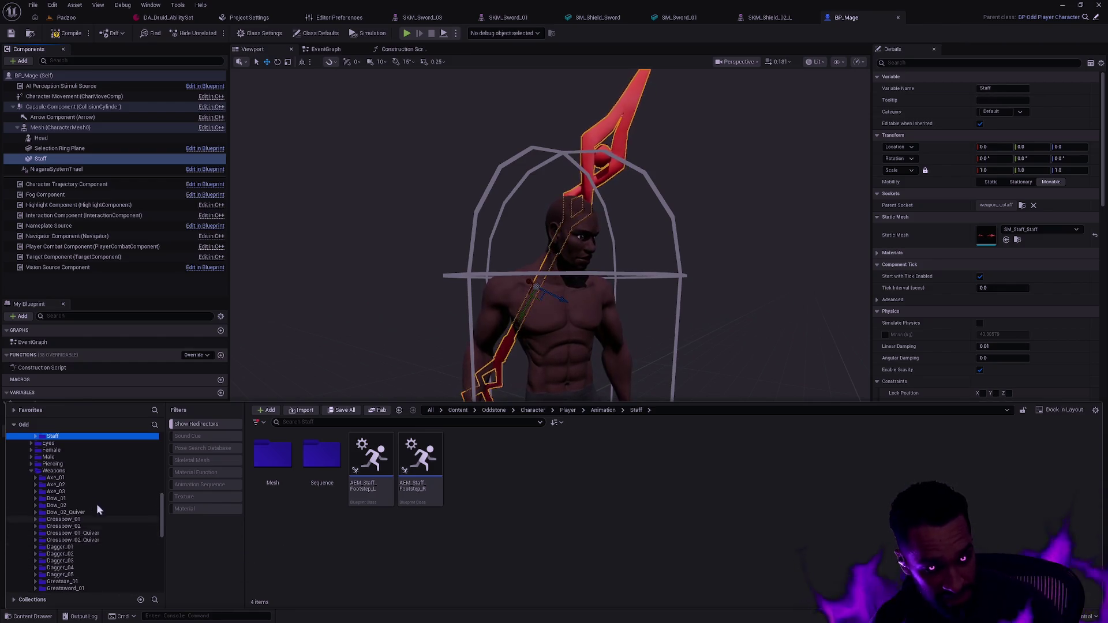
left_click(53, 471)
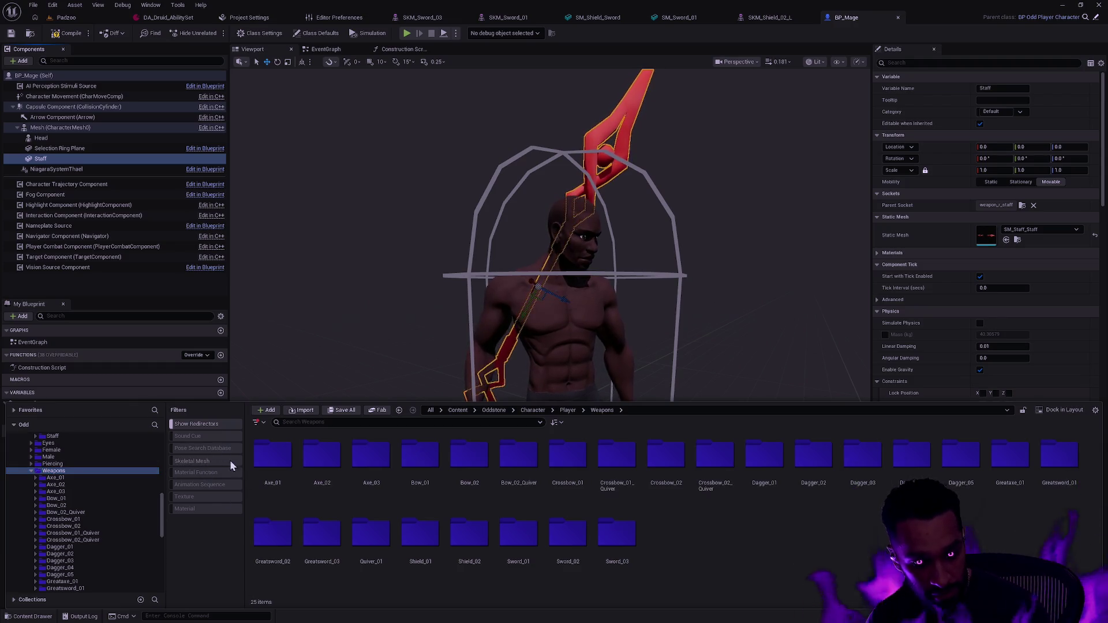
Filter the Weapons folder to show only Skeletal Mesh assets
left_click(211, 459)
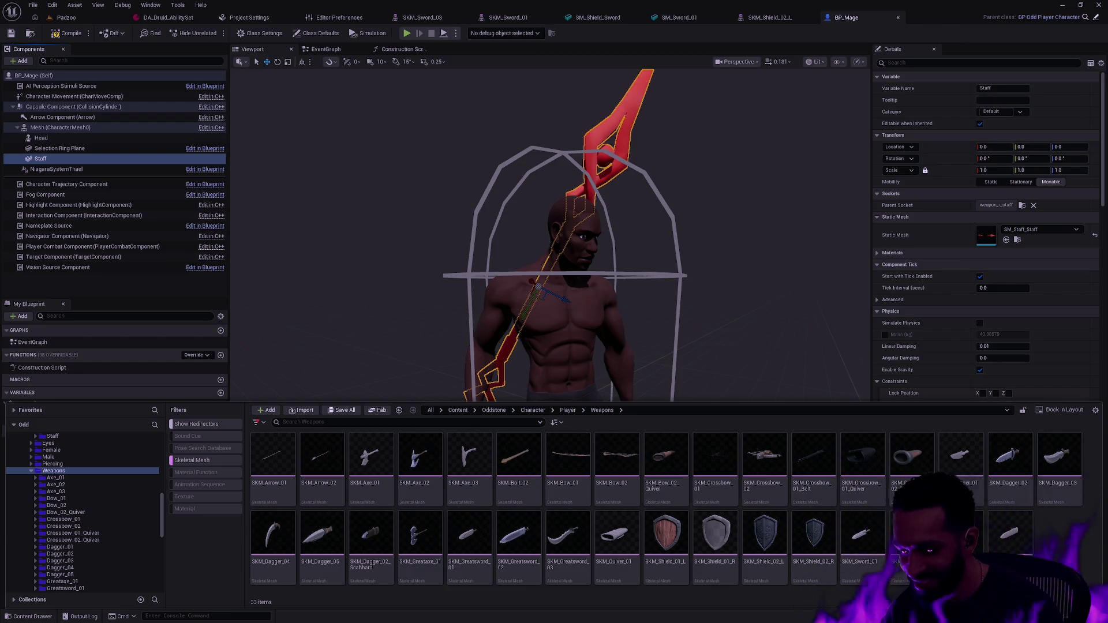
Clear the staff selection in the BP_Mage character preview
left_click(642, 344)
Bring the preview camera closer so the whole Mage and his red staff fill the view
mouse_move(808, 165)
left_mouse_down()
mouse_move(785, 178)
mouse_move(672, 105)
left_mouse_up()
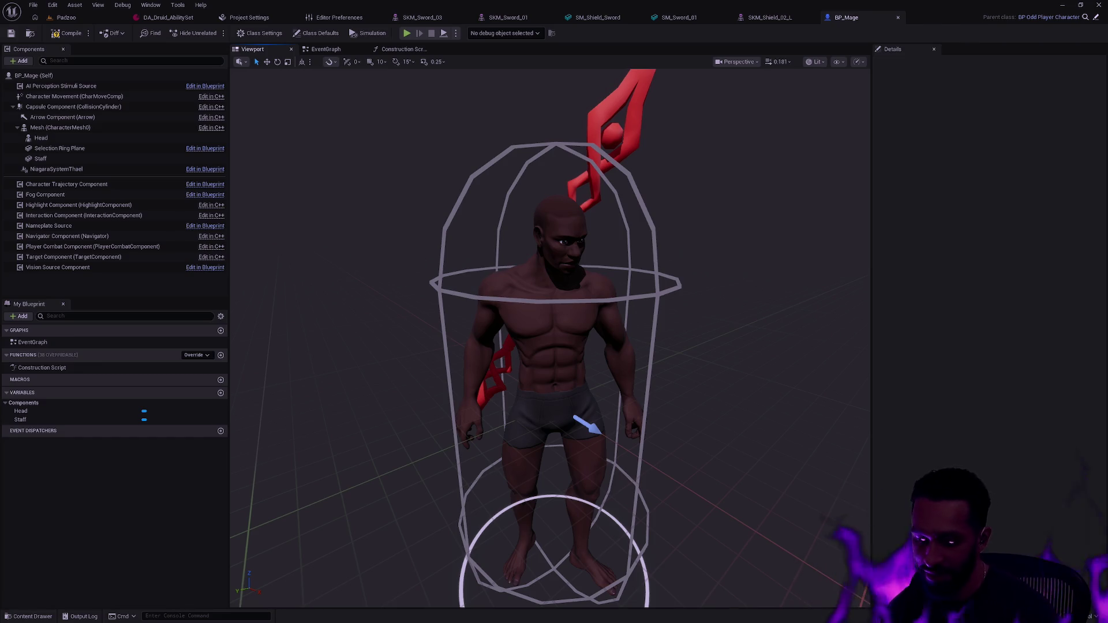
Start a fullscreen play session in Padzoo and walk the Mage toward the enemies
left_click(87, 18)
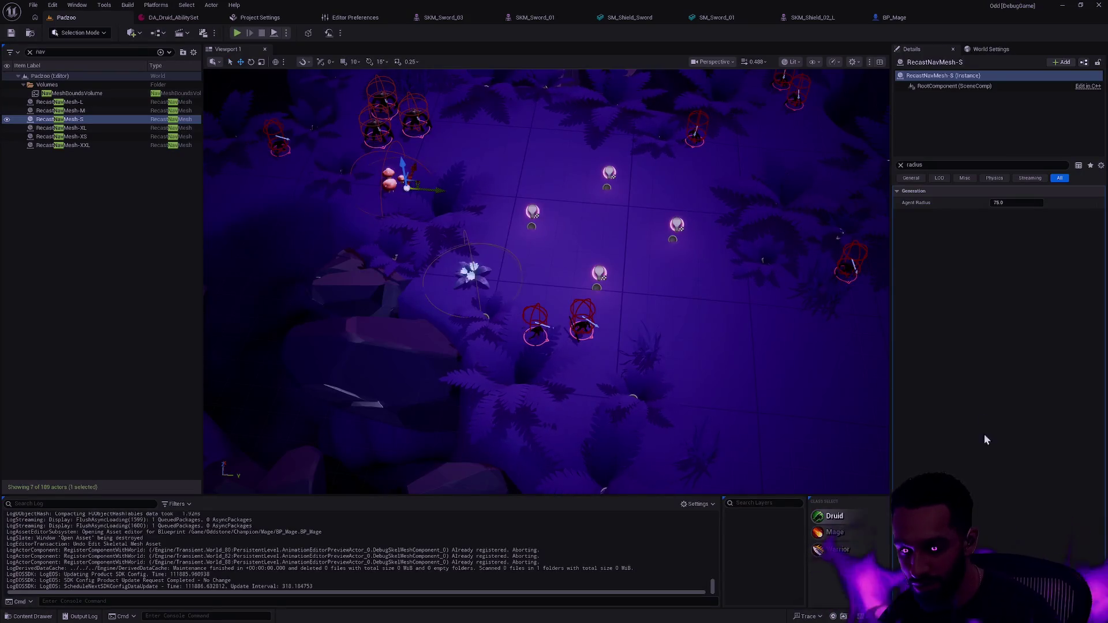
left_click(237, 33)
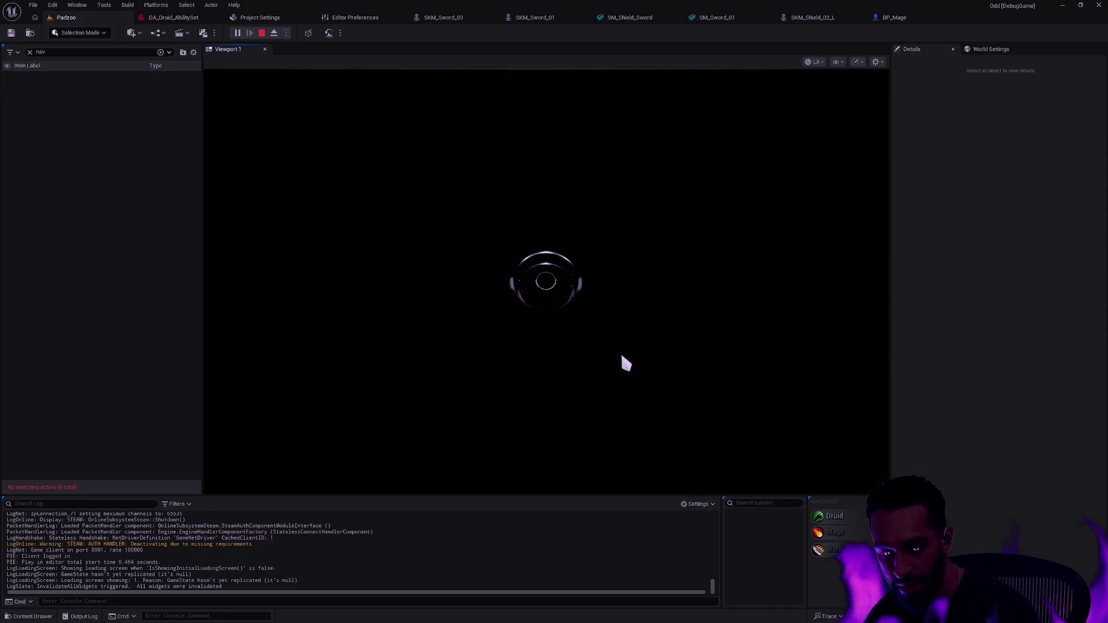
key("F11")
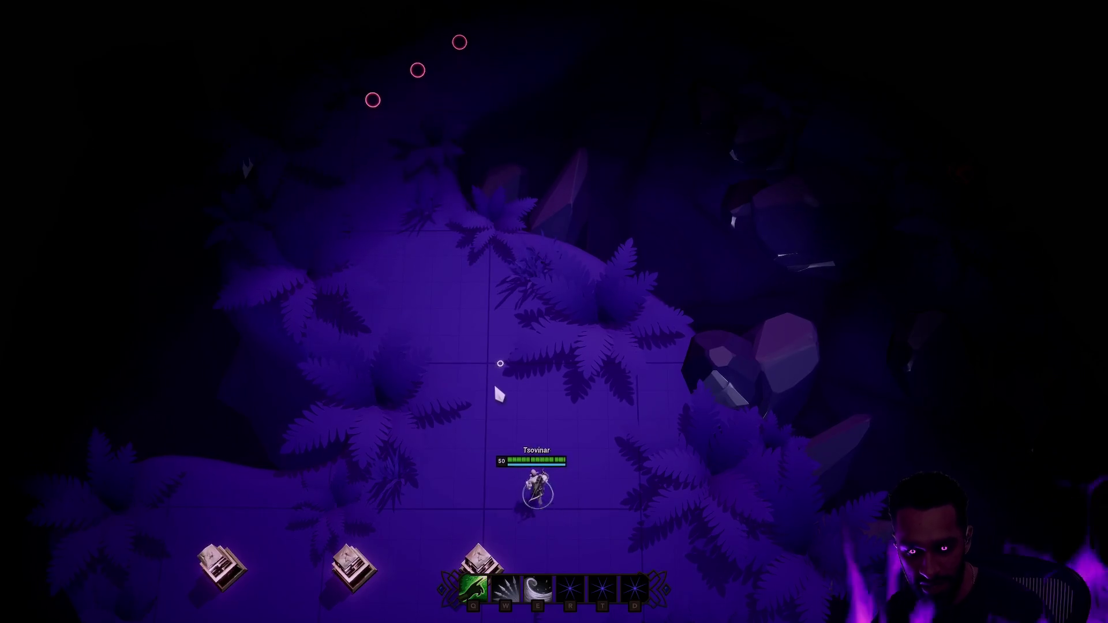
left_click(409, 363)
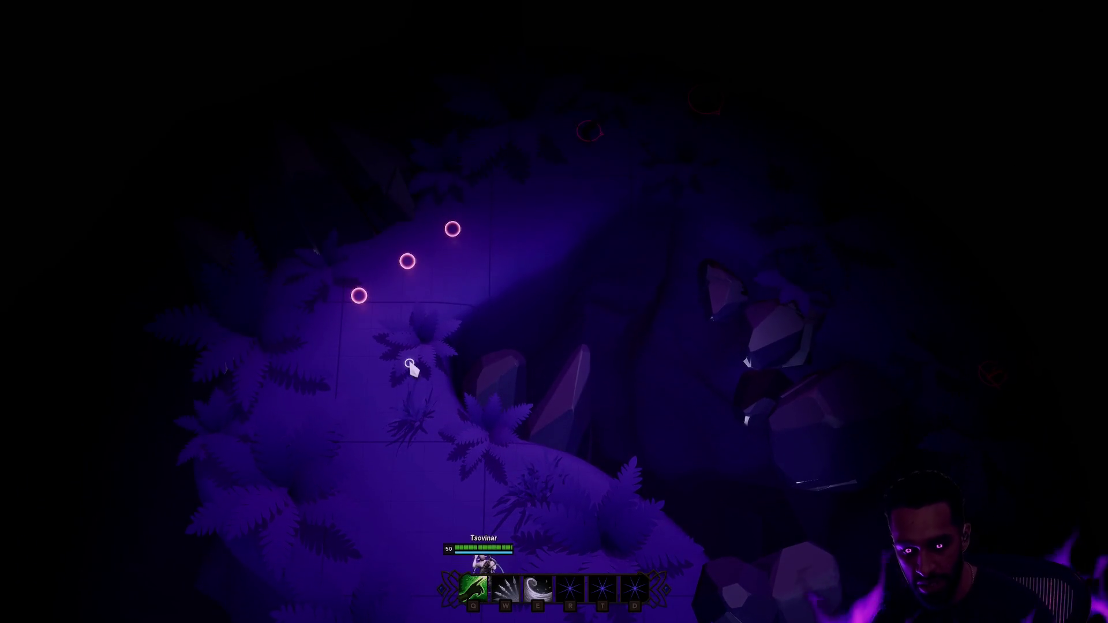
left_click(329, 391)
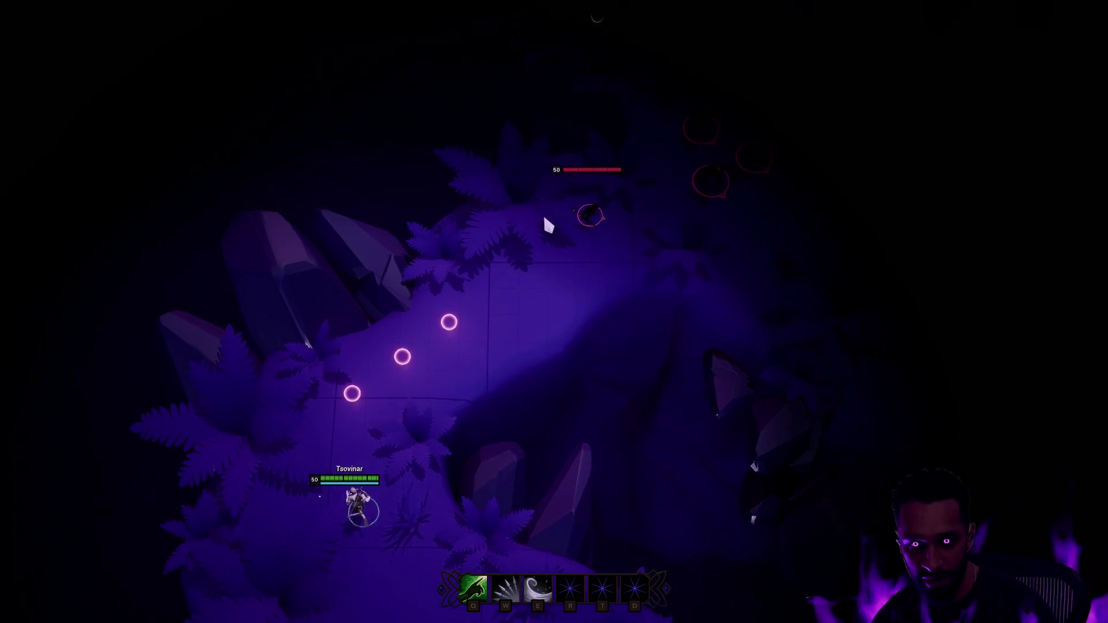
left_click(549, 225)
left_click(640, 279)
Retreat down-left firing the W projectile, end the session, and return to BP_Mage
left_click(462, 487)
left_click(396, 512)
key("w")
left_click(454, 491)
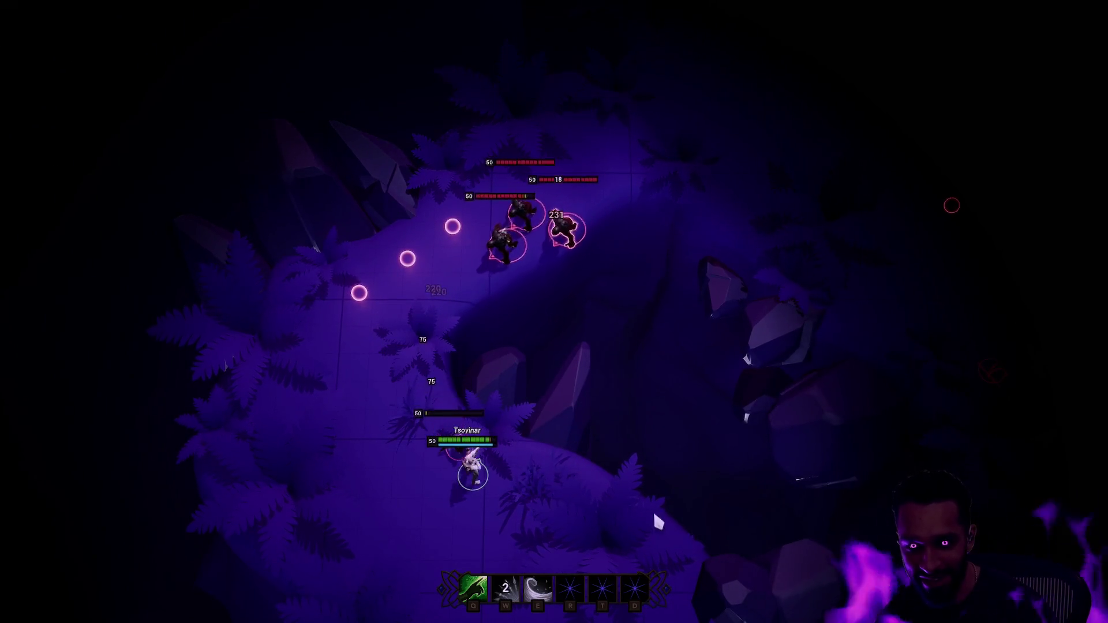
left_click(576, 458)
left_click(502, 519)
left_click(426, 470)
key("Escape")
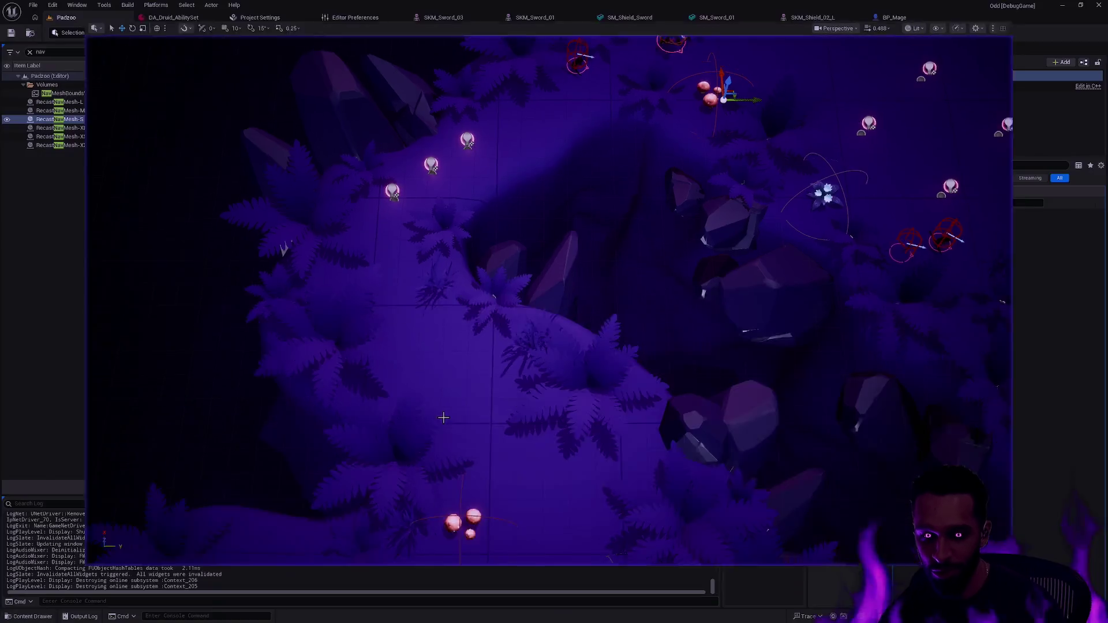
left_click(895, 17)
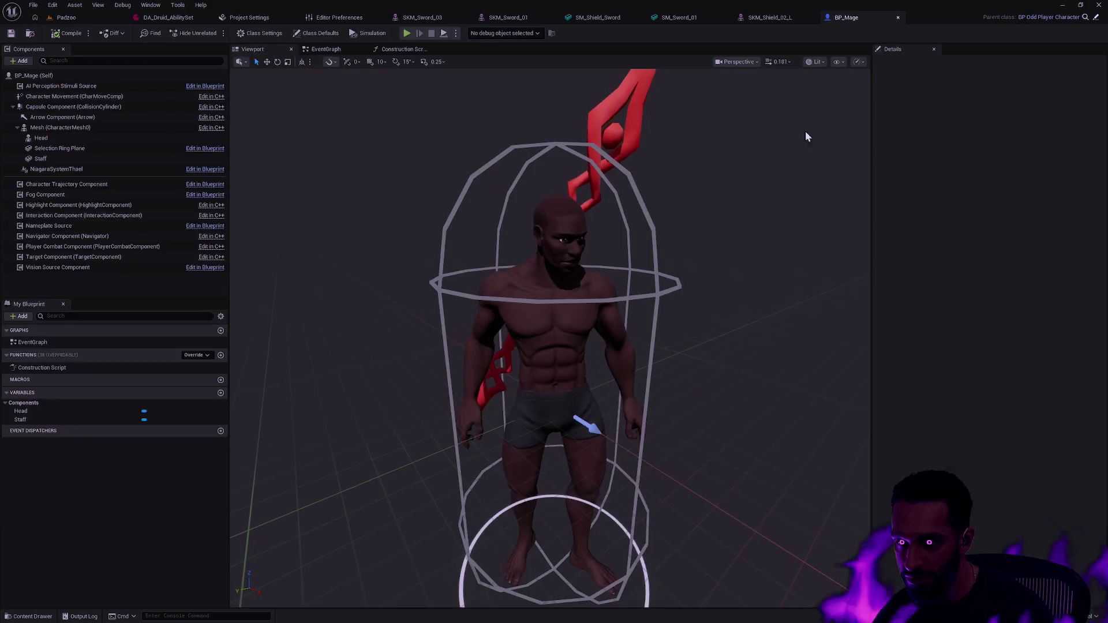
Orbit around the Mage model, then switch over to the web browser
left_click_drag(595, 354, 540, 353)
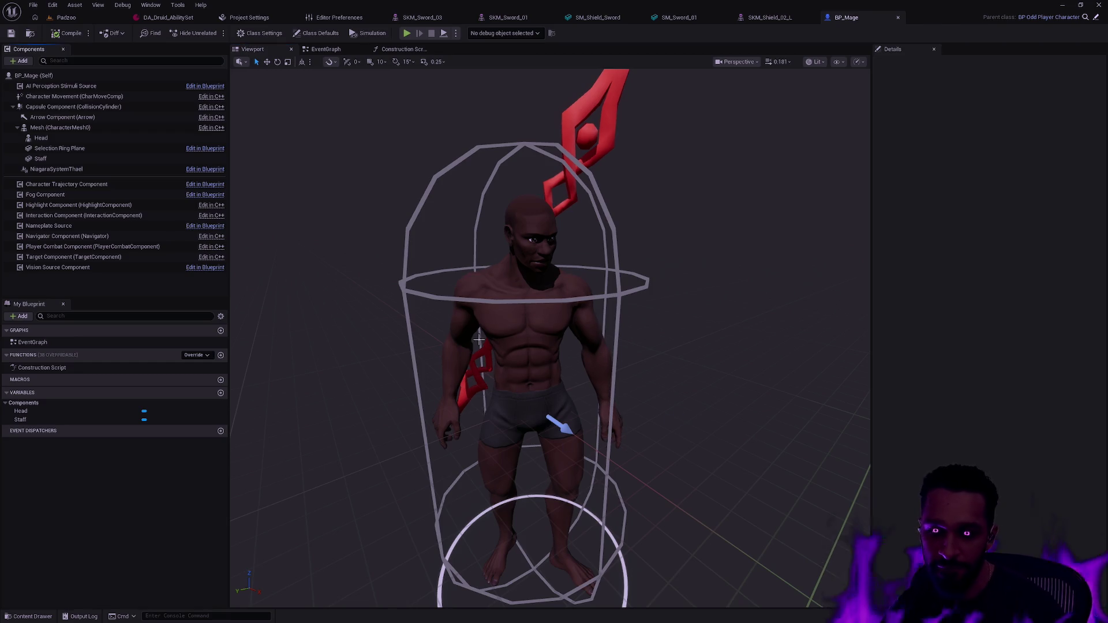
key("alt+Tab")
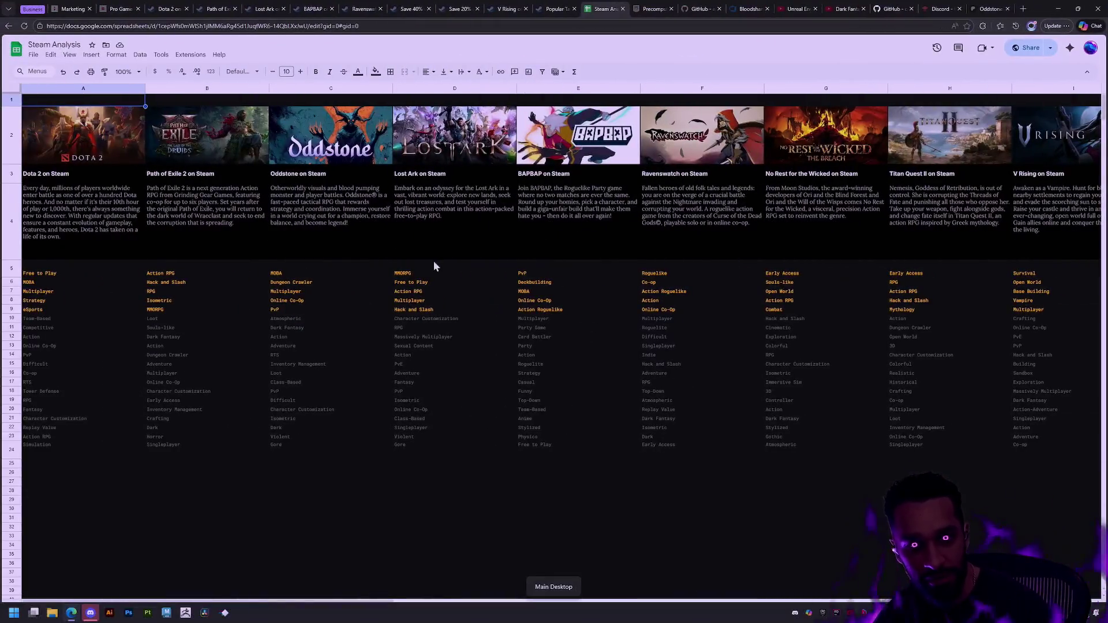
Load the free Staff listing on fab.com and view its five preview images
key("Return")
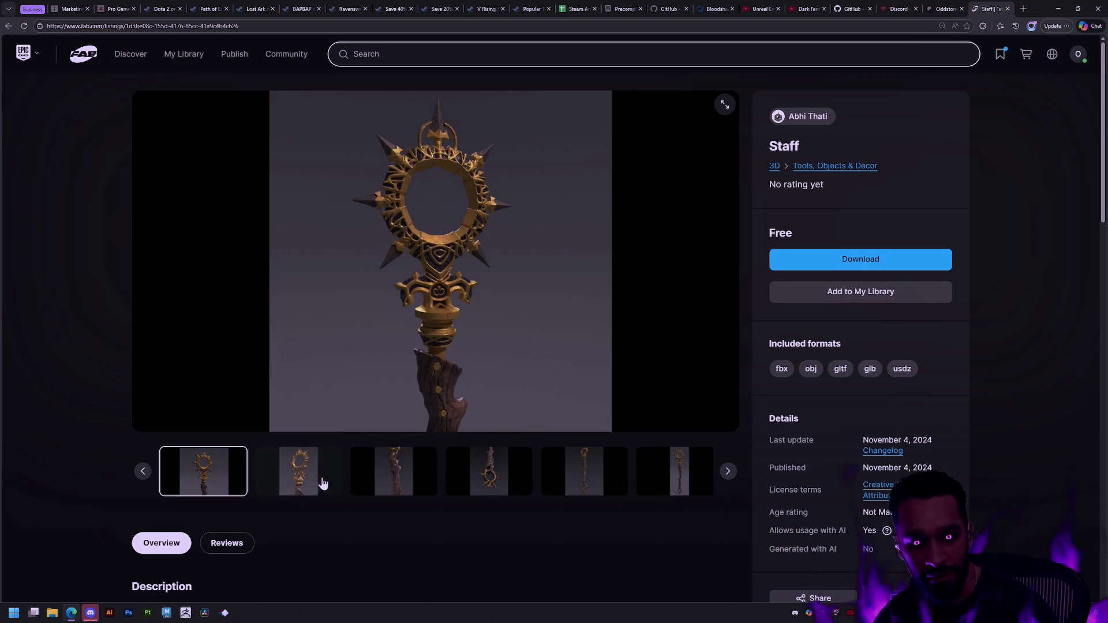
left_click(321, 482)
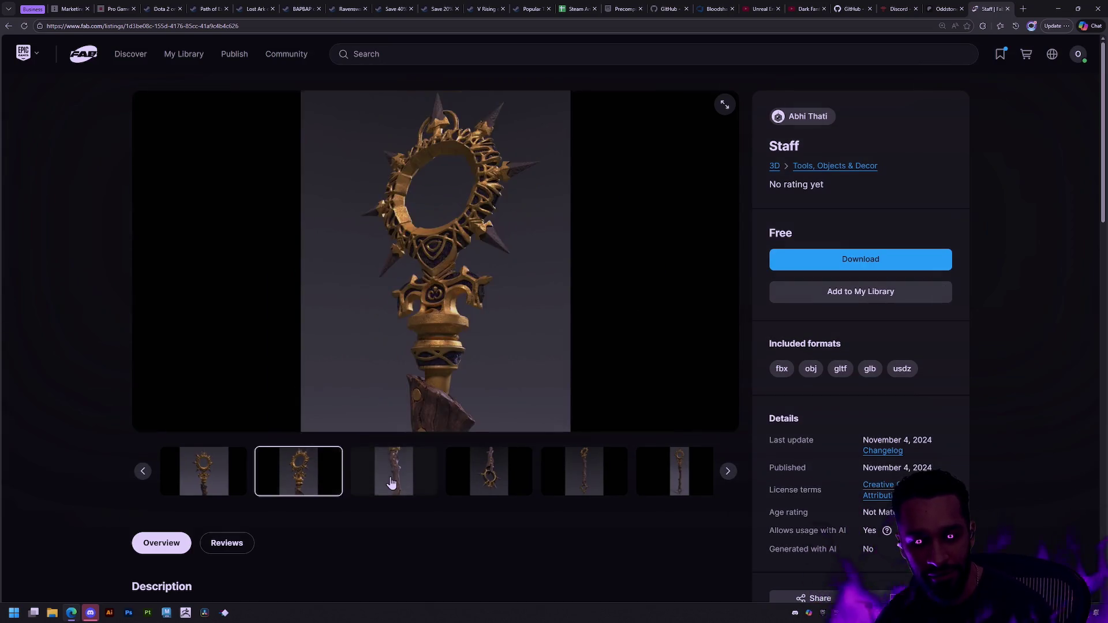
left_click(404, 478)
left_click(462, 479)
left_click(531, 482)
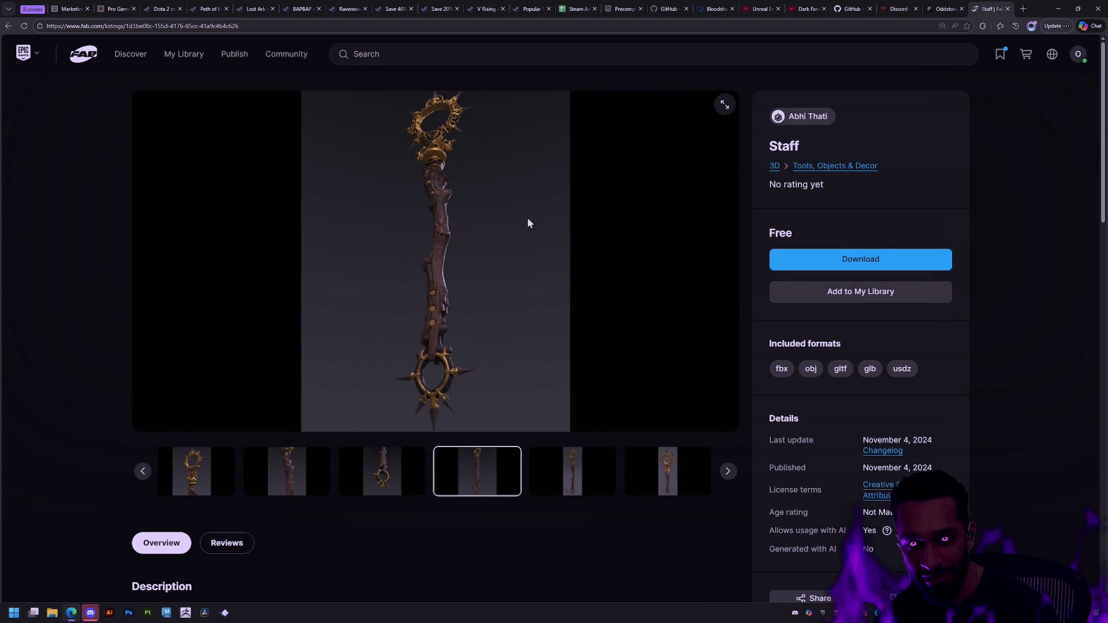
left_click(568, 472)
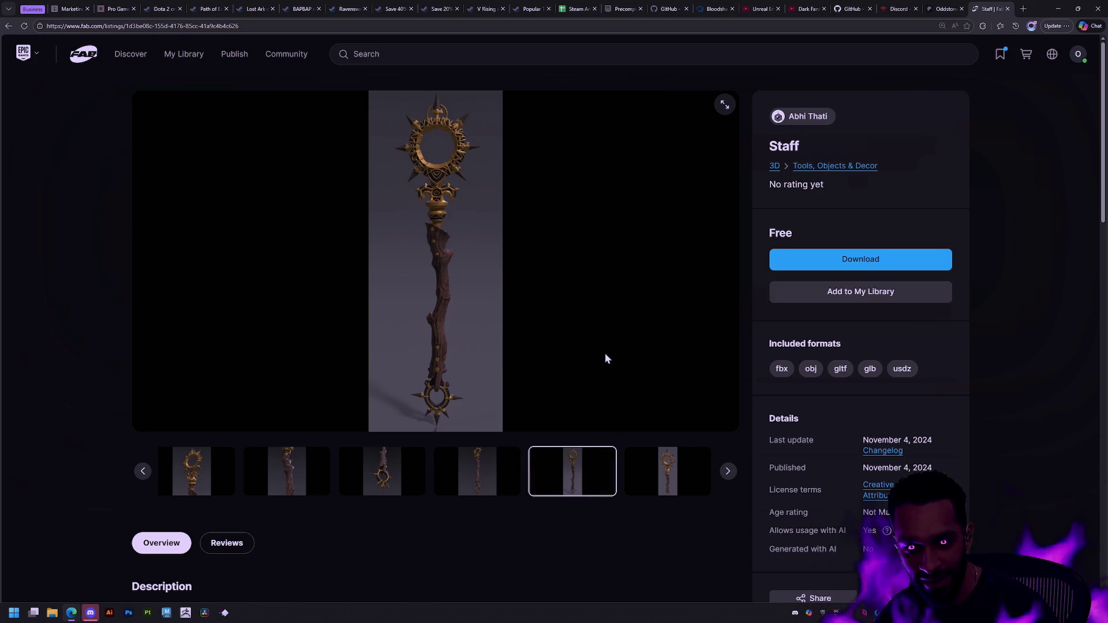
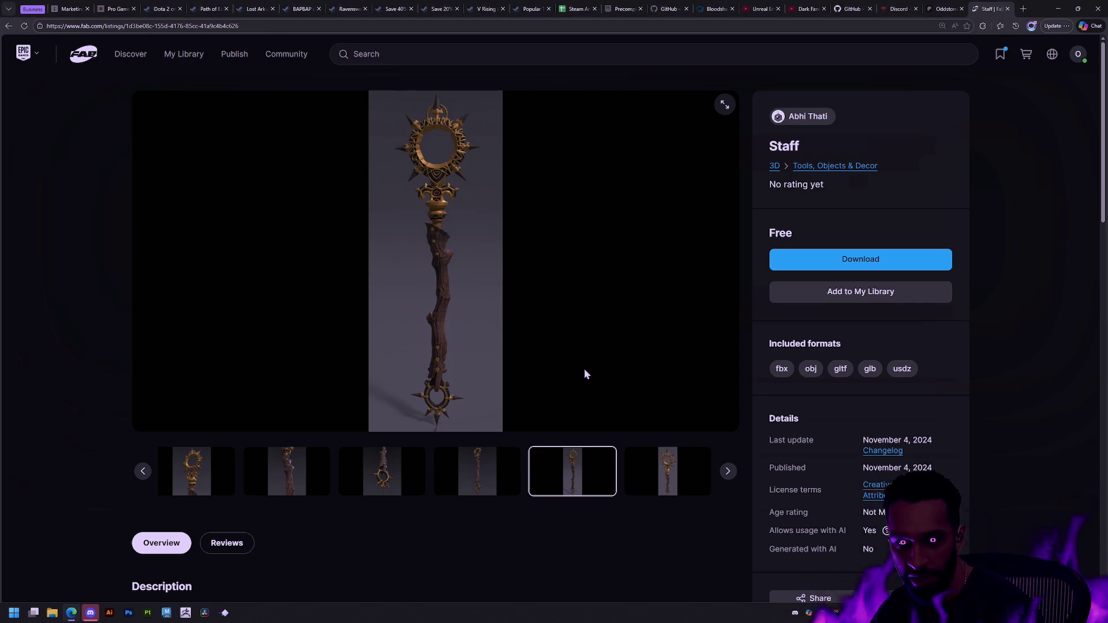
Close the 'Staff | Fab' browser tab
left_click(1007, 8)
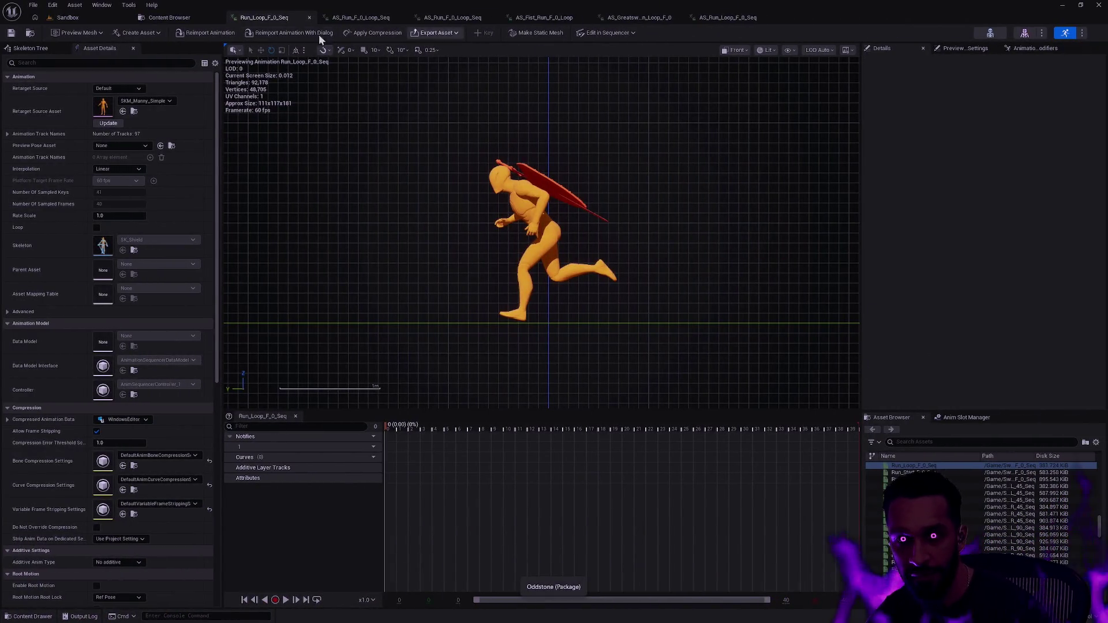
Cycle through the open run animation tabs, ending back on the sword and shield run
left_click(343, 20)
left_click(461, 19)
left_click(548, 19)
left_click(634, 18)
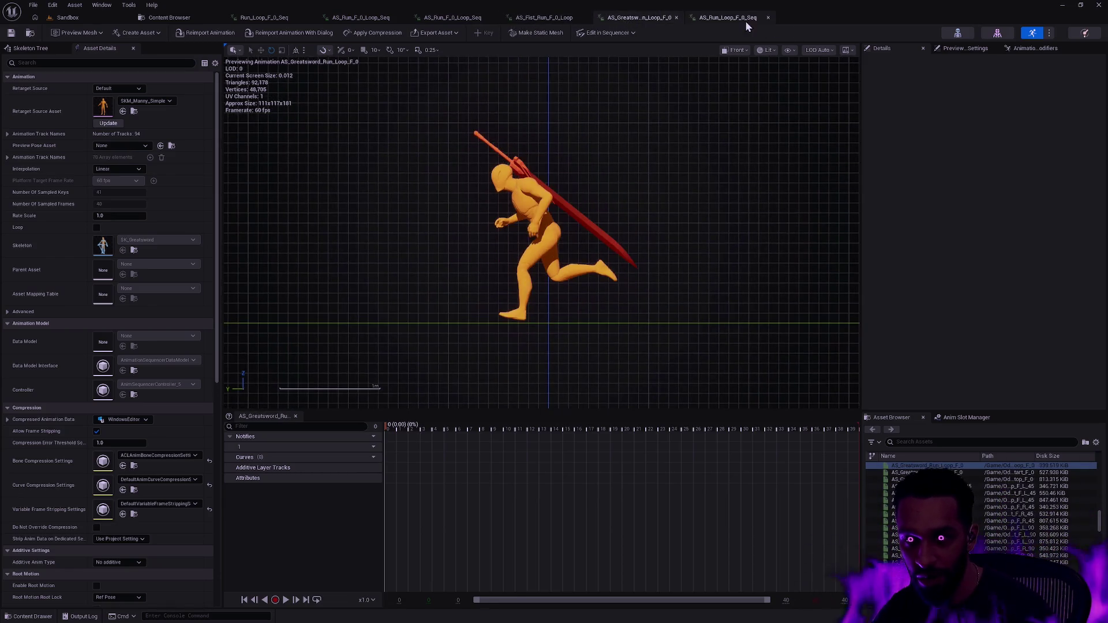
left_click(733, 18)
left_click(264, 17)
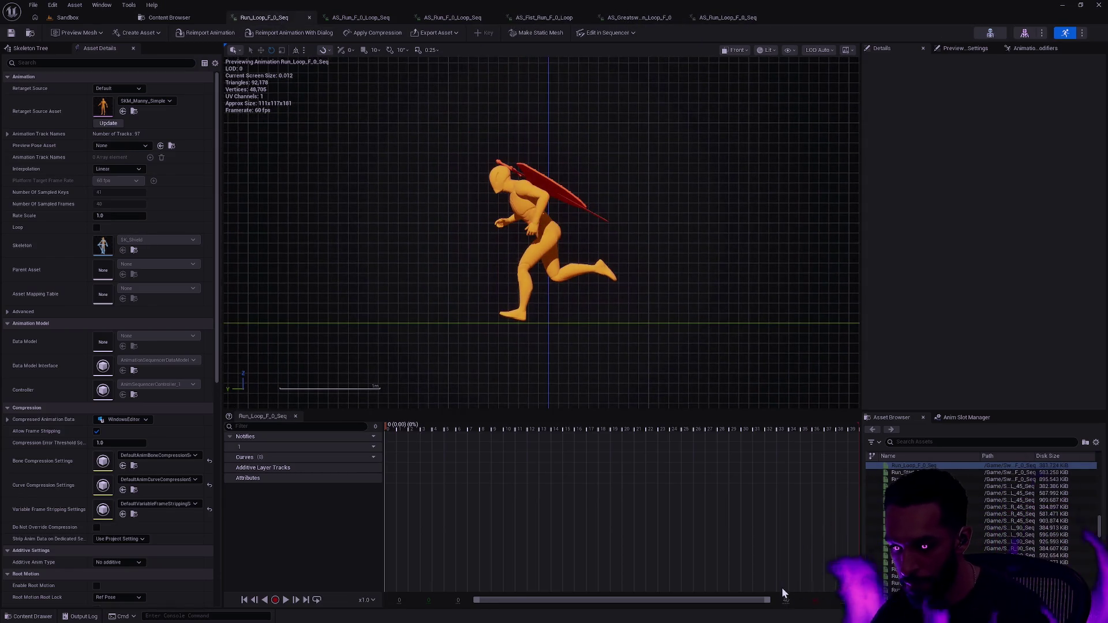
Scrub Run_Loop_F_0_Seq near its end and step frame by frame across the loop to frame 40
left_click(845, 428)
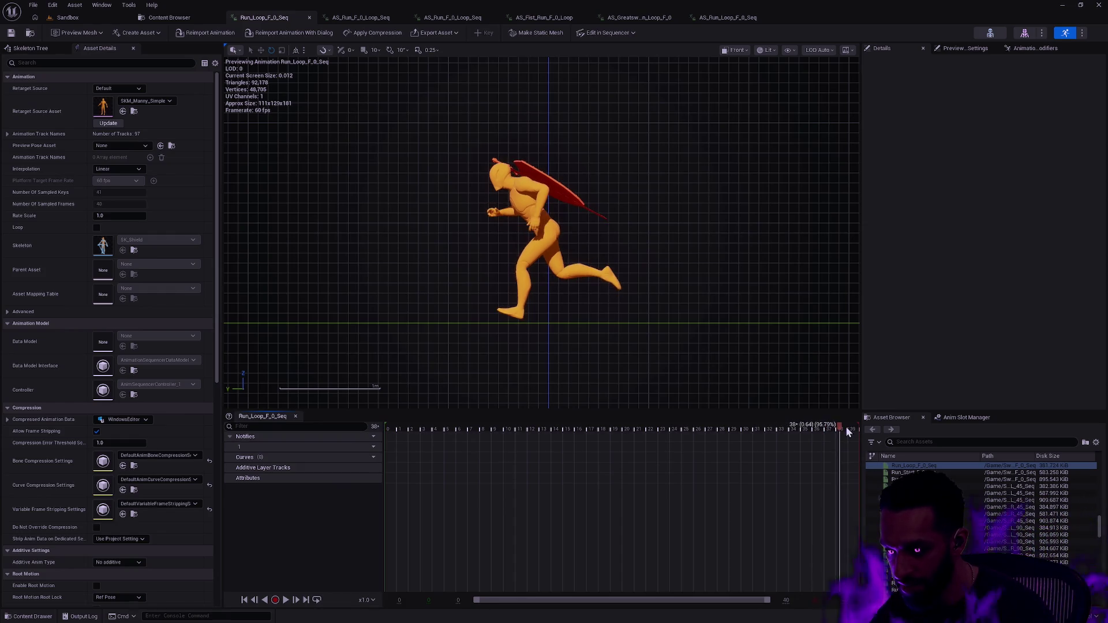
left_click(254, 599)
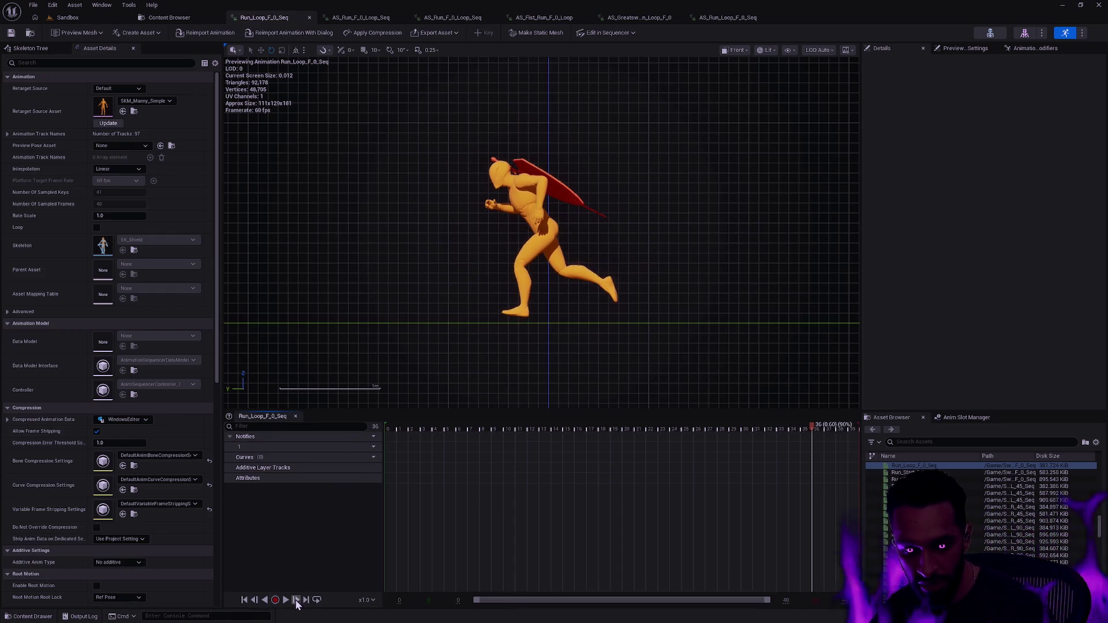
left_click(296, 600)
left_click(296, 600)
left_click(296, 599)
left_click(296, 599)
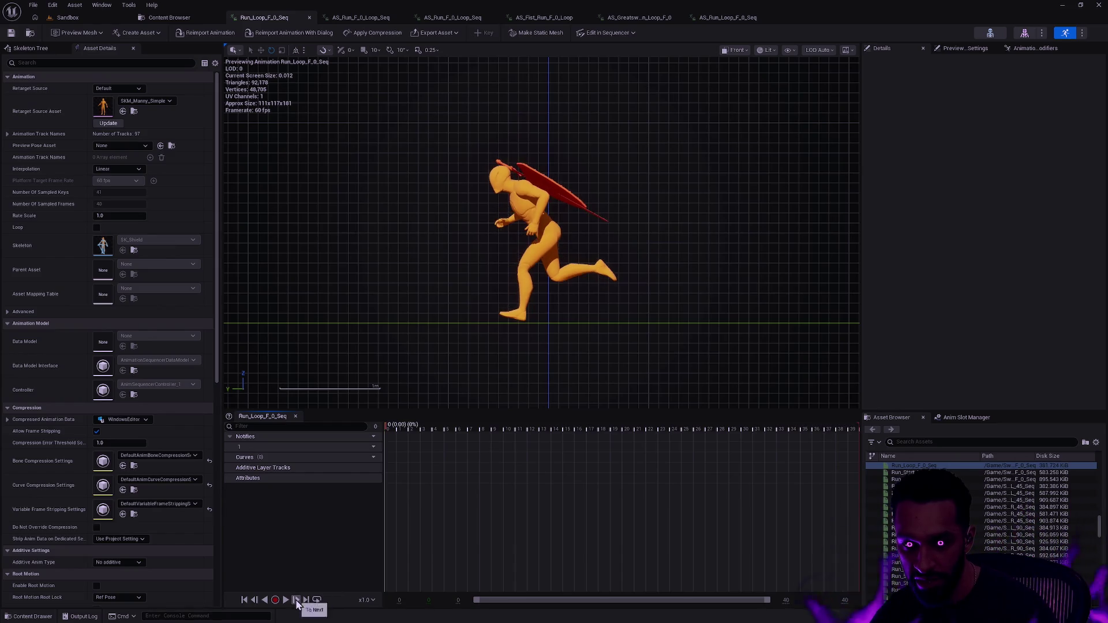
left_click(296, 600)
left_click(255, 600)
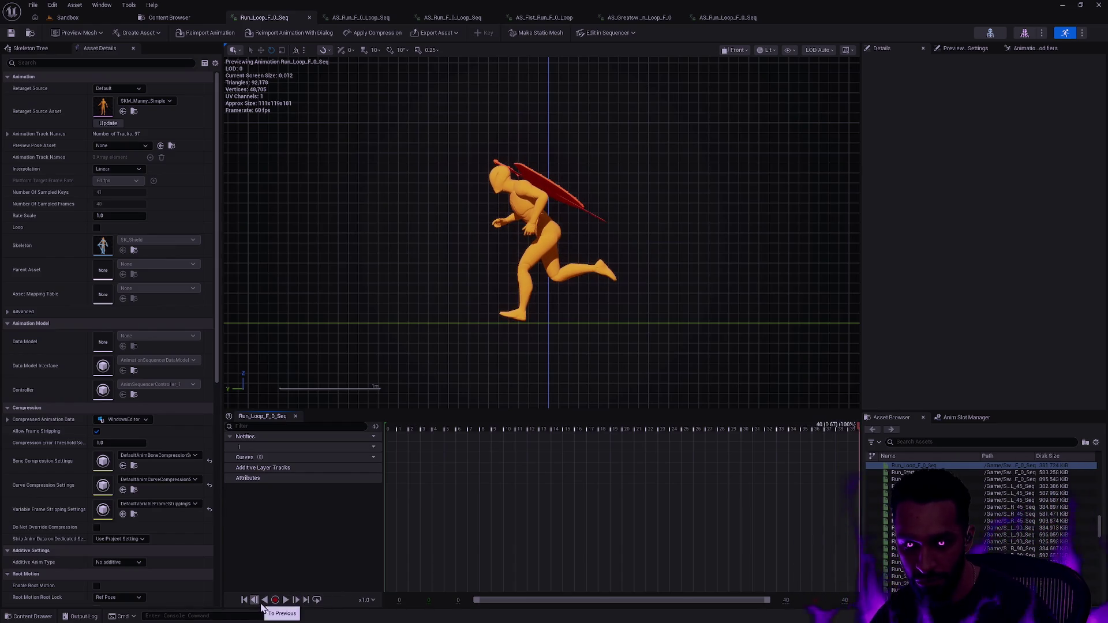
left_click(305, 600)
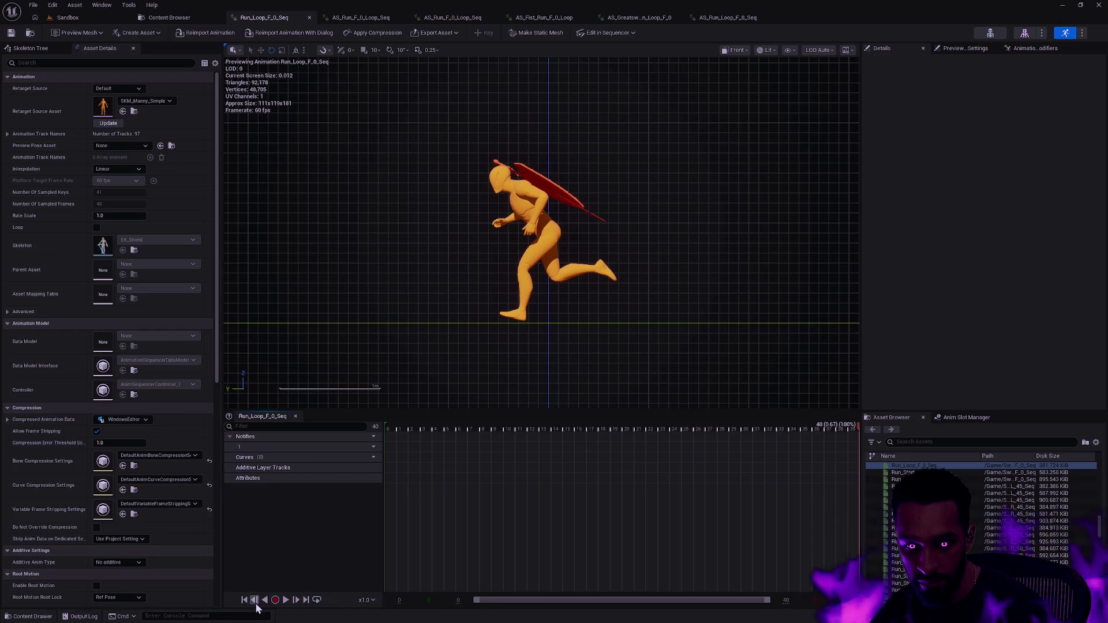
Step Run_Loop_F_0_Seq from frame 36 through the loop to frame 1, then show AS_Fist_Run_F_0_Loop
left_click(255, 600)
left_click(297, 600)
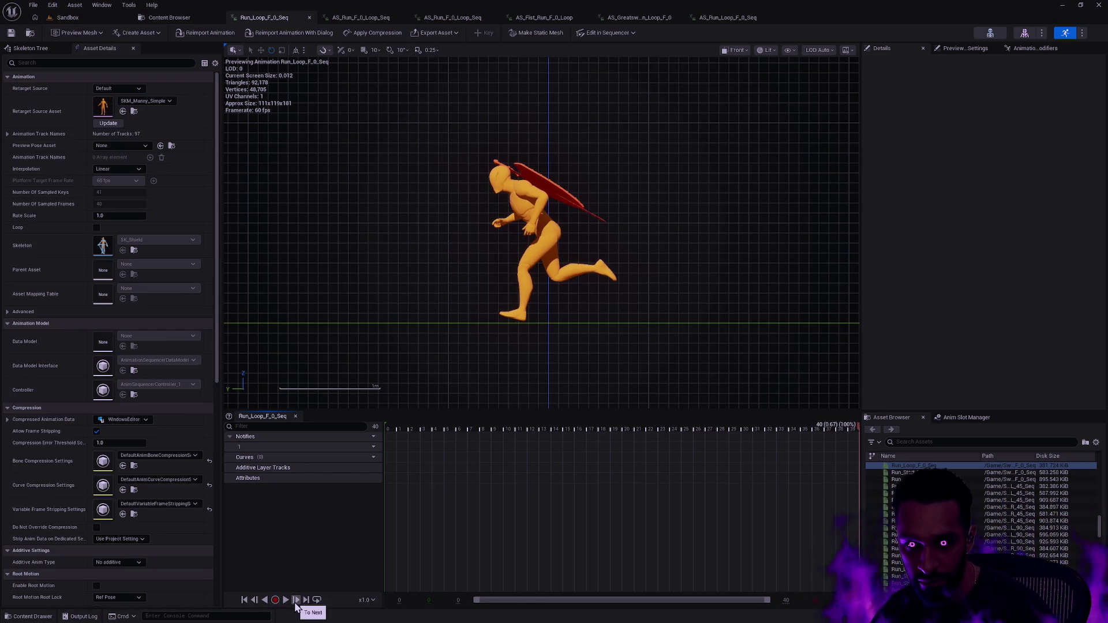
left_click(255, 600)
left_click(254, 600)
left_click(254, 600)
left_click(255, 600)
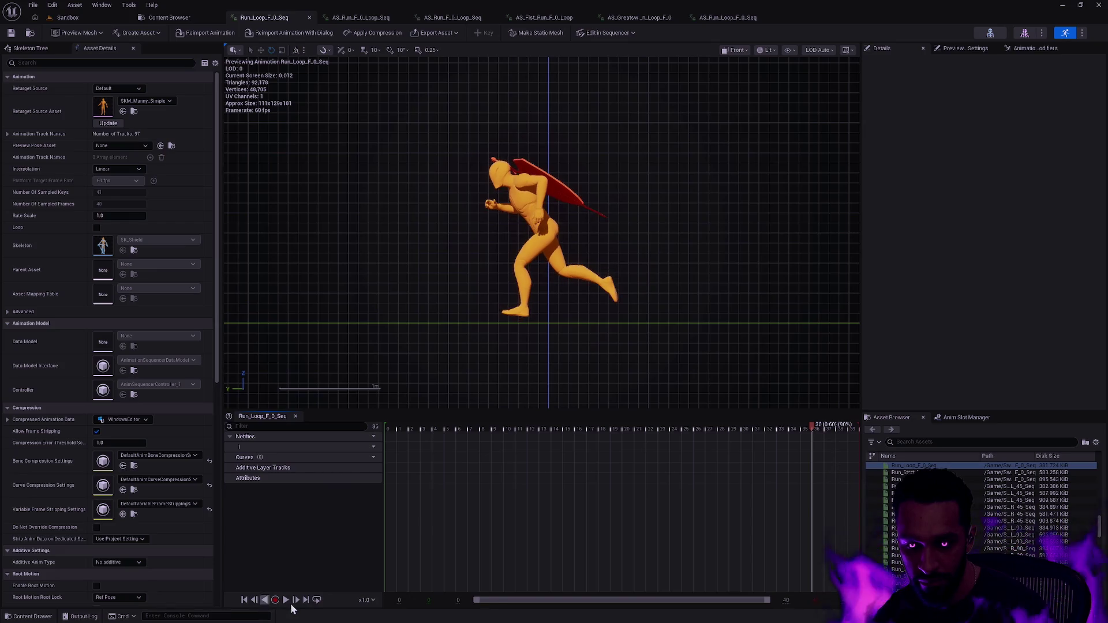
left_click(296, 600)
left_click(296, 599)
left_click(296, 599)
left_click(296, 599)
left_click(296, 600)
left_click(297, 600)
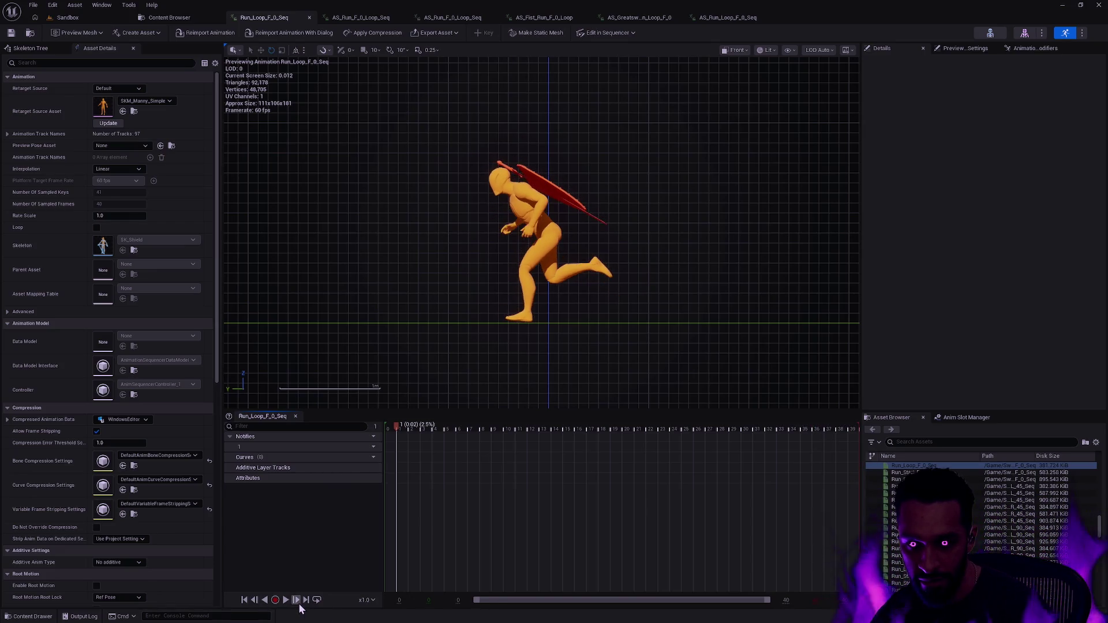
left_click(550, 17)
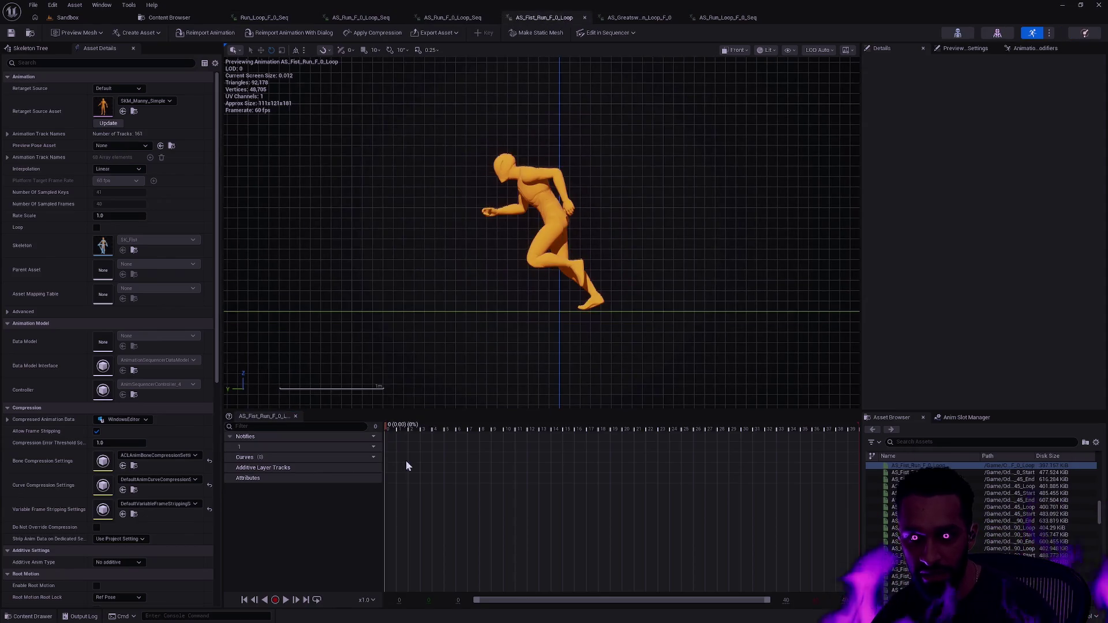
Scrub AS_Fist_Run_F_0_Loop near its end and step across the loop point to frame 40
left_click_drag(847, 428, 842, 430)
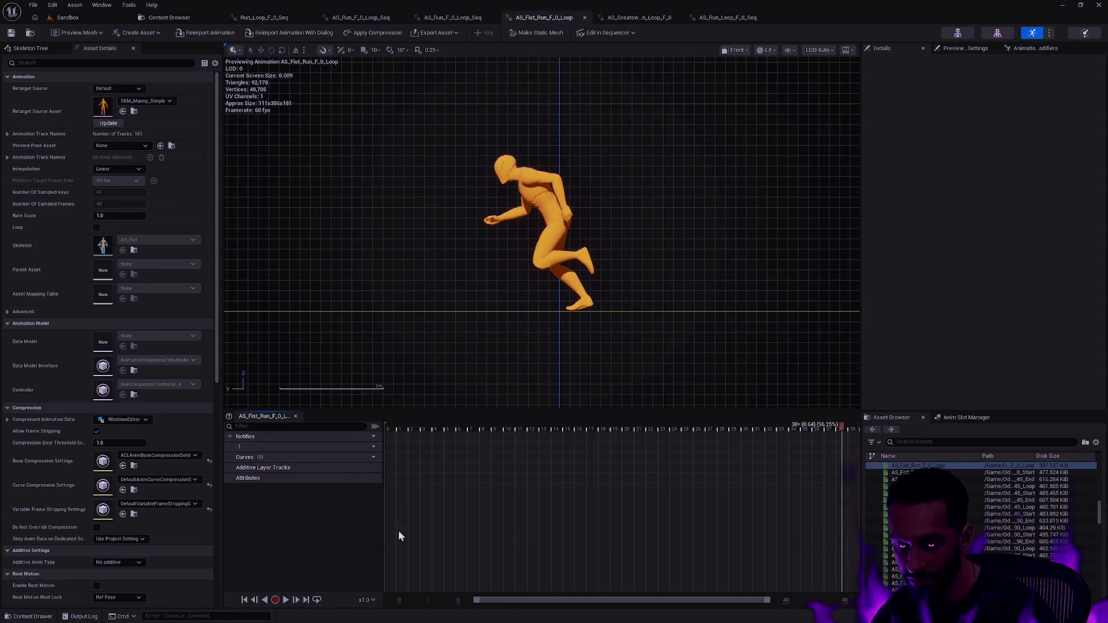
left_click(296, 600)
left_click(296, 600)
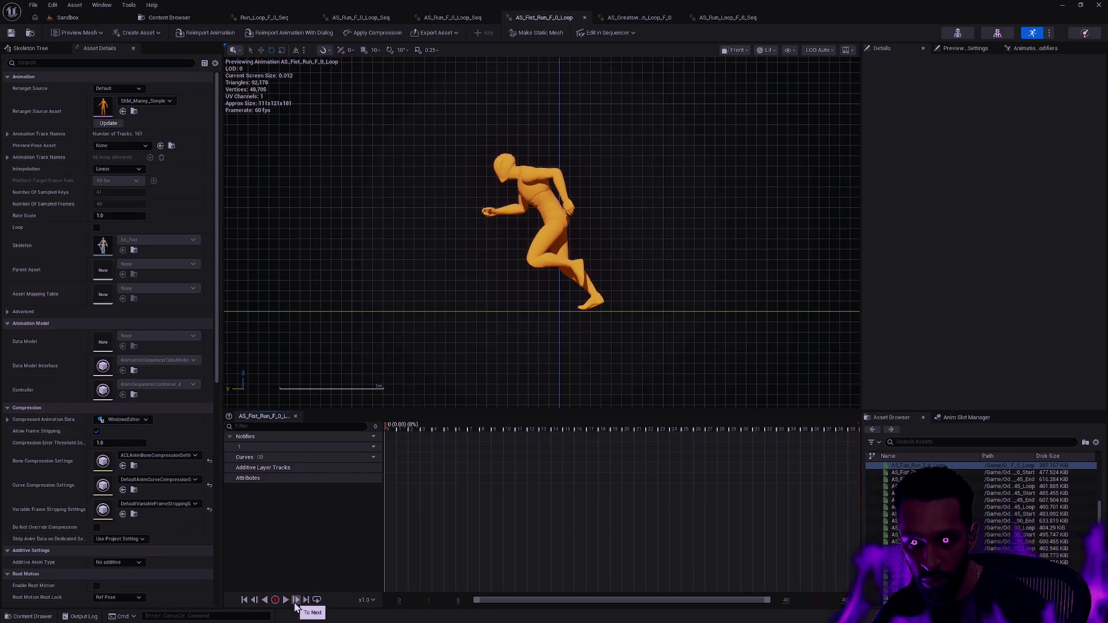
left_click(254, 603)
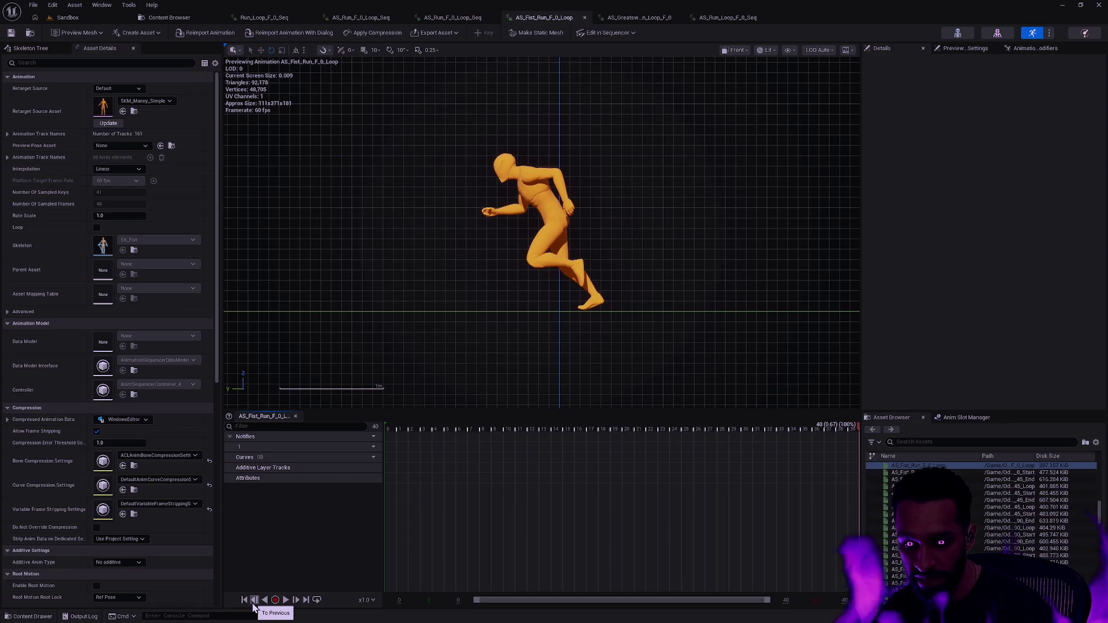
left_click(254, 601)
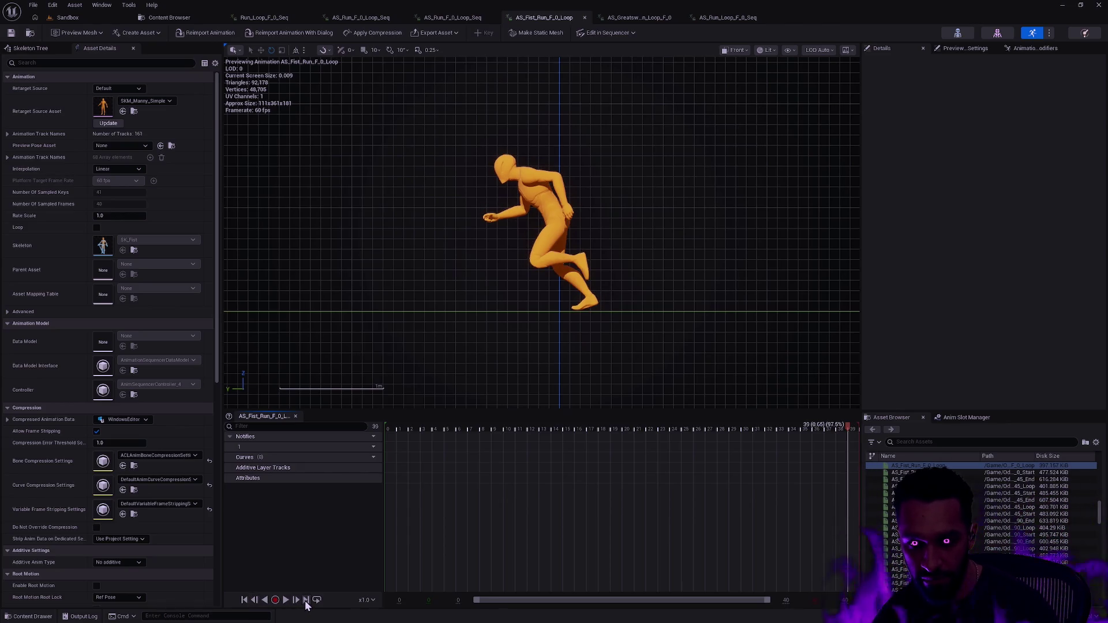
left_click(305, 600)
Play the fist run backward and forward around frames 34 to 0, then return to the Sandbox level
left_click(264, 600)
left_click(297, 600)
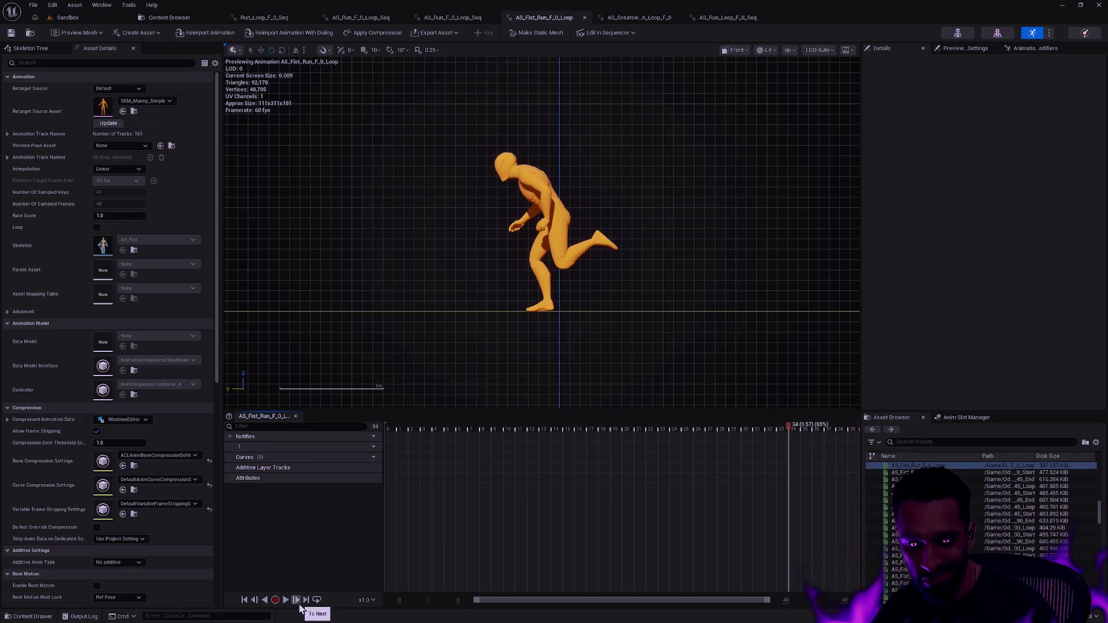
left_click(297, 600)
left_click(297, 601)
left_click(296, 600)
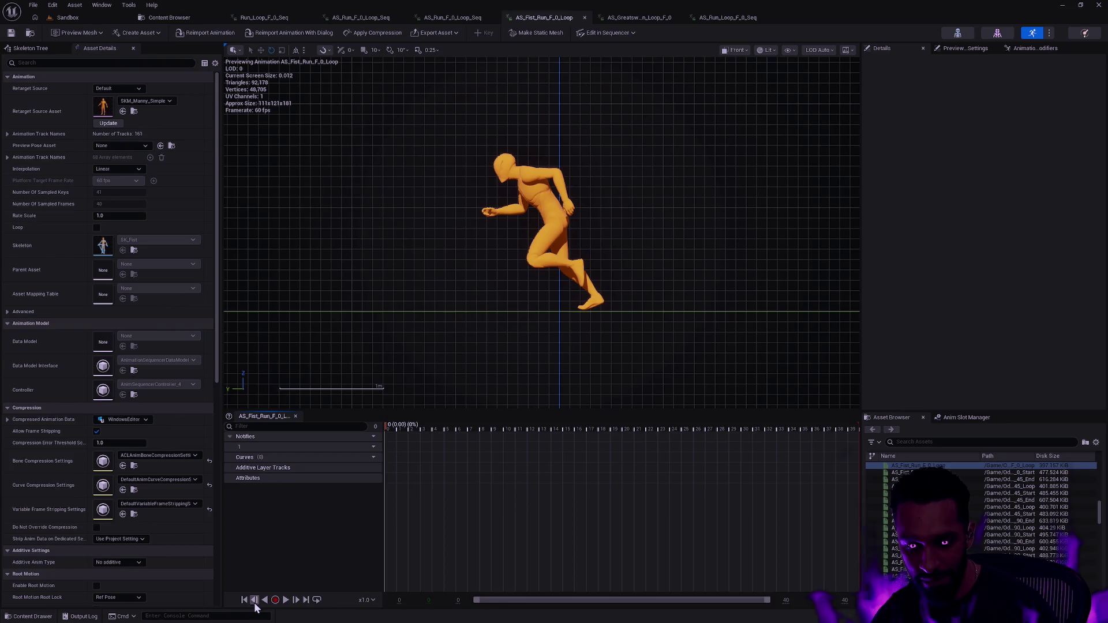
key("space")
left_click(254, 600)
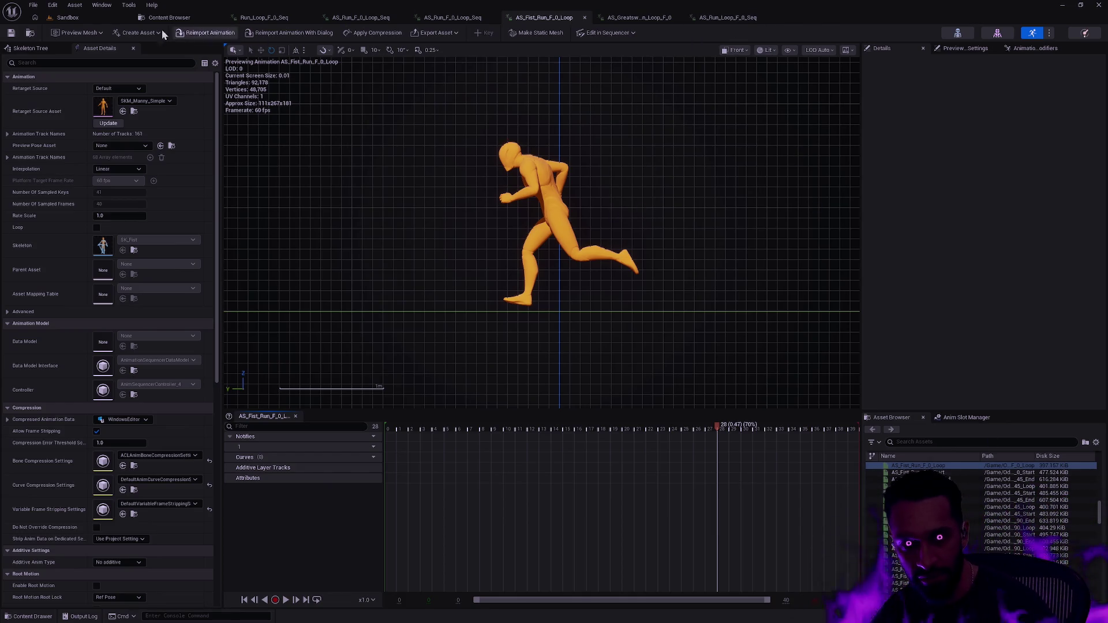
left_click(129, 15)
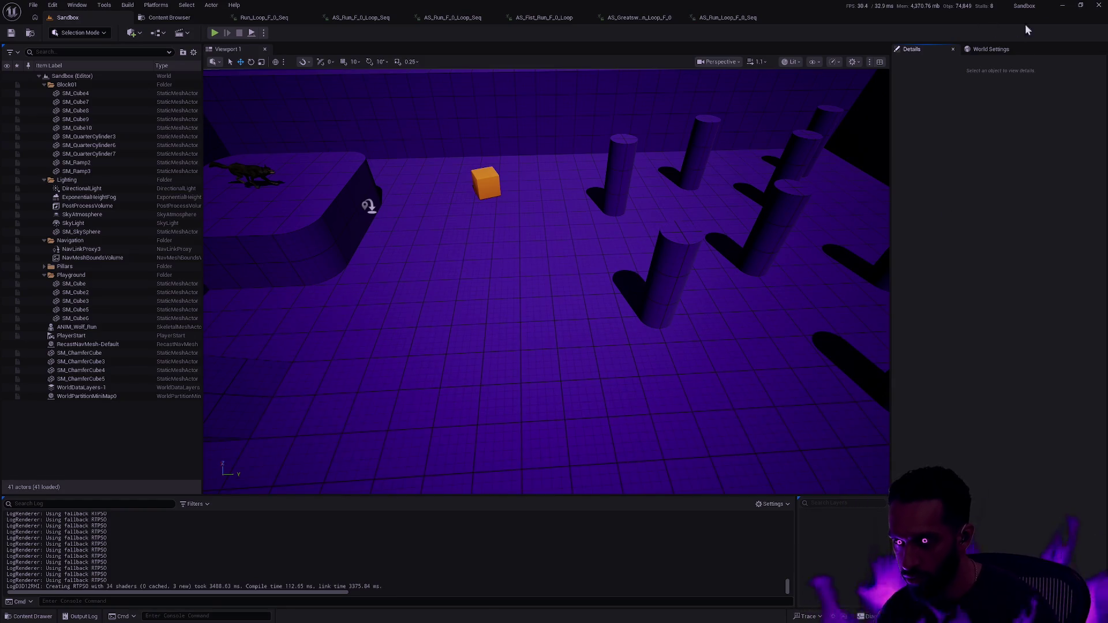
Restore down the Unreal window and bring up the Epic Games Launcher's Fab Library
left_click(1080, 6)
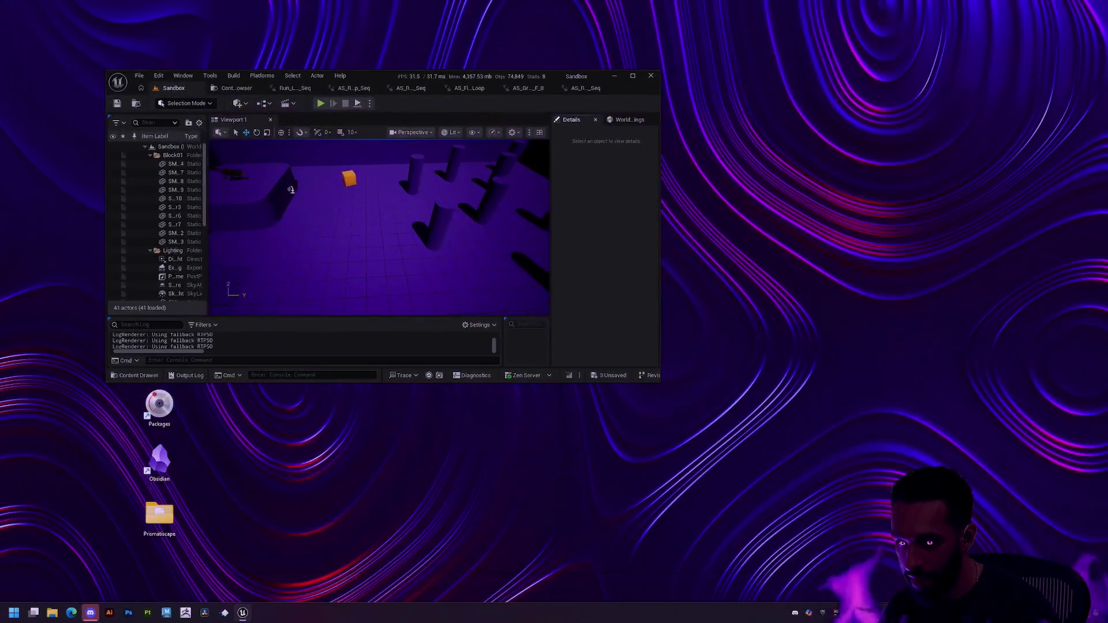
left_click(823, 613)
left_click(742, 103)
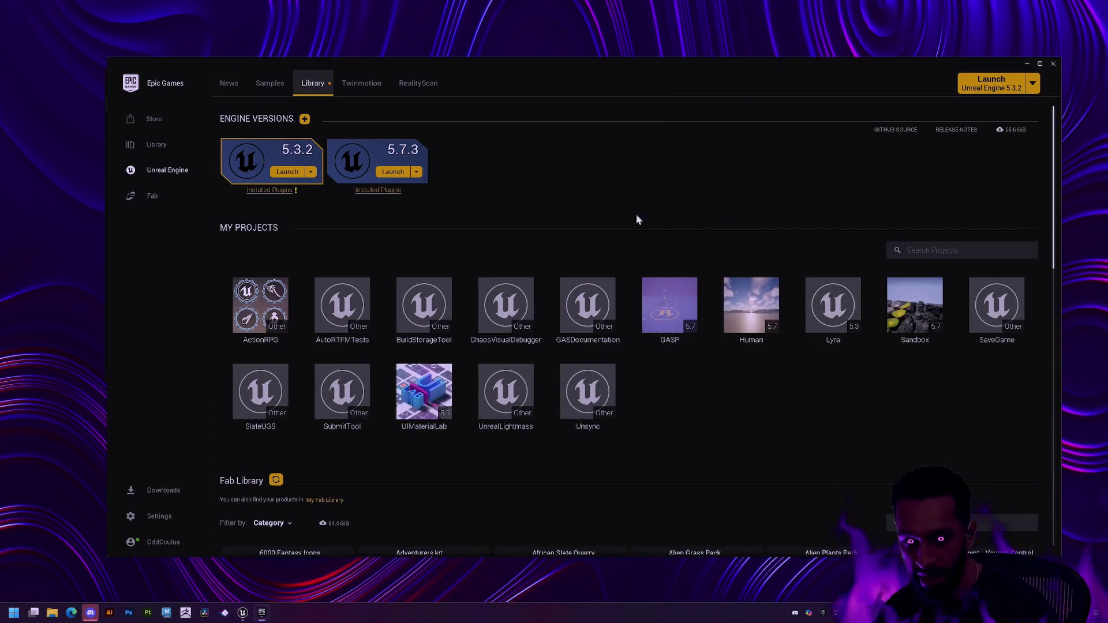
scroll(683, 399, "down", 1)
scroll(683, 401, "down", 3)
Browse the Fab Library and search for 'staff', which returns no items
left_click(906, 301)
scroll(885, 291, "down", 3)
scroll(854, 288, "up", 4)
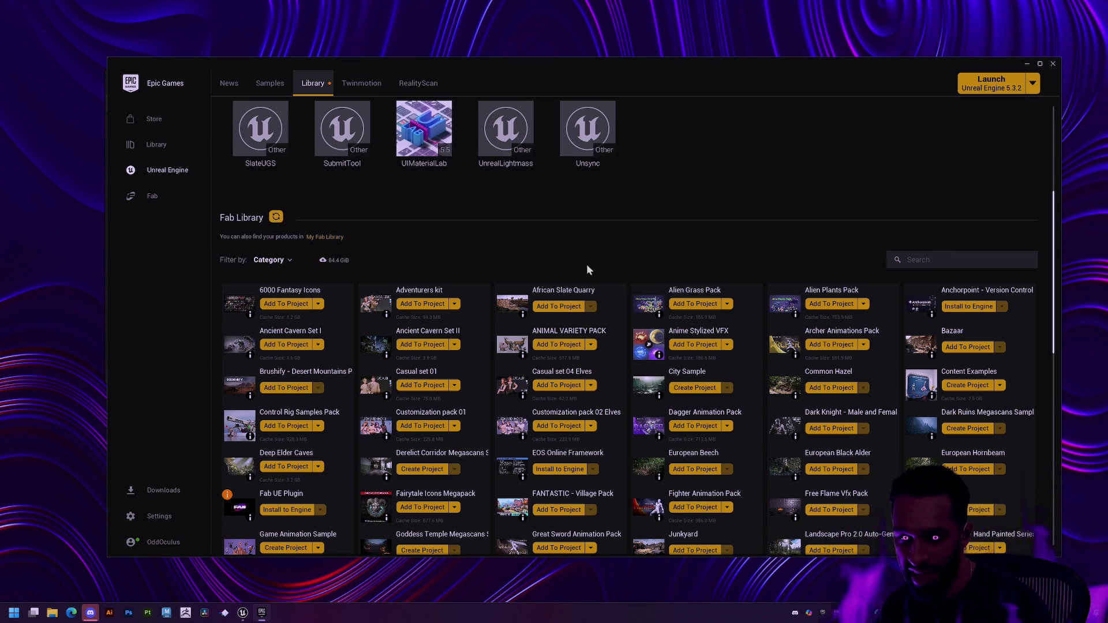
scroll(575, 261, "down", 15)
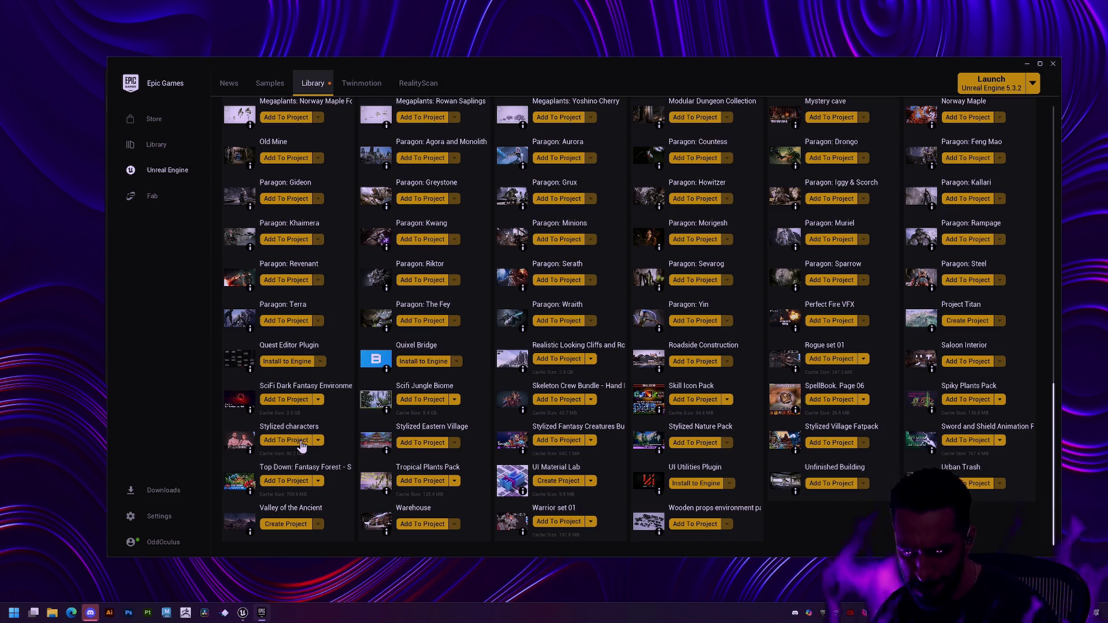
scroll(614, 203, "up", 5)
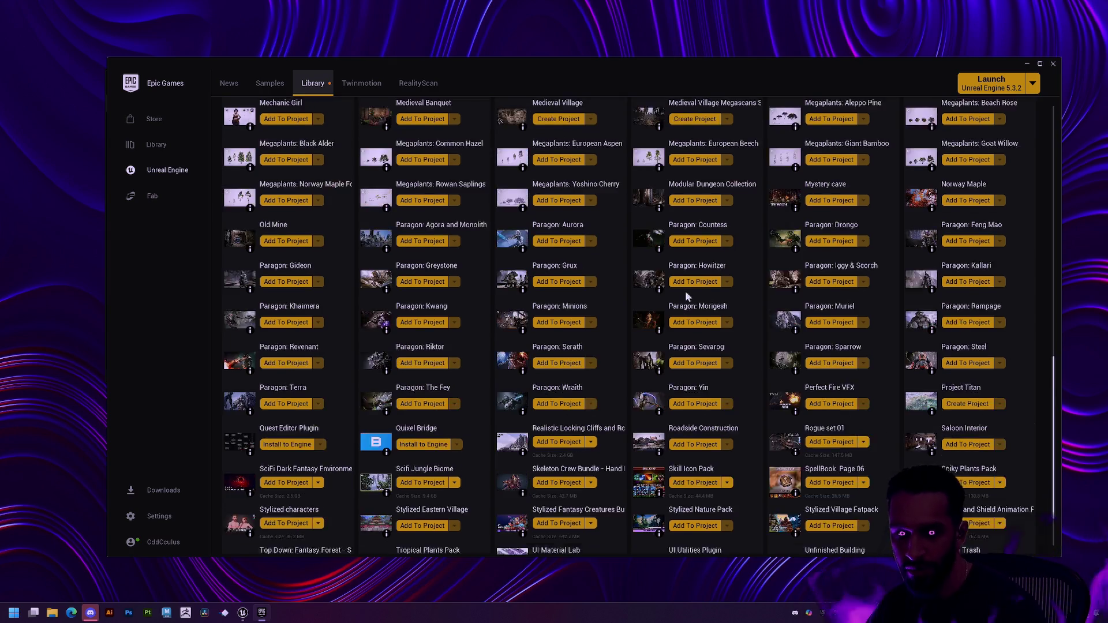
scroll(615, 199, "up", 5)
left_click(935, 262)
type("staff")
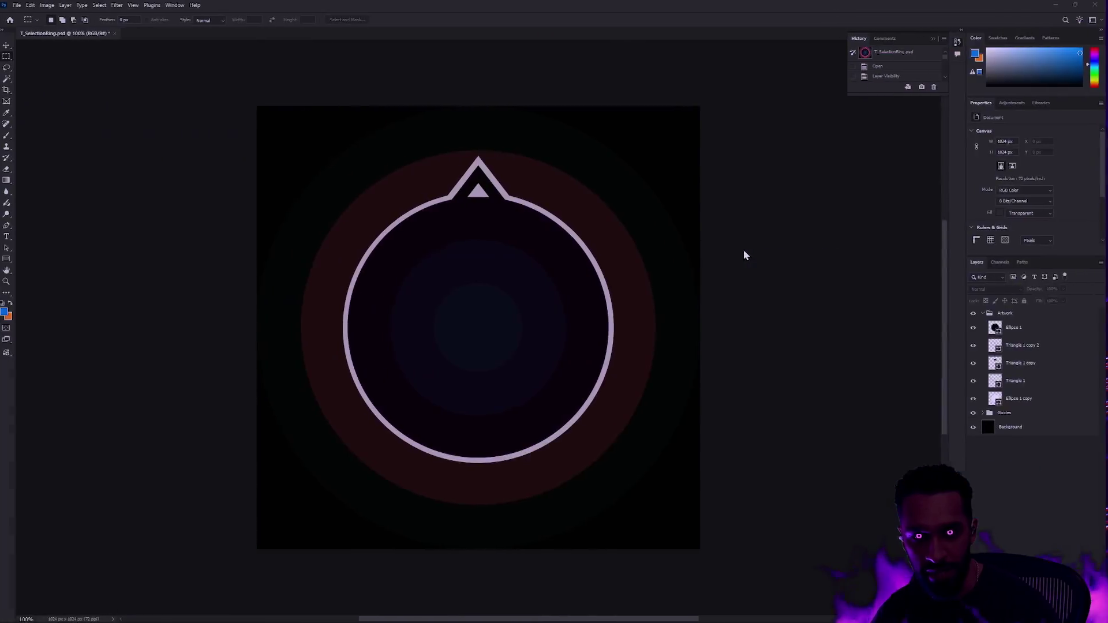
Reopen the Staff listing, download staff.fbx and show it in the Downloads folder
key("ctrl+v")
key("Return")
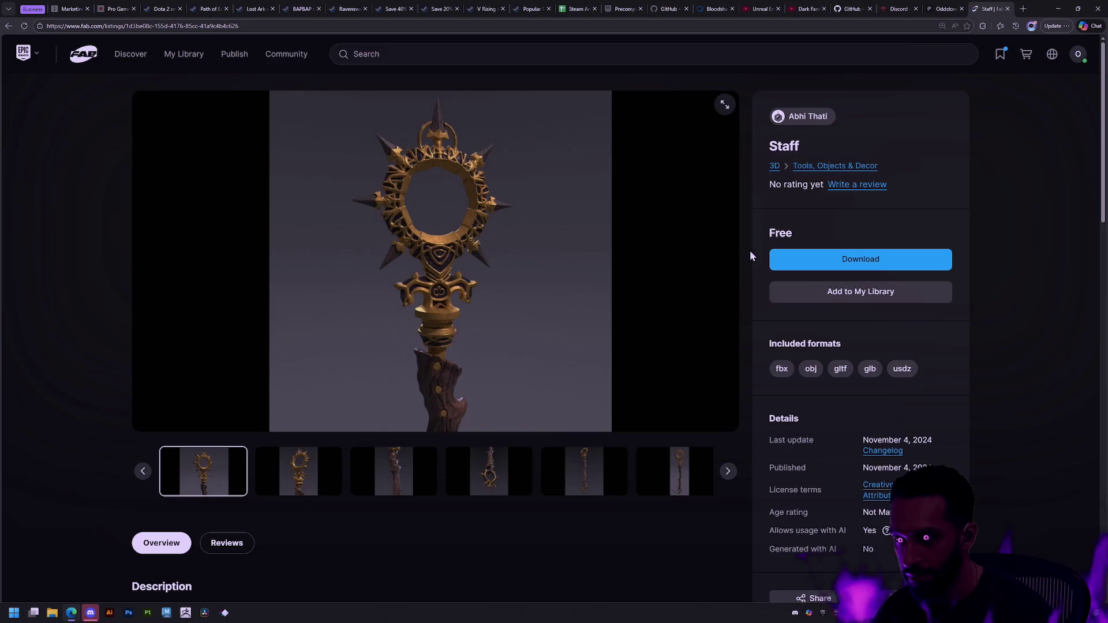
left_click(867, 263)
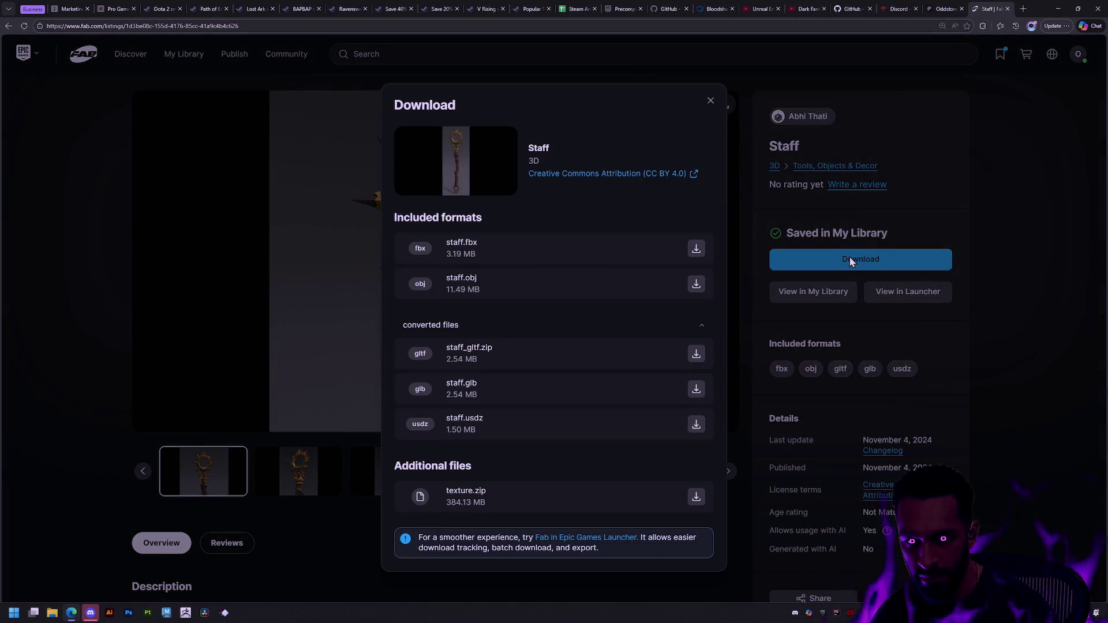
left_click(696, 250)
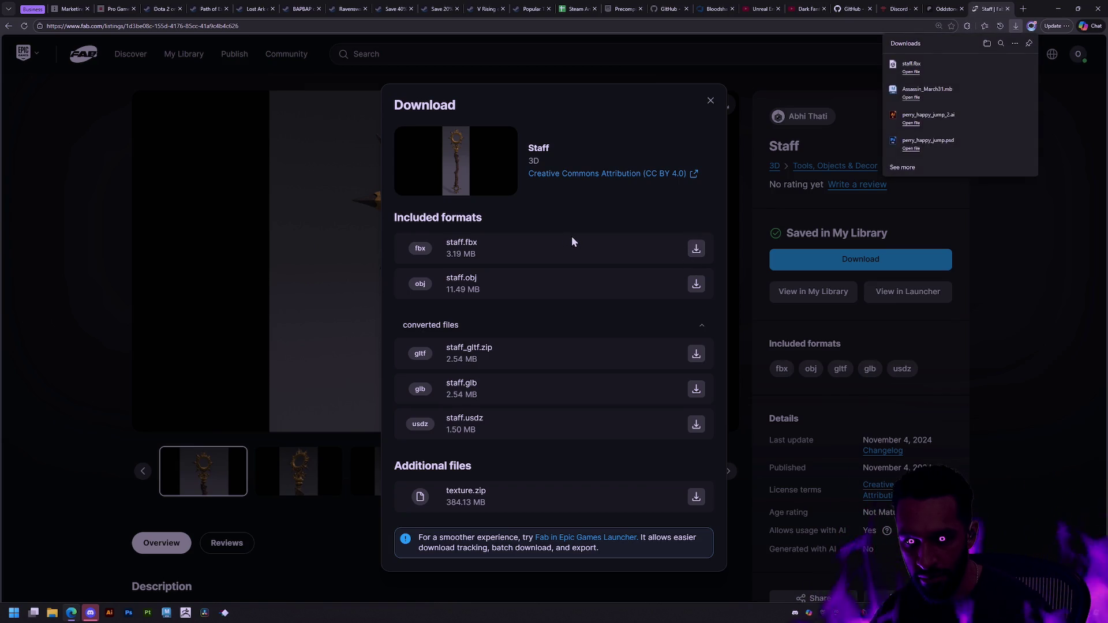
left_click(1016, 64)
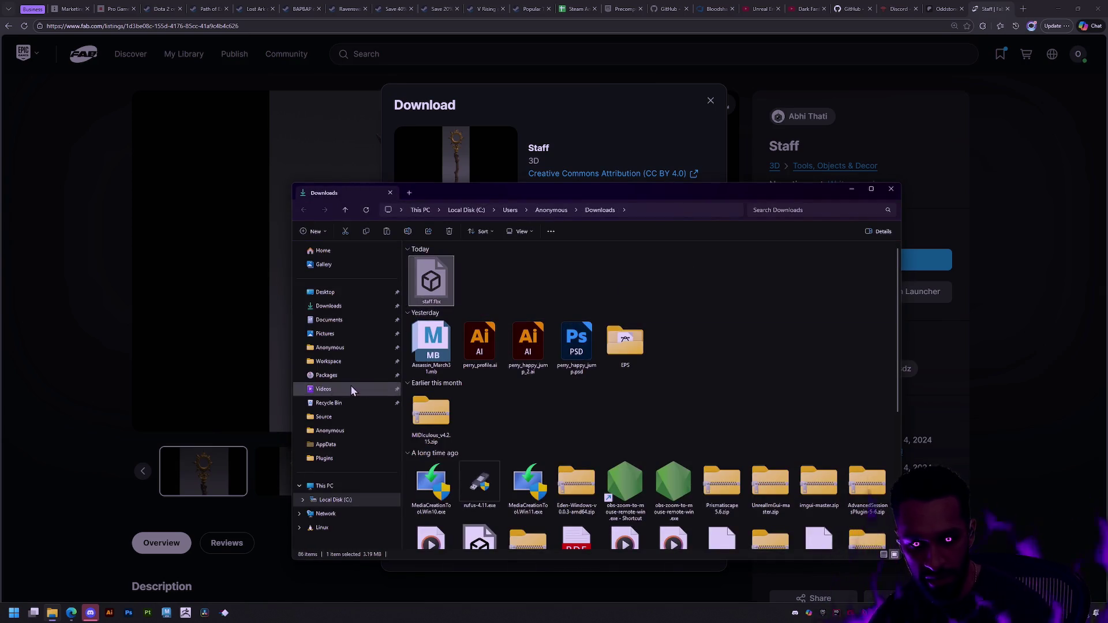
Create a Staves folder in Workspace > RawContent > Props > Weapons
left_click(328, 362)
double_click(449, 381)
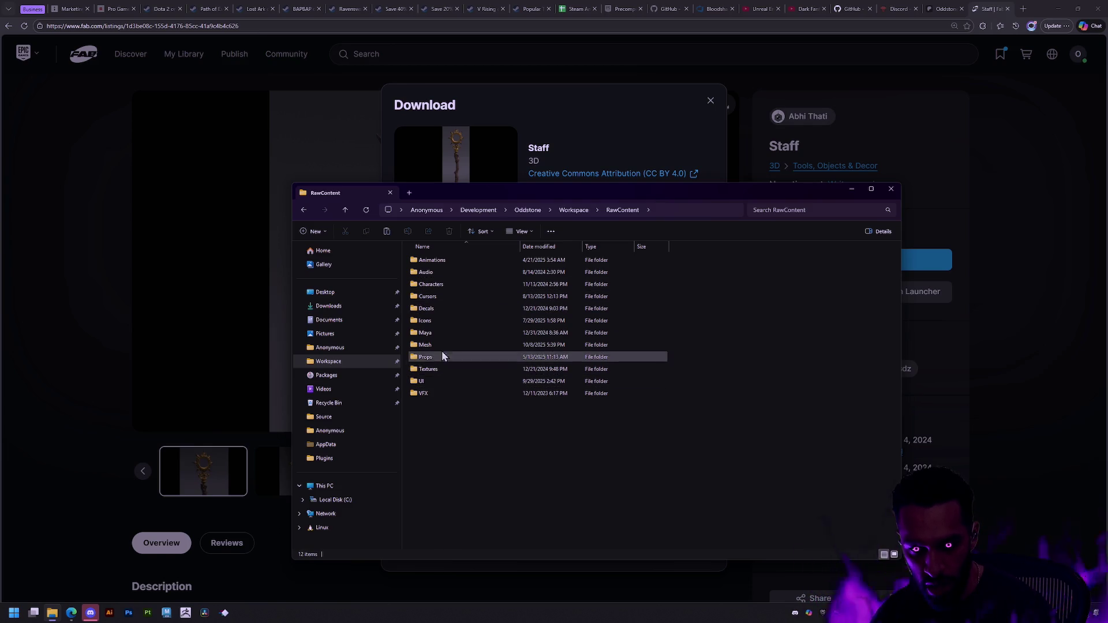
double_click(432, 357)
double_click(435, 285)
mouse_move(465, 435)
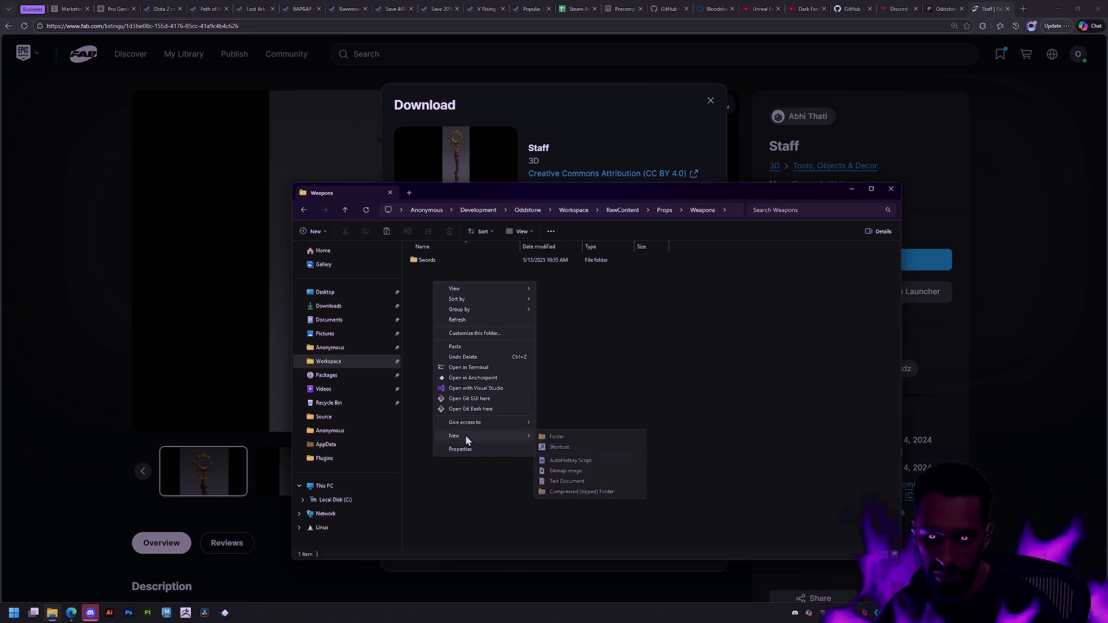
left_click(542, 434)
type("Staves")
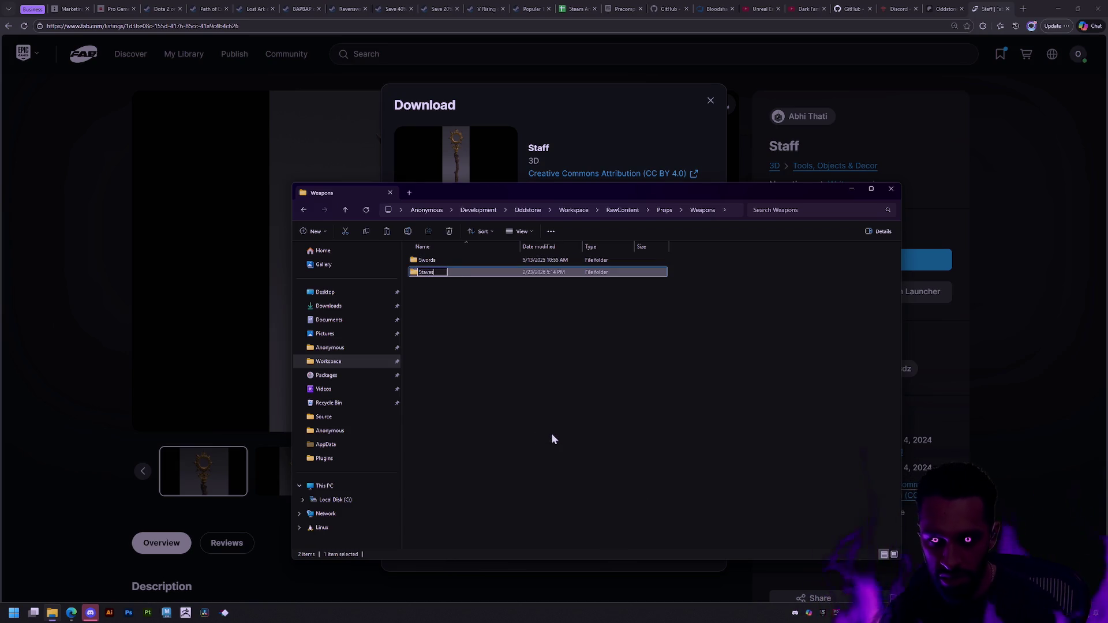
key("Return")
Paste staff.fbx into Staves and compare with the neighbouring Swords folder
double_click(428, 271)
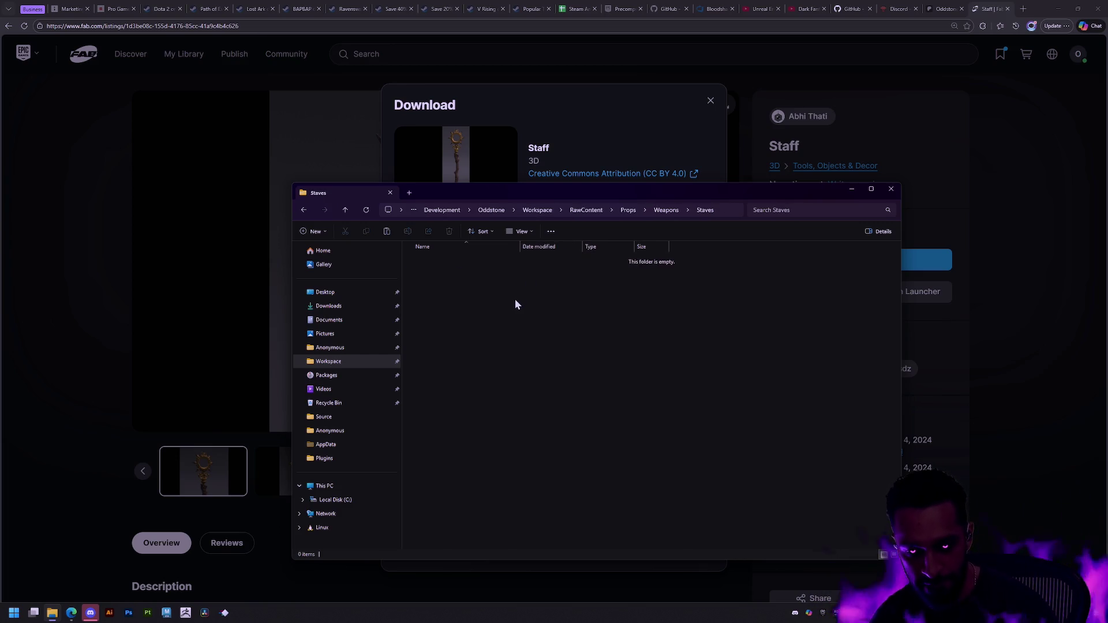
key("ctrl+v")
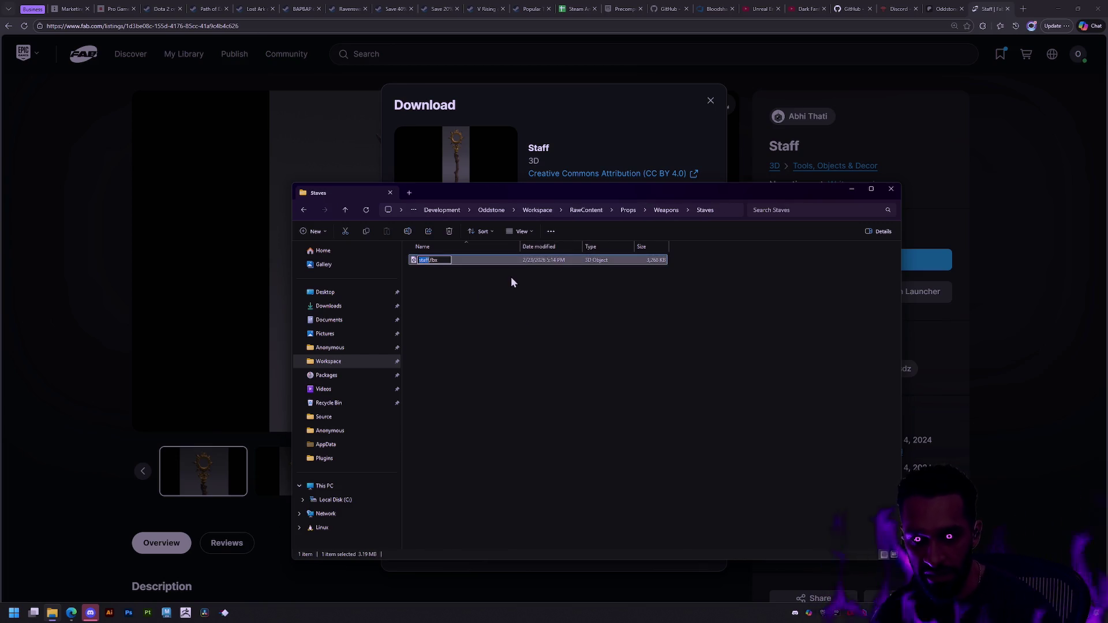
key("BackSpace")
double_click(434, 262)
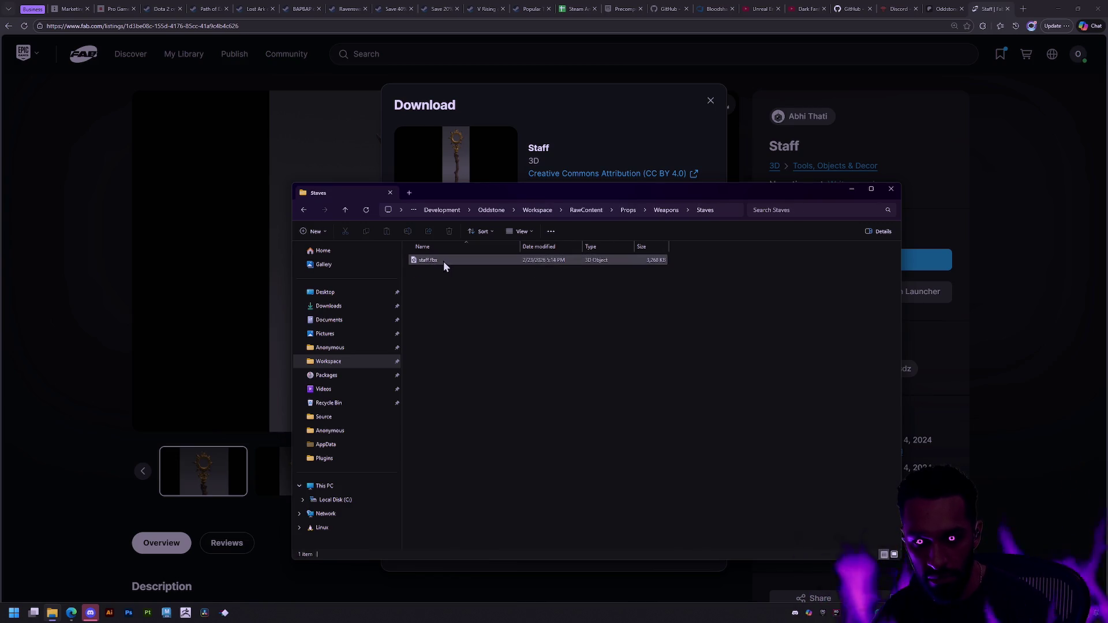
key("BackSpace")
double_click(431, 272)
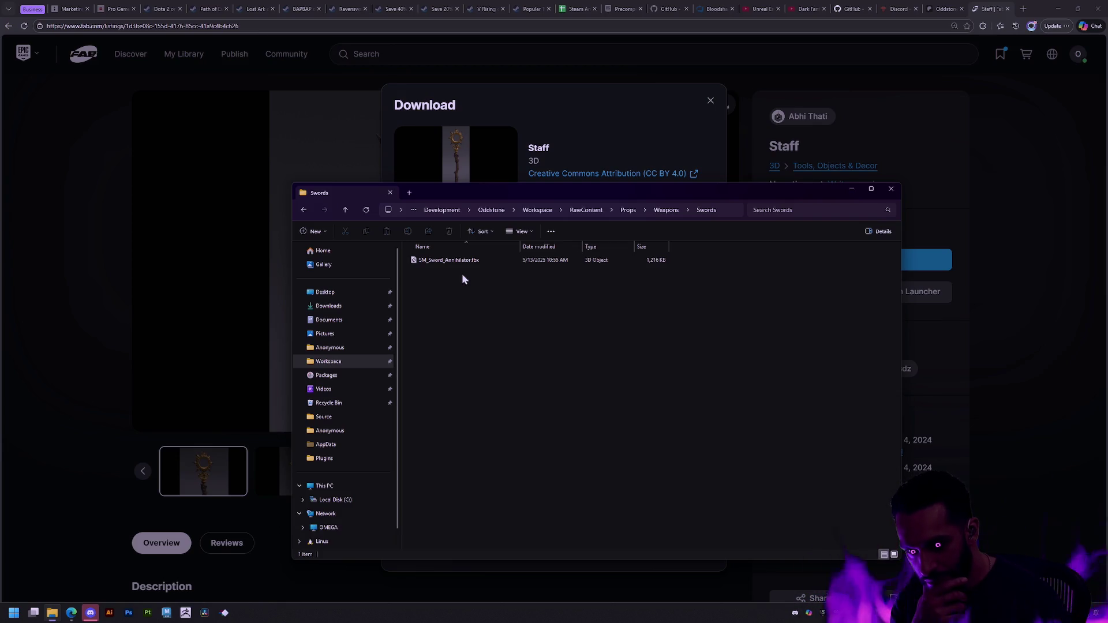
key("alt+Left")
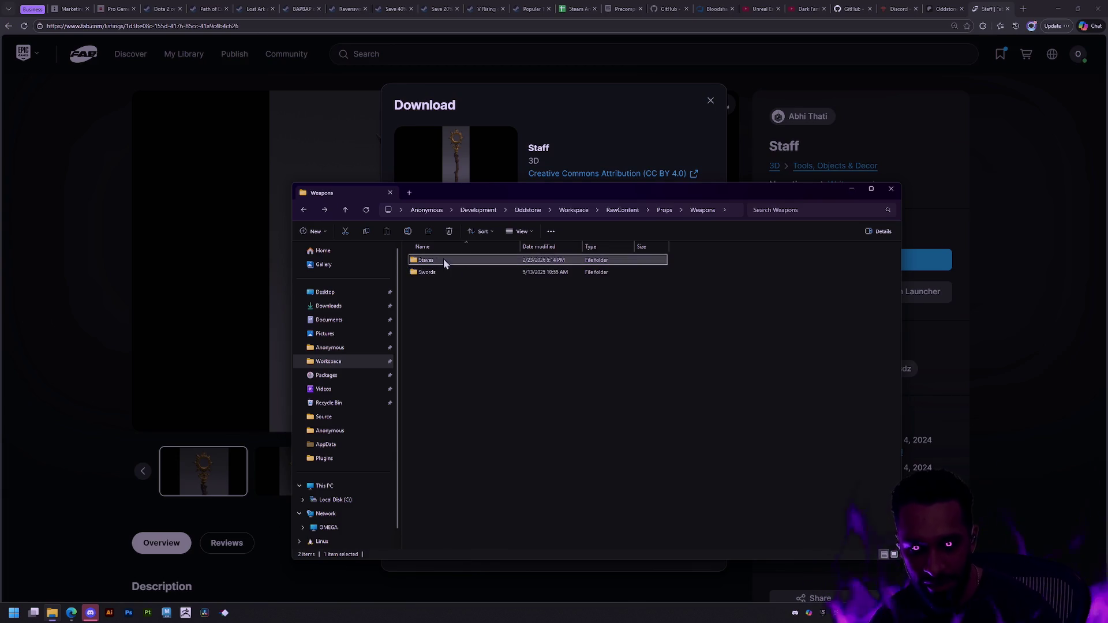
double_click(438, 260)
Rename the staff file to SM_Staff_MourningStar.fbx and close File Explorer
left_click(438, 260)
key("F2")
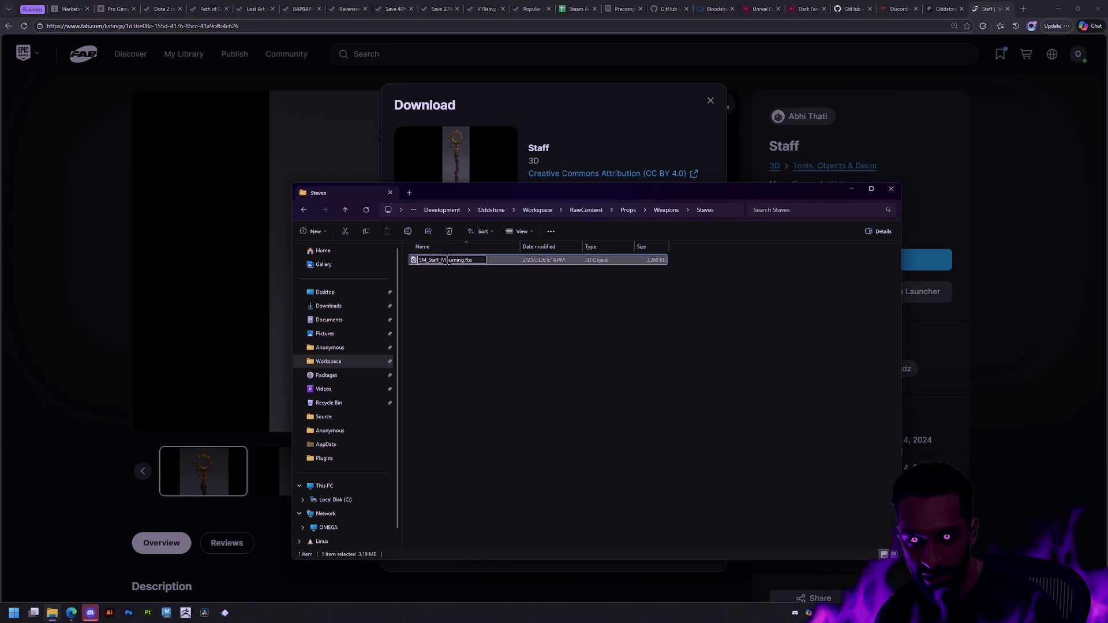
type("Star")
key("Return")
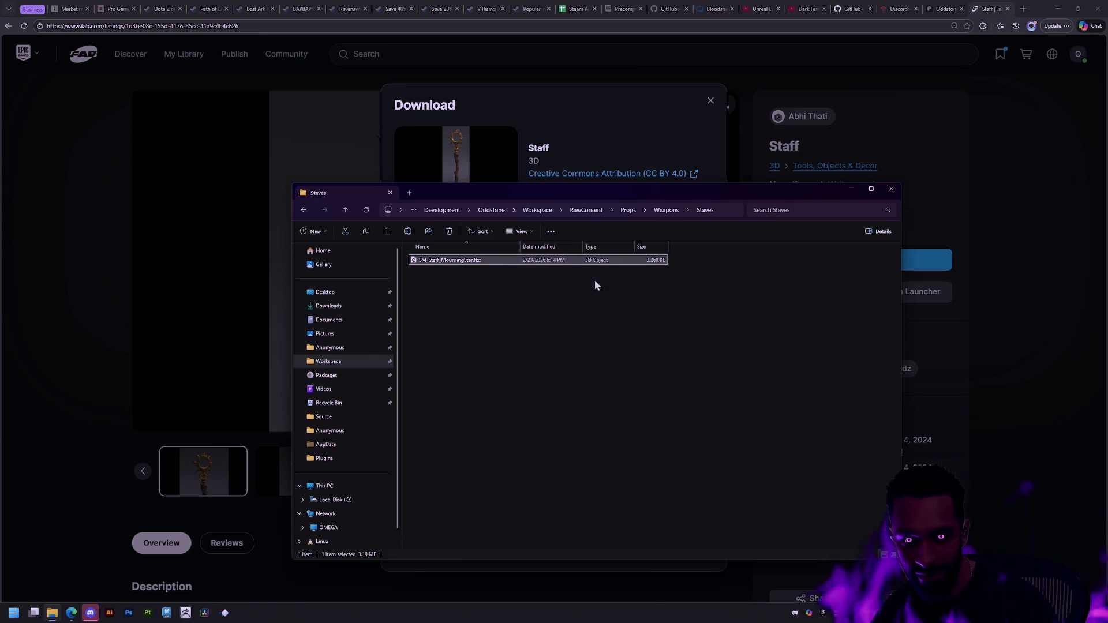
left_click(891, 189)
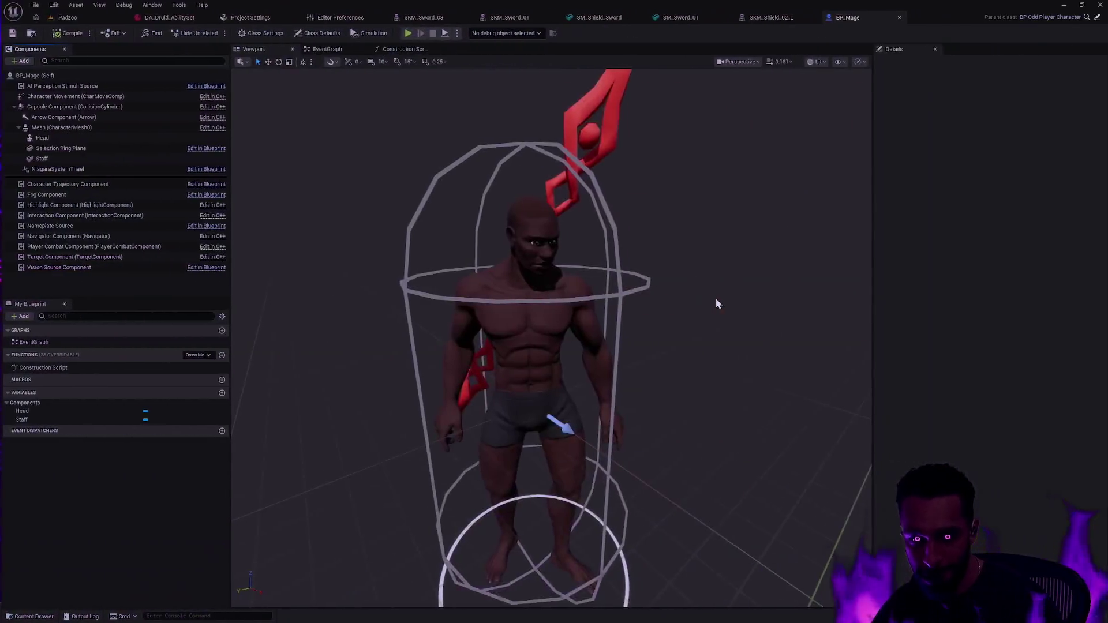
key("ctrl+space")
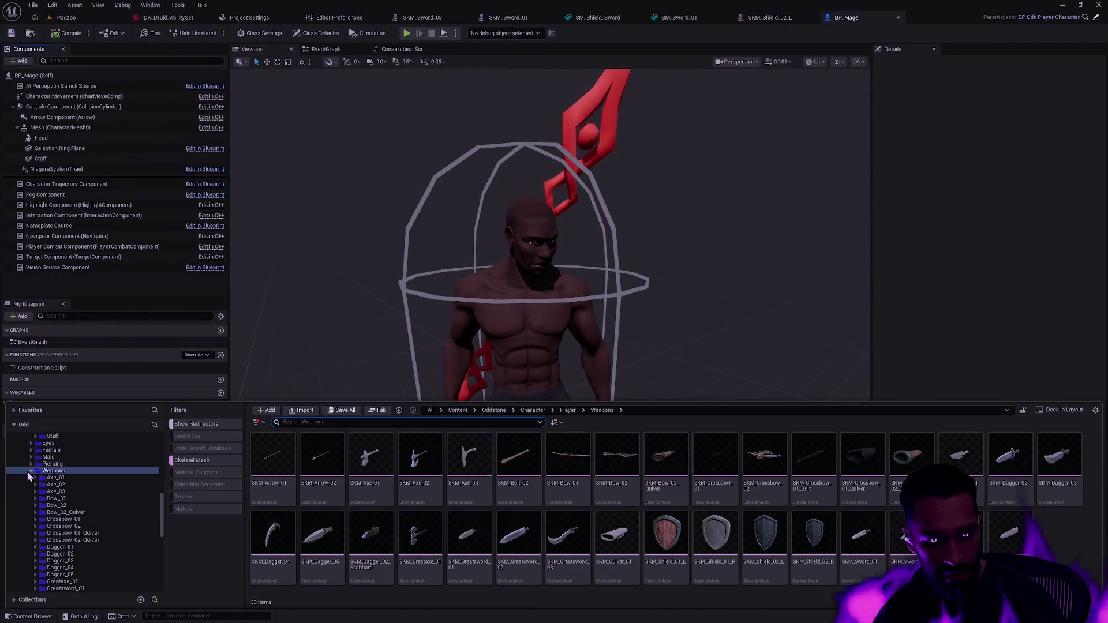
scroll(77, 495, "down", 5)
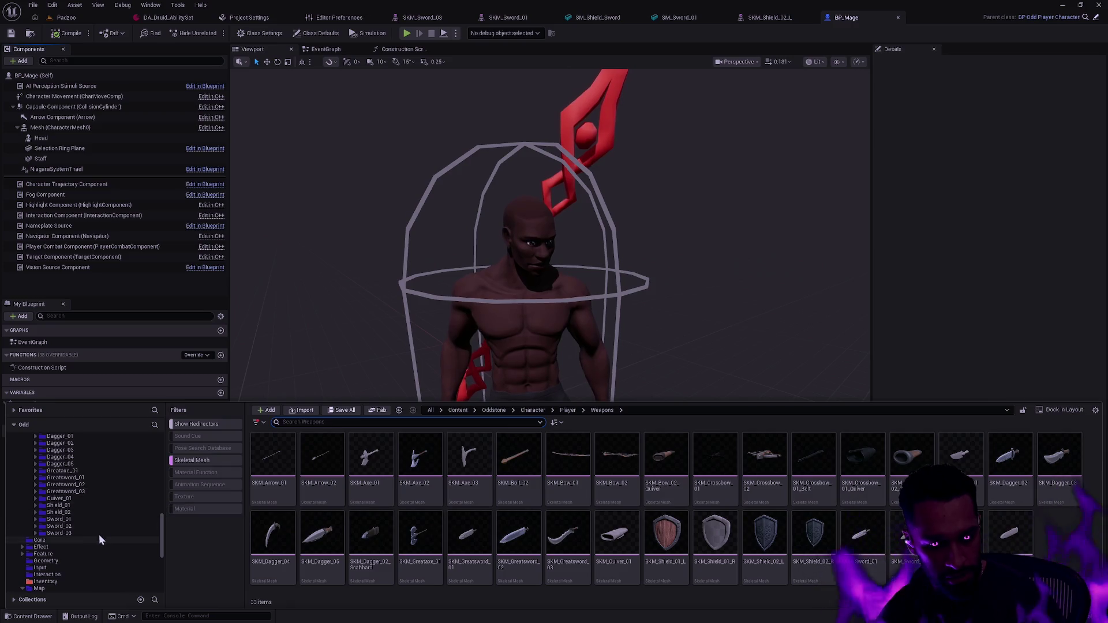
Add a folder named Staff_01 under Oddstone's Character > Player > Weapons in the Content Drawer
scroll(81, 542, "down", 4)
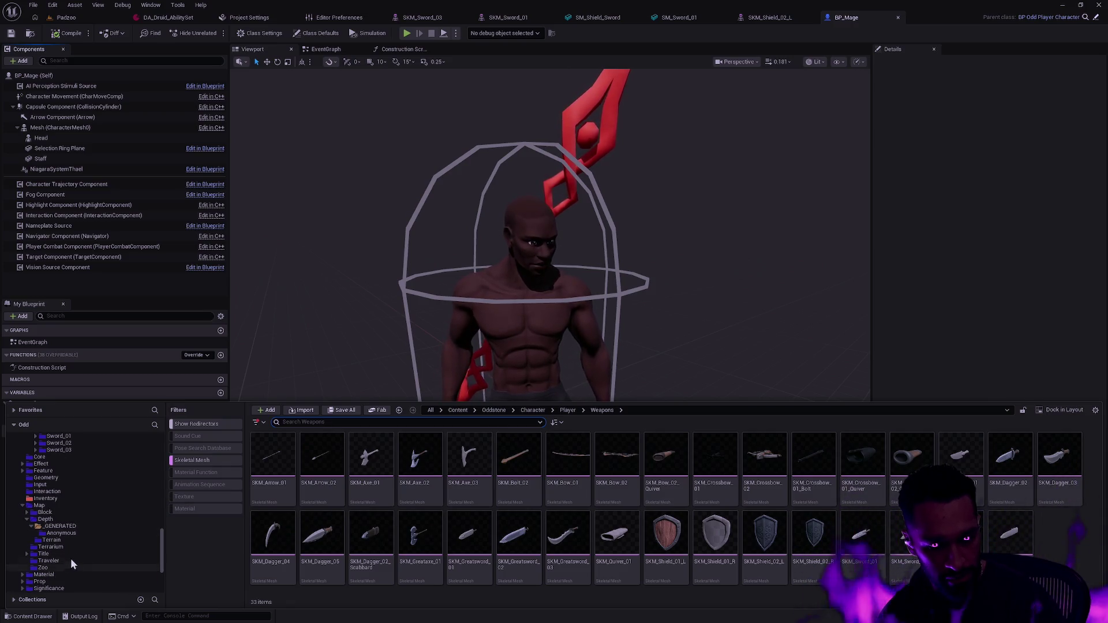
scroll(92, 538, "up", 5)
scroll(102, 533, "up", 3)
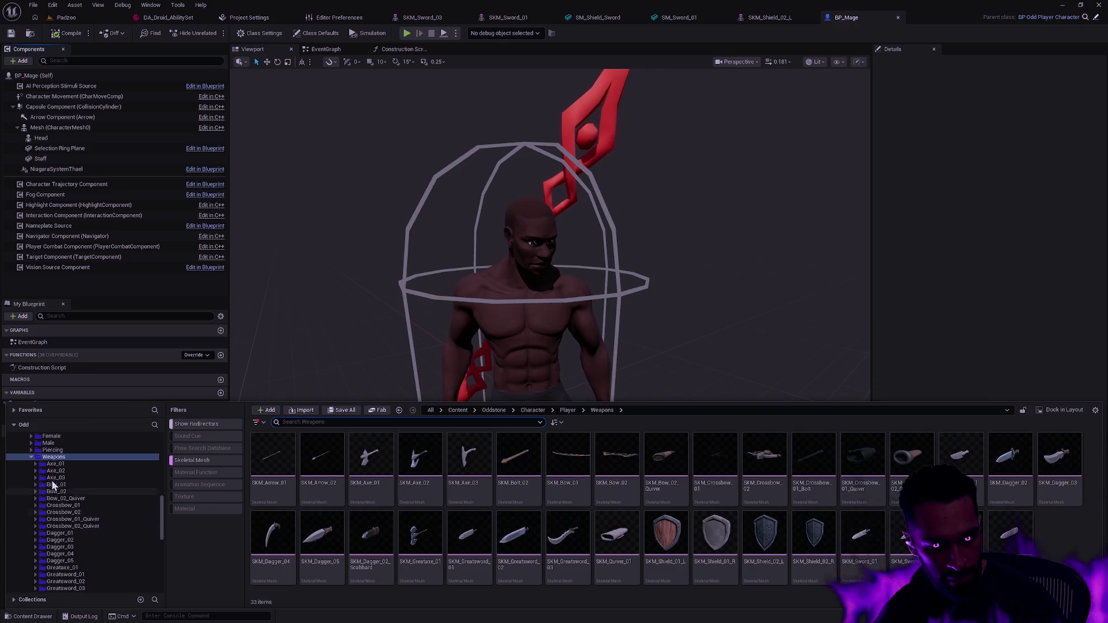
right_click(43, 458)
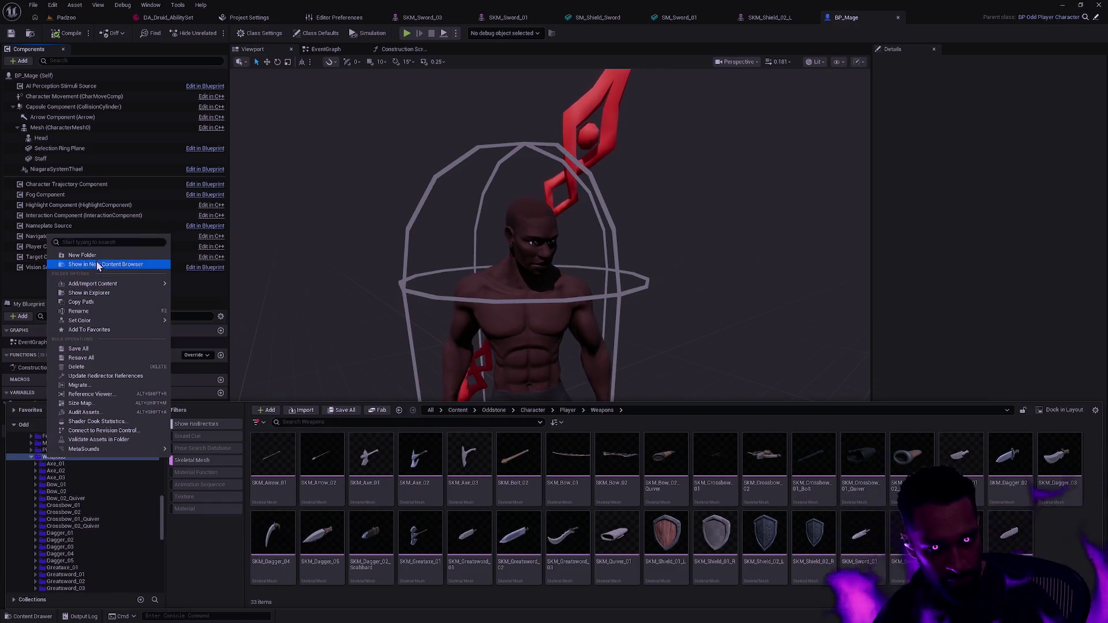
left_click(95, 255)
type("Sta")
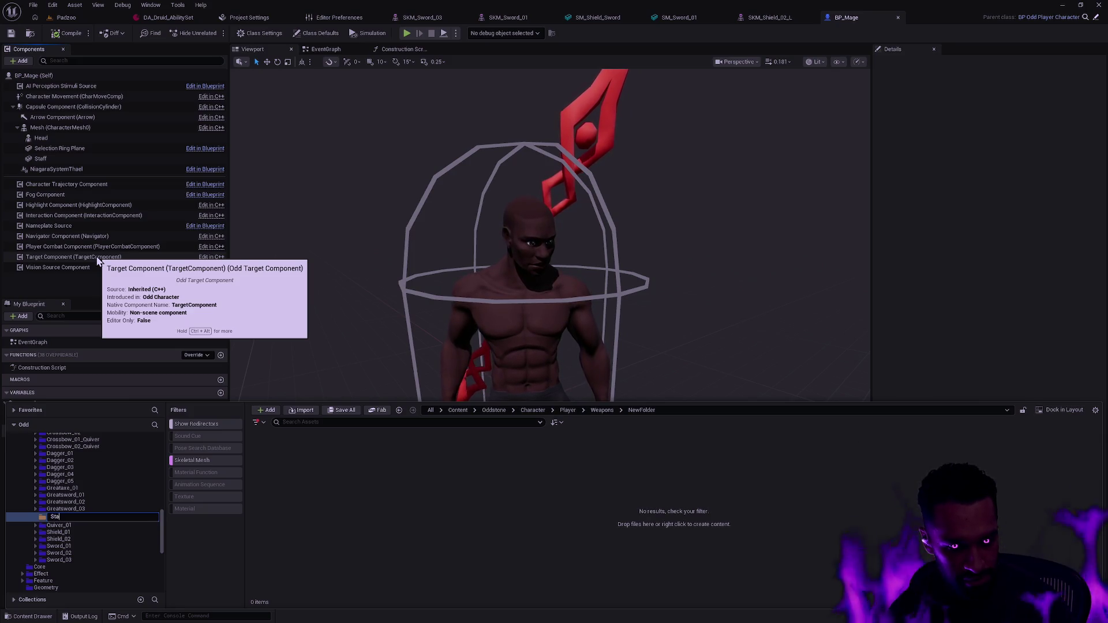
type("ff_01")
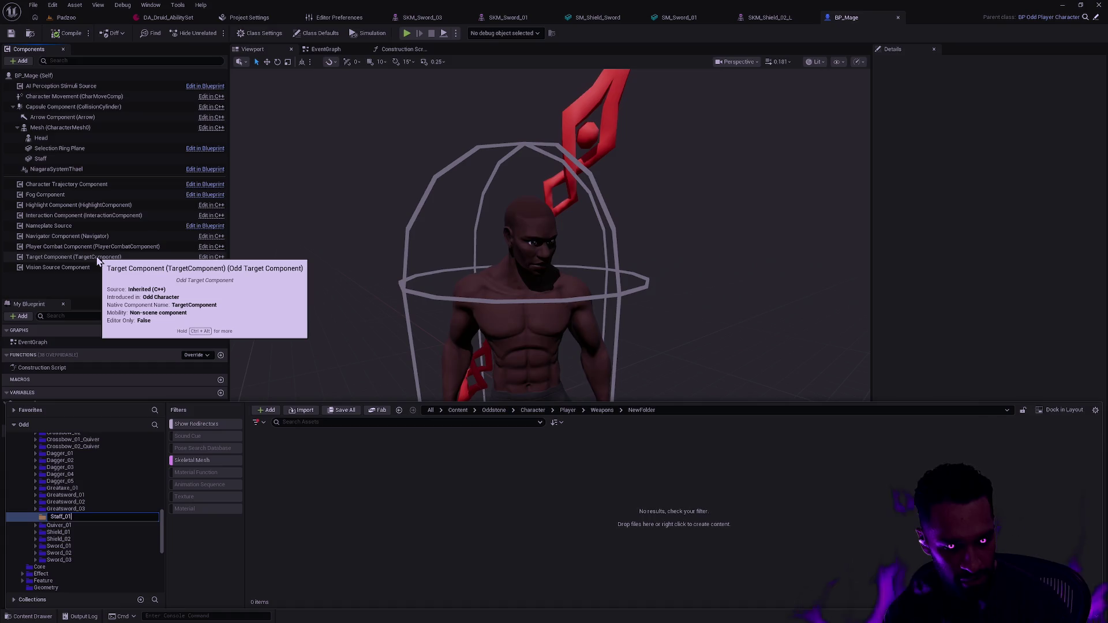
key("Return")
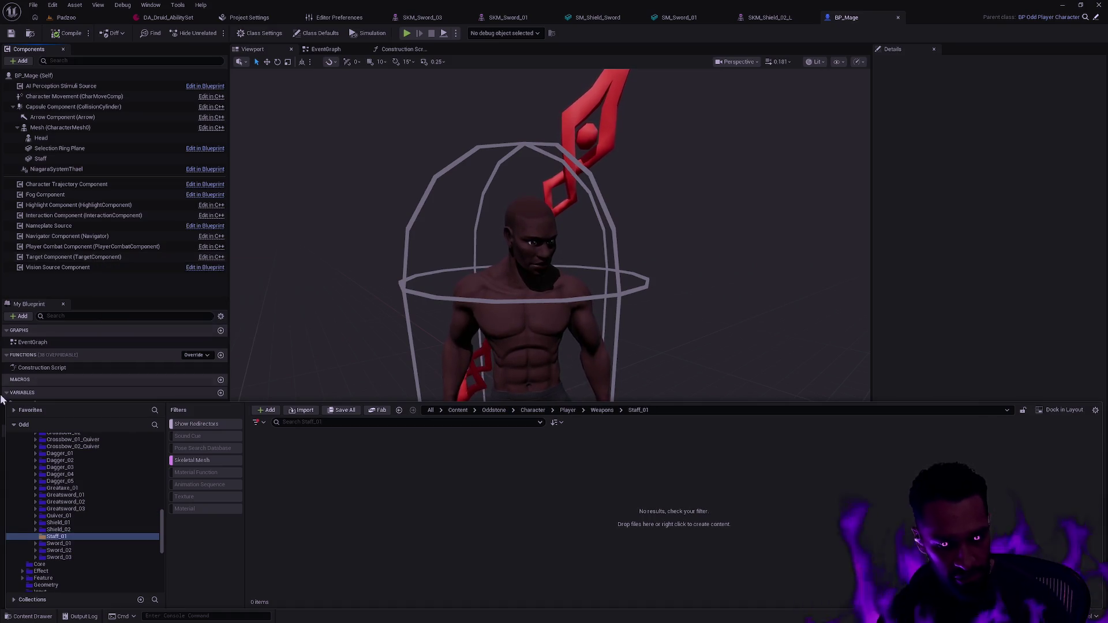
right_click(68, 533)
Choose Import to Current Folder in Staff_01 and go up to the Workspace directory
mouse_move(139, 371)
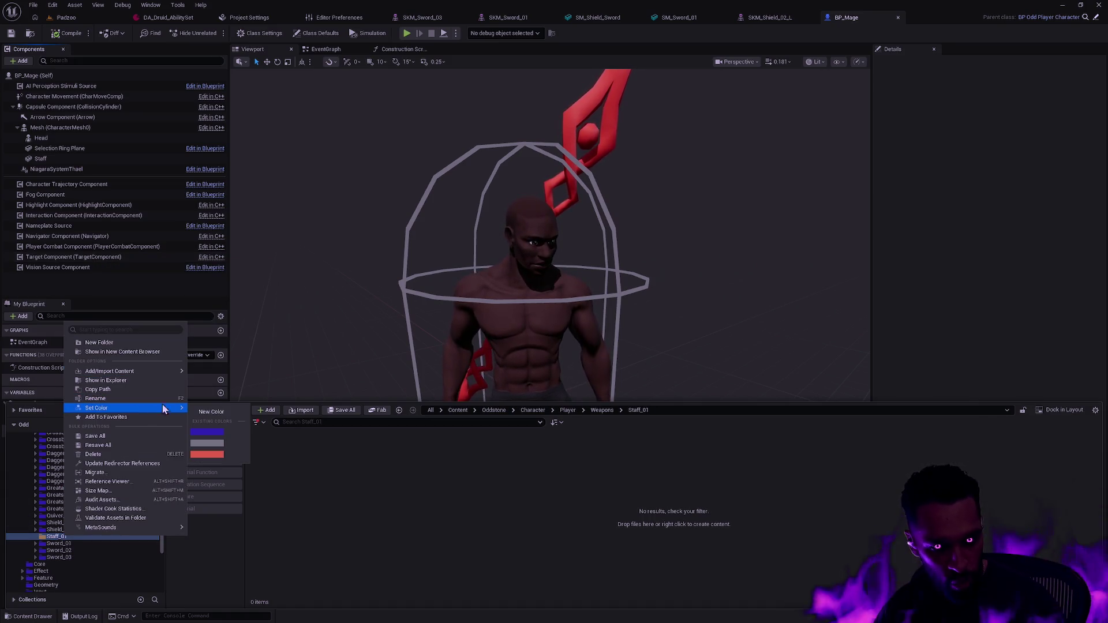
left_click(279, 460)
right_click(306, 466)
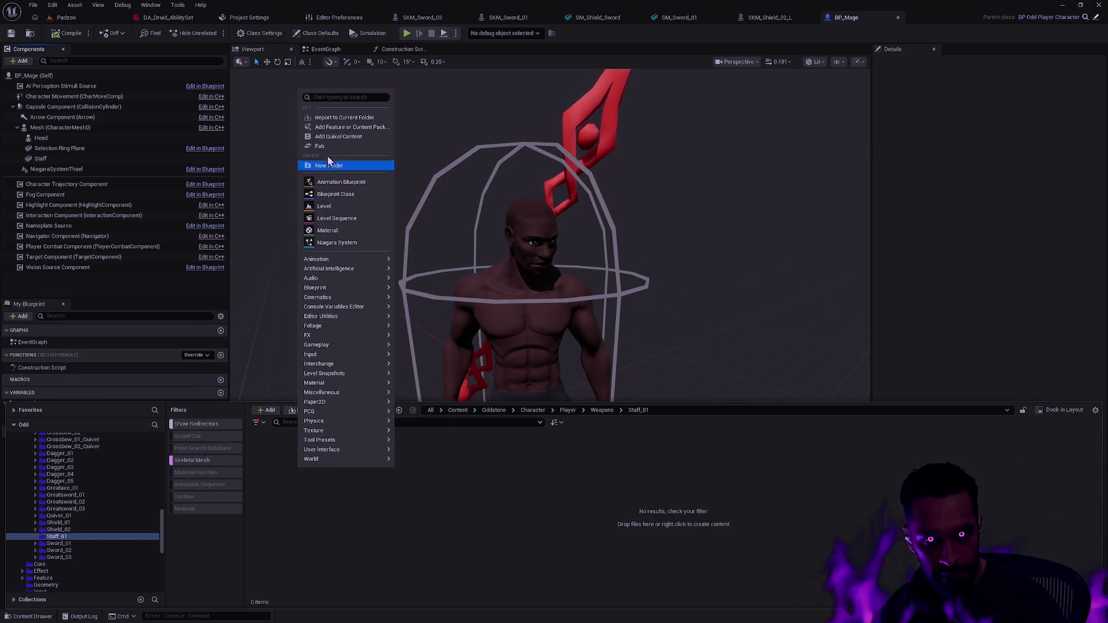
left_click(344, 117)
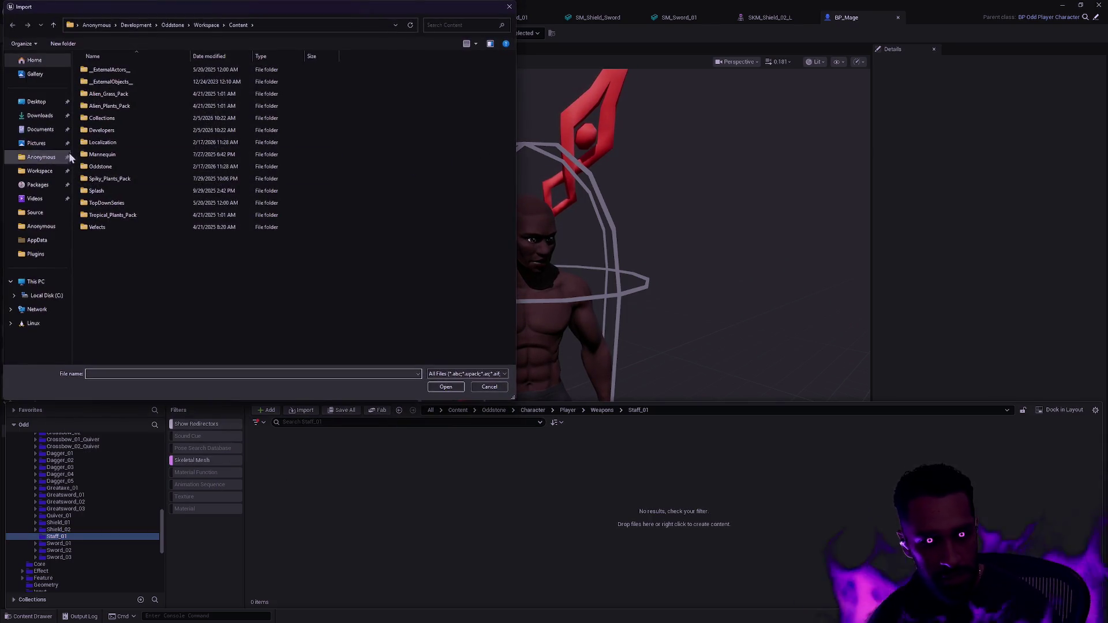
double_click(116, 167)
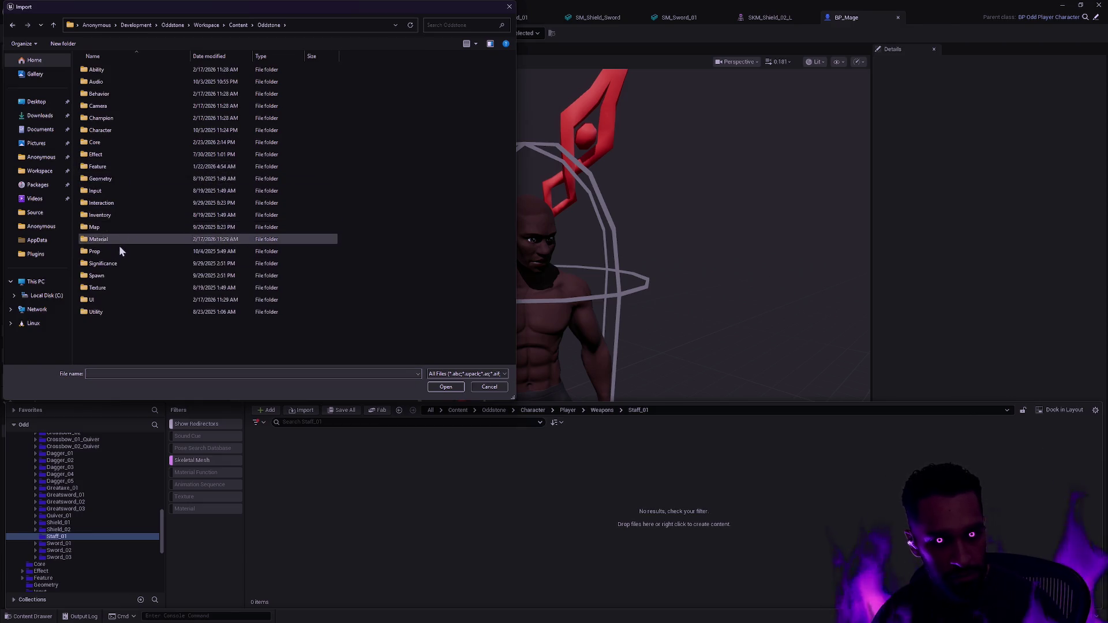
key("BackSpace")
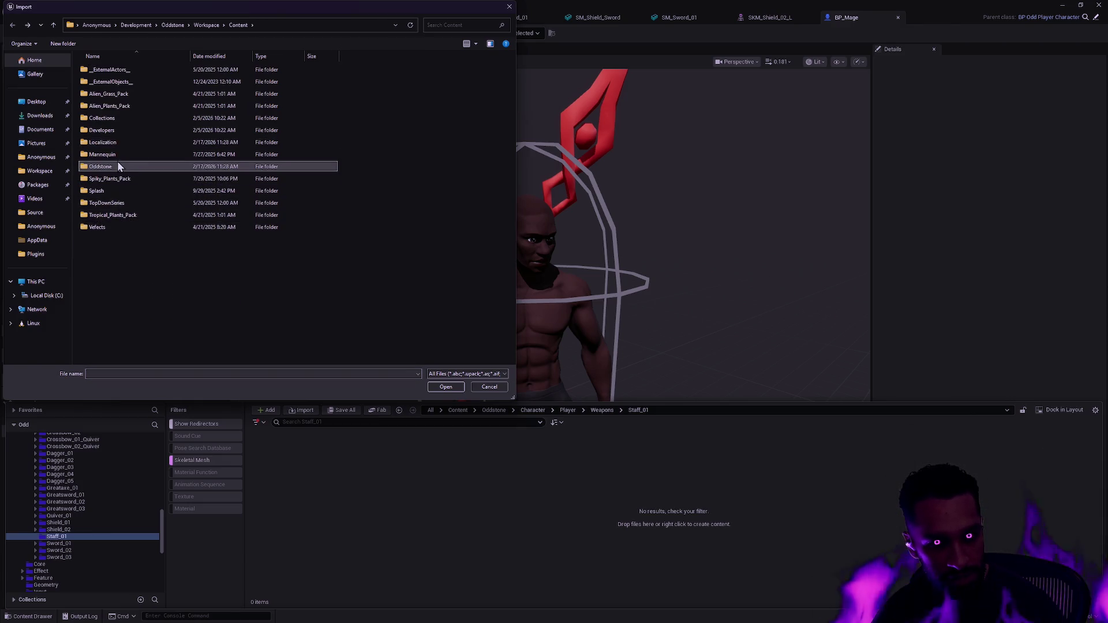
left_click(210, 26)
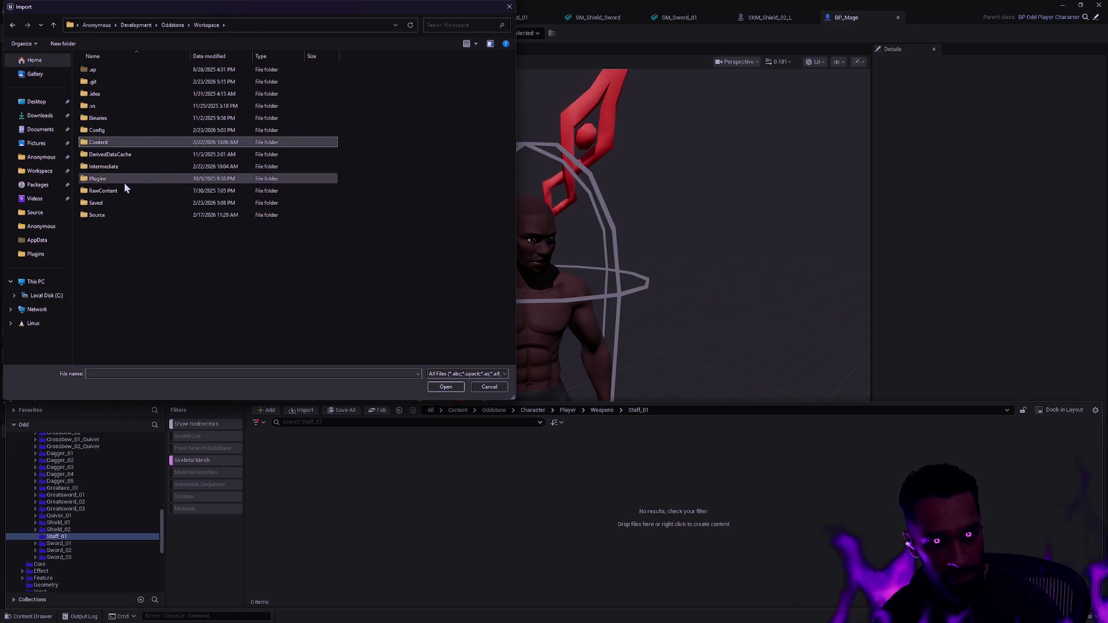
Import SM_Sword_Annihilator.fbx from RawContent/Props/Weapons/Swords
double_click(120, 191)
double_click(115, 168)
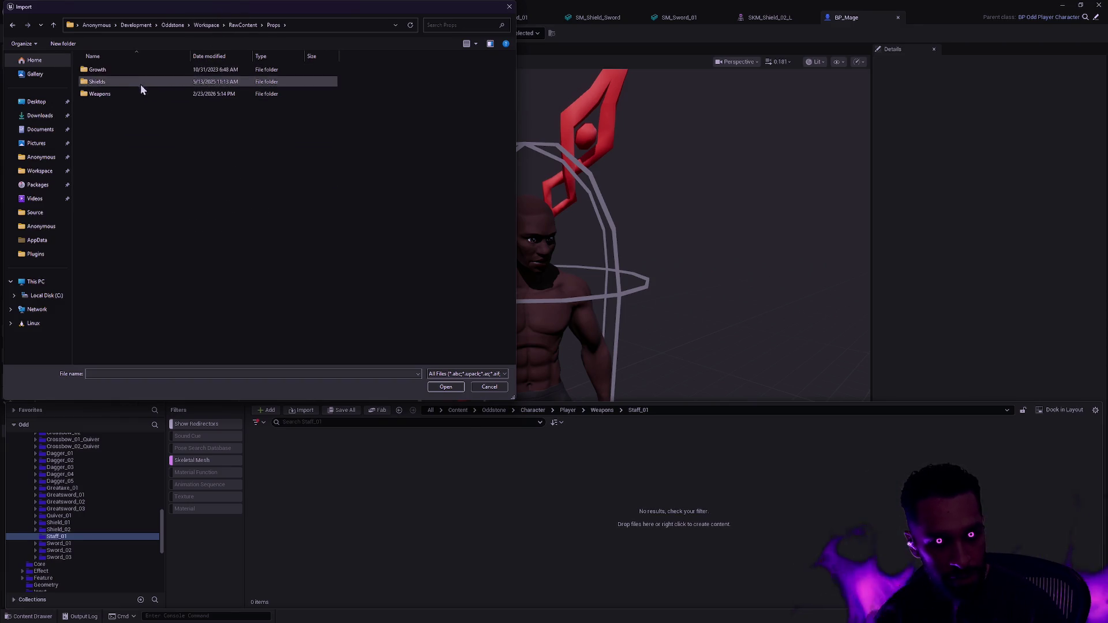
double_click(116, 94)
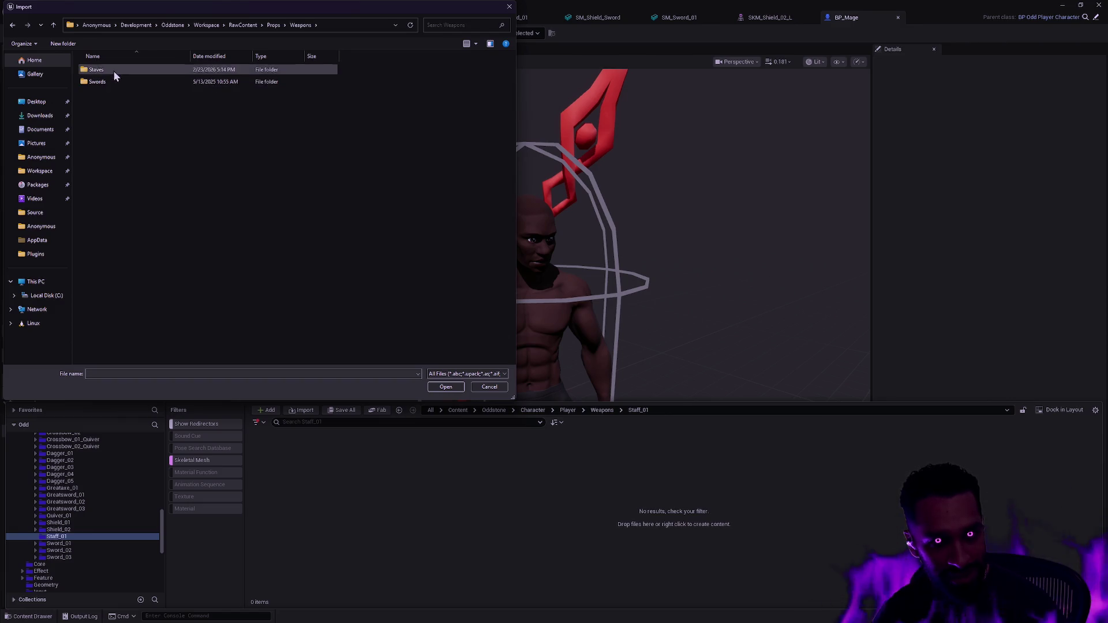
double_click(113, 69)
key("BackSpace")
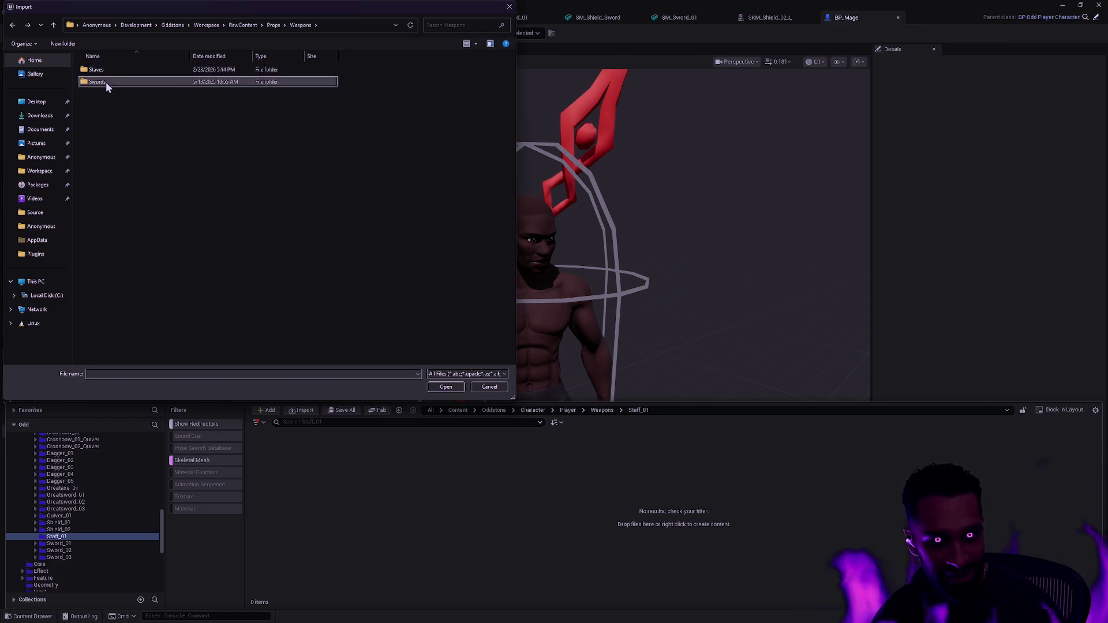
double_click(105, 82)
double_click(112, 71)
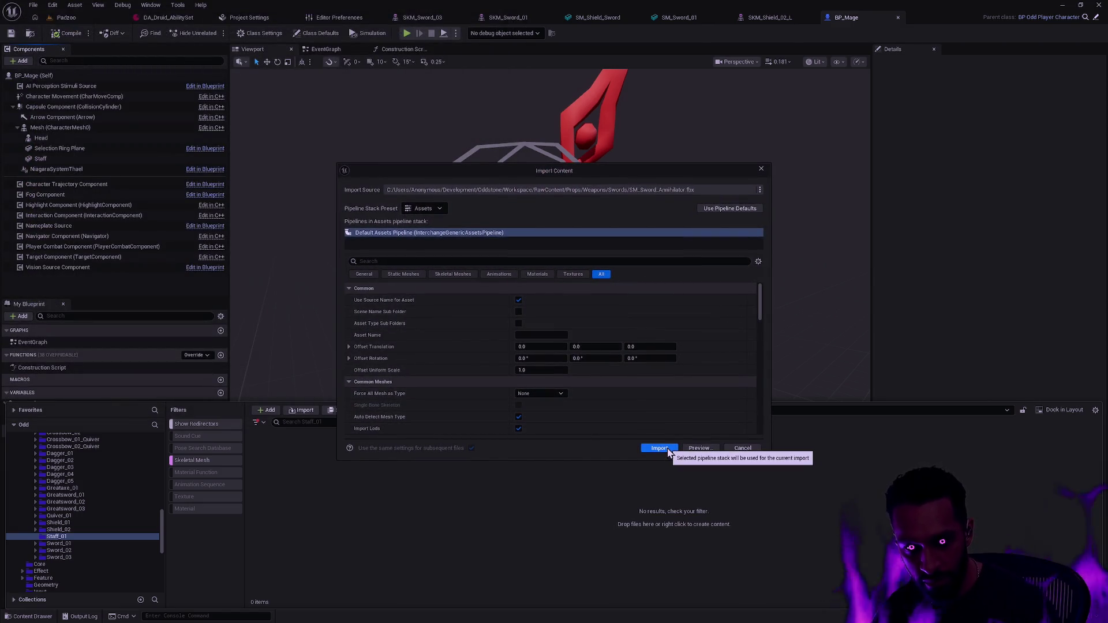
left_click(659, 449)
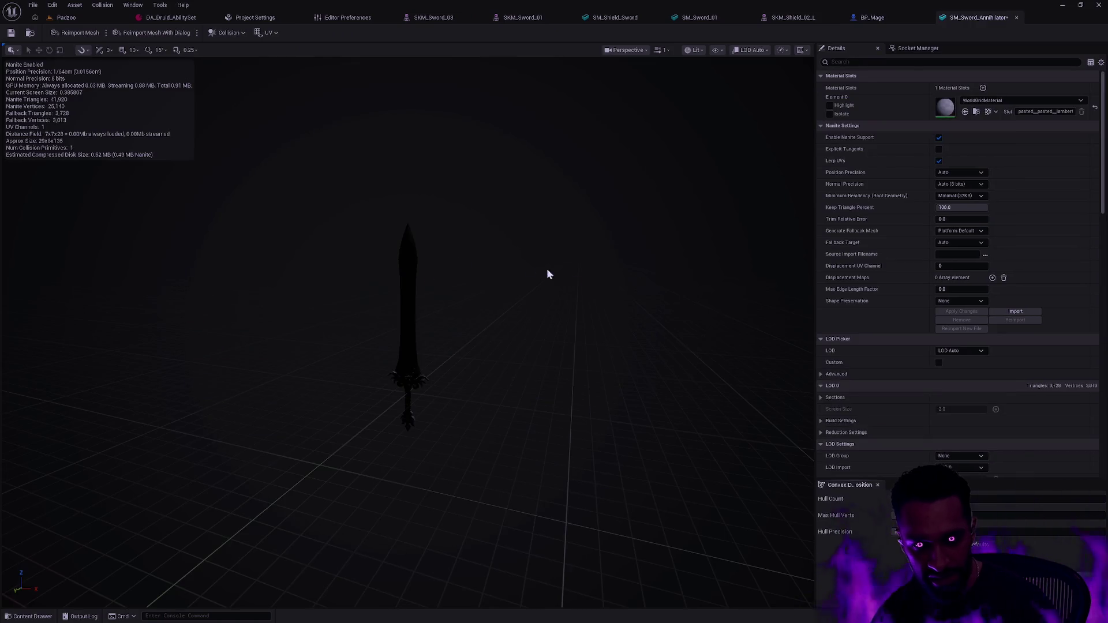
Zoom and orbit around SM_Sword_Annihilator, then close its editor to get back to BP_Mage
scroll(570, 288, "up", 5)
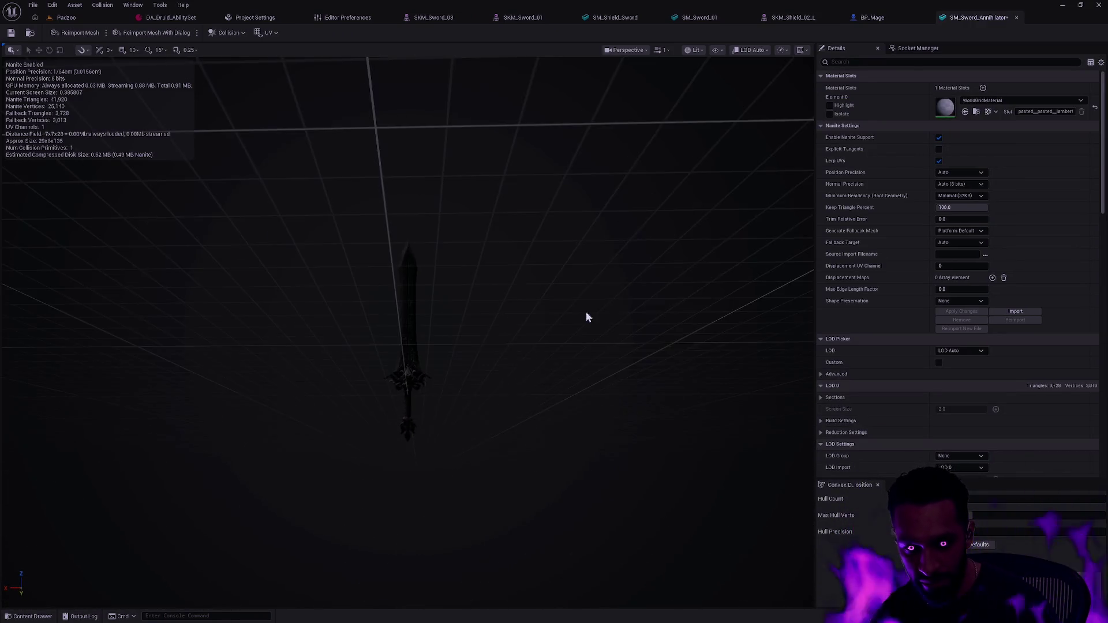
scroll(519, 372, "down", 5)
mouse_move(482, 369)
left_mouse_down()
mouse_move(404, 370)
mouse_move(472, 383)
left_mouse_up()
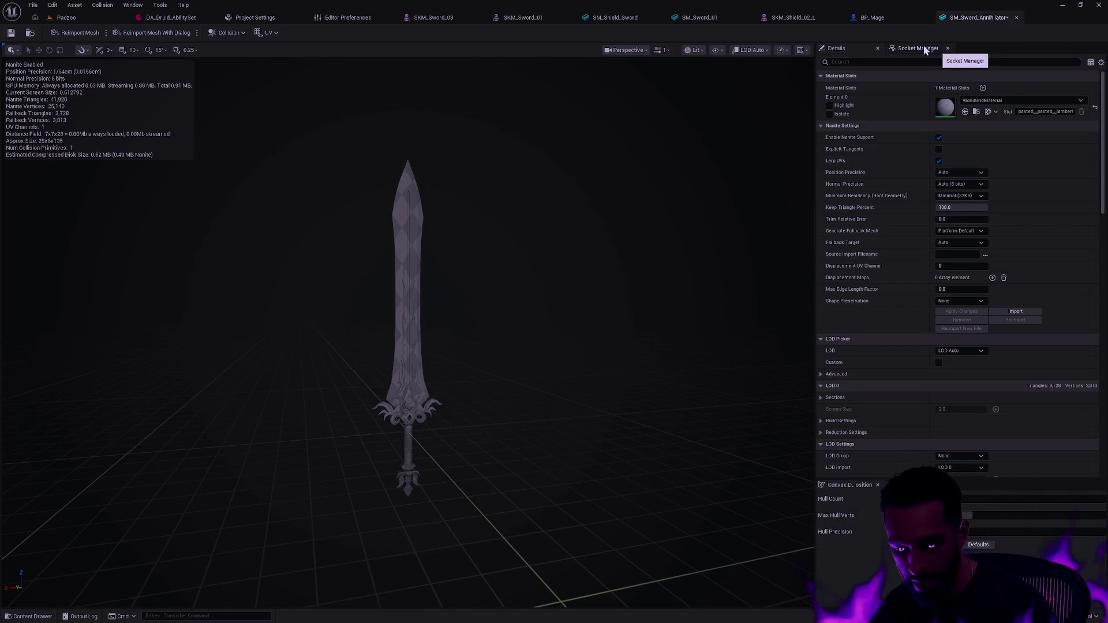
left_click(1016, 18)
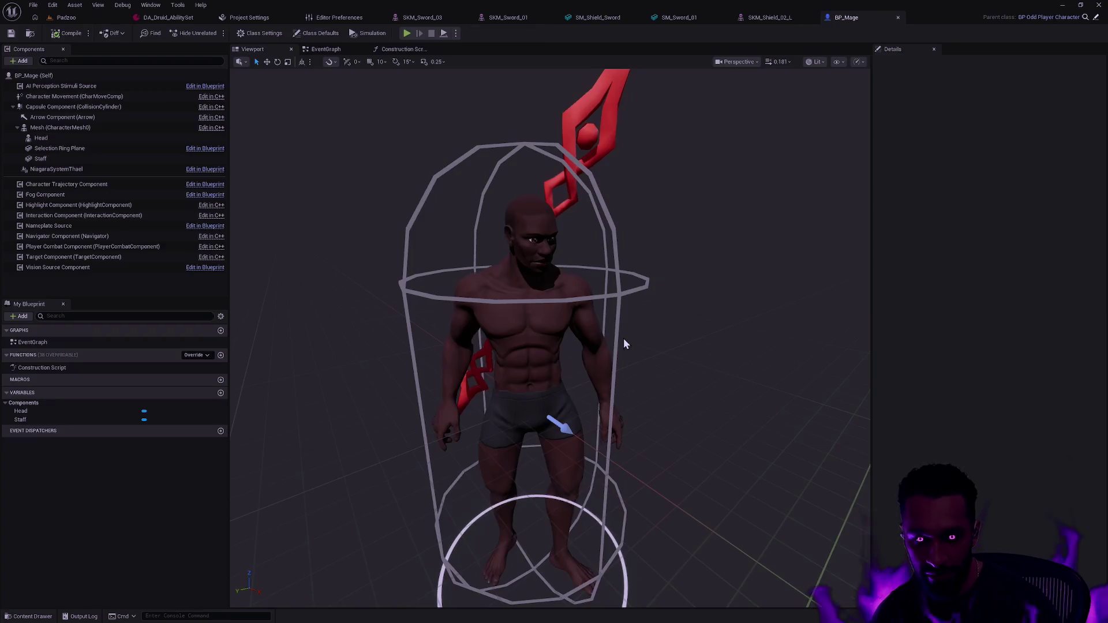
Delete the SM_Sword_Annihilator mesh from the Staff_01 folder
key("ctrl+space")
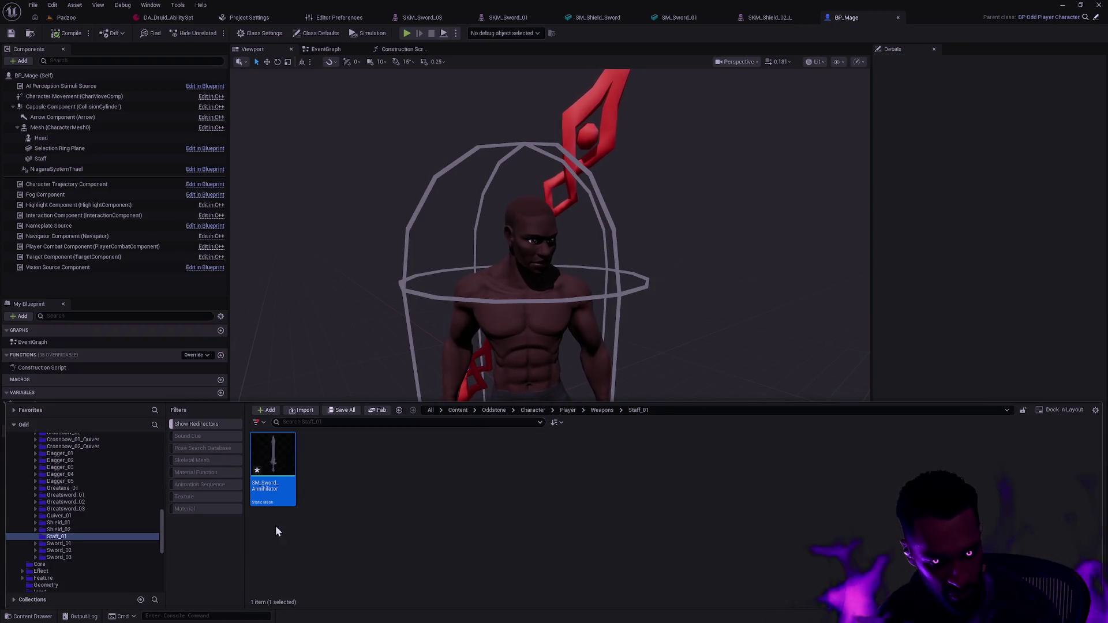
key("Delete")
left_click(461, 456)
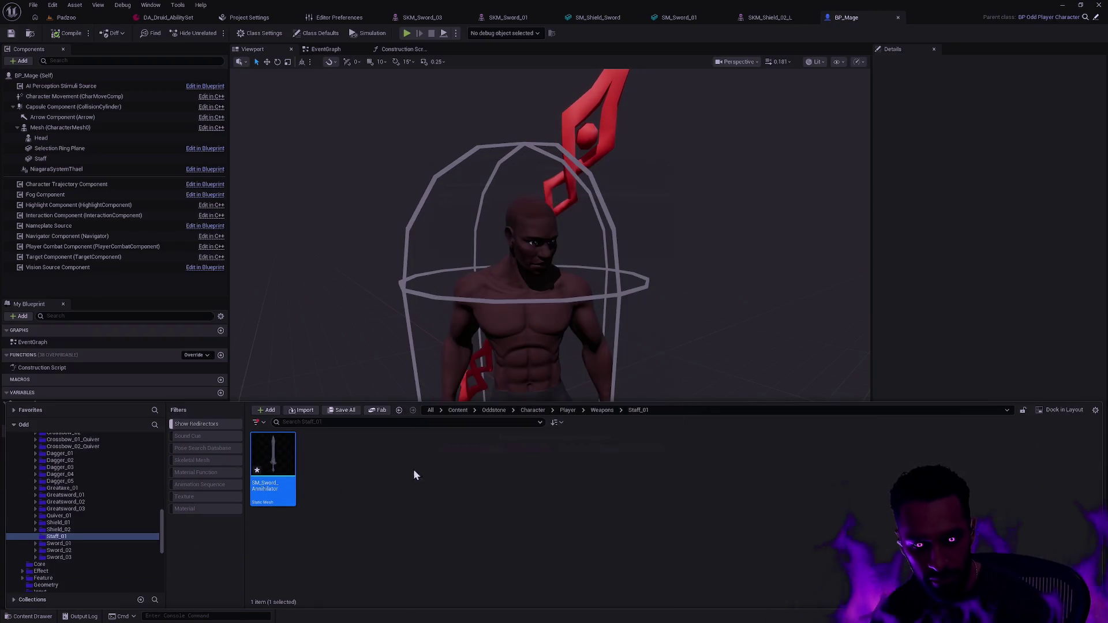
Pick SM_Staff_MourningStar.fbx for import into Staff_01 and review its mesh, animation and material settings
right_click(414, 468)
left_click(434, 142)
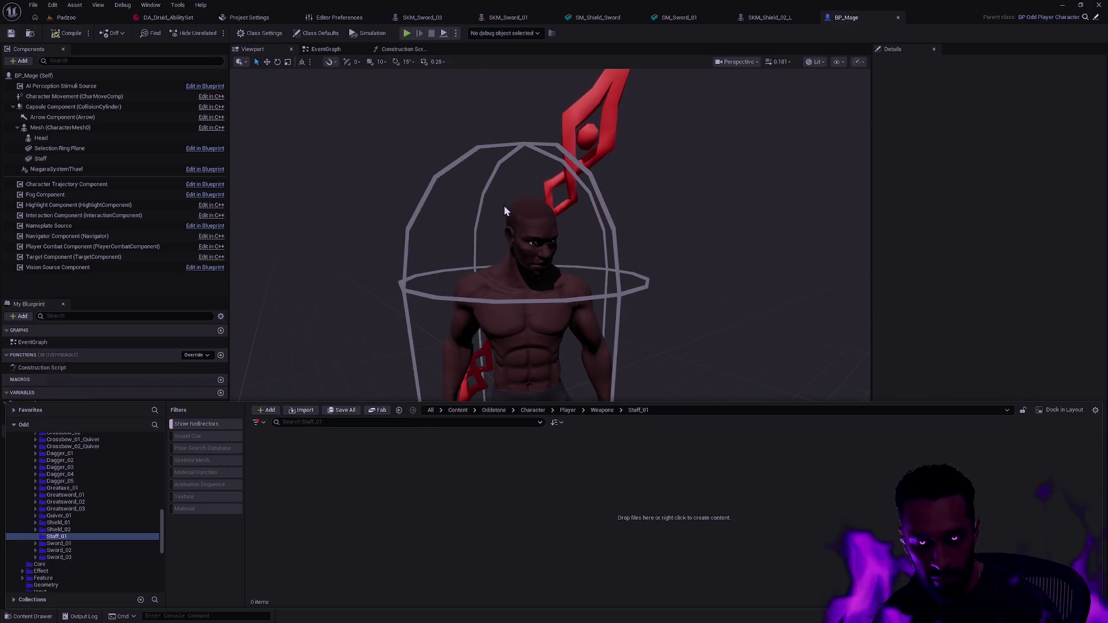
left_click(117, 71)
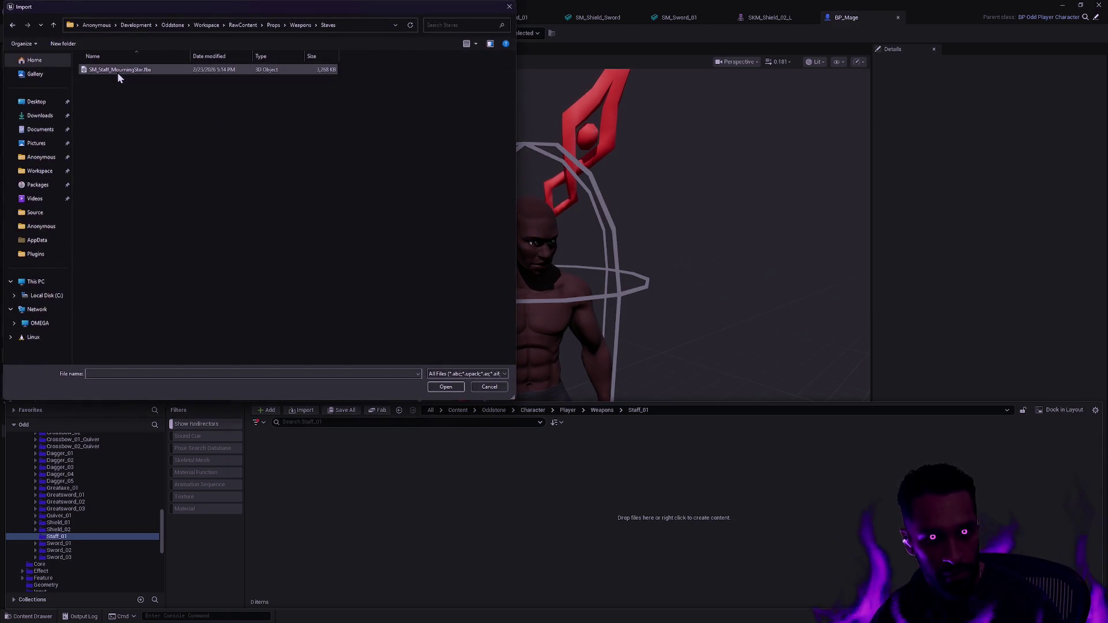
double_click(117, 71)
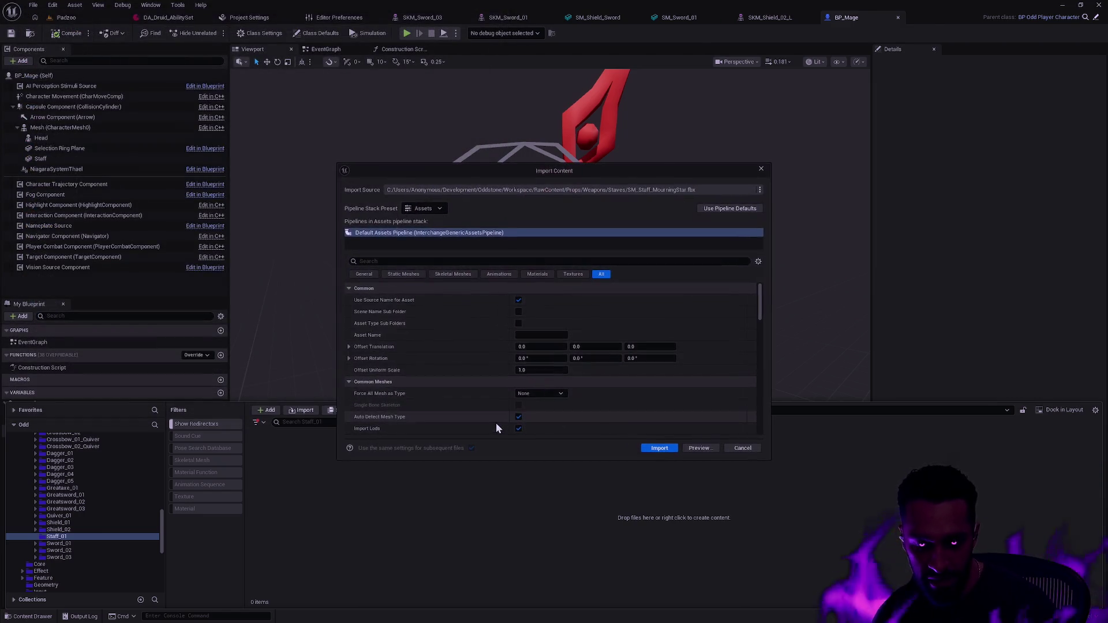
left_click(406, 274)
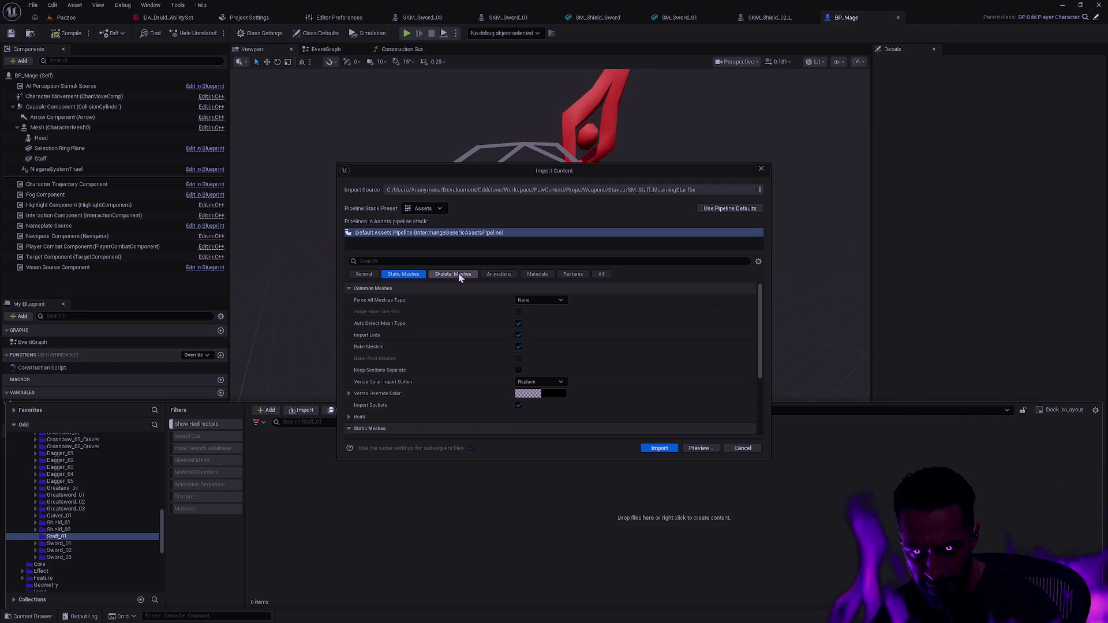
left_click(558, 301)
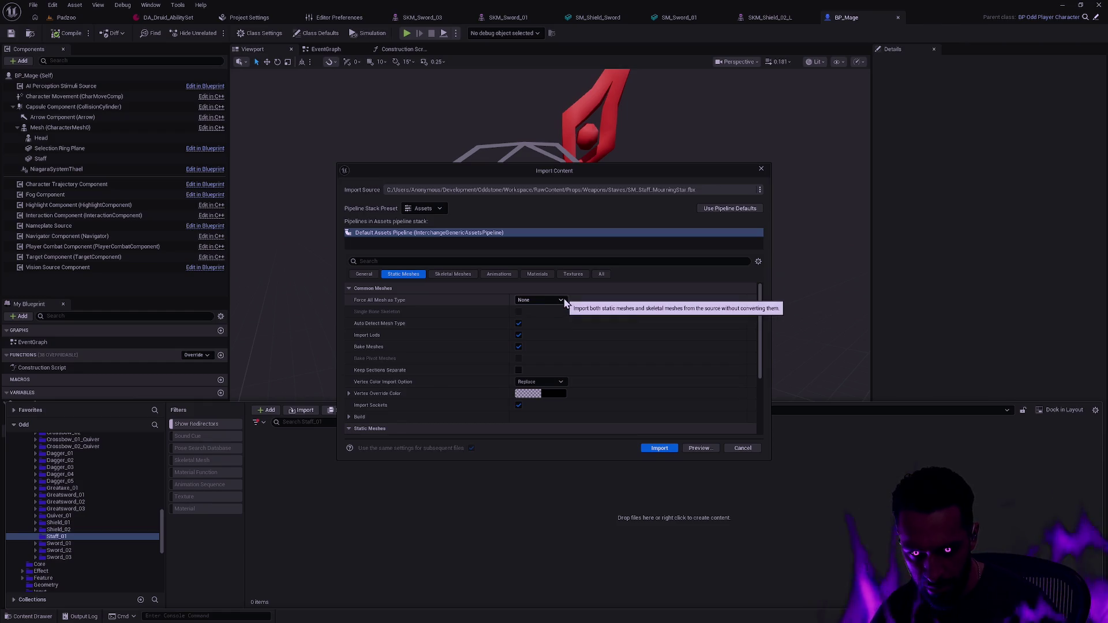
left_click(458, 275)
left_click(511, 272)
left_click(545, 275)
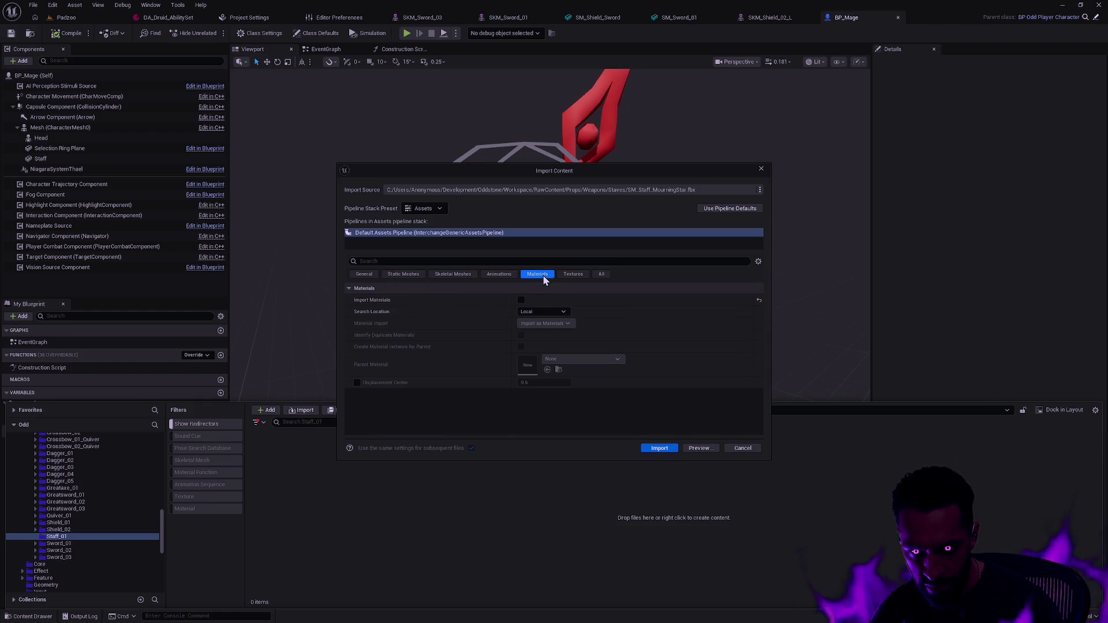
Enable Import Materials and import the staff with these settings
left_click(522, 300)
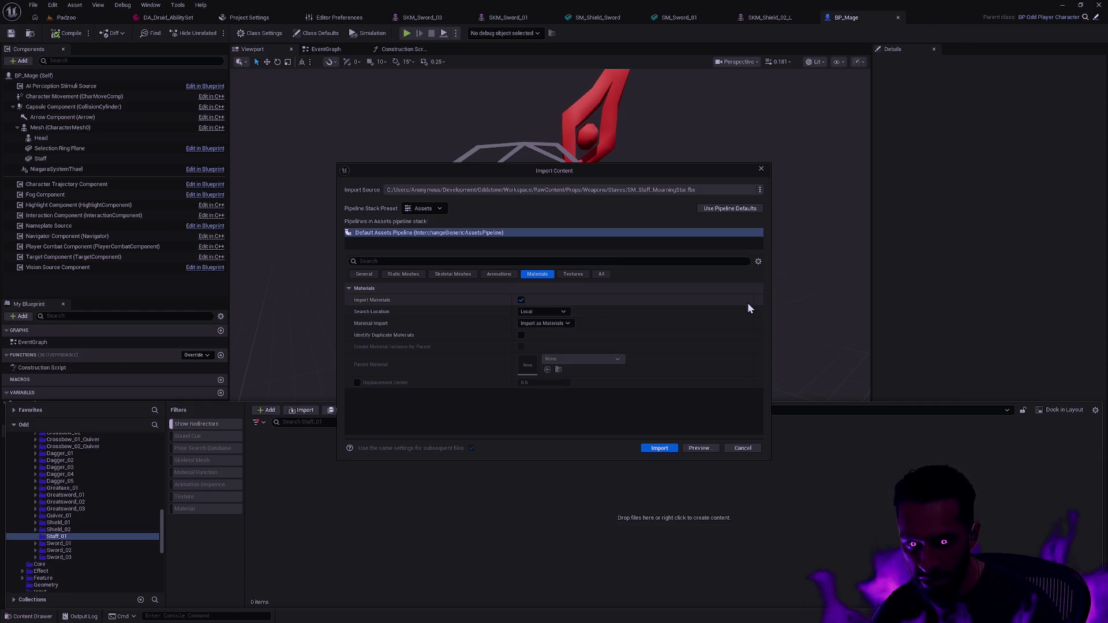
left_click(503, 274)
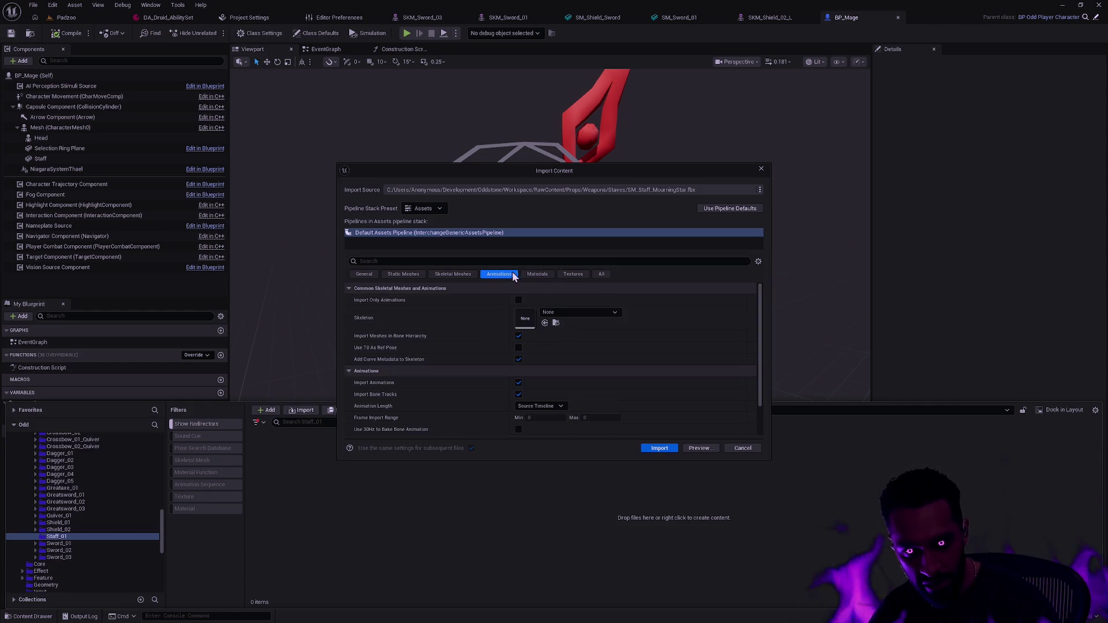
left_click(566, 274)
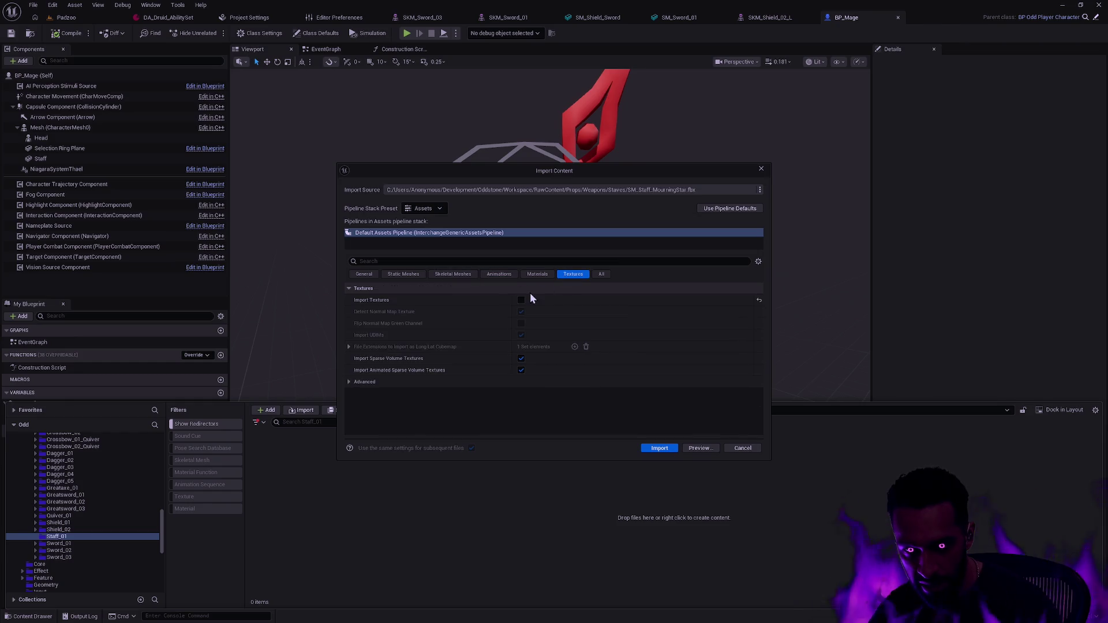
left_click(599, 275)
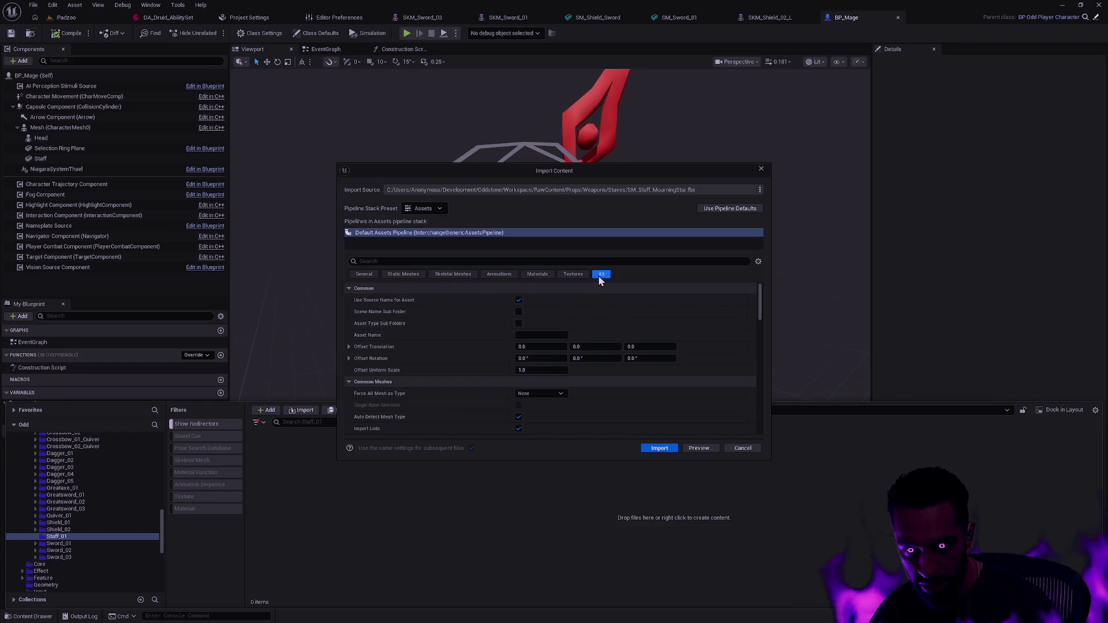
left_click(568, 276)
left_click(529, 275)
left_click(365, 274)
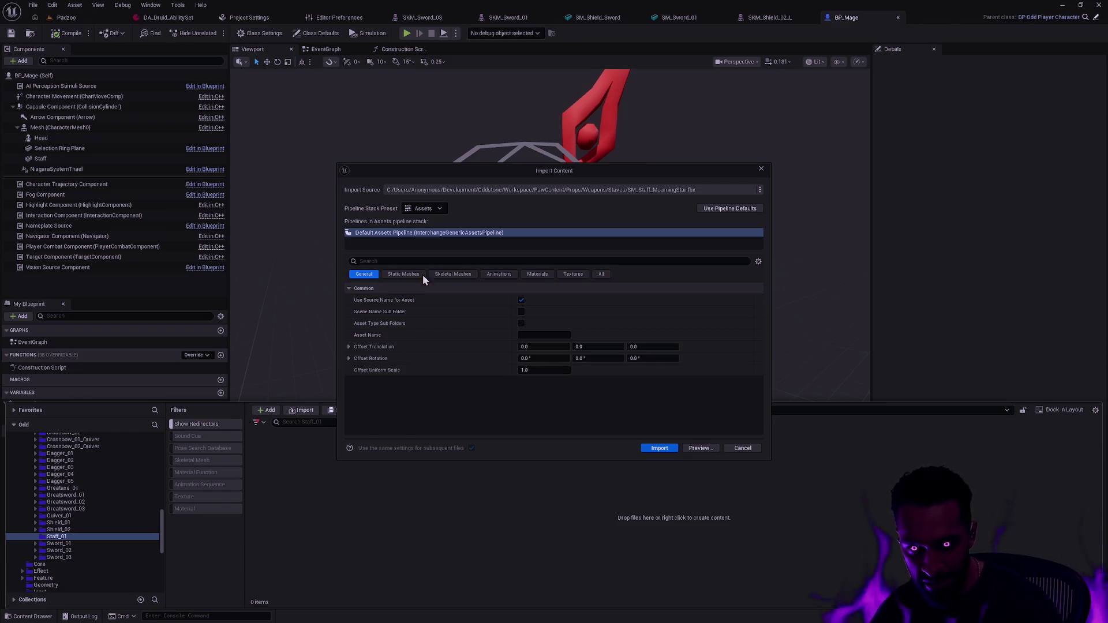
left_click(661, 449)
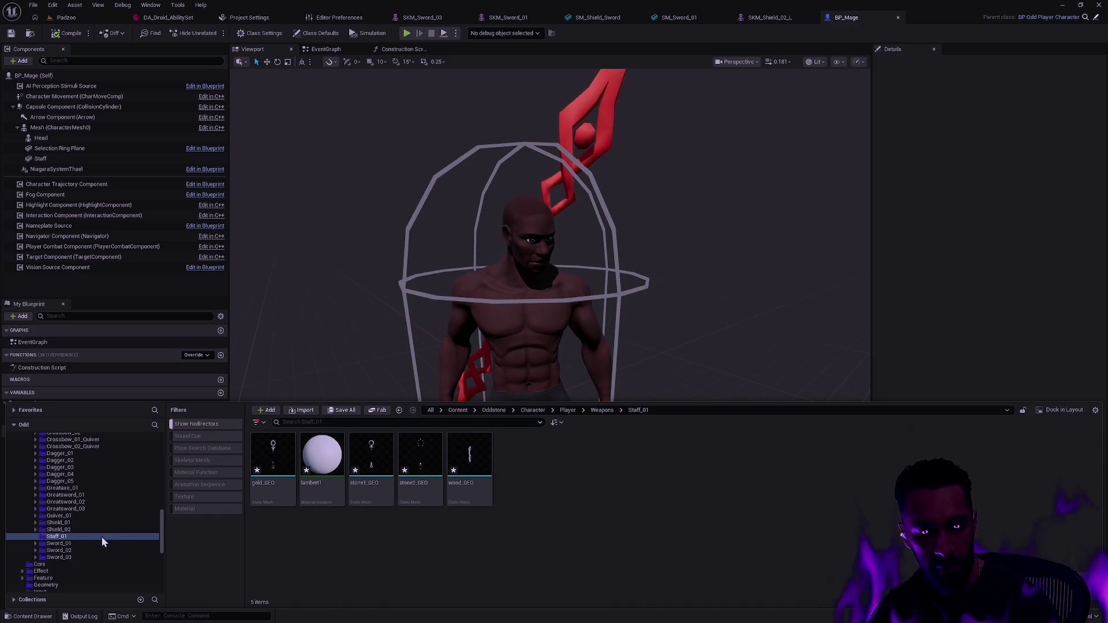
Download the staff's texture.zip (384.13 MB) from Fab and open it to reveal the Texture folder
right_click(521, 483)
left_click(518, 497)
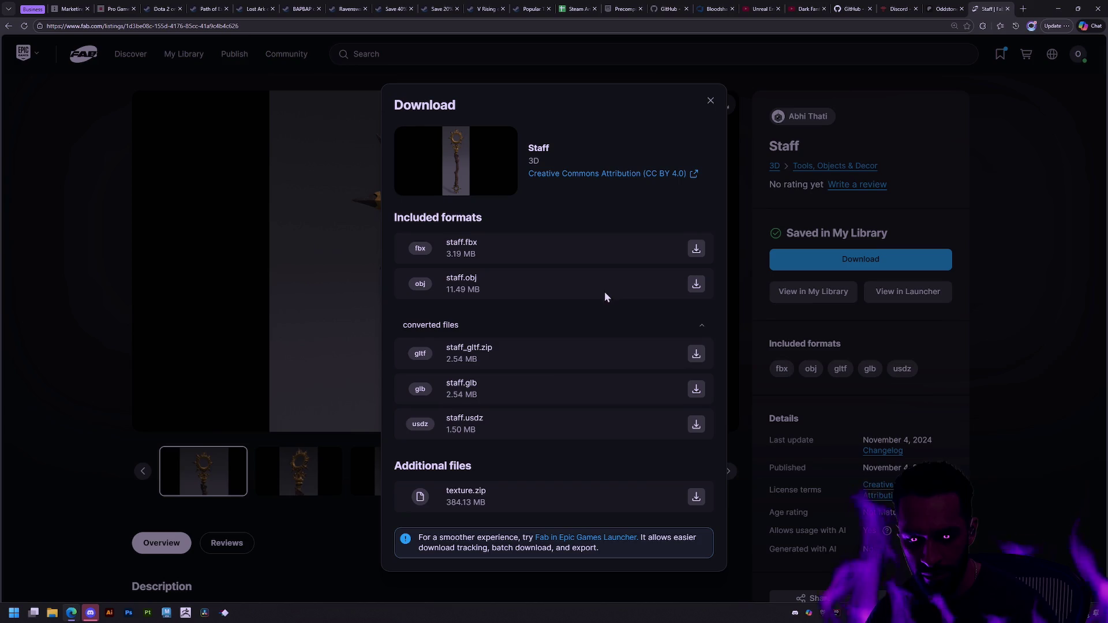
left_click(696, 497)
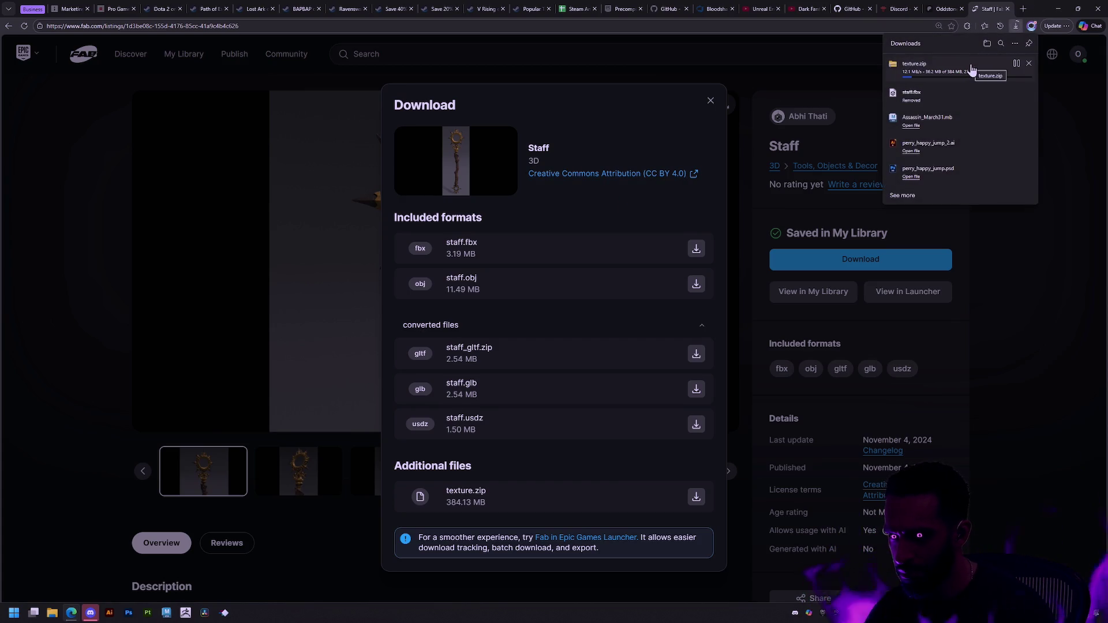
left_click(973, 69)
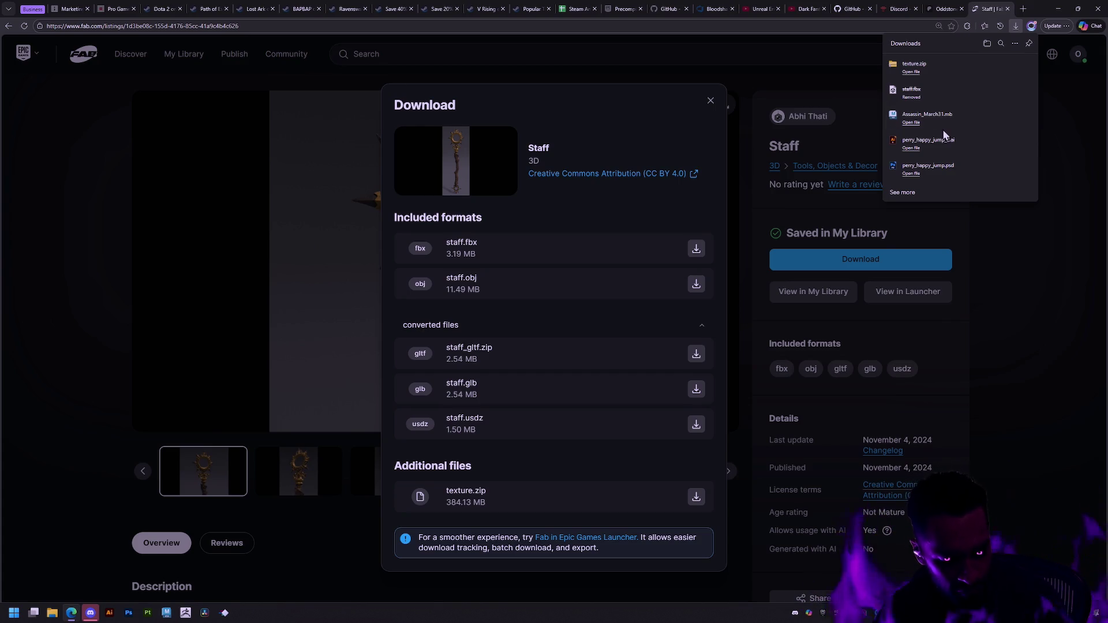
left_click(912, 71)
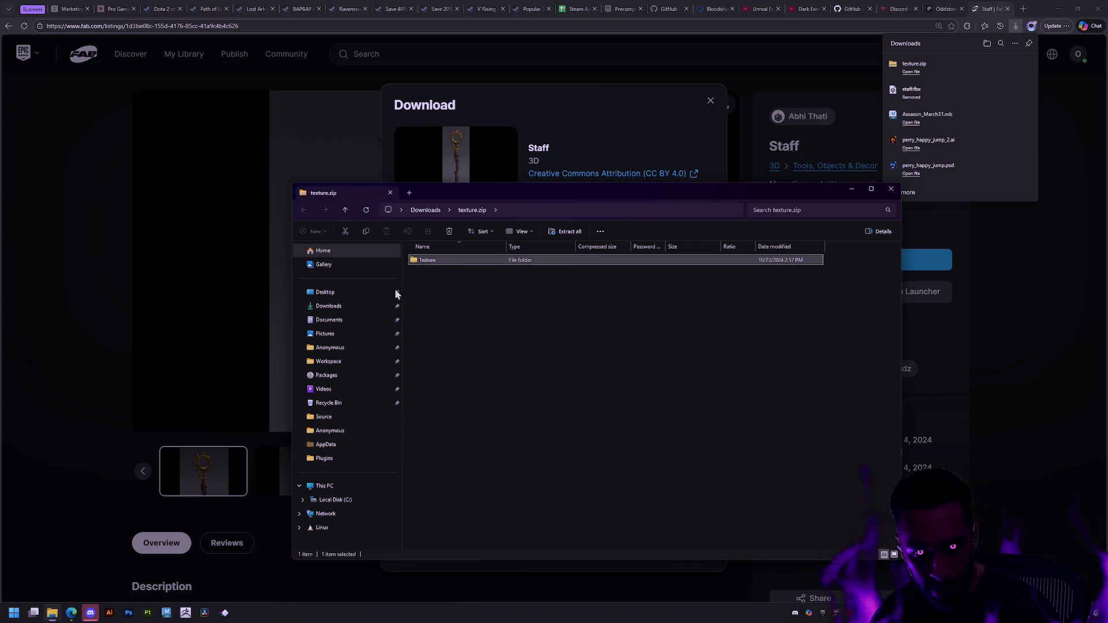
Copy the Texture folder out of the zip to the Desktop and cut it for moving
left_click_drag(420, 261, 329, 298)
left_click(328, 293)
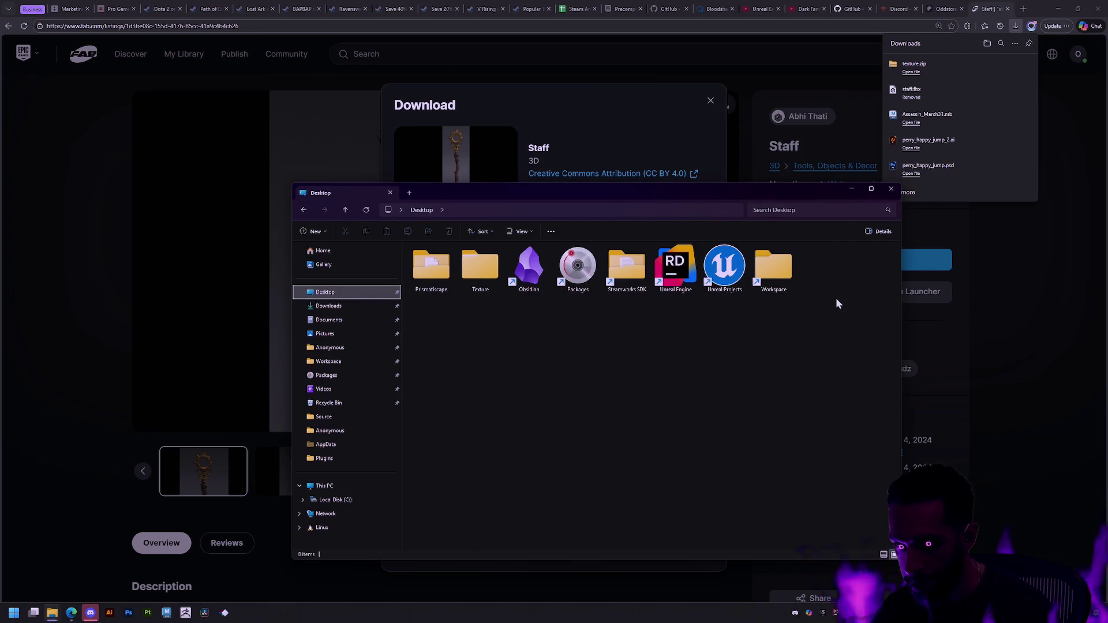
mouse_move(540, 221)
left_mouse_down()
mouse_move(880, 507)
mouse_move(507, 214)
left_mouse_up()
left_click(448, 261)
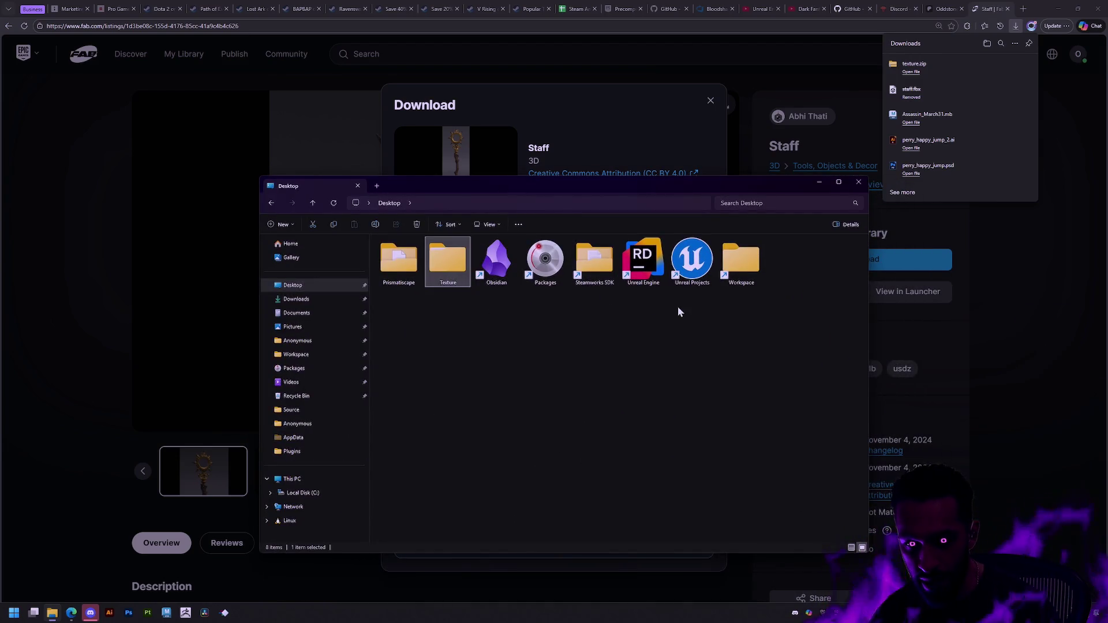
key("ctrl+x")
Create a MourningStar folder under Workspace/RawContent/Props/Weapons/Staves
left_click(743, 263)
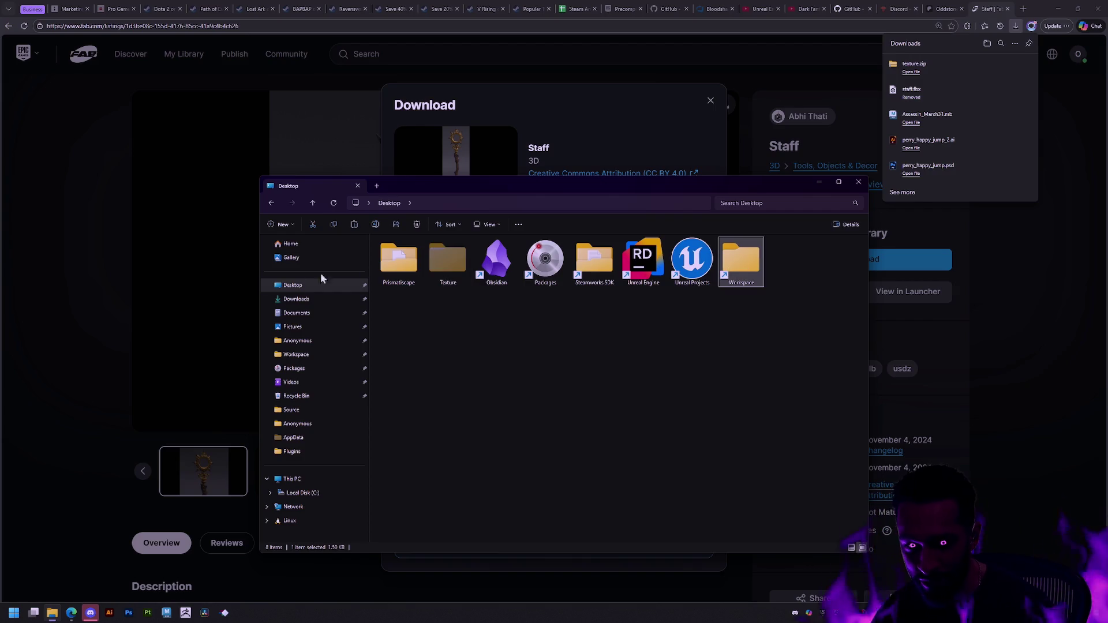
double_click(733, 274)
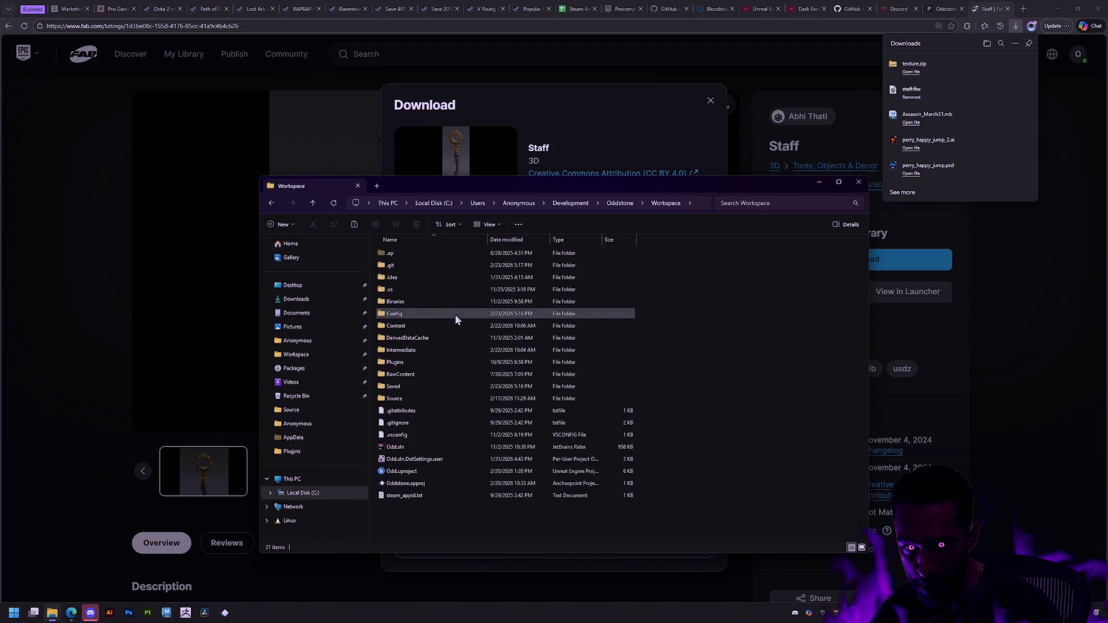
double_click(414, 376)
double_click(413, 351)
double_click(404, 277)
double_click(407, 255)
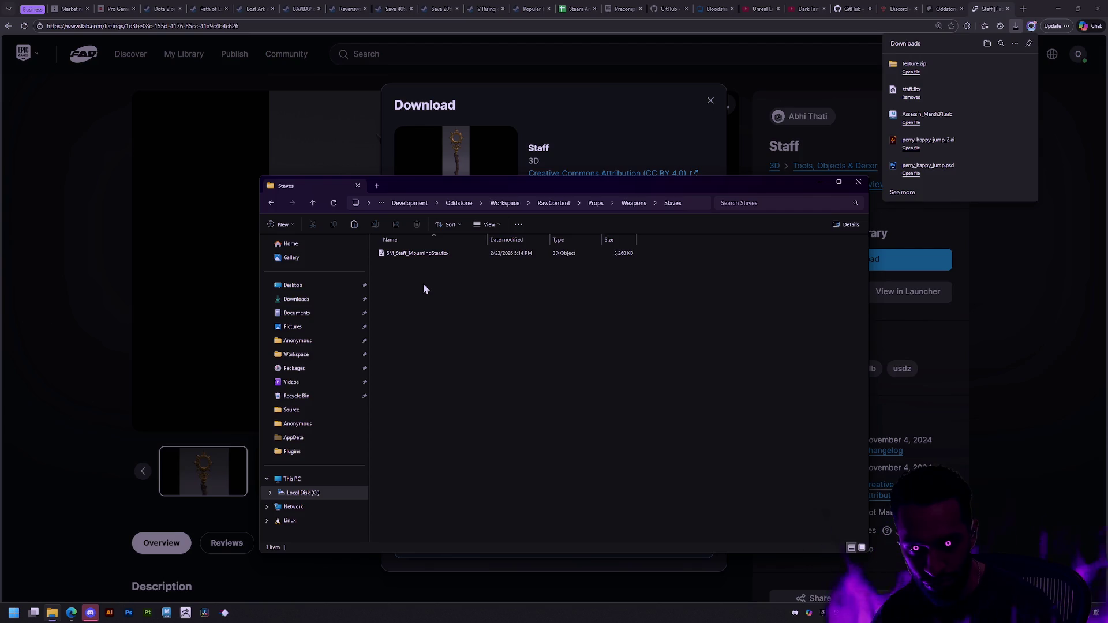
right_click(423, 283)
mouse_move(458, 413)
left_click(562, 430)
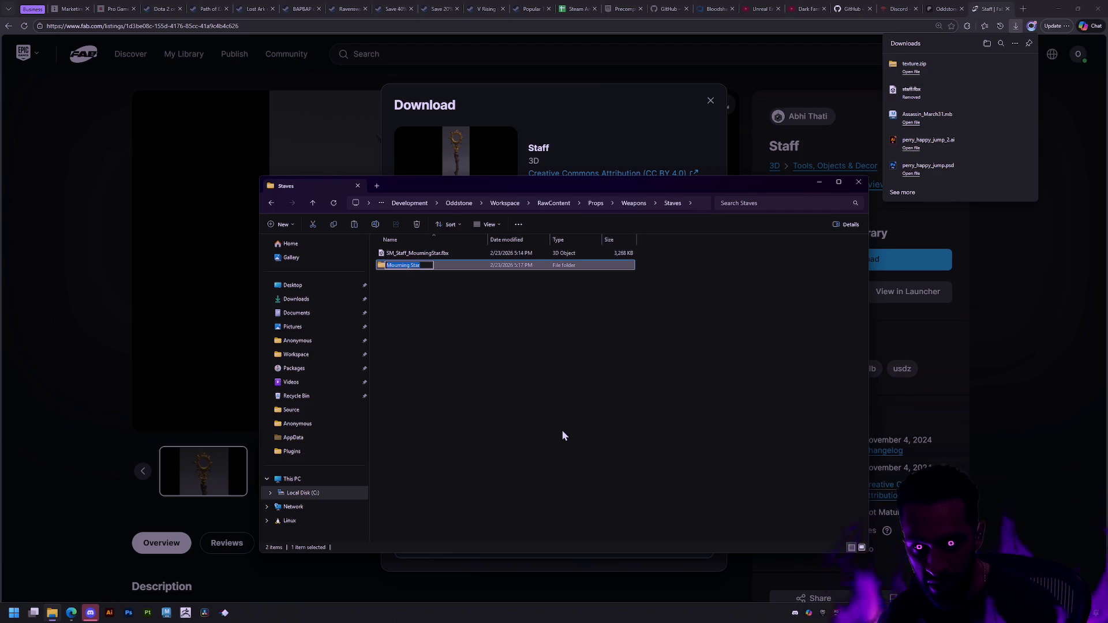
type("Star")
key("Return")
Move the staff fbx and the Texture folder into MourningStar, then browse to Texture/jpg/2k
left_click_drag(414, 254, 407, 266)
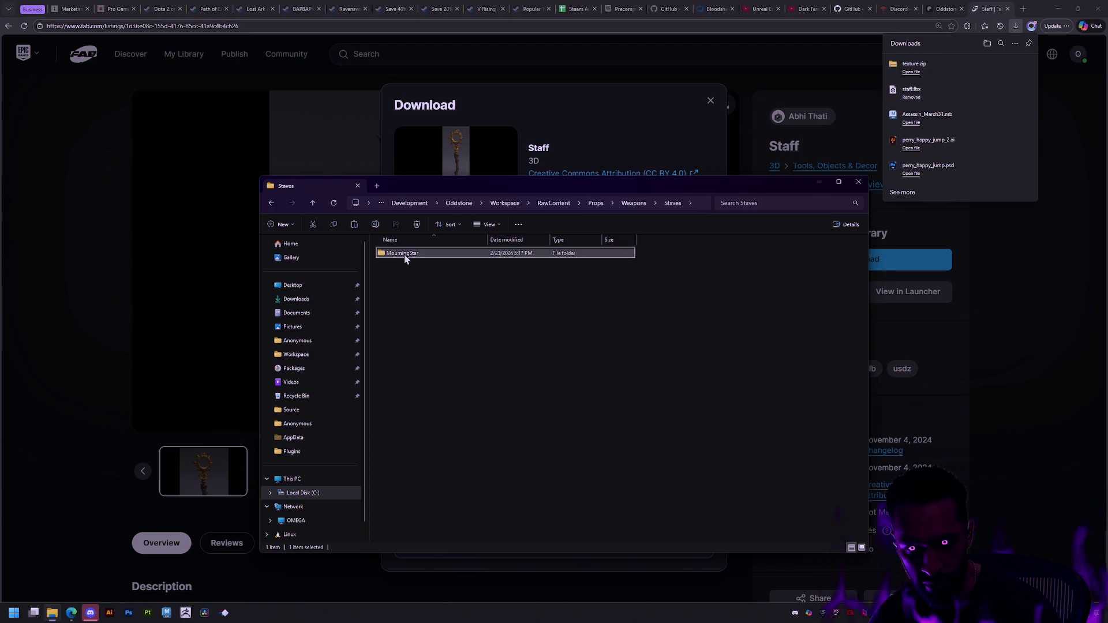
double_click(404, 254)
key("ctrl+v")
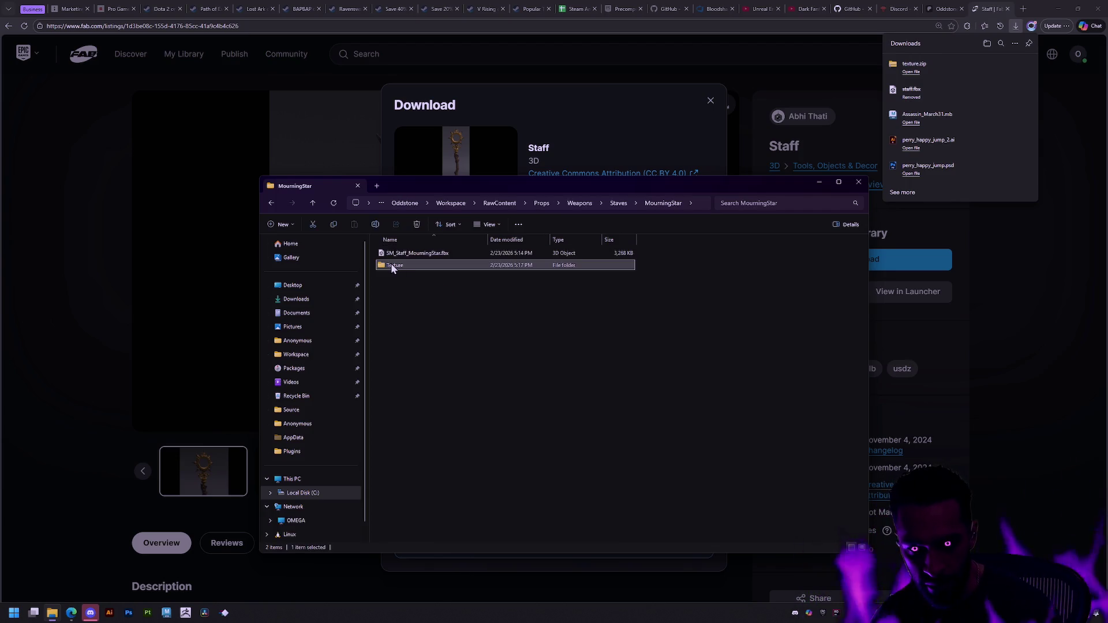
double_click(390, 264)
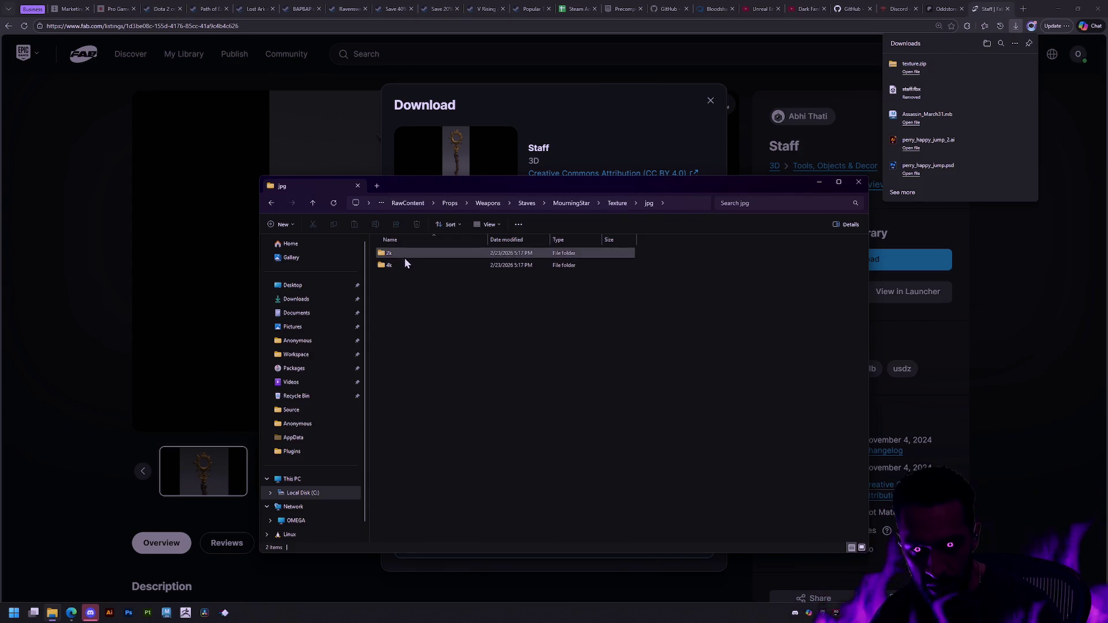
double_click(408, 254)
double_click(409, 254)
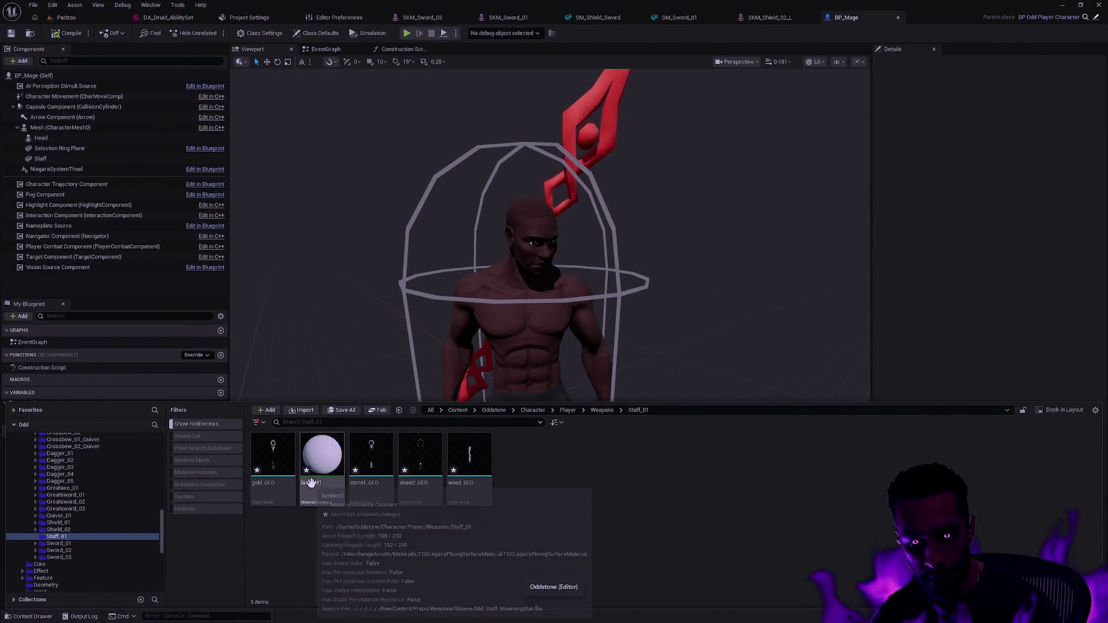
Open the staff's lambert1 material instance for editing in Unreal Engine
double_click(322, 456)
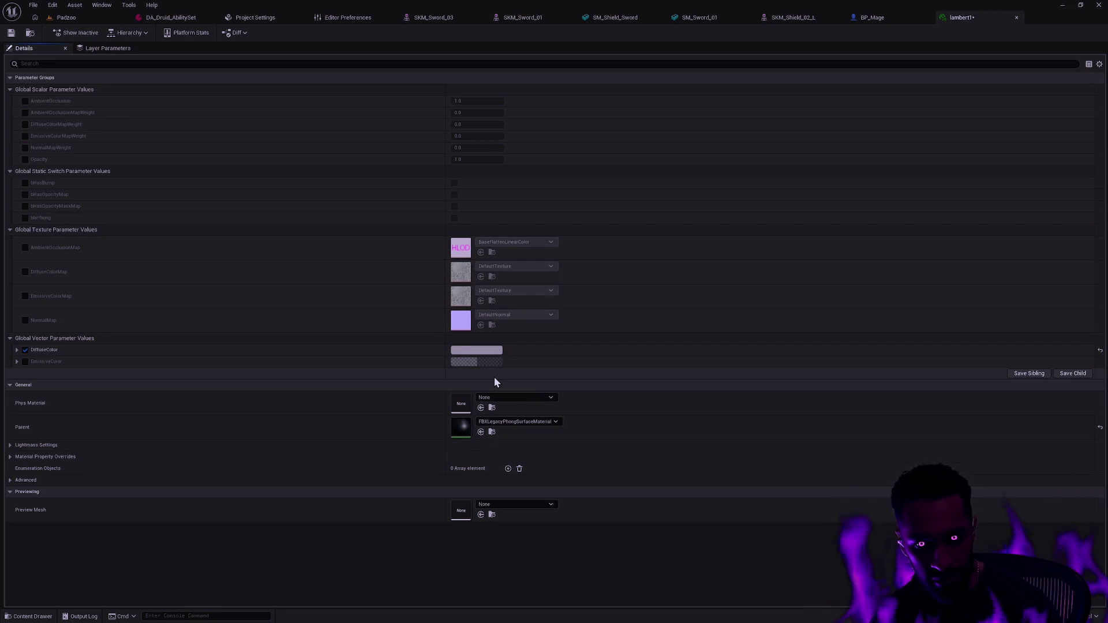
key("ctrl+space")
Import all 13 jpg textures from MourningStar/Texture/jpg/2k into the Staff_01 folder
right_click(538, 493)
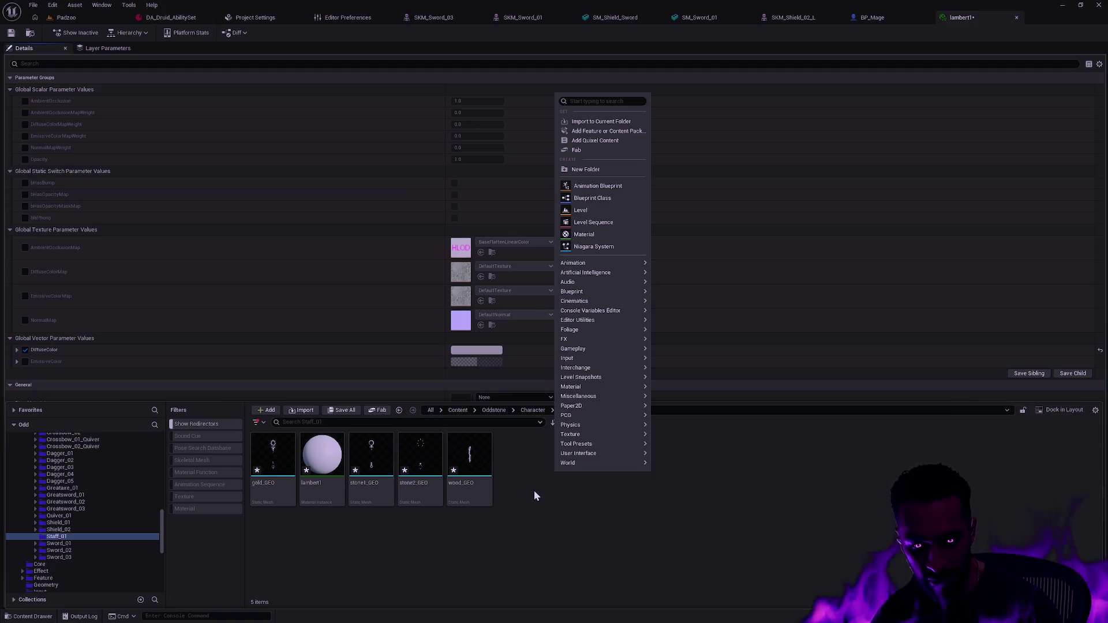
key("alt+Tab")
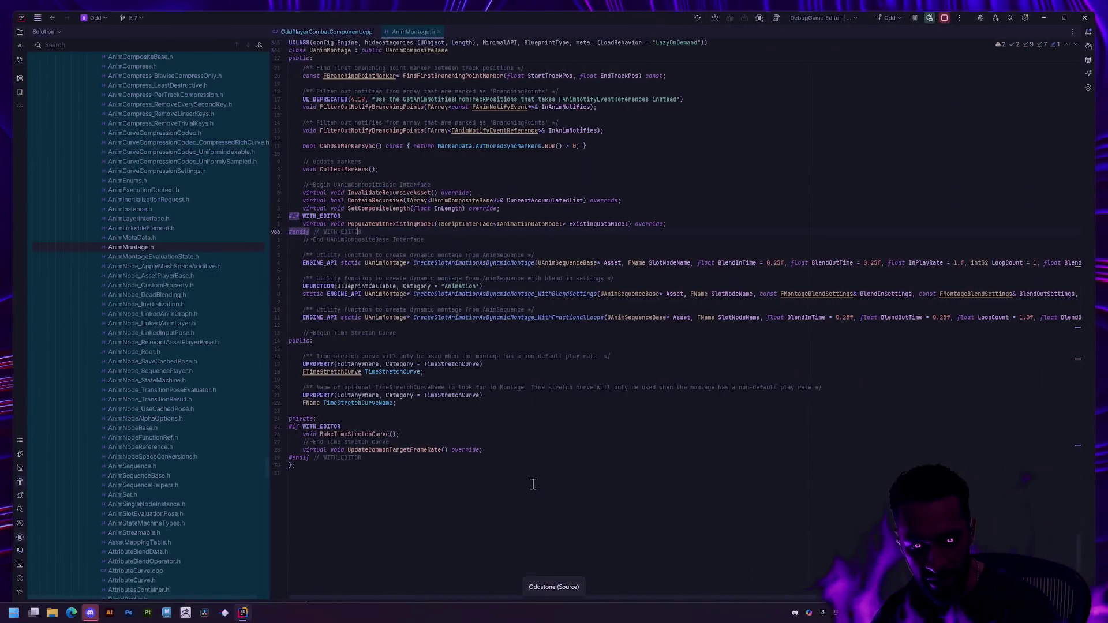
key("alt+Tab")
right_click(560, 478)
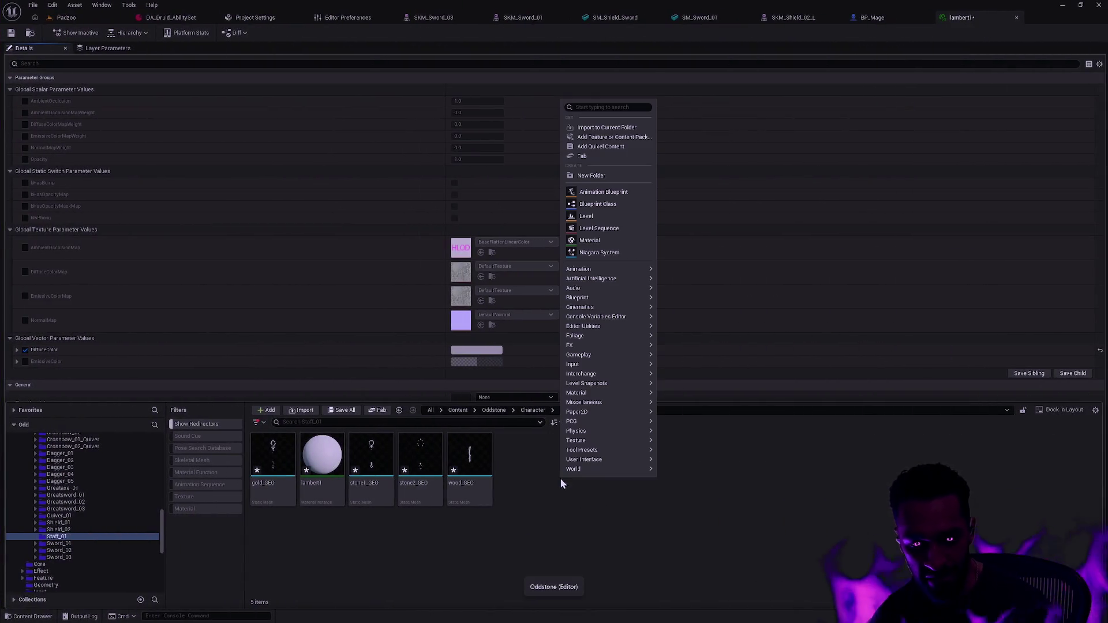
left_click(597, 128)
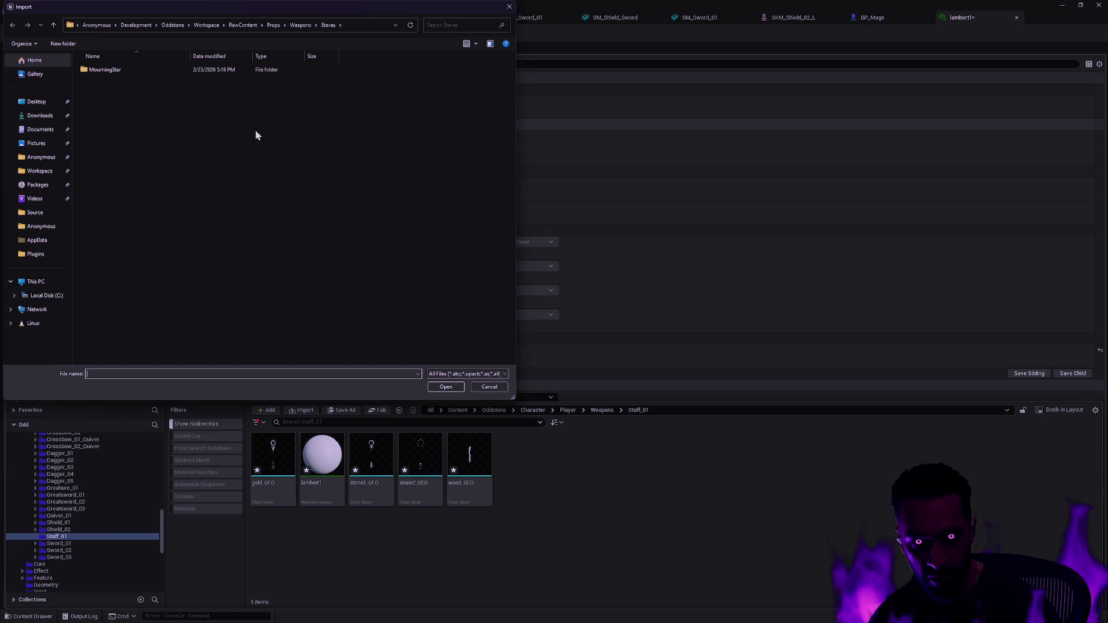
double_click(101, 72)
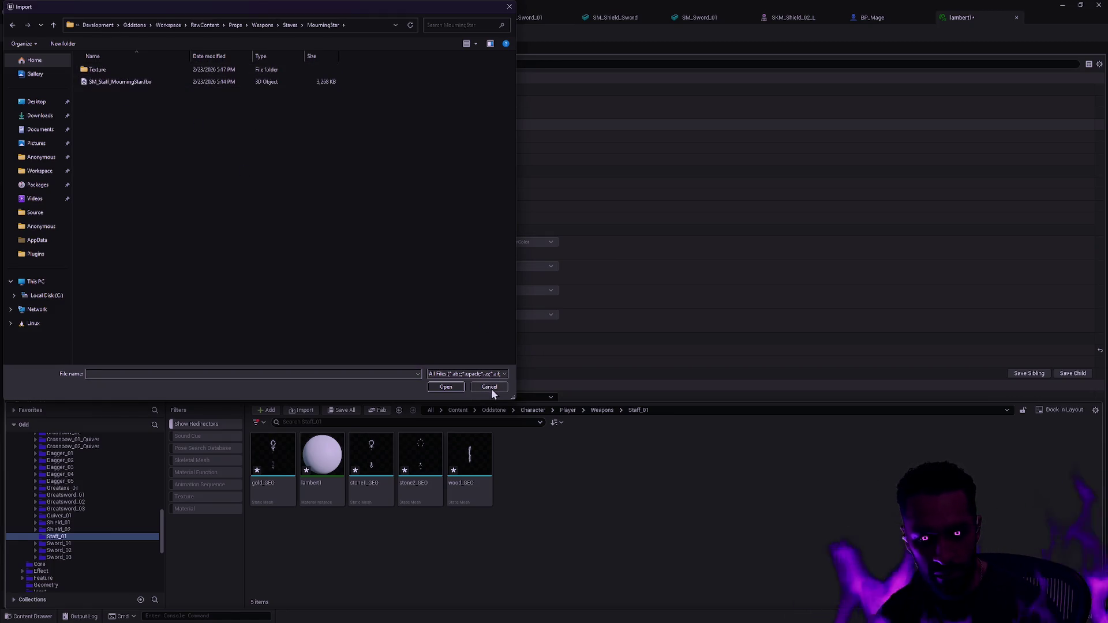
double_click(119, 71)
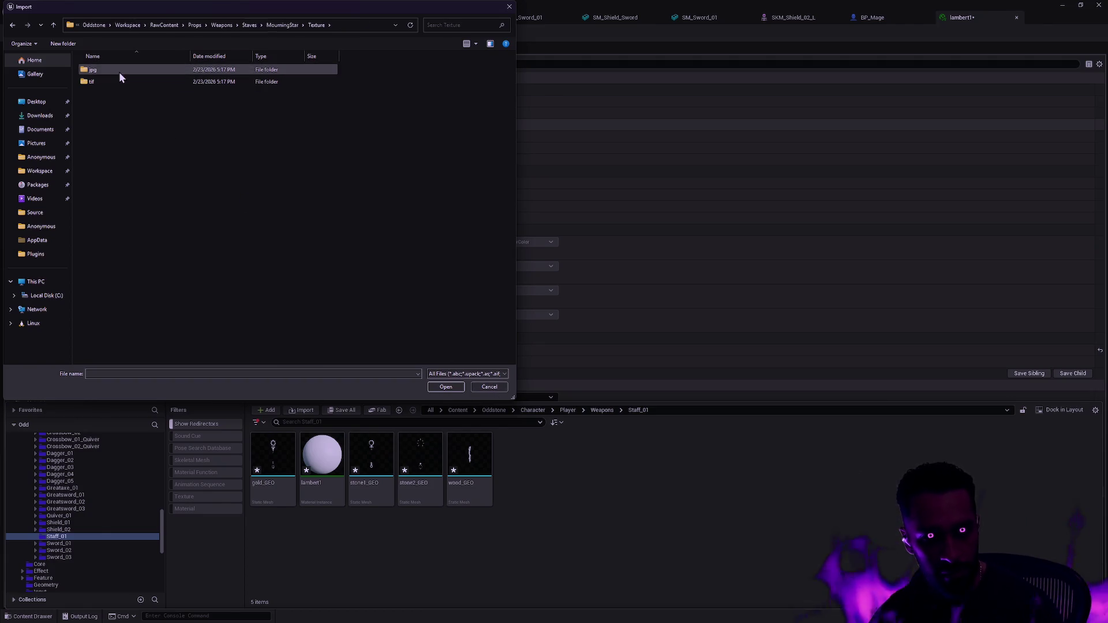
double_click(106, 68)
double_click(106, 70)
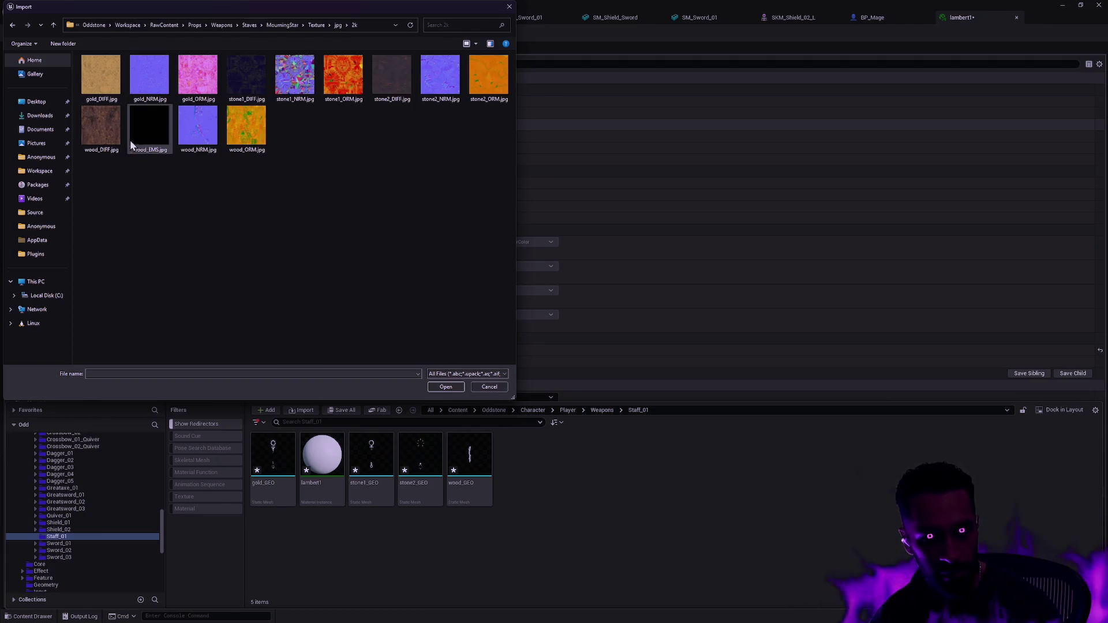
left_click(244, 136)
key("ctrl+a")
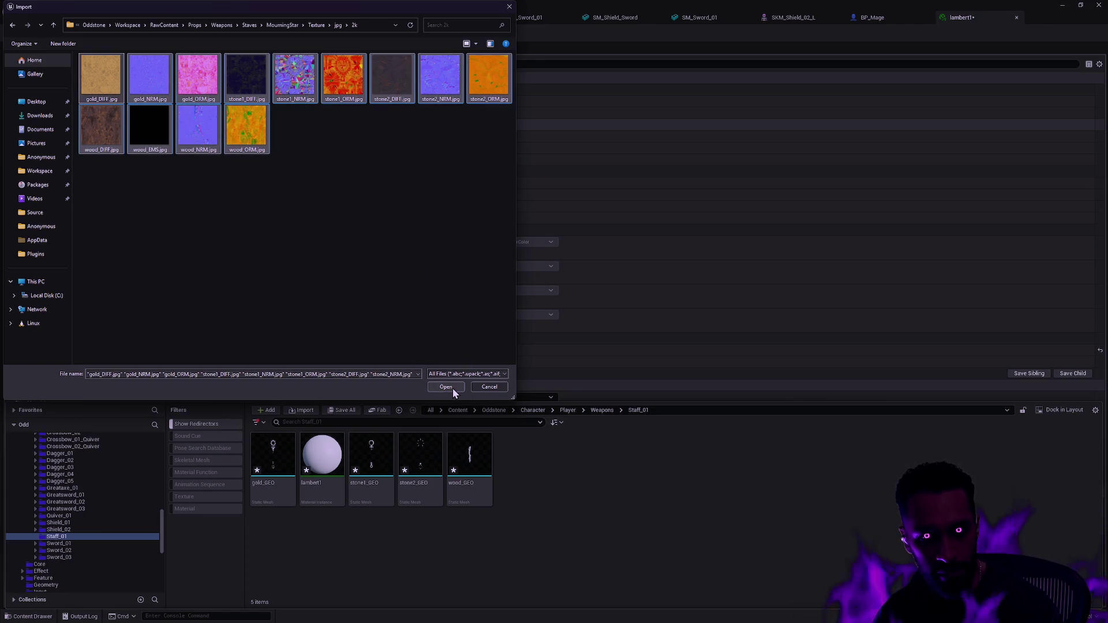
left_click(446, 388)
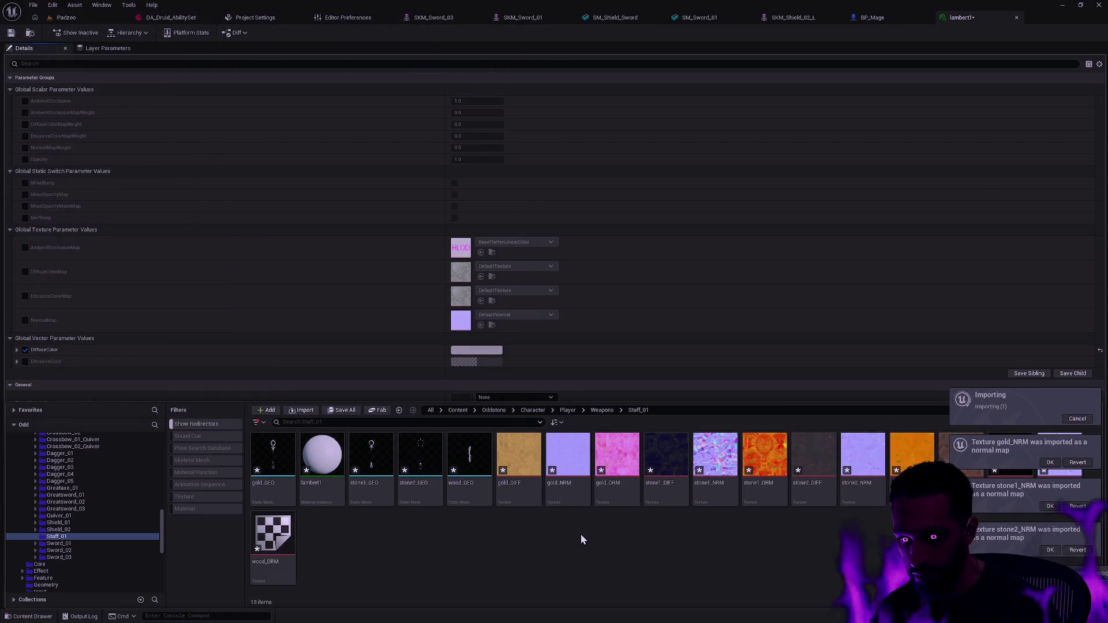
Inspect gold_GEO and wood_GEO in the Static Mesh editor, then return to the Padzoo level
left_click(579, 554)
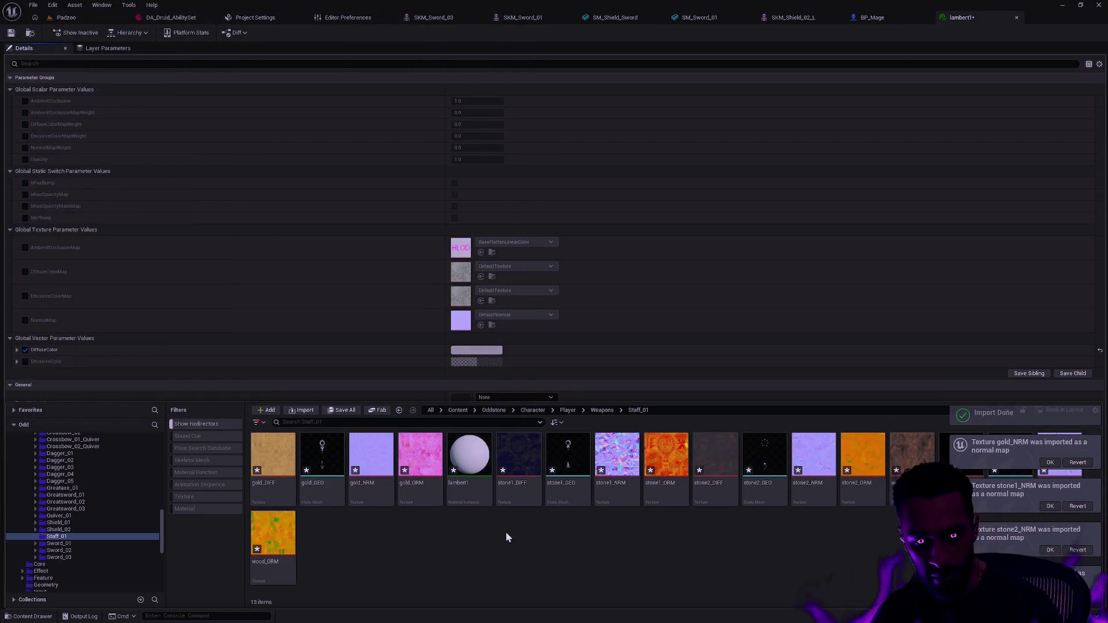
double_click(321, 491)
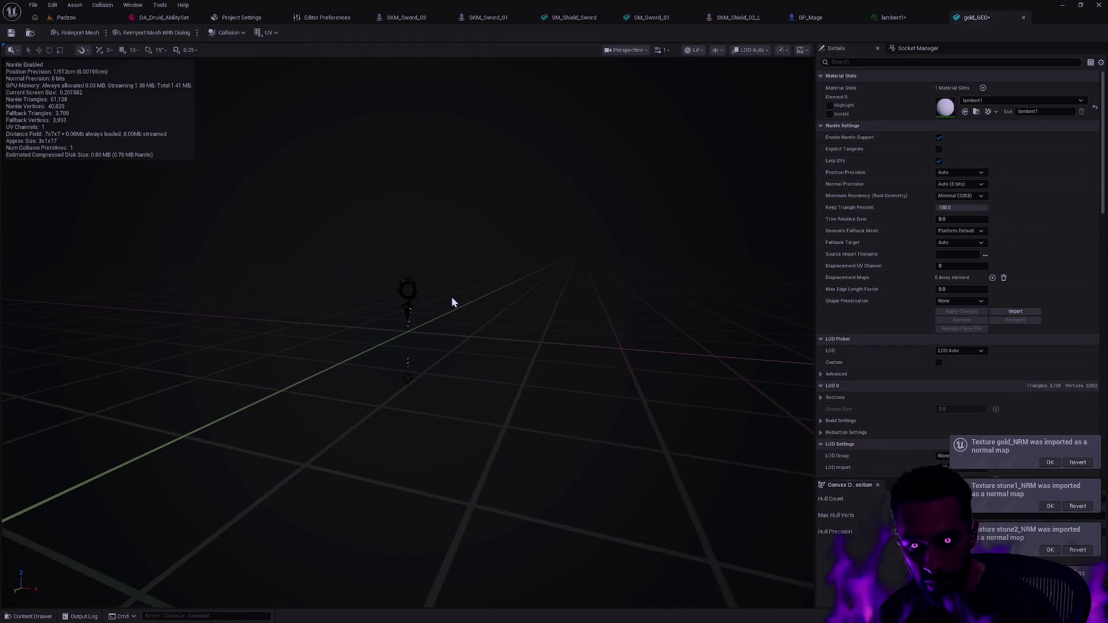
scroll(416, 286, "up", 2)
left_click_drag(445, 314, 415, 323)
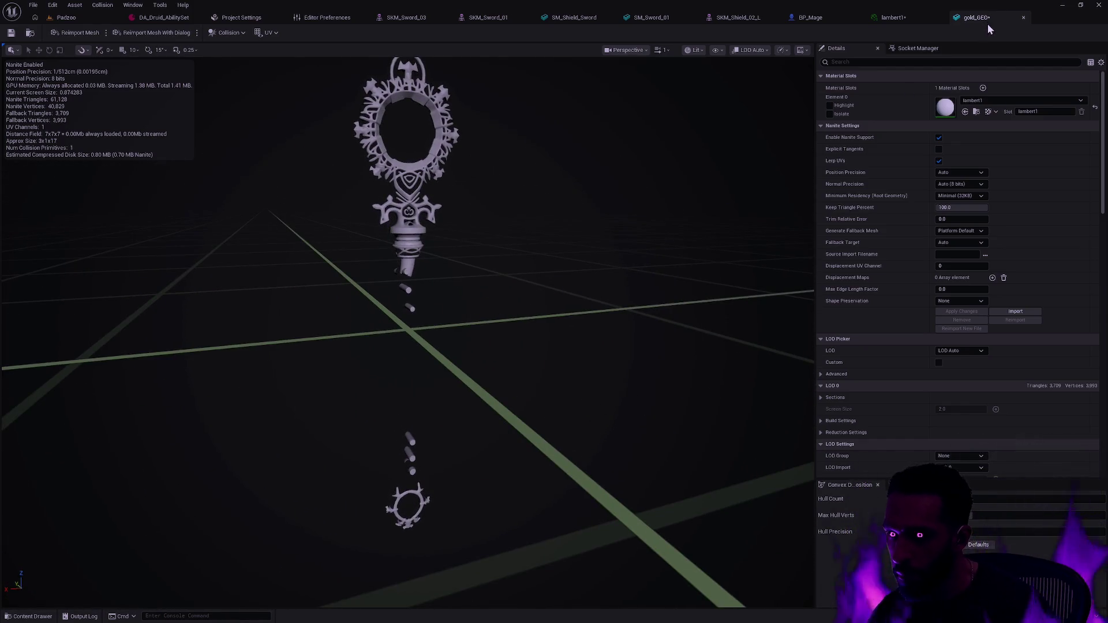
key("ctrl+space")
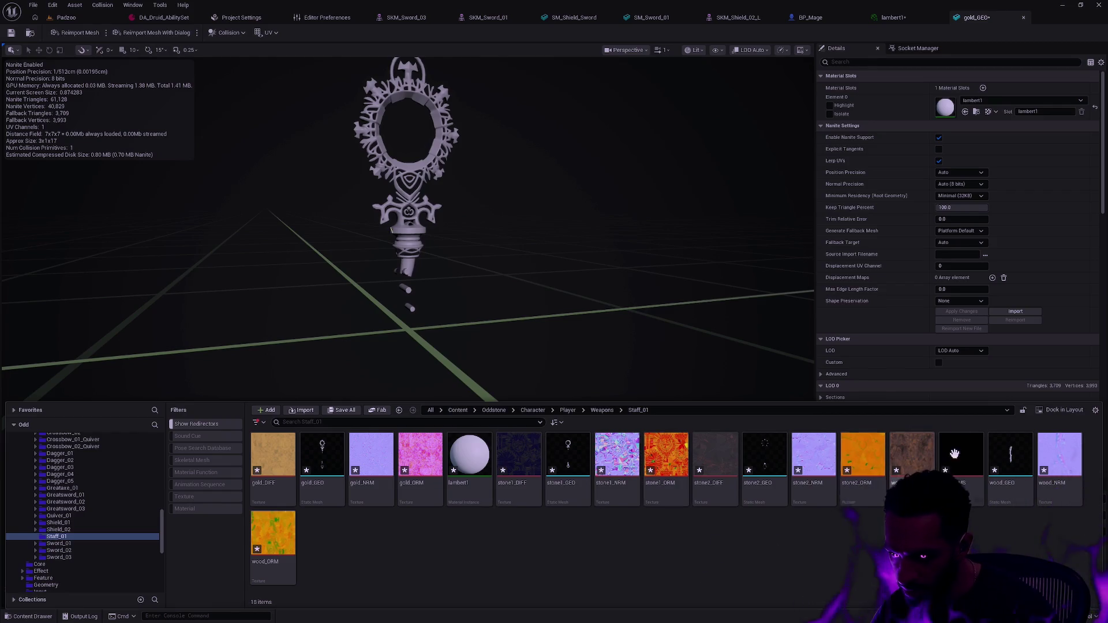
left_click(1016, 461)
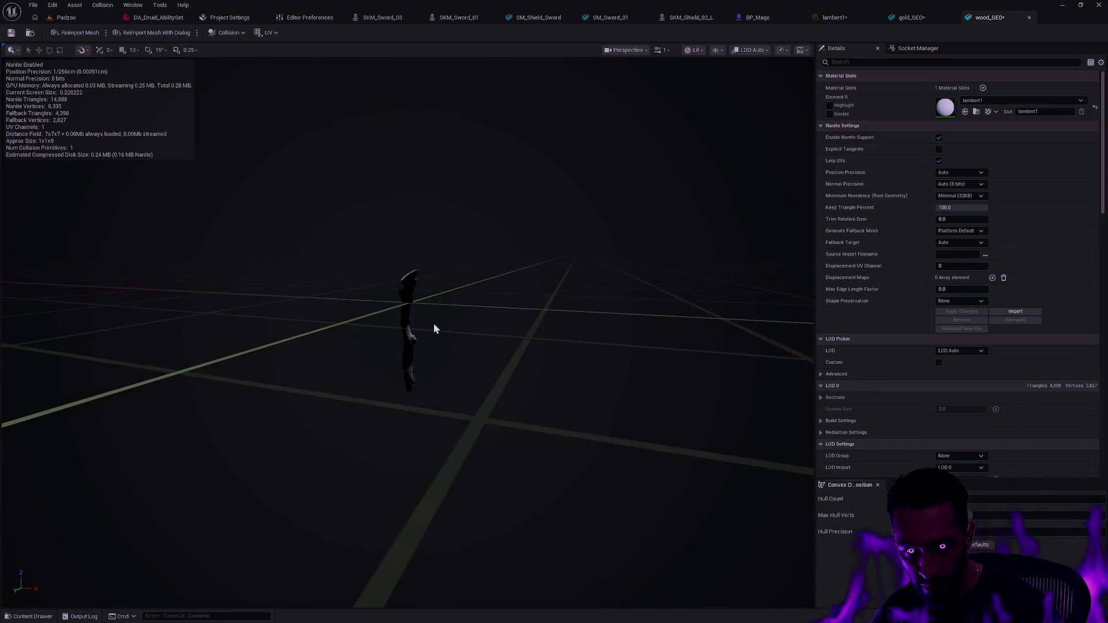
left_click(67, 18)
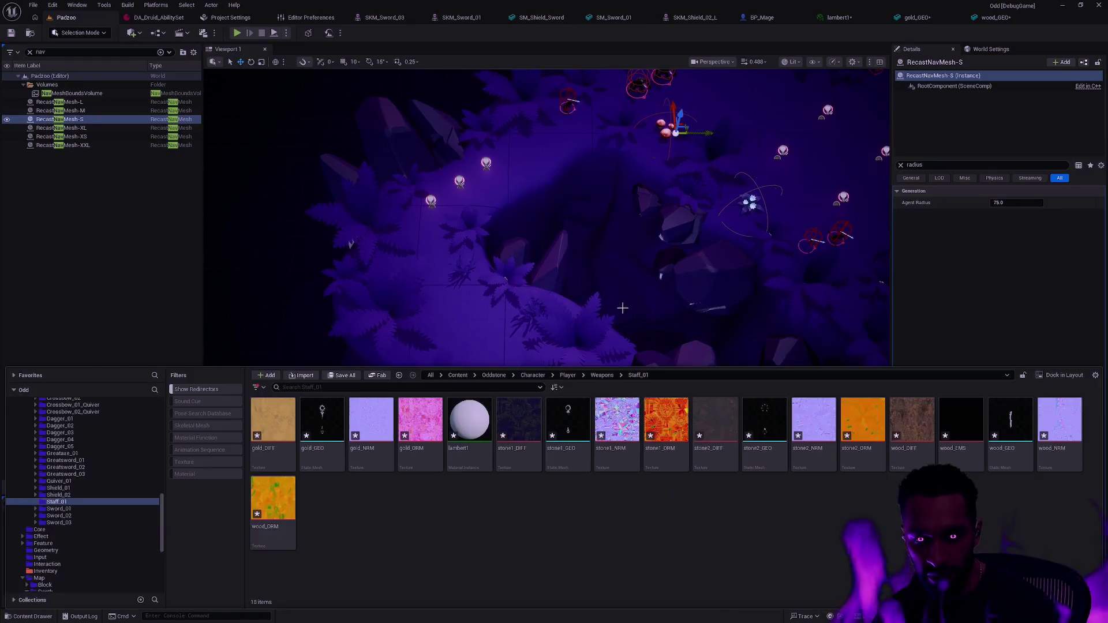
Place gold_GEO and wood_GEO in the level near the mushrooms, then undo back to separate meshes
scroll(547, 282, "up", 5)
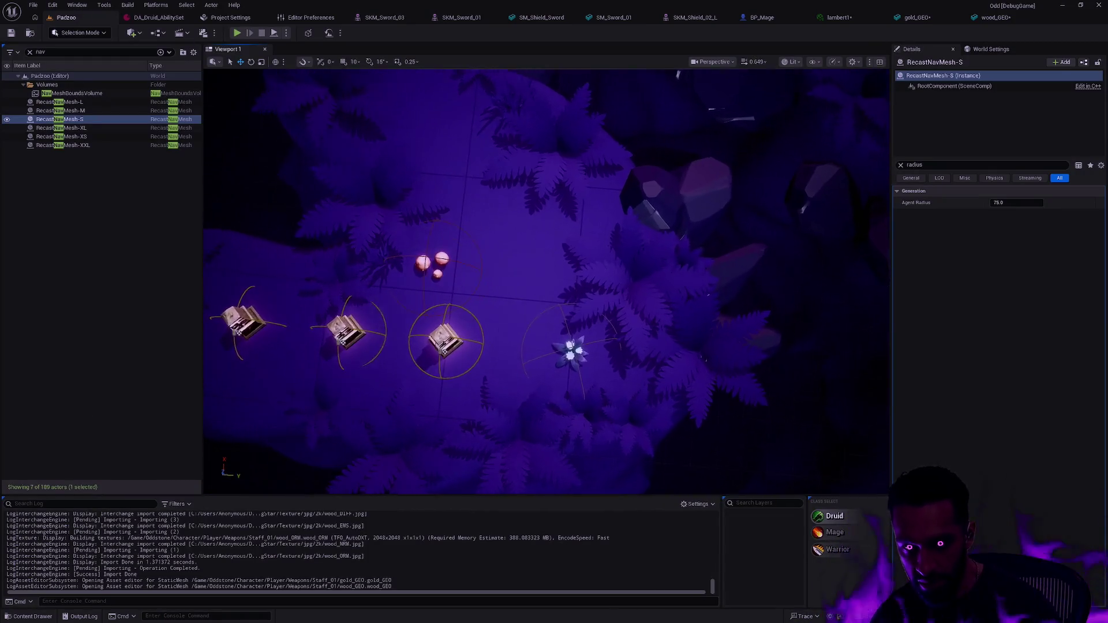
mouse_move(547, 282)
left_mouse_down()
mouse_move(541, 202)
mouse_move(574, 321)
left_mouse_up()
key("ctrl+space")
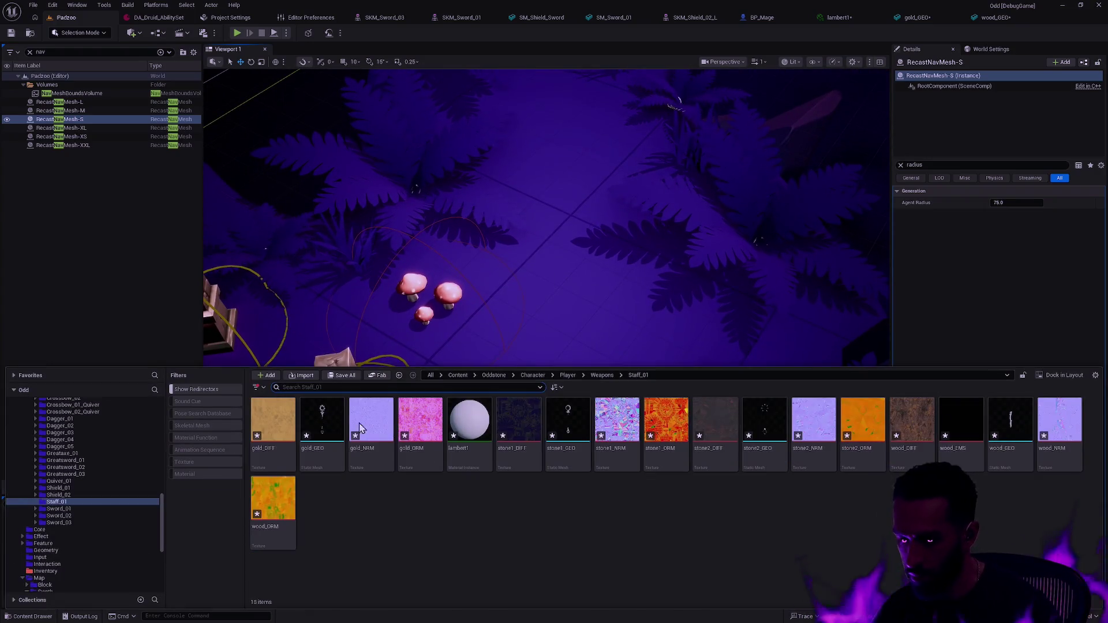
left_click_drag(310, 448, 569, 292)
key("ctrl+space")
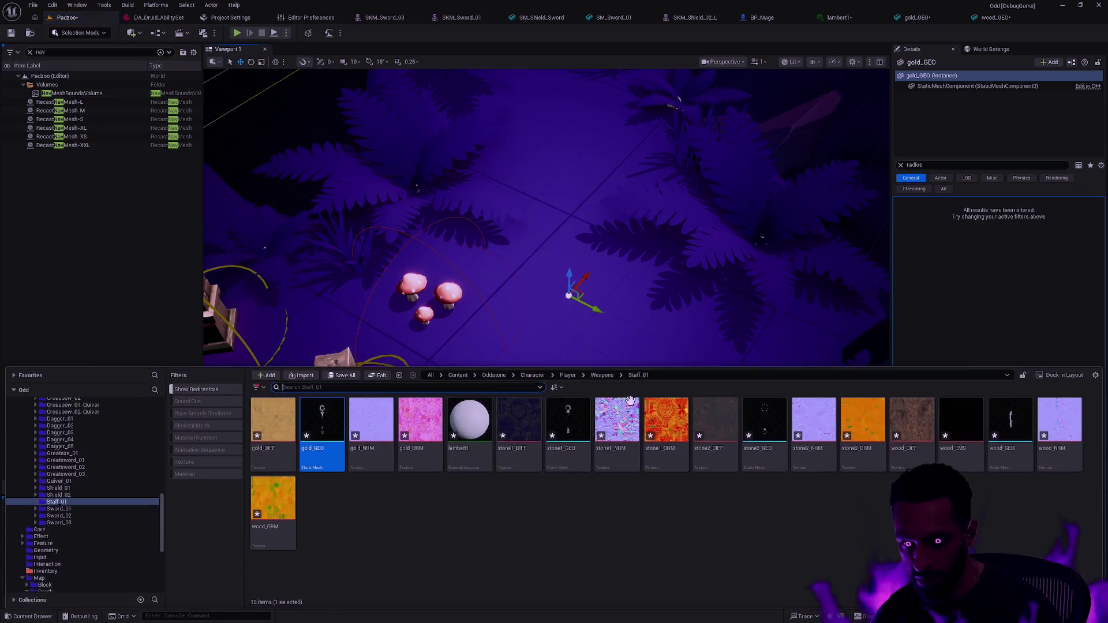
mouse_move(1010, 427)
left_mouse_down()
mouse_move(580, 288)
mouse_move(597, 303)
mouse_move(587, 283)
left_mouse_up()
key("ctrl+space")
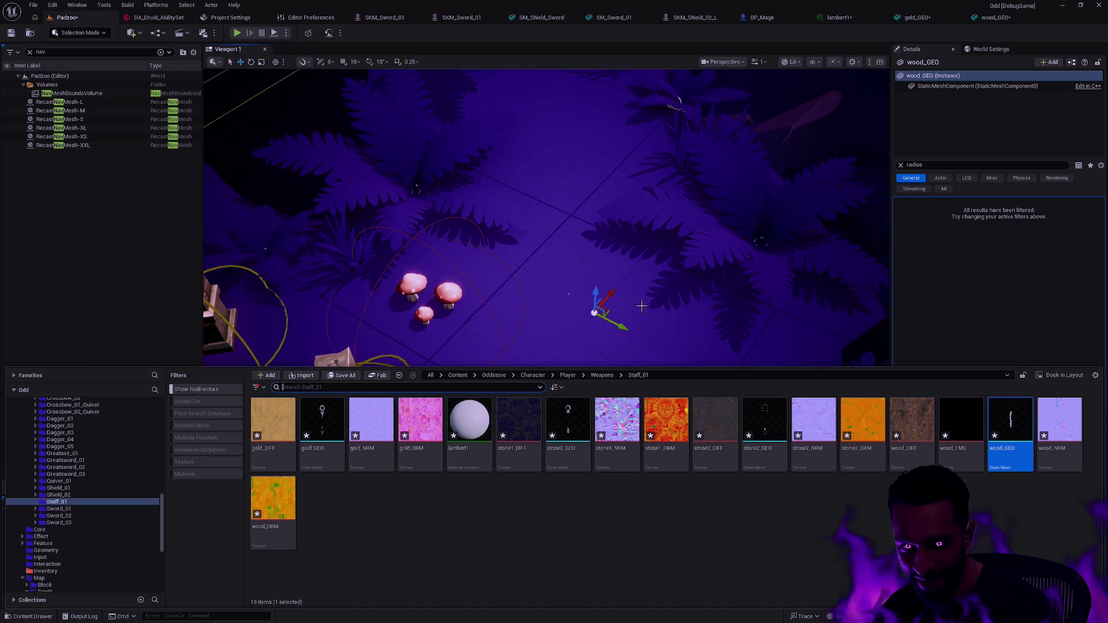
left_click(573, 305)
left_click_drag(589, 298, 558, 224)
key("ctrl+z")
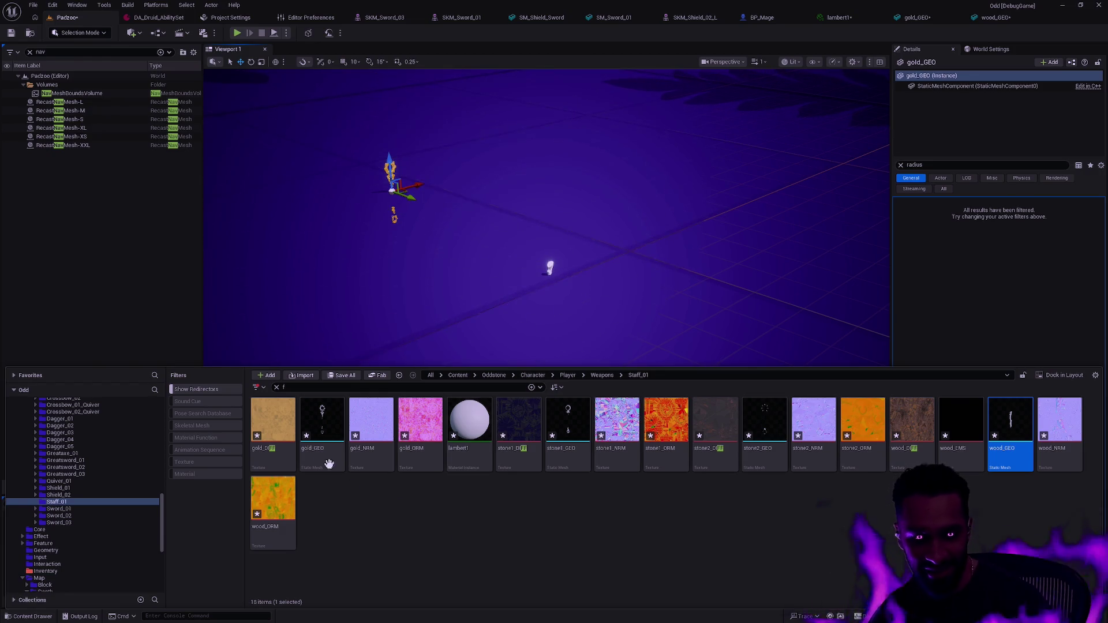
Filter Staff_01 to Static Mesh and force-delete the gold, stone1, stone2 and wood GEO meshes
left_click(322, 456)
left_click(567, 458, "ctrl")
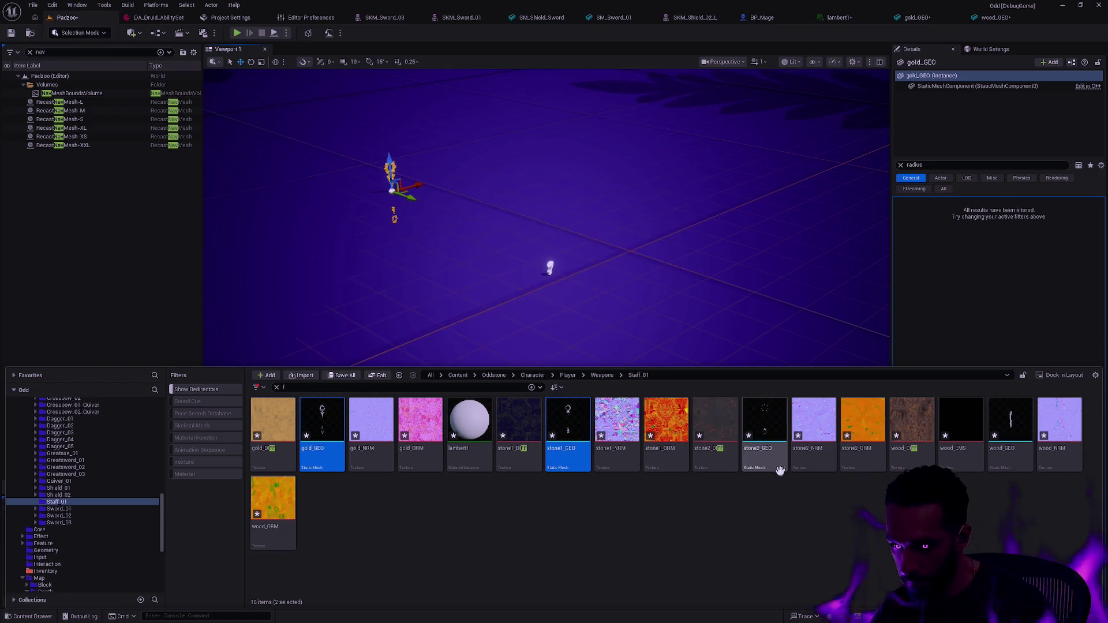
left_click(1009, 456, "ctrl")
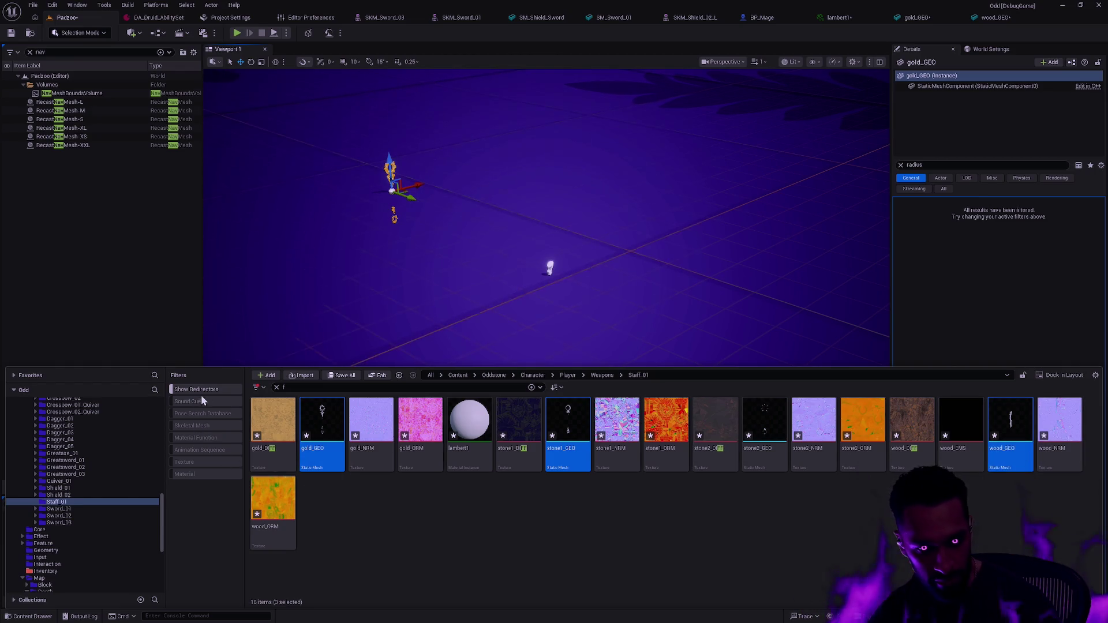
right_click(214, 449)
left_click(258, 393)
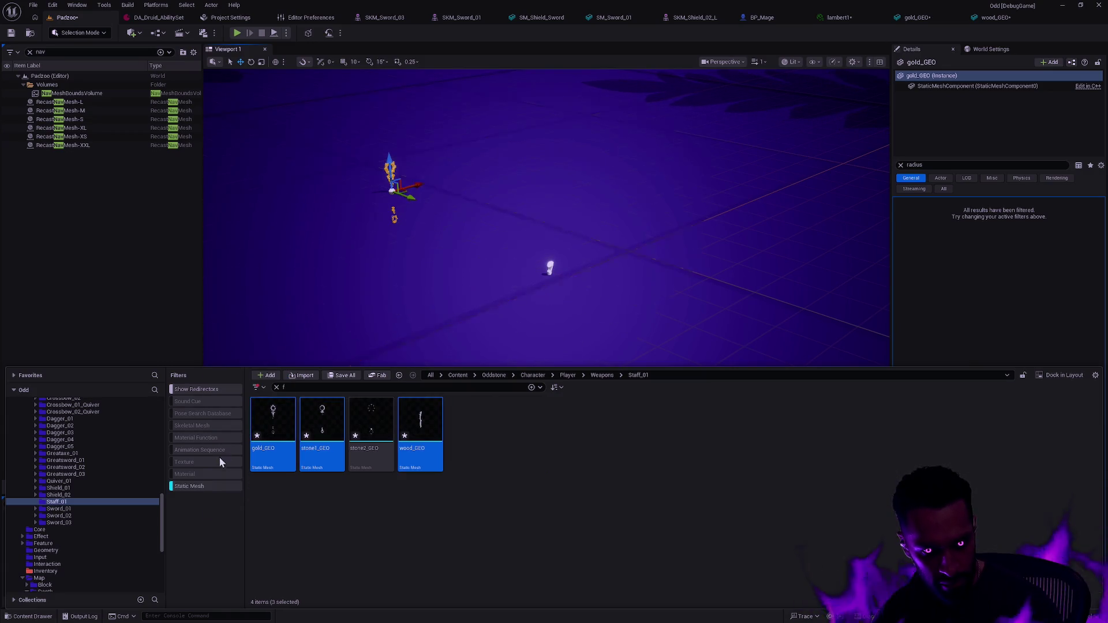
key("ctrl+a")
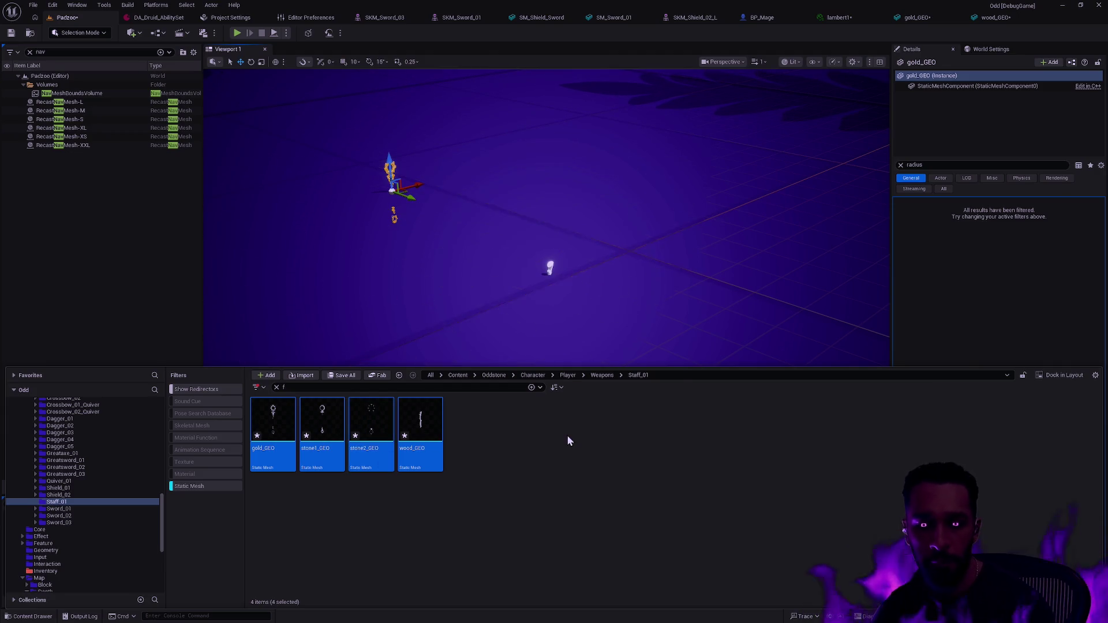
key("Delete")
left_click(501, 454)
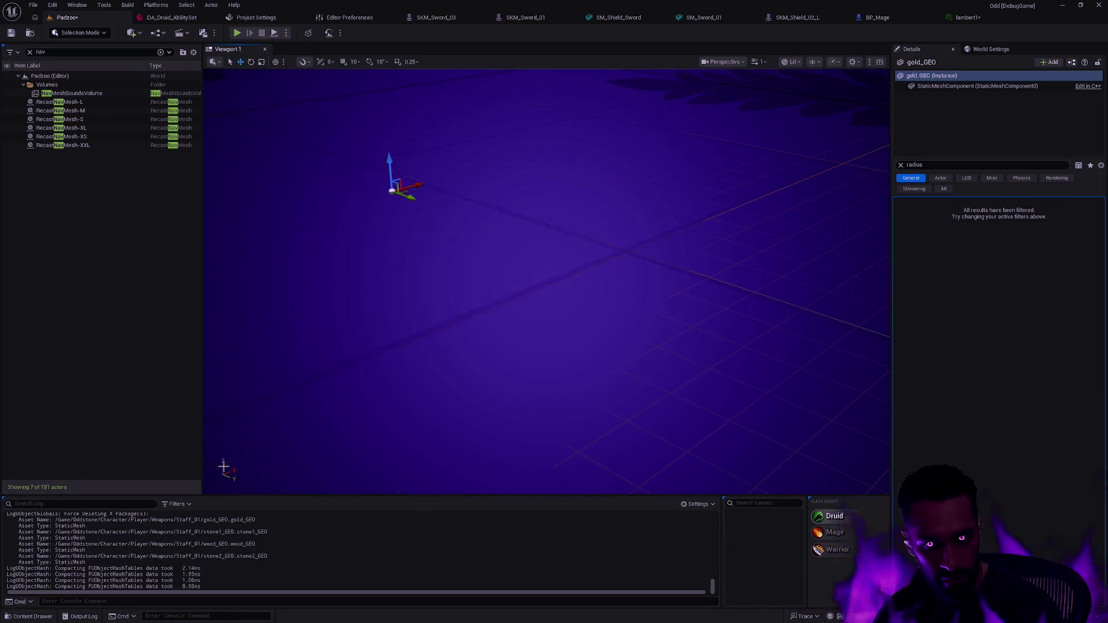
Delete the gold_GEO and wood_GEO actors from the level and save the level
key("ctrl+space")
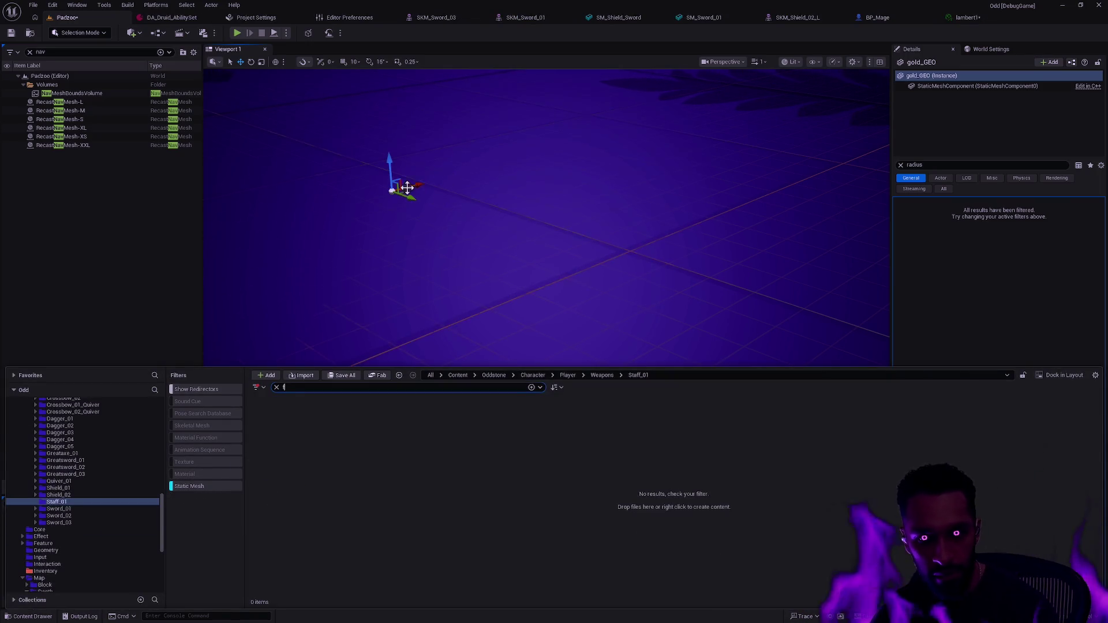
left_click(940, 79)
key("Delete")
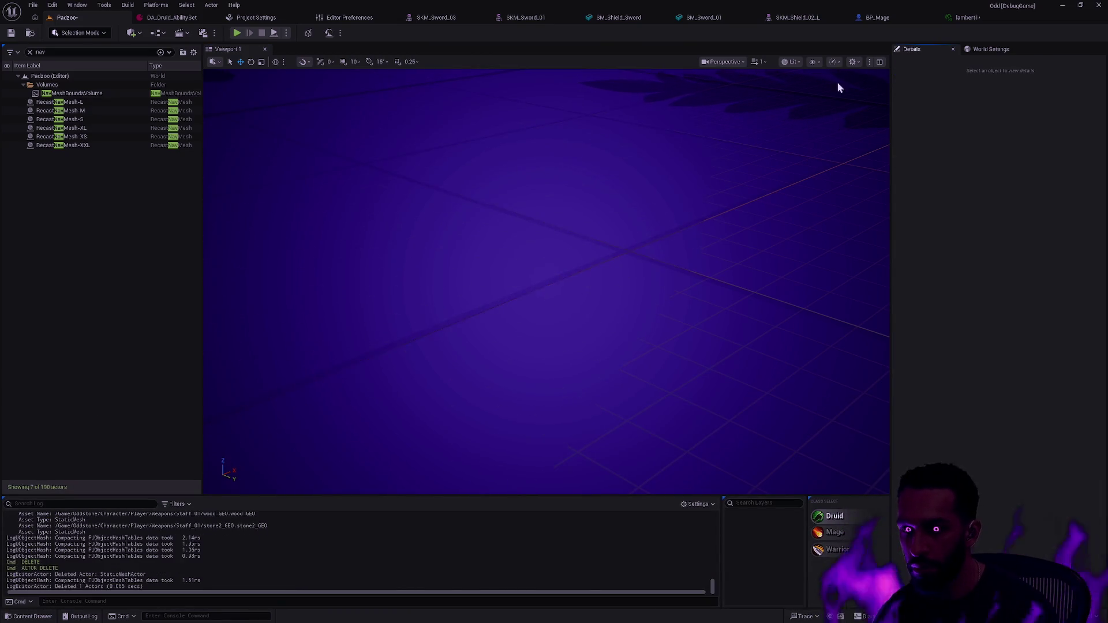
left_click(74, 51)
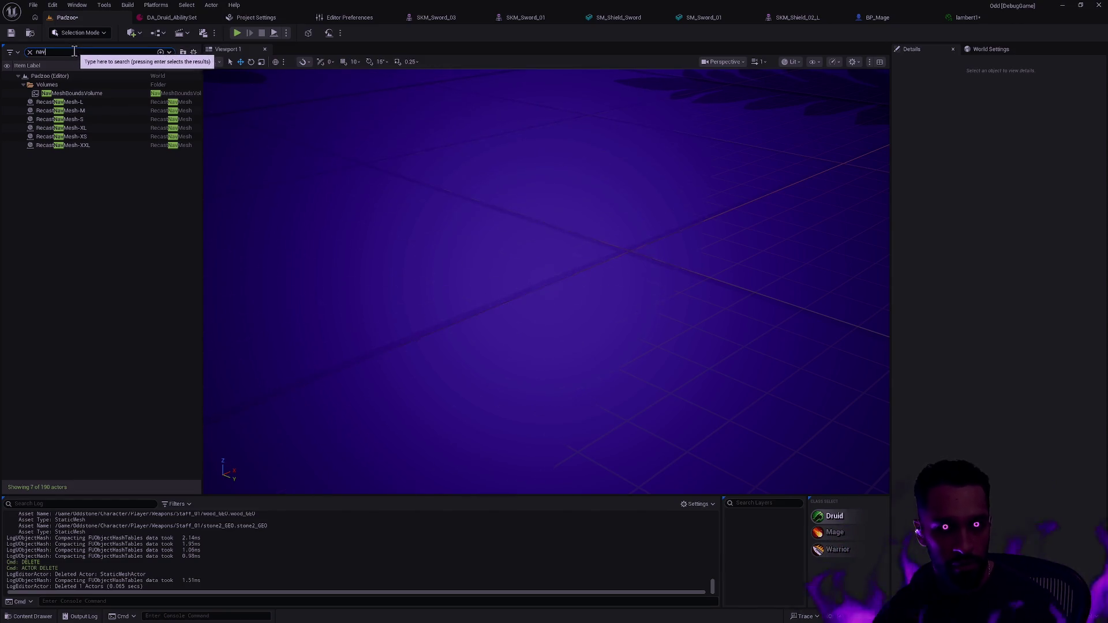
key("BackSpace")
key("BackSpace")
key("BackSpace")
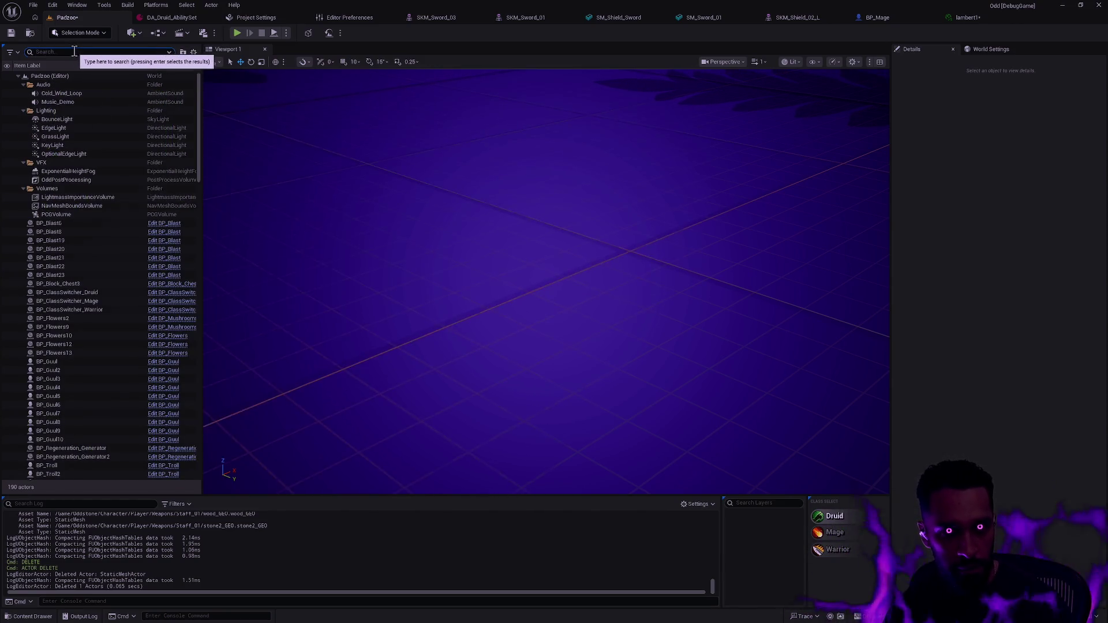
type("wood")
left_click(69, 85)
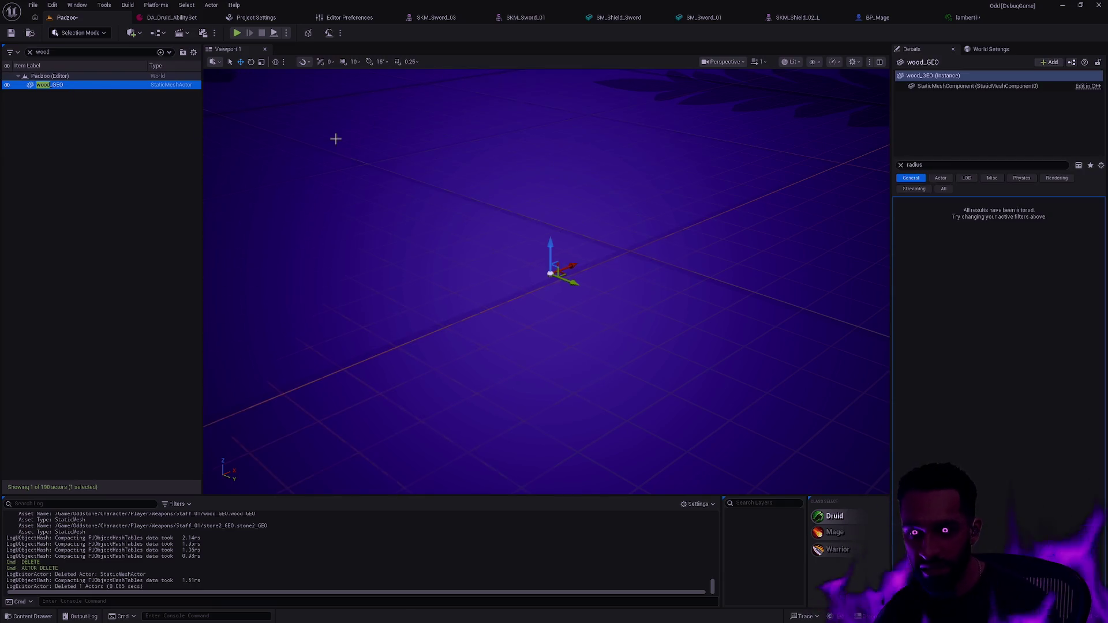
key("Delete")
key("ctrl+s")
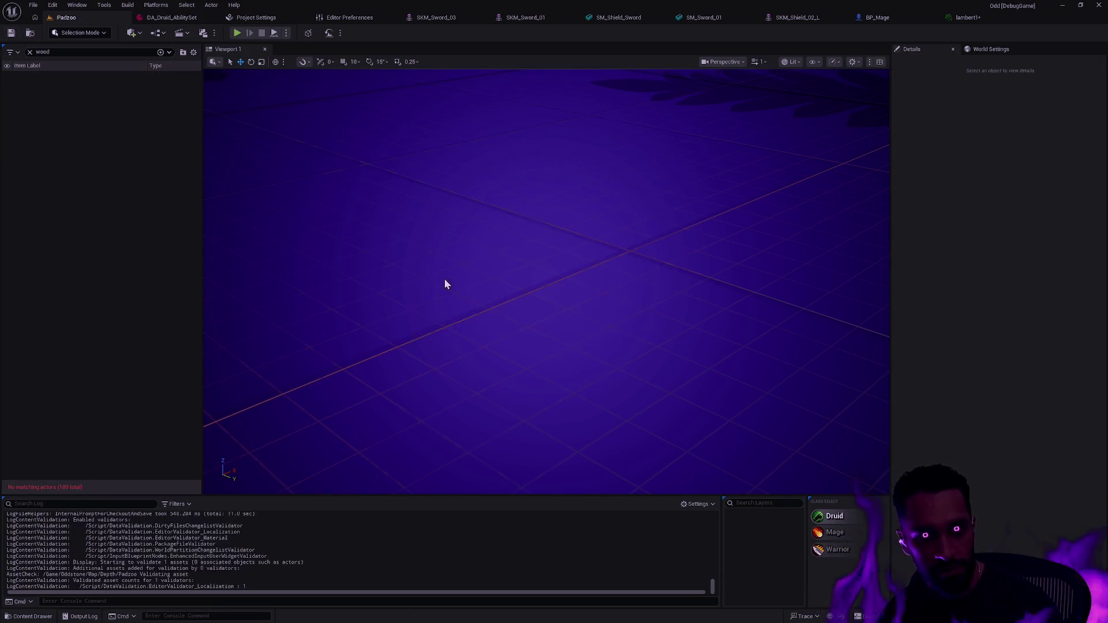
Clear the Static Mesh filter in Staff_01 and attempt to delete the lambert1 material instance
key("ctrl+space")
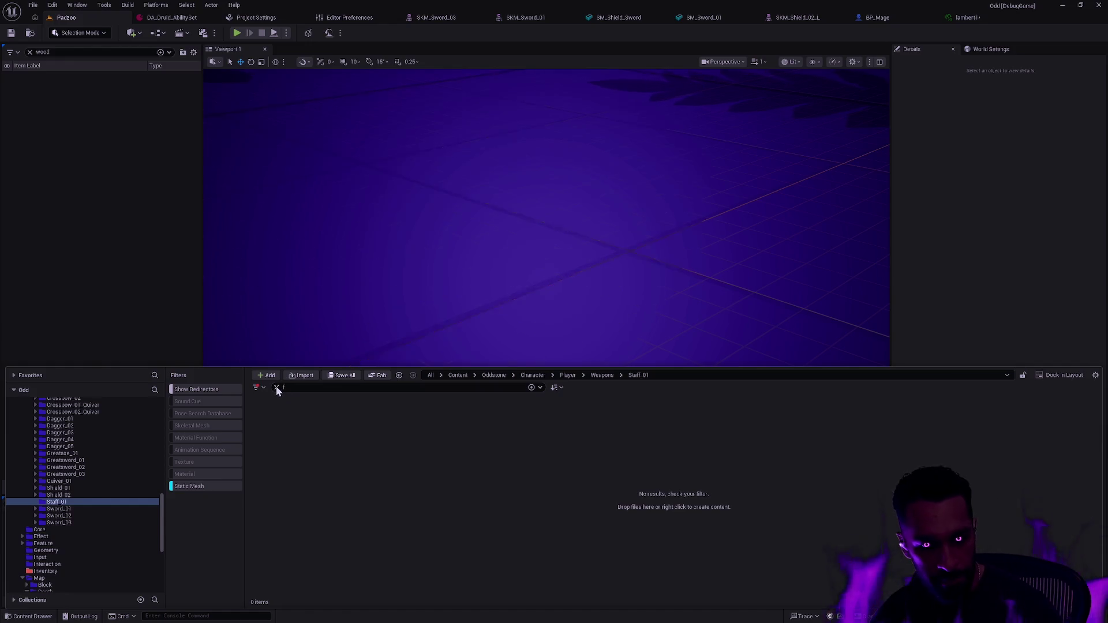
left_click(190, 488)
left_click(413, 456)
key("Delete")
left_click(635, 459)
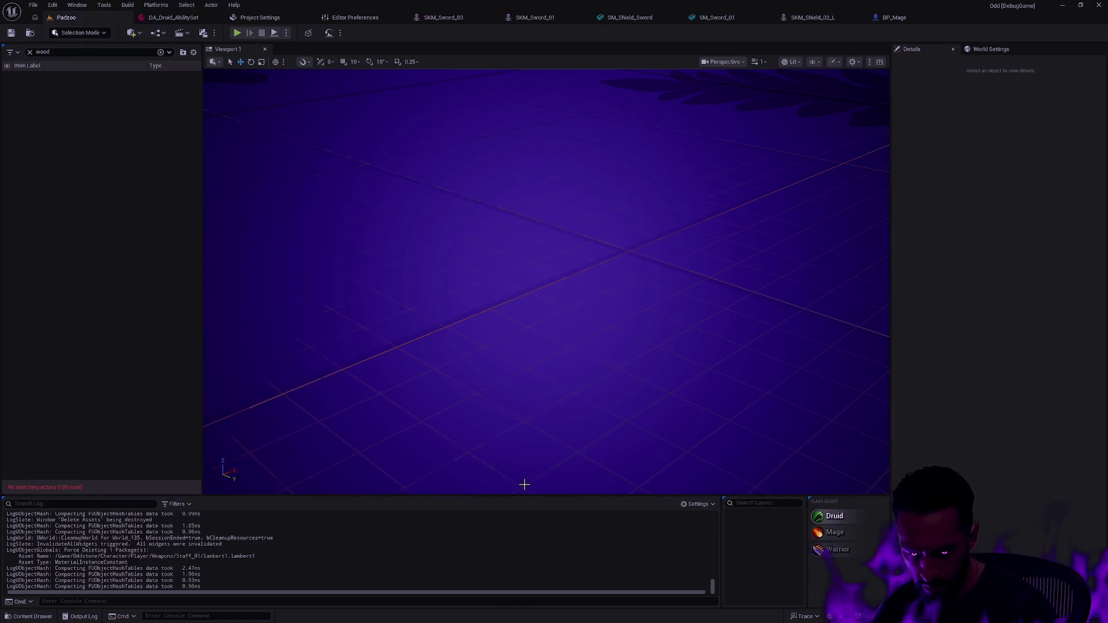
key("ctrl+space")
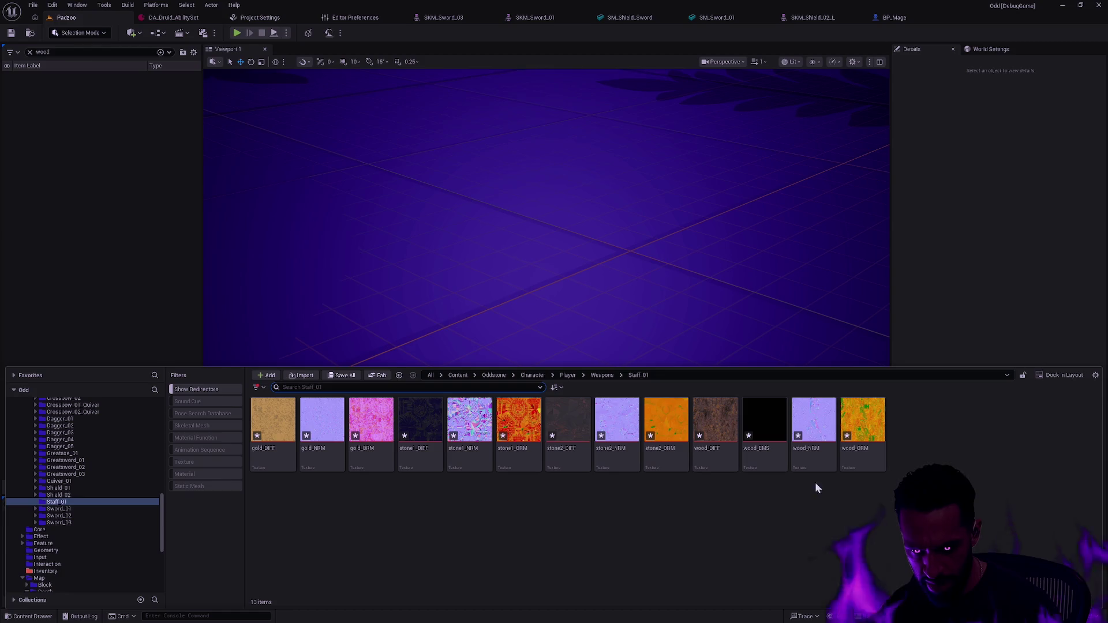
right_click(378, 522)
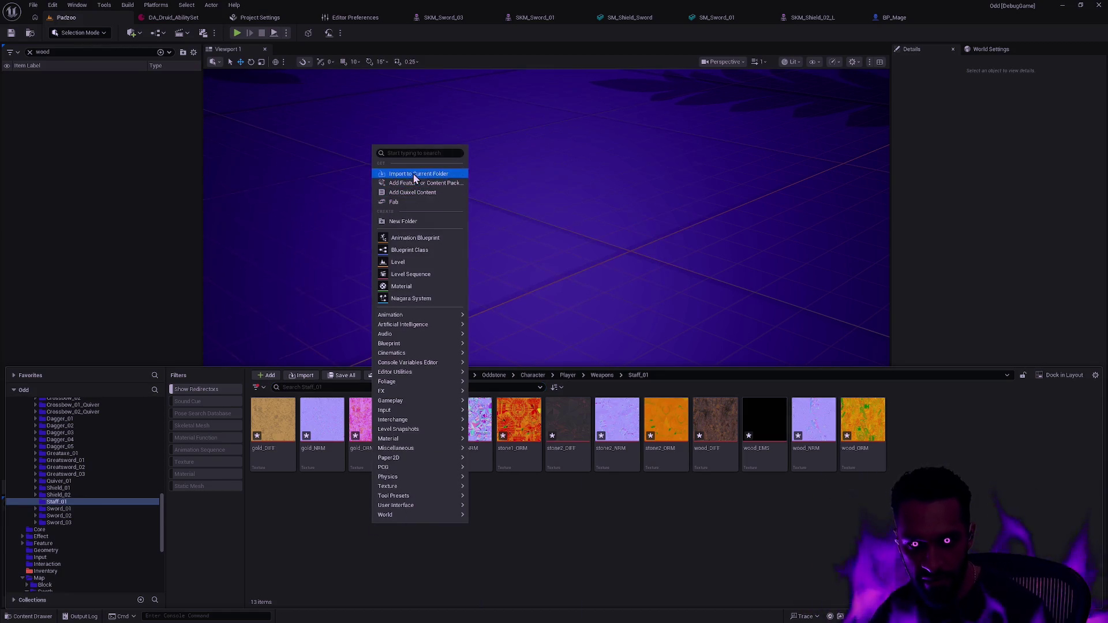
Import SM_Staff_MourningStar.fbx into Staff_01 after reviewing each Import Content settings tab
left_click(384, 181)
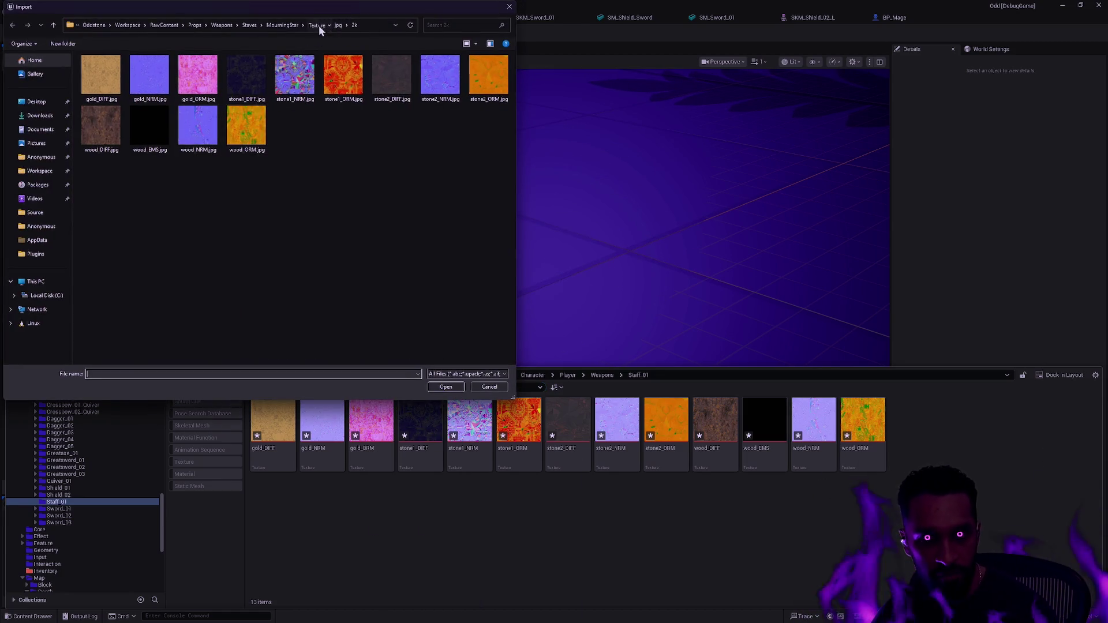
left_click(319, 25)
left_click(291, 25)
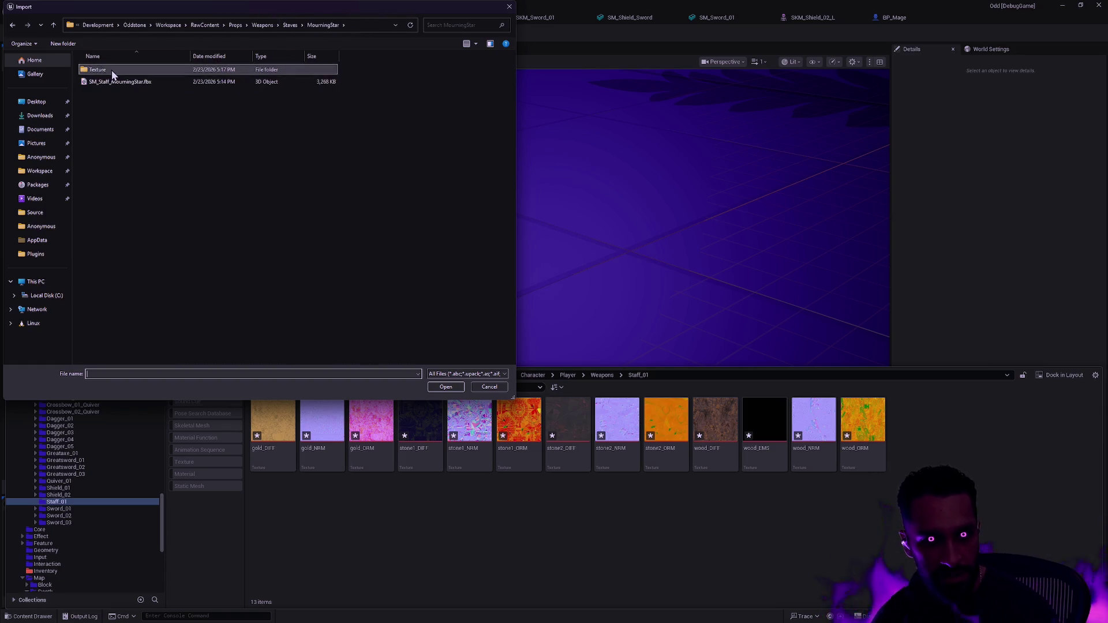
double_click(108, 81)
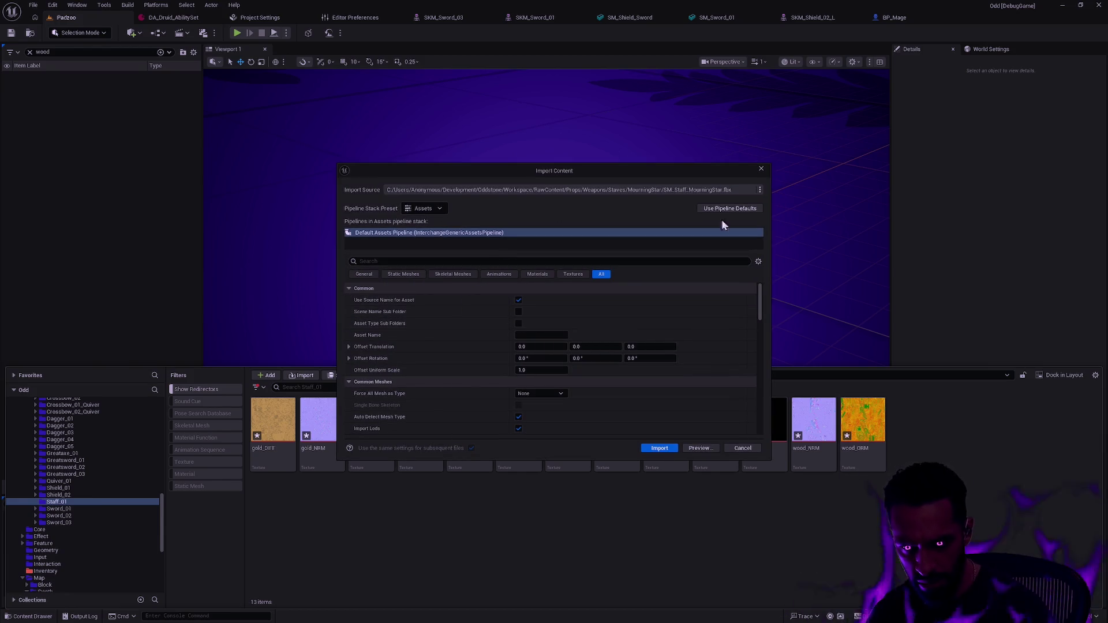
left_click(536, 275)
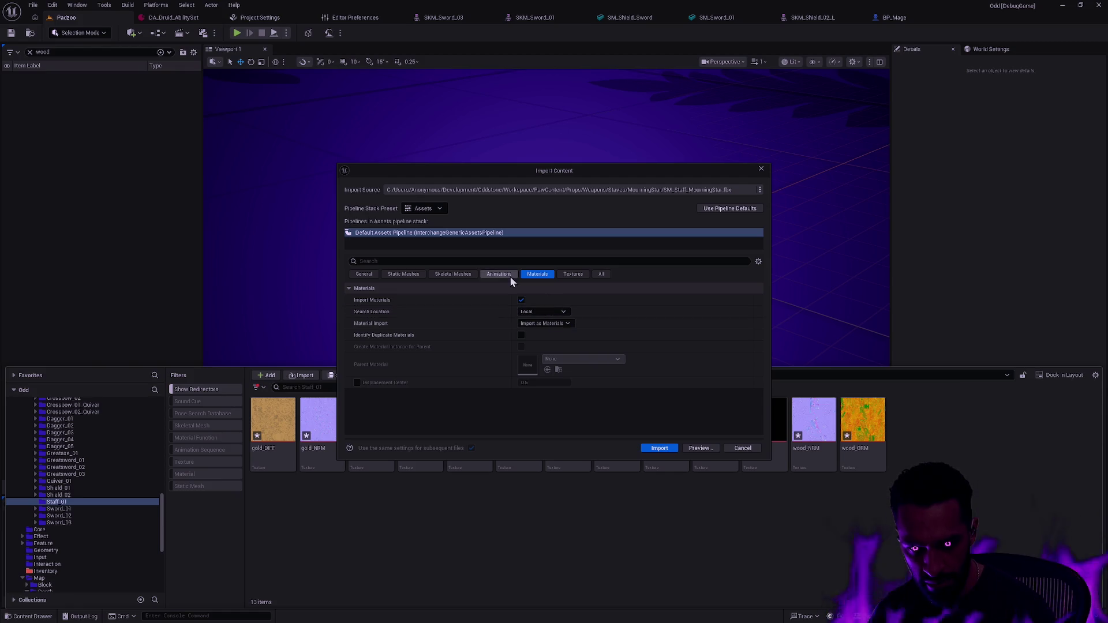
left_click(573, 274)
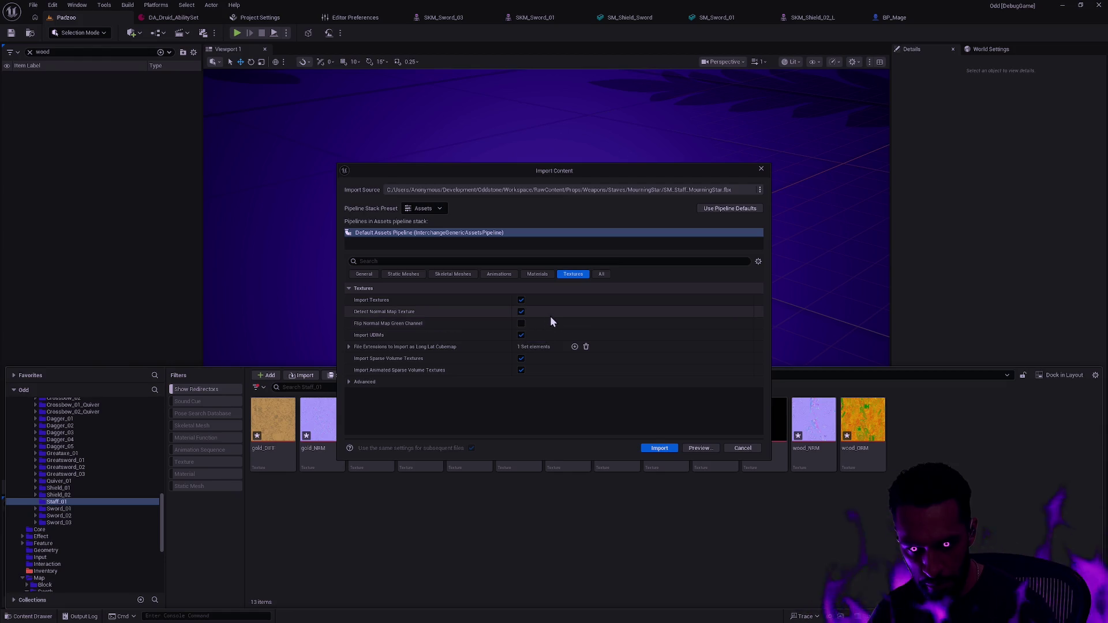
left_click(600, 274)
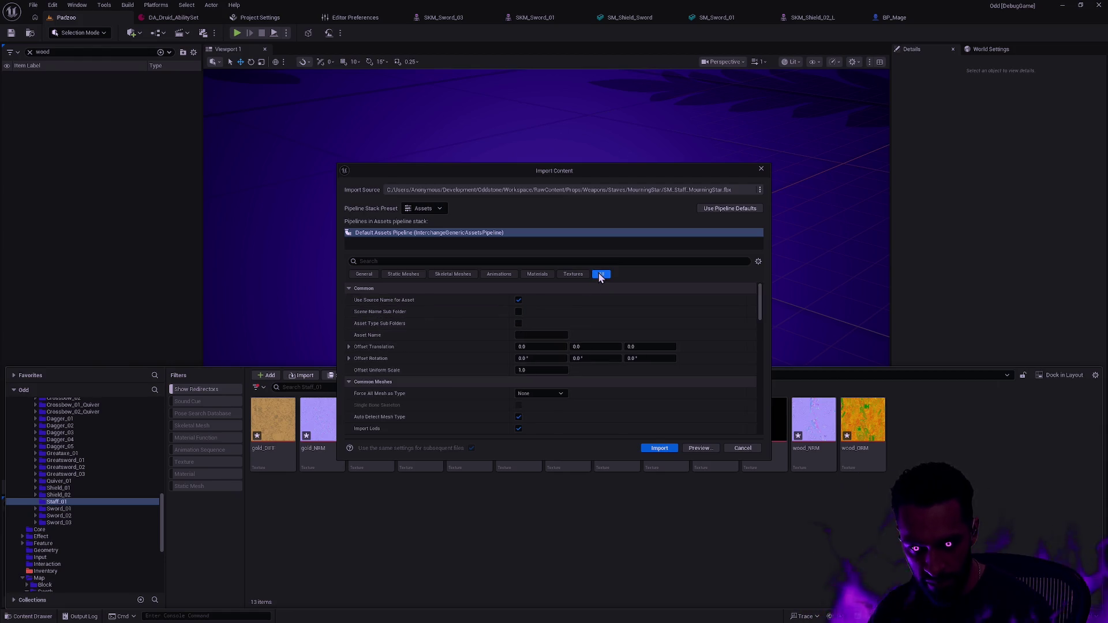
left_click(461, 275)
left_click(411, 276)
left_click(371, 275)
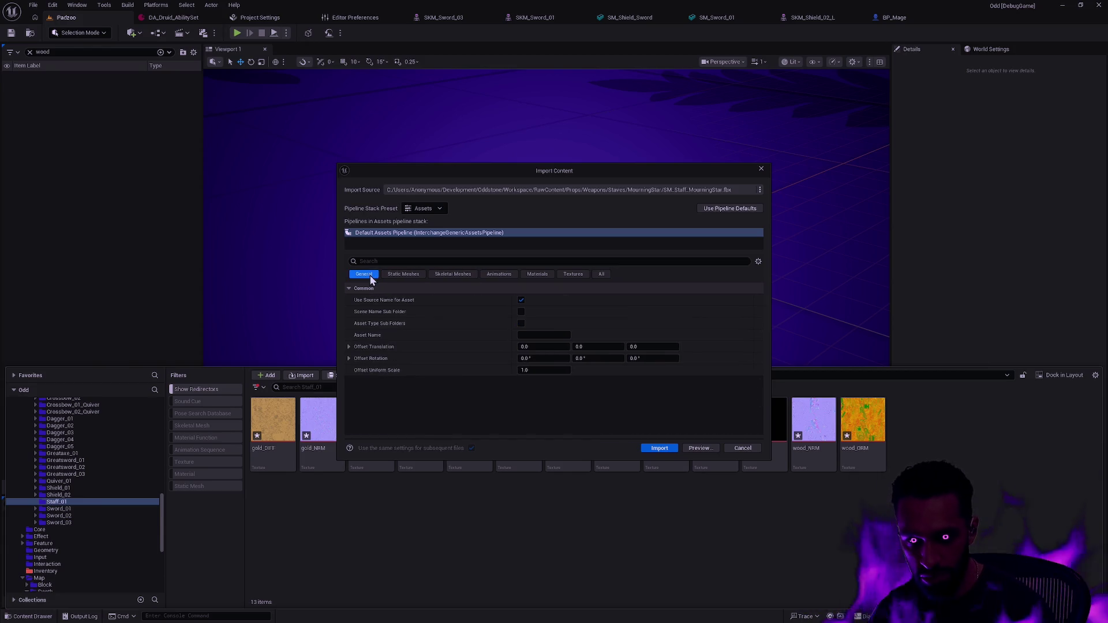
left_click(662, 448)
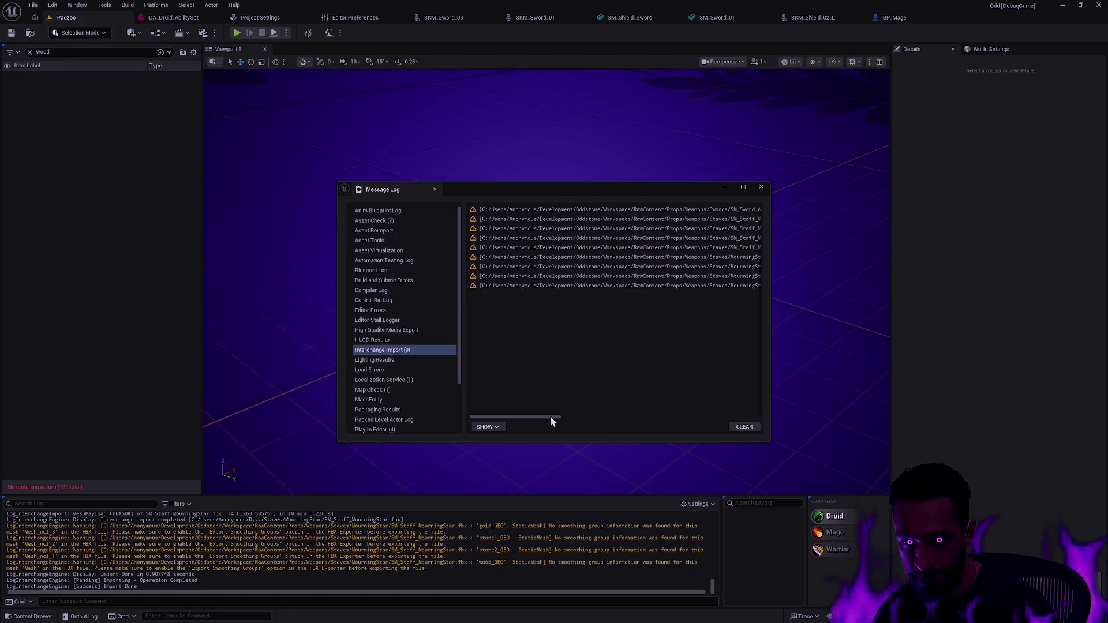
left_click_drag(549, 418, 720, 418)
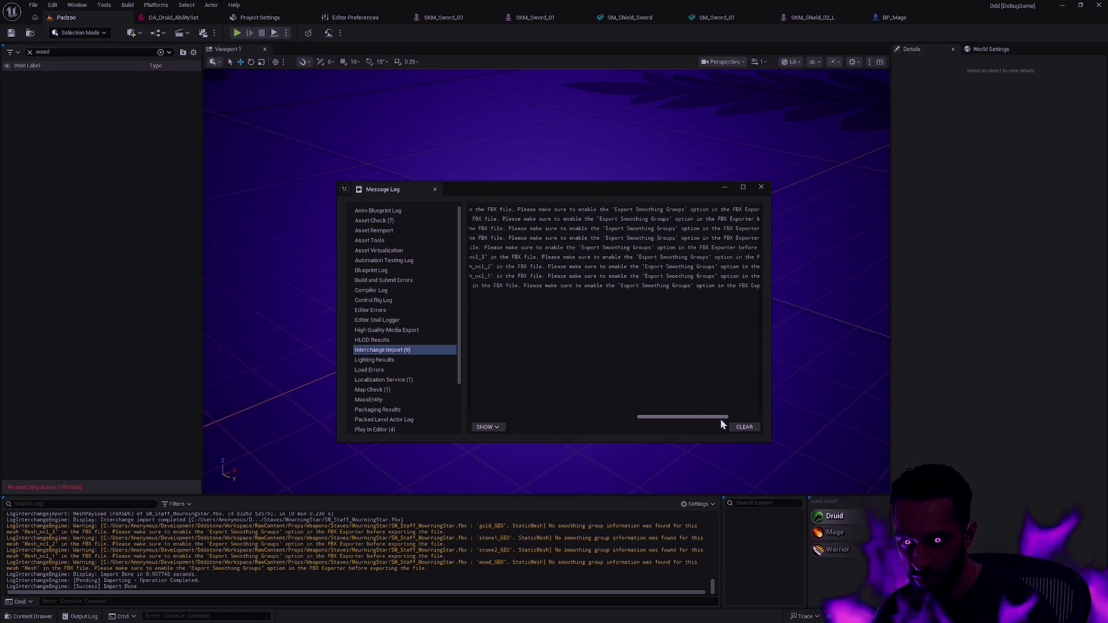
mouse_move(720, 418)
left_mouse_down()
mouse_move(757, 418)
mouse_move(513, 428)
mouse_move(758, 417)
mouse_move(514, 427)
left_mouse_up()
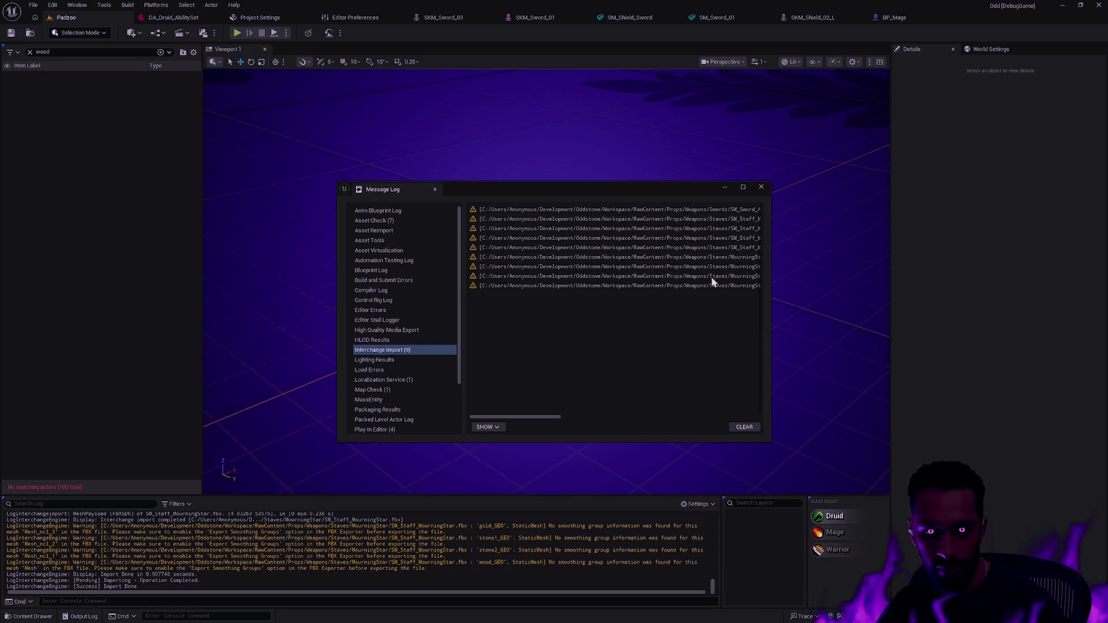
left_click(762, 190)
key("ctrl+space")
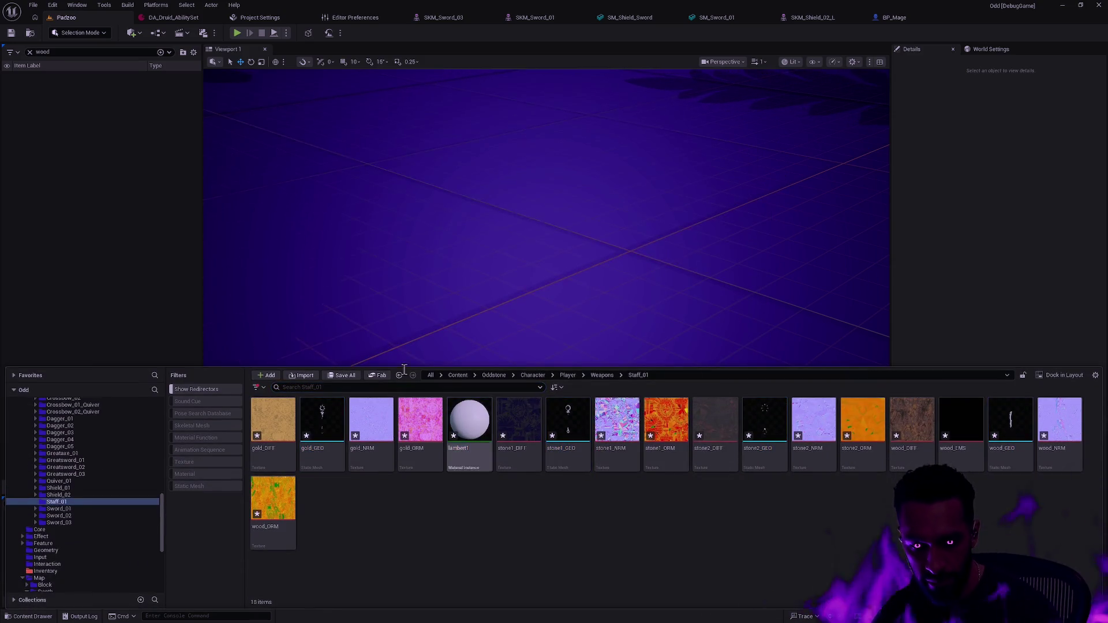
Drop gold_GEO into the level, then force-delete four selected staff assets including gold_GEO and wood_GEO
mouse_move(318, 454)
left_mouse_down()
mouse_move(482, 235)
mouse_move(475, 303)
left_mouse_up()
key("ctrl+space")
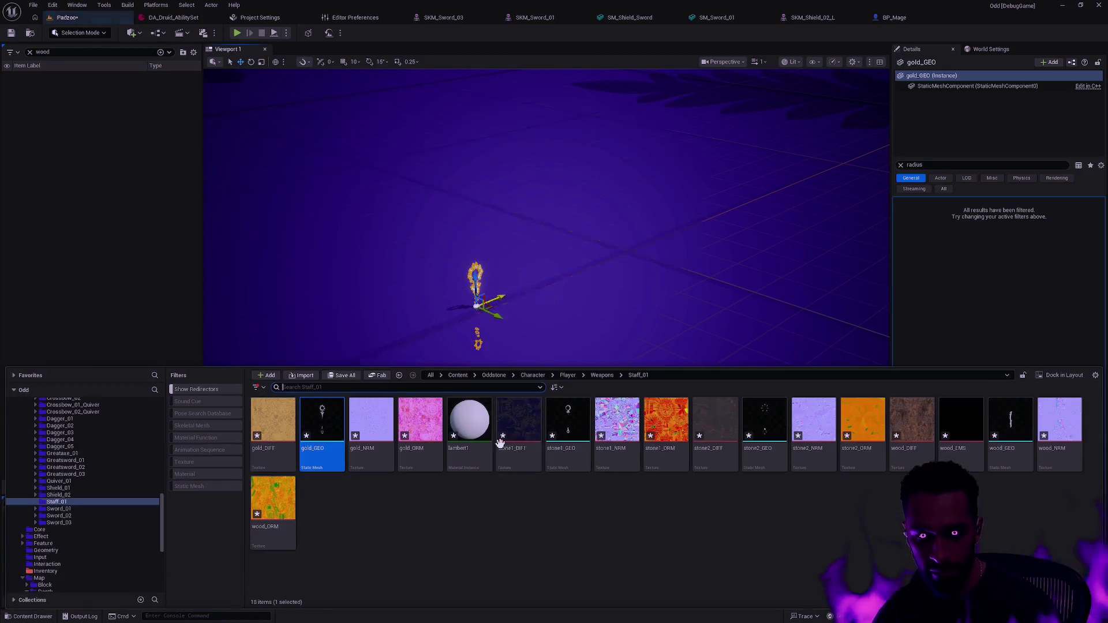
left_click(333, 456)
left_click(568, 427, "ctrl")
left_click(469, 427, "ctrl")
left_click(518, 427, "ctrl")
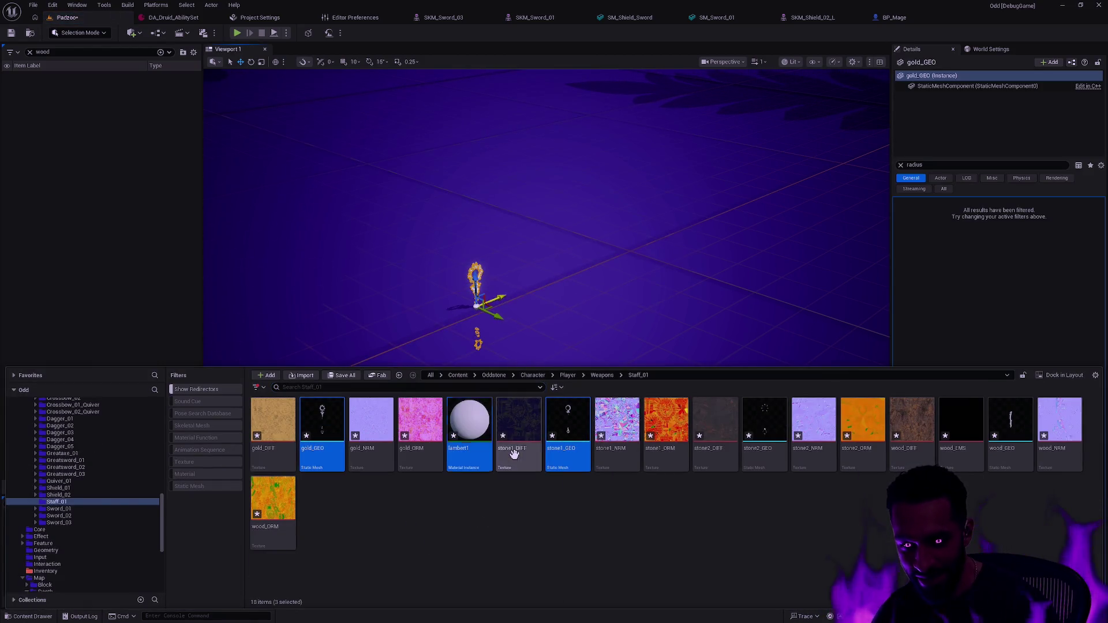
left_click(518, 430, "ctrl")
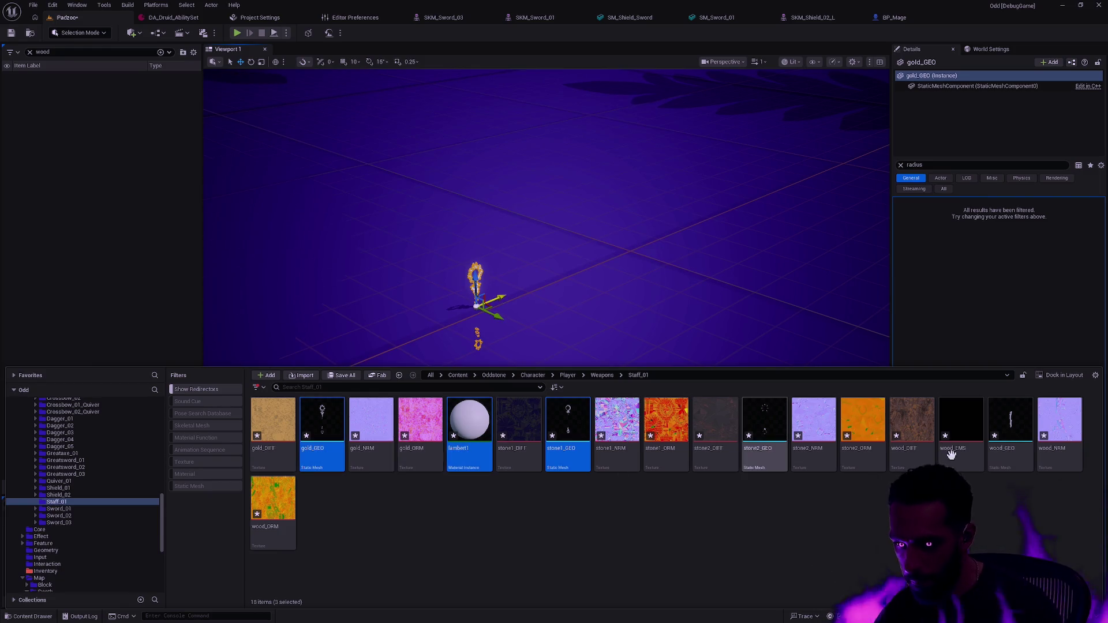
left_click(1005, 454, "ctrl")
right_click(1005, 455)
left_click(793, 369)
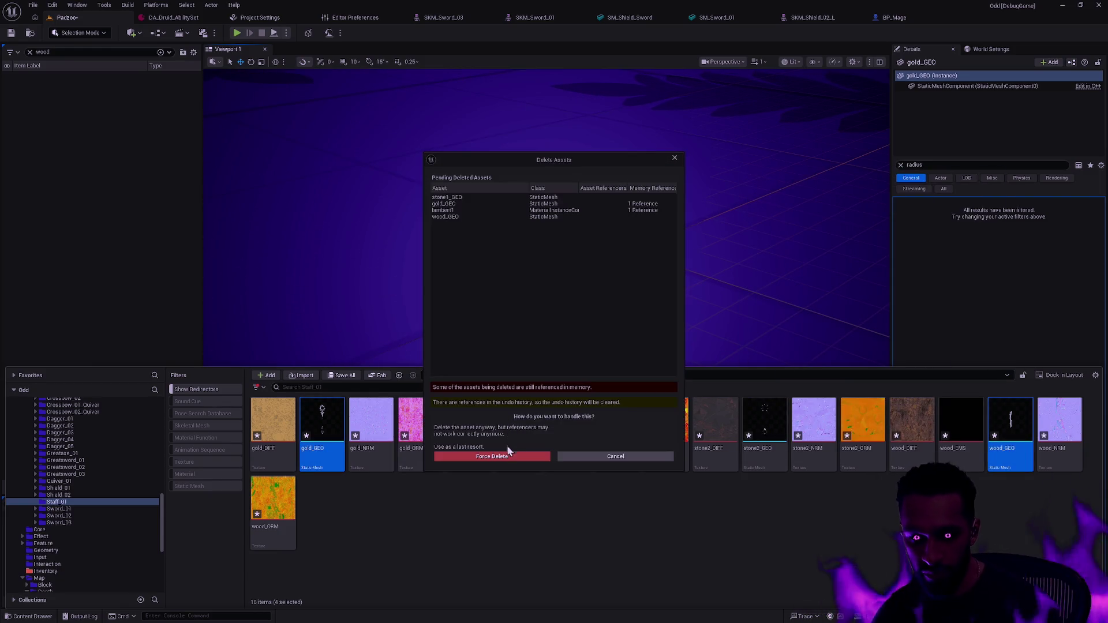
left_click(509, 455)
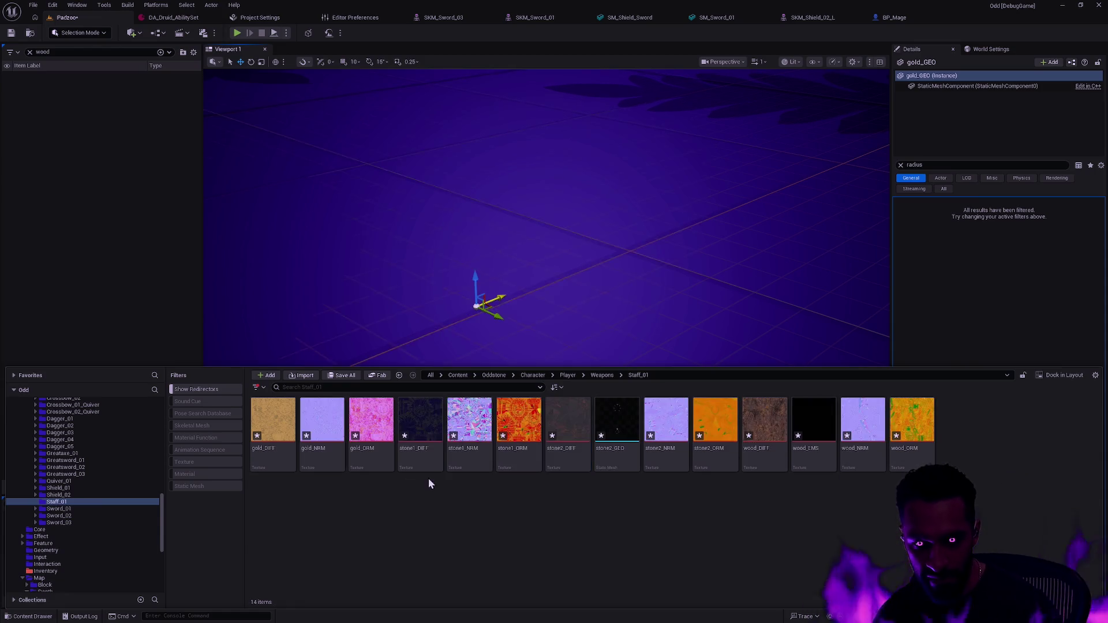
Reimport SM_Staff_MourningStar.fbx into Staff_01, overriding the existing stone2_GEO
right_click(411, 493)
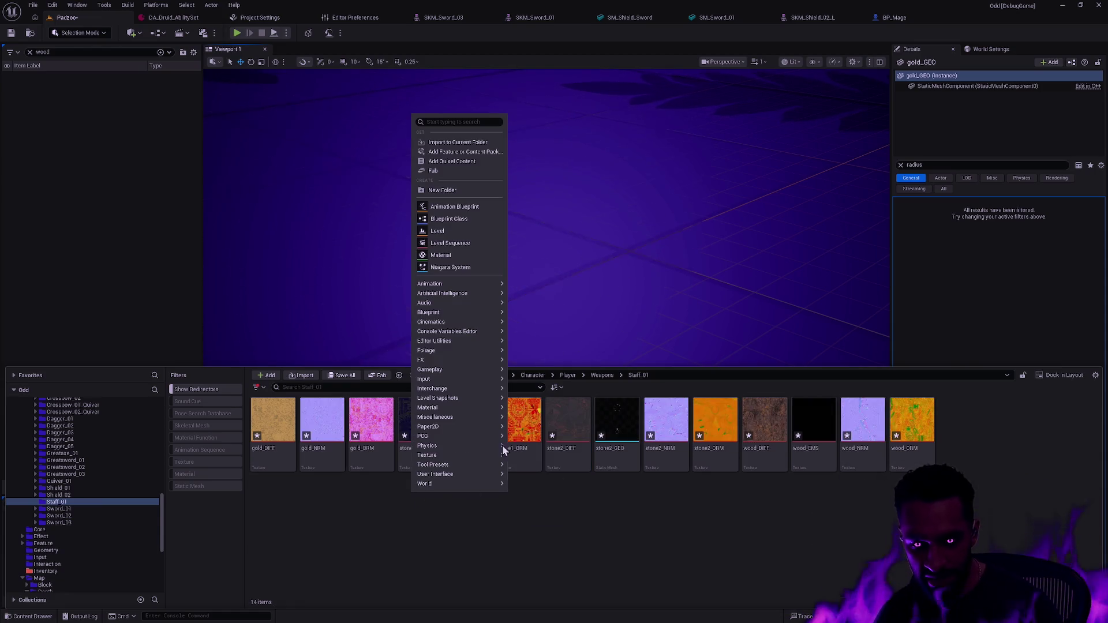
left_click(445, 142)
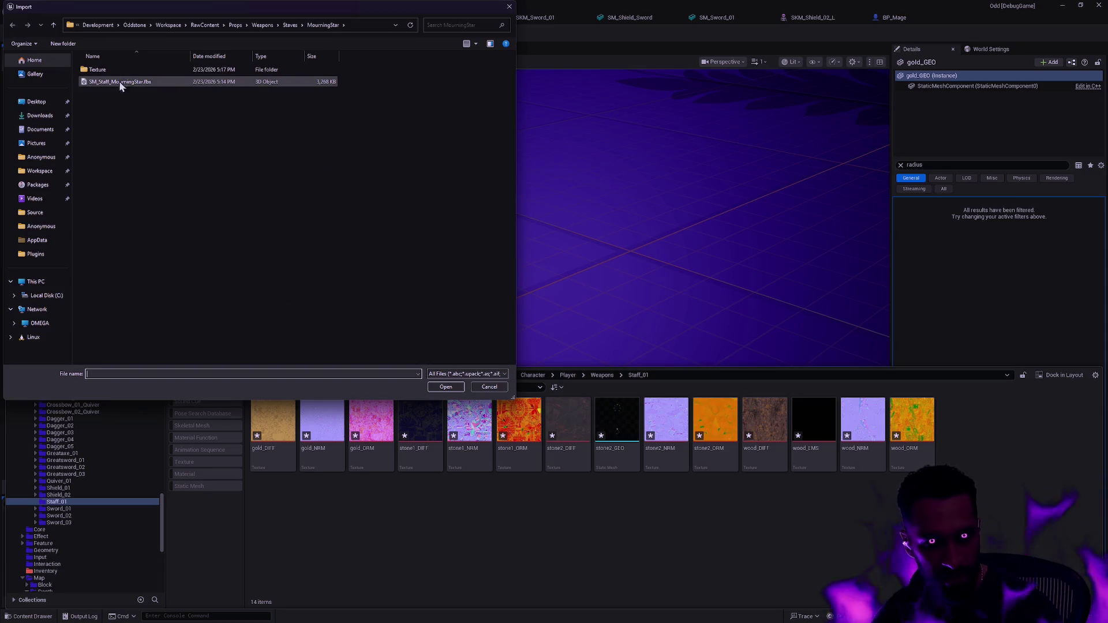
double_click(115, 82)
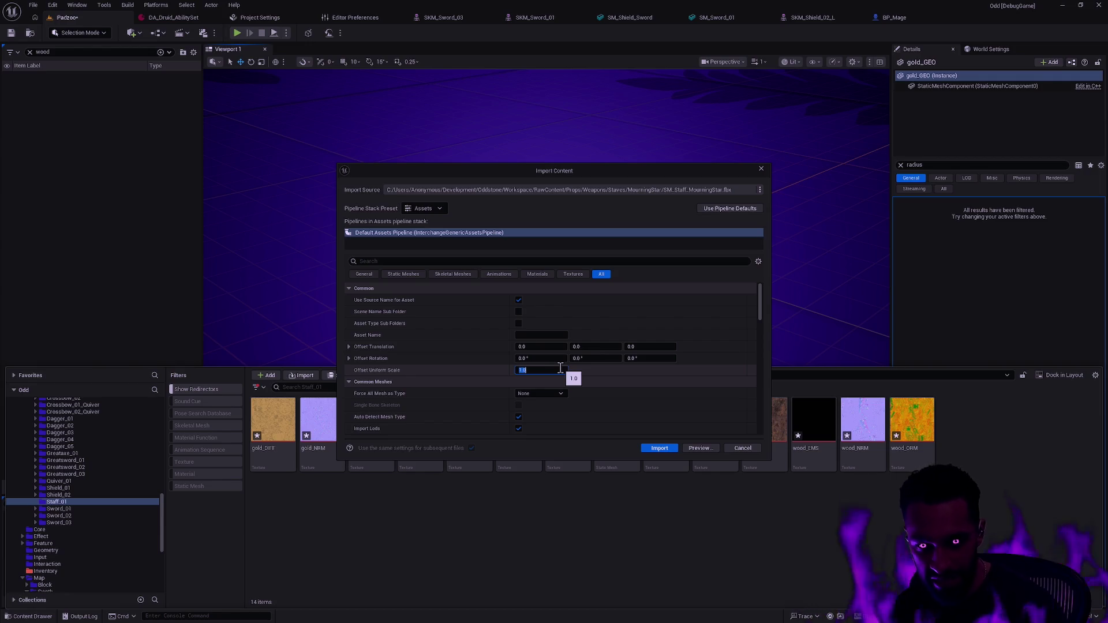
scroll(622, 390, "down", 3)
scroll(622, 391, "up", 4)
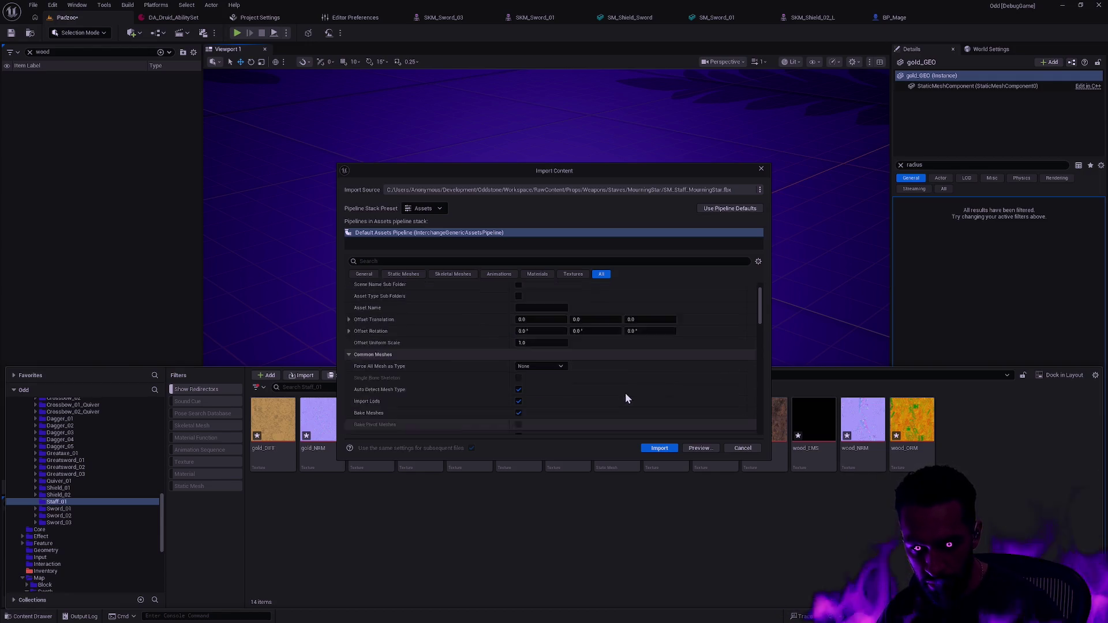
left_click(365, 275)
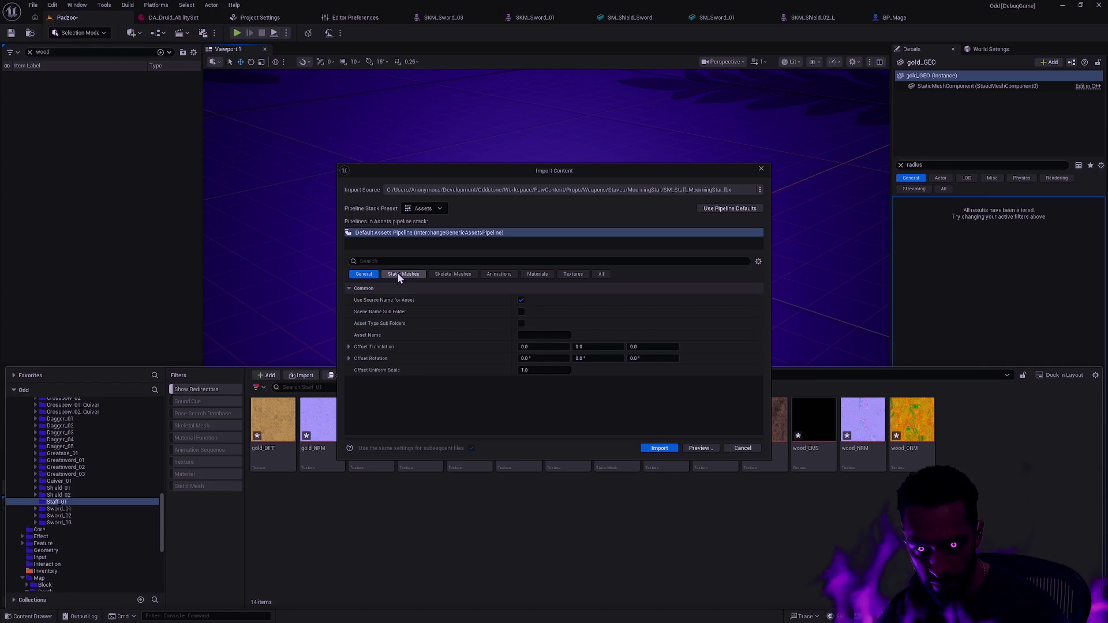
left_click(398, 276)
left_click(370, 274)
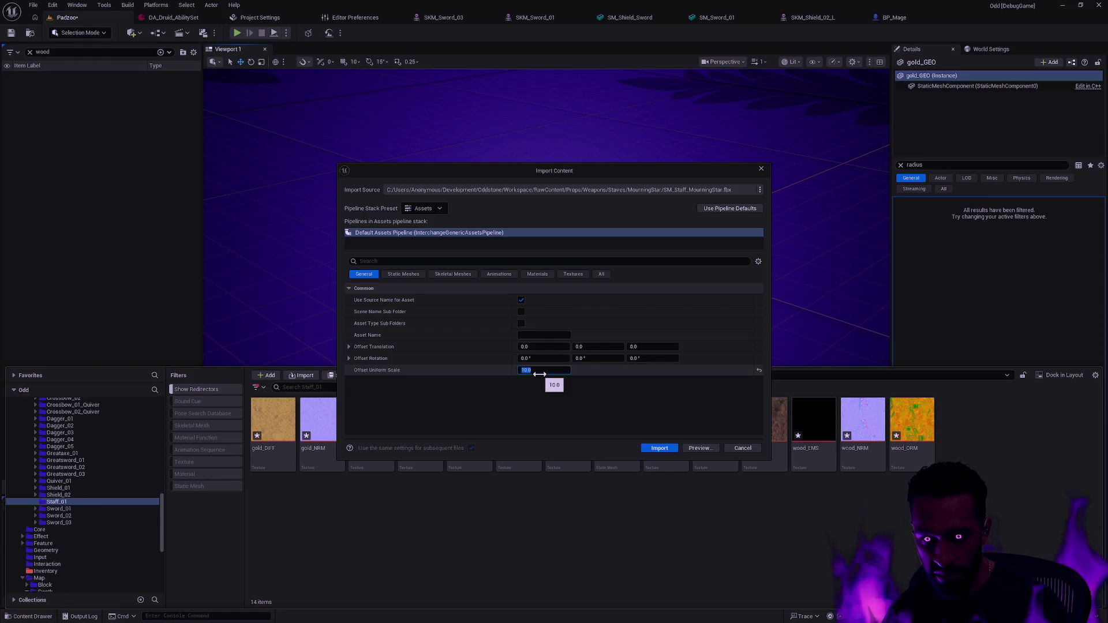
left_click(658, 450)
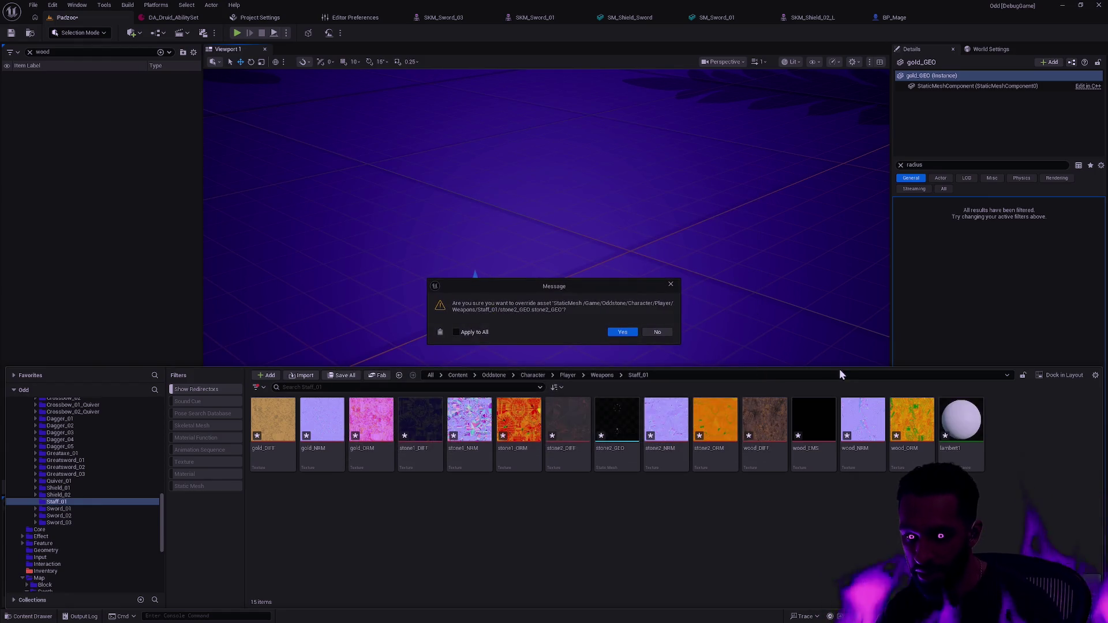
left_click(622, 332)
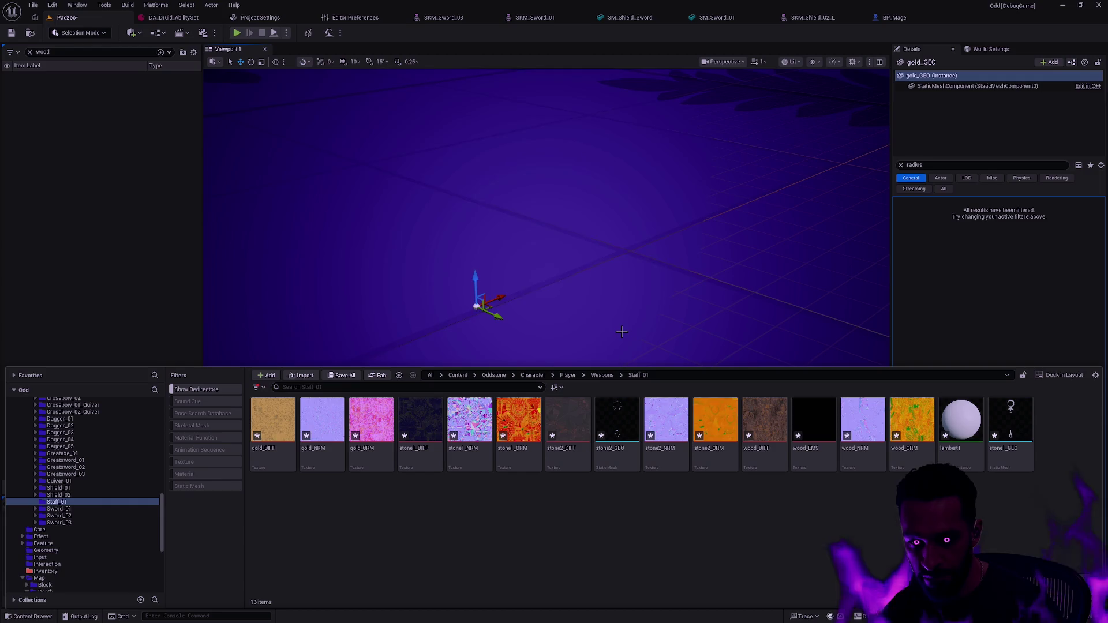
Drag the staff meshes into the level, raise them above the ground, and frame them
left_click_drag(624, 332, 635, 315)
key("ctrl+space")
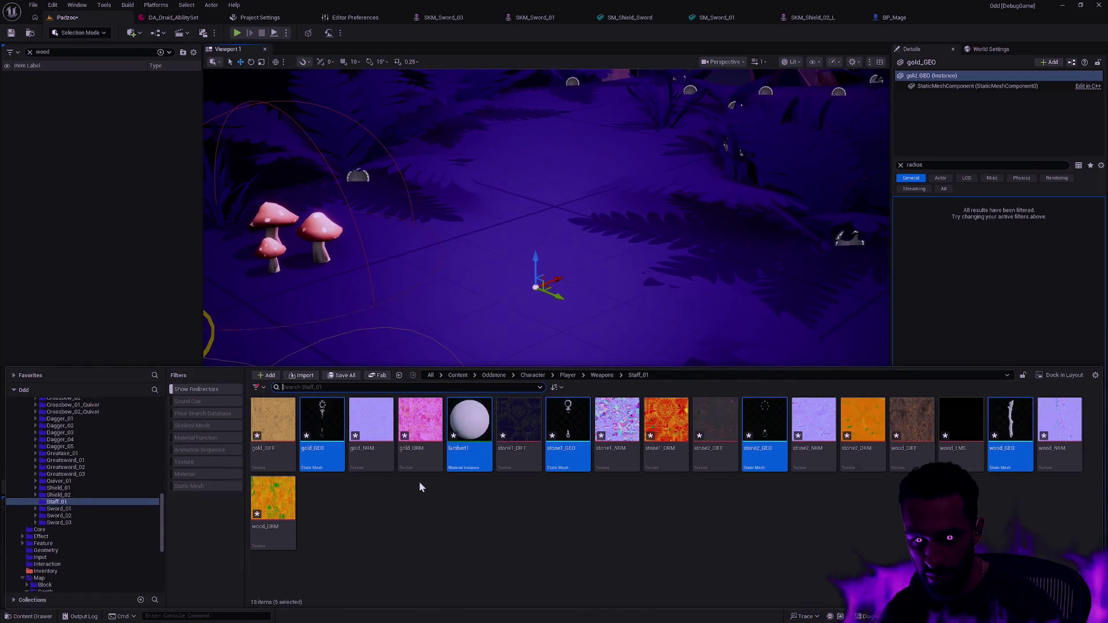
mouse_move(322, 456)
left_mouse_down()
mouse_move(518, 230)
mouse_move(536, 260)
mouse_move(508, 216)
mouse_move(506, 151)
left_mouse_up()
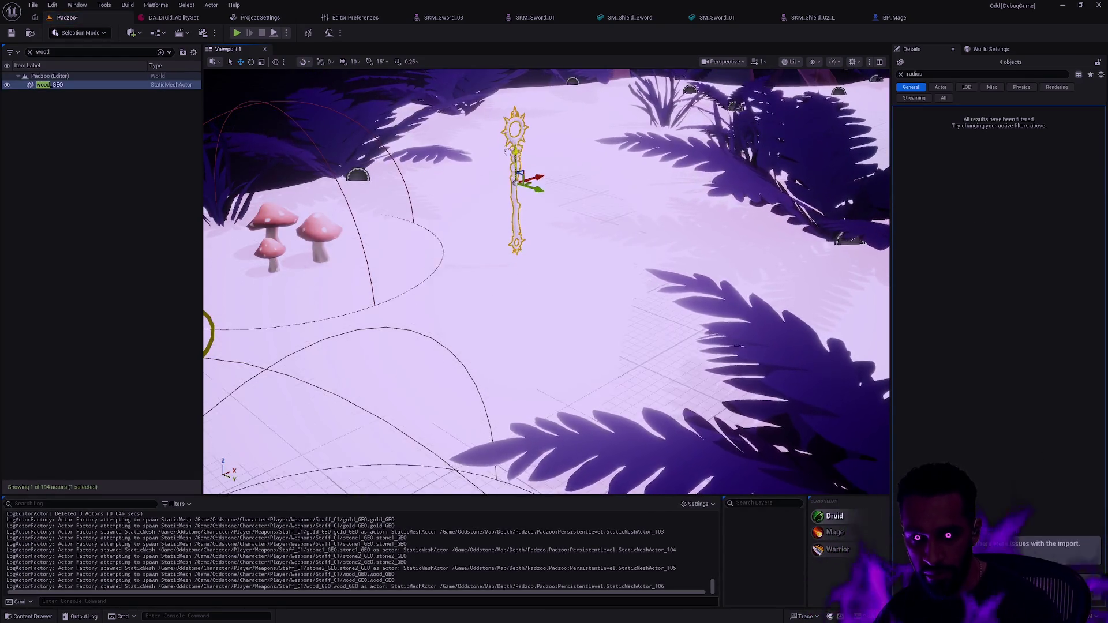
mouse_move(557, 254)
left_mouse_down()
mouse_move(557, 174)
mouse_move(557, 208)
left_mouse_up()
left_click_drag(494, 283, 489, 153)
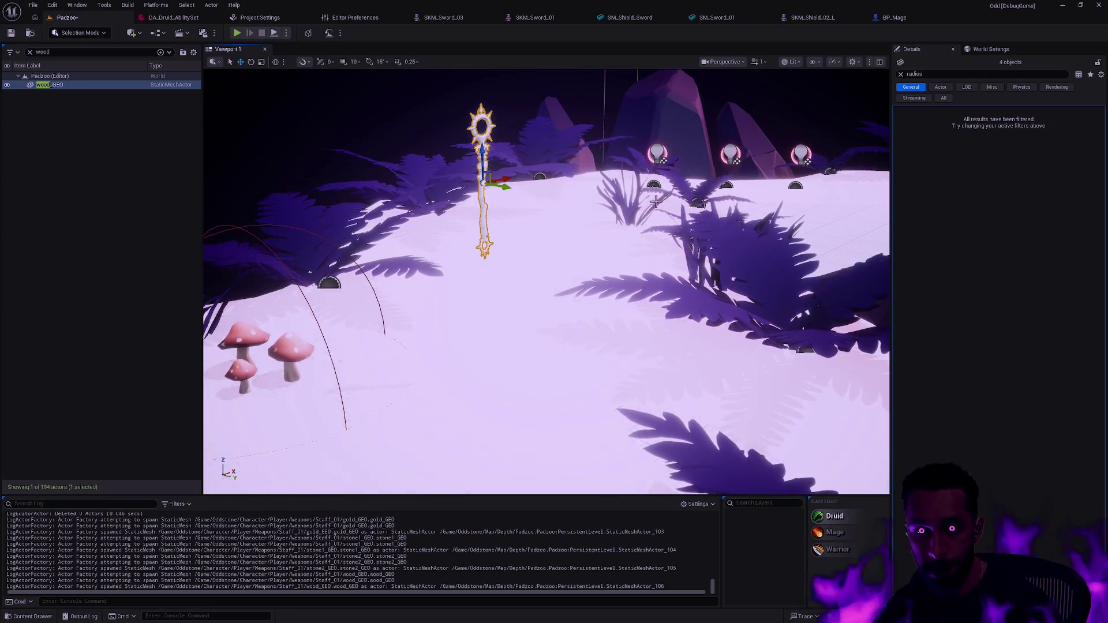
left_click_drag(595, 282, 595, 243)
key("f")
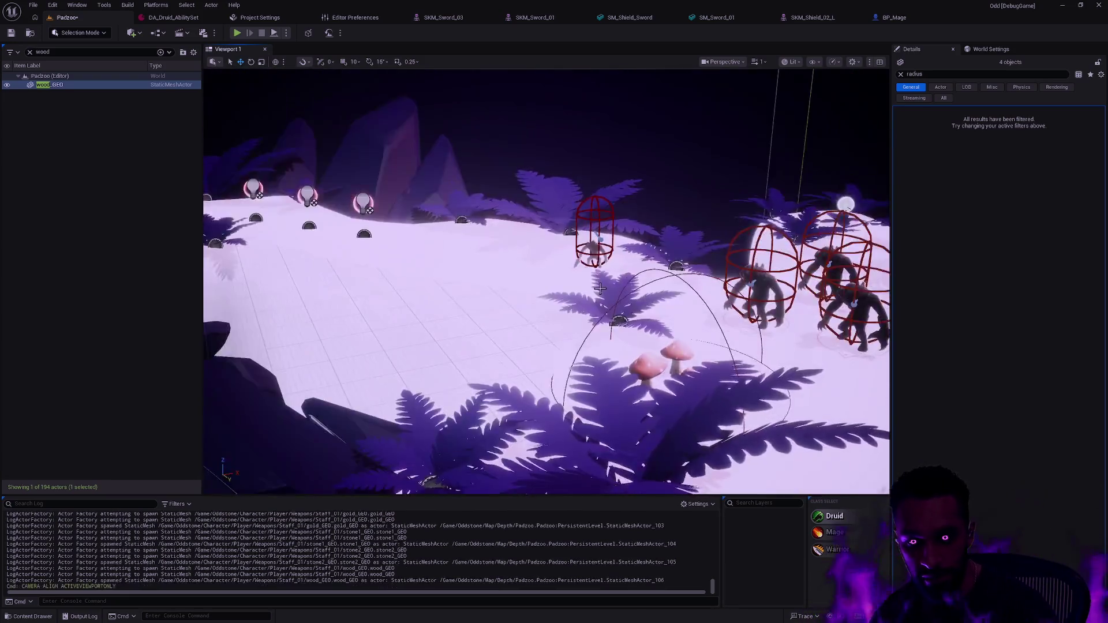
Delete one staff piece from the level, then select the stone1_GEO piece
mouse_move(602, 271)
left_mouse_down()
mouse_move(602, 291)
mouse_move(675, 271)
mouse_move(681, 211)
mouse_move(614, 245)
left_mouse_up()
left_click(900, 73)
key("Escape")
left_click(616, 240)
key("Delete")
left_click(626, 249)
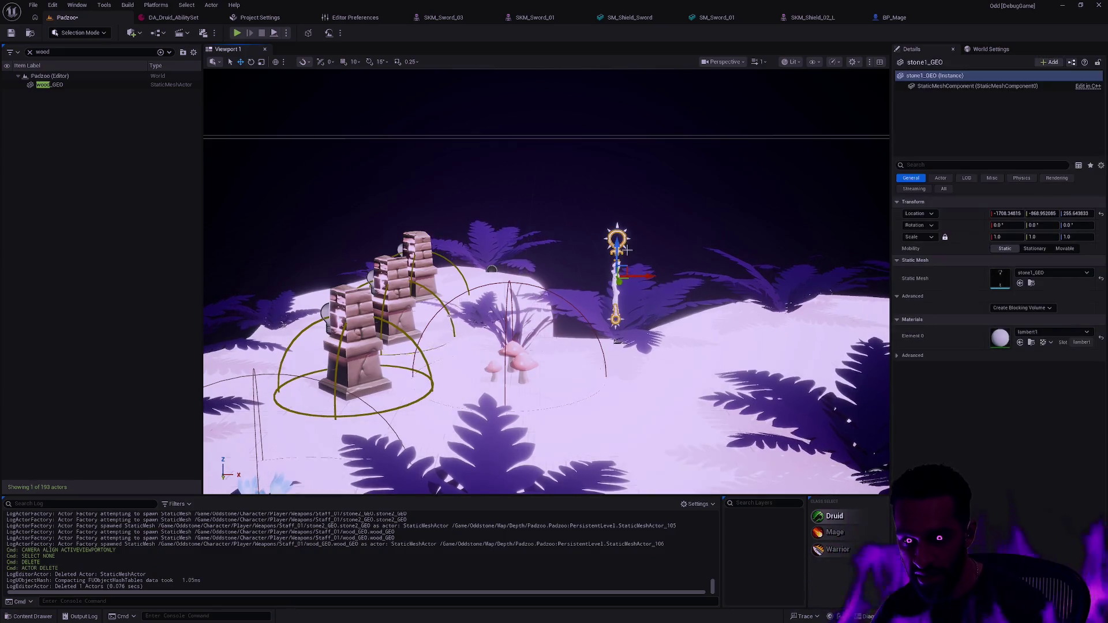
Delete the stone1_GEO, stone2_GEO and wood_GEO staff pieces from the level
key("ctrl+space")
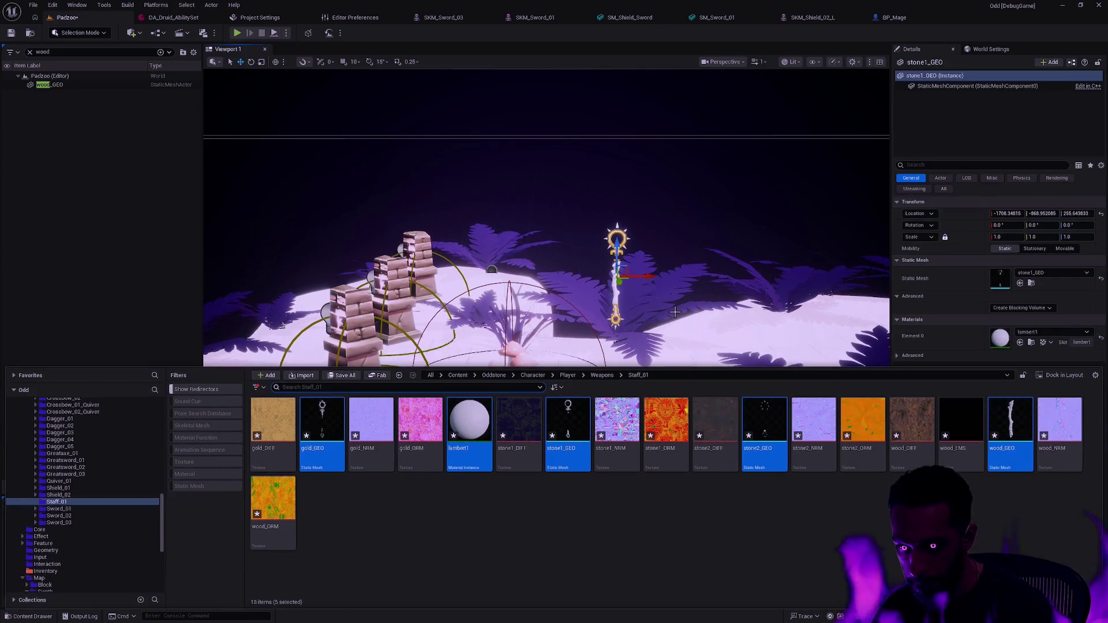
left_click(640, 260)
key("Delete")
left_click(630, 250)
key("Delete")
left_click(616, 288)
key("Delete")
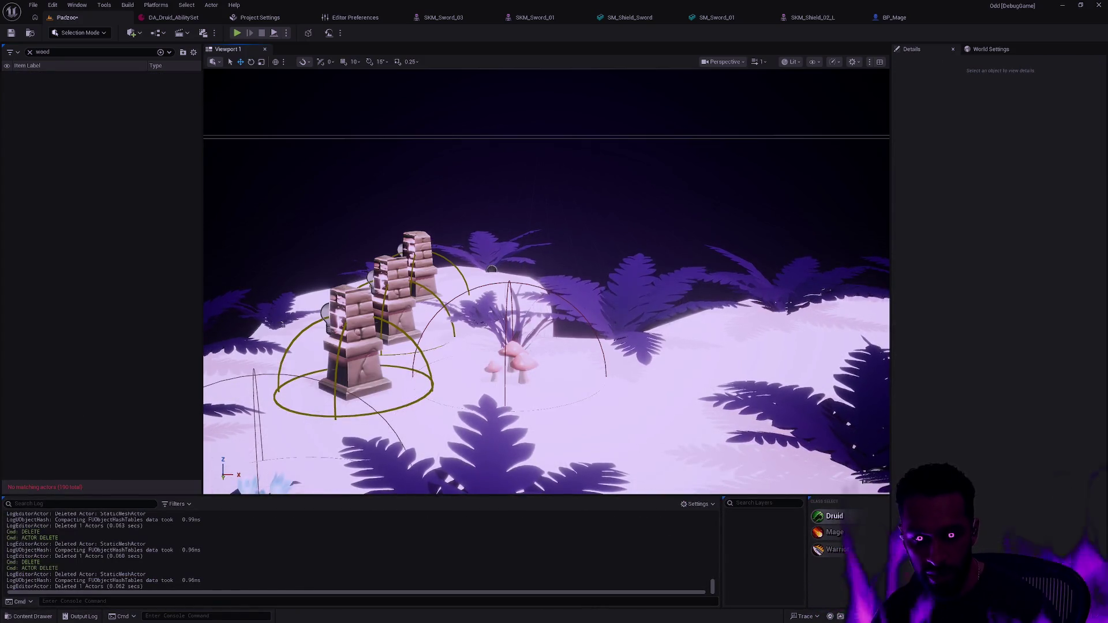
Select the terrain and check its material choices without changing anything
left_click(669, 359)
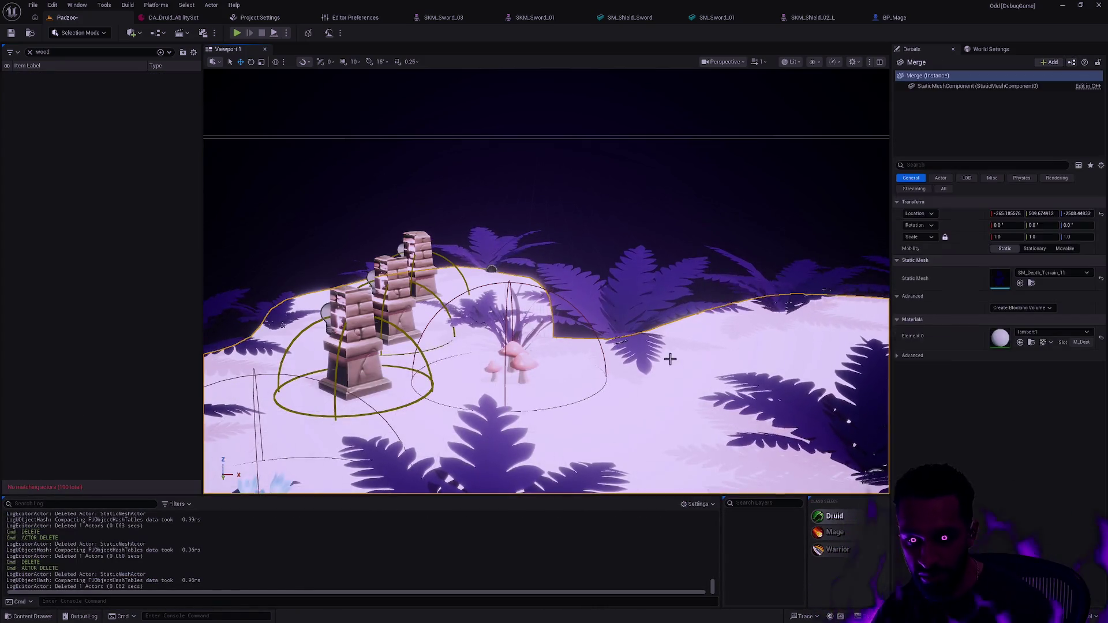
left_click(1084, 335)
left_click(953, 361)
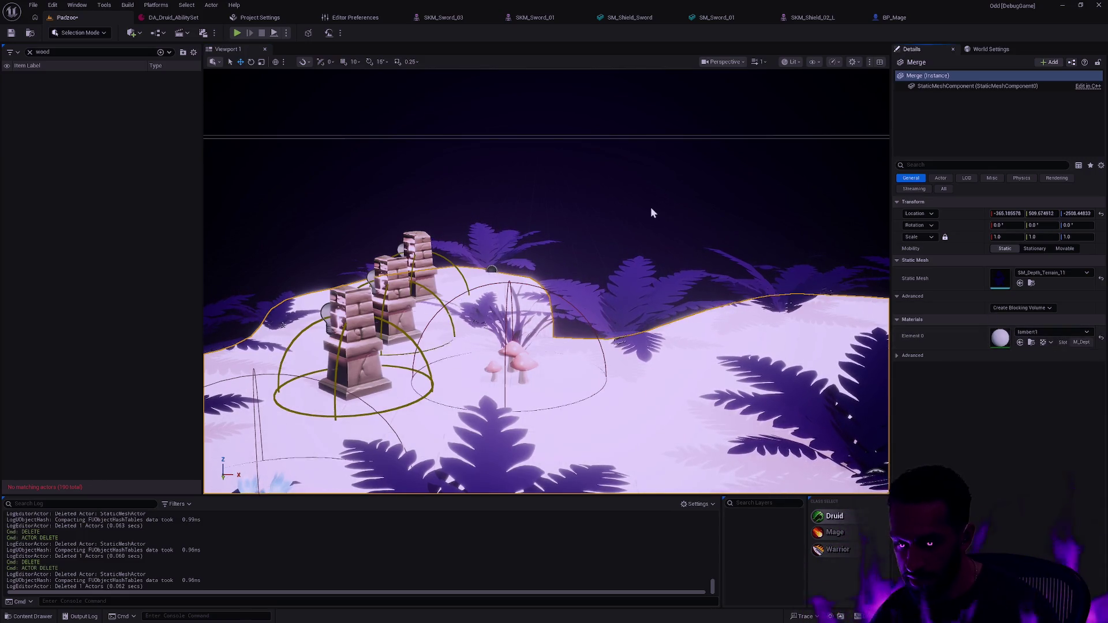
Undo back to restore the deleted wood_GEO, stone2_GEO and stone1_GEO pieces
key("ctrl+z")
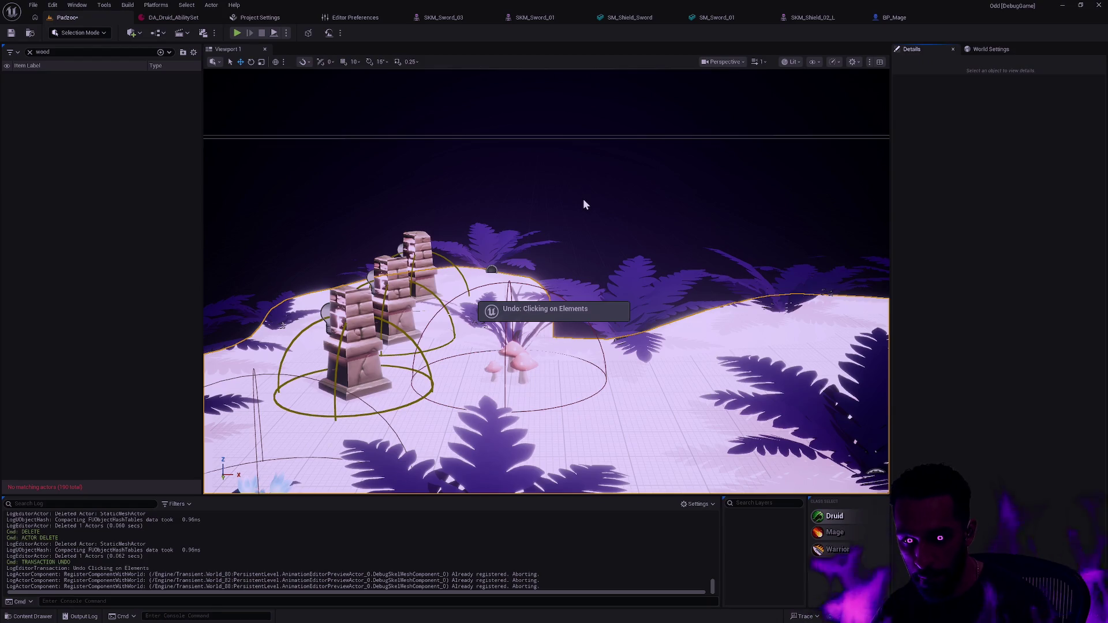
key("ctrl+z")
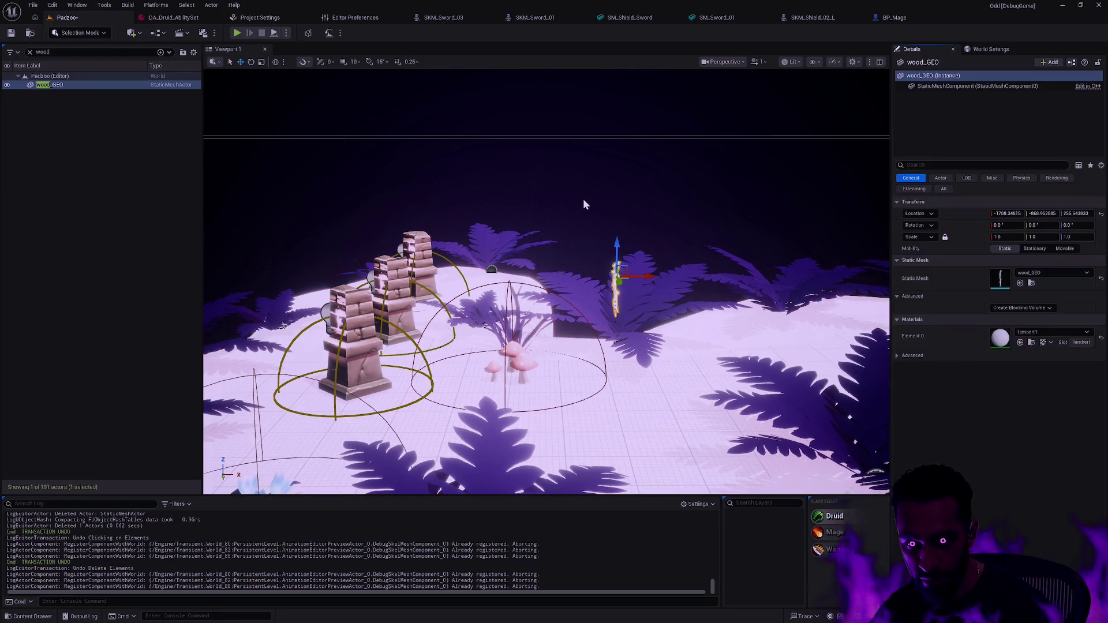
key("ctrl+z")
key("ctrl+z")
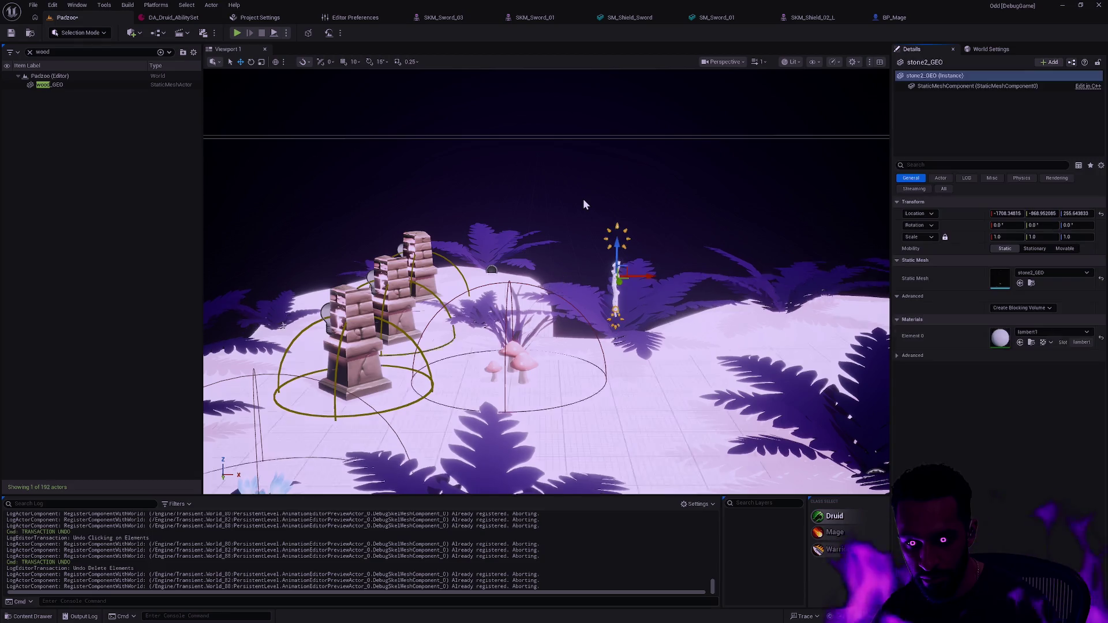
key("ctrl+z")
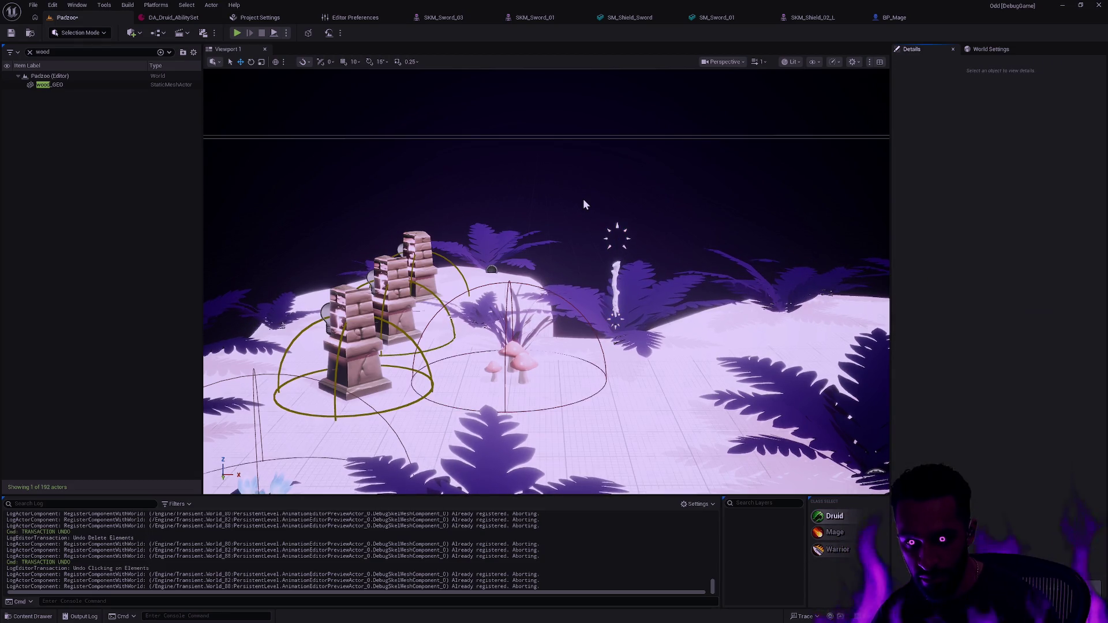
key("ctrl+z")
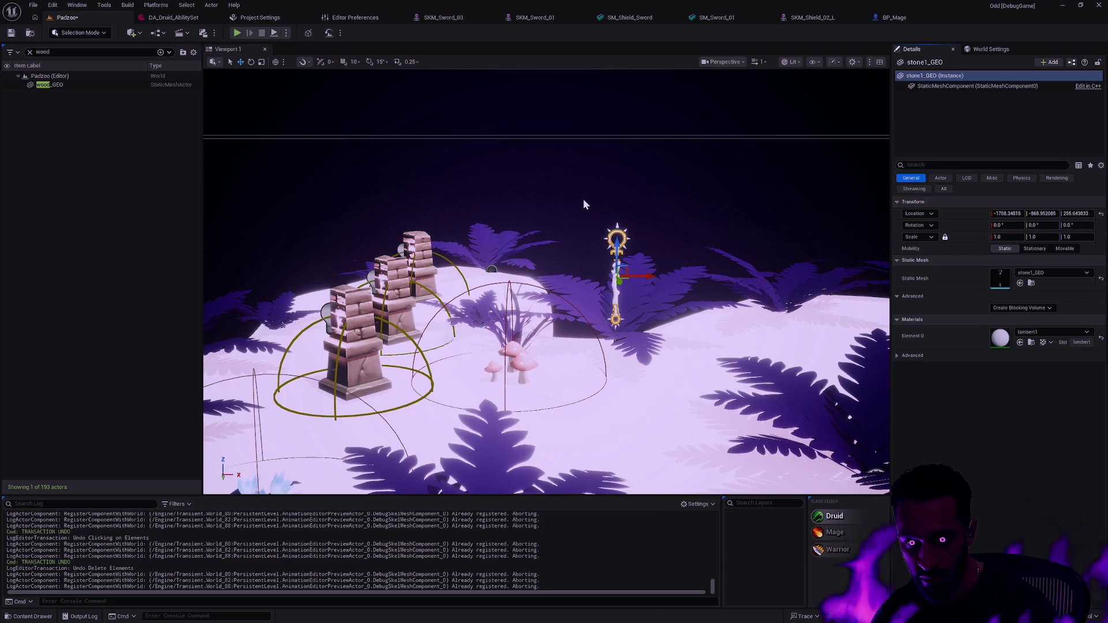
key("ctrl+z")
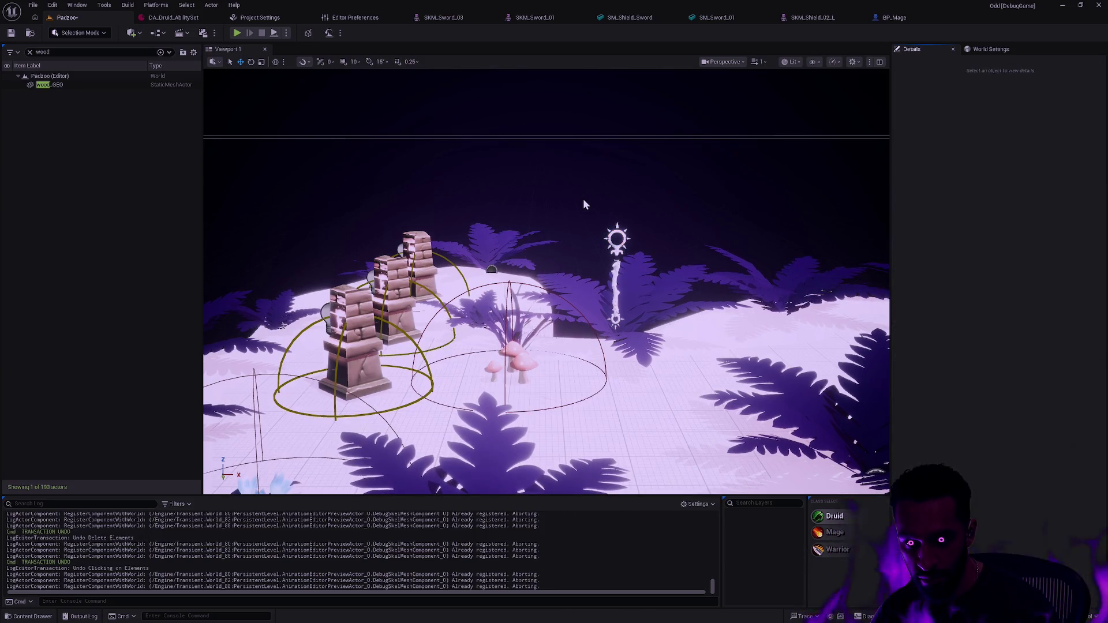
Keep undoing to restore gold_GEO2 and lower the staff back to ground level
key("ctrl+z")
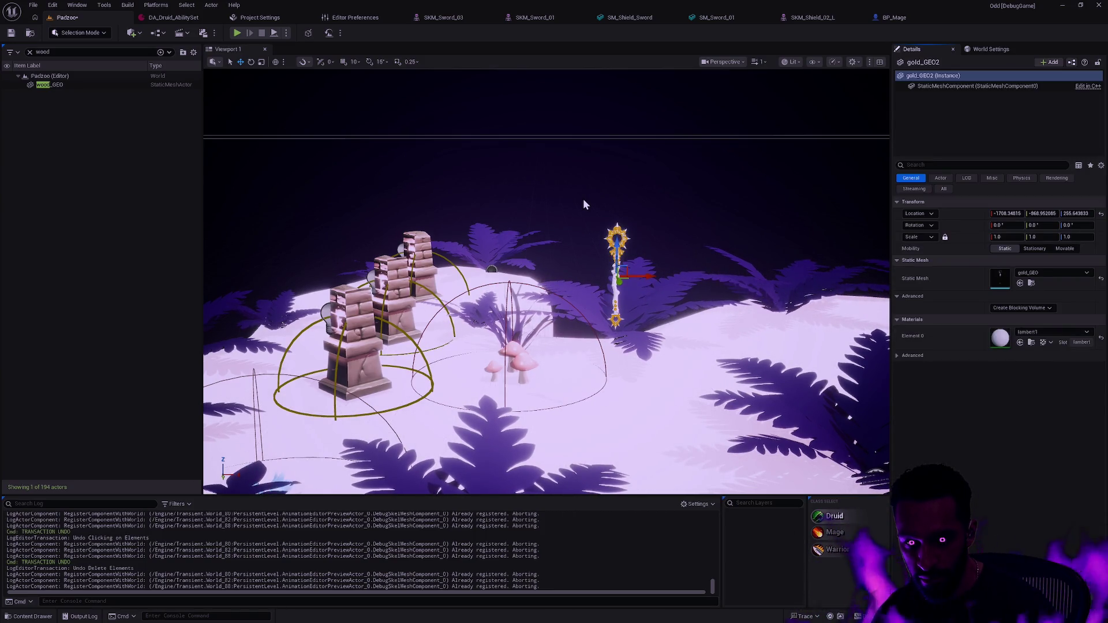
key("ctrl+z")
key("ctrl+z")
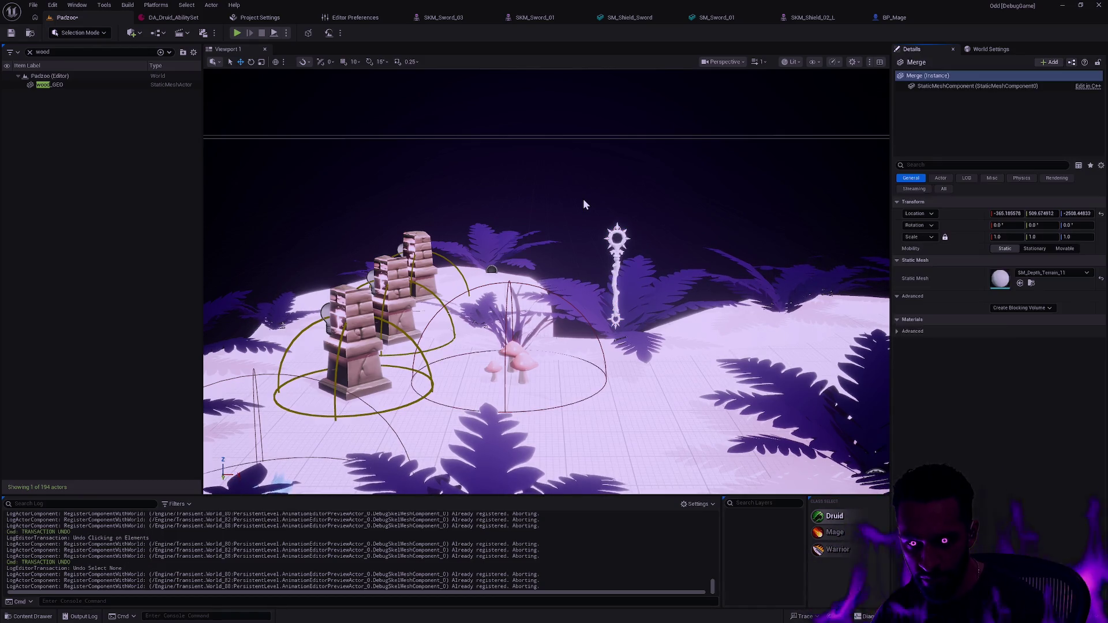
key("ctrl+z")
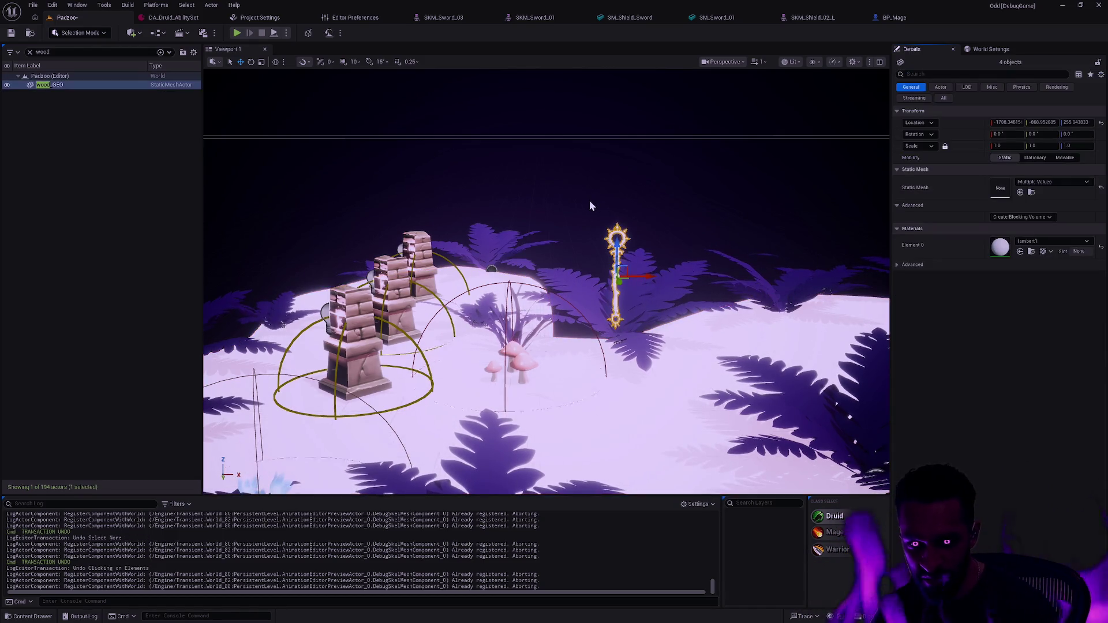
key("ctrl+z")
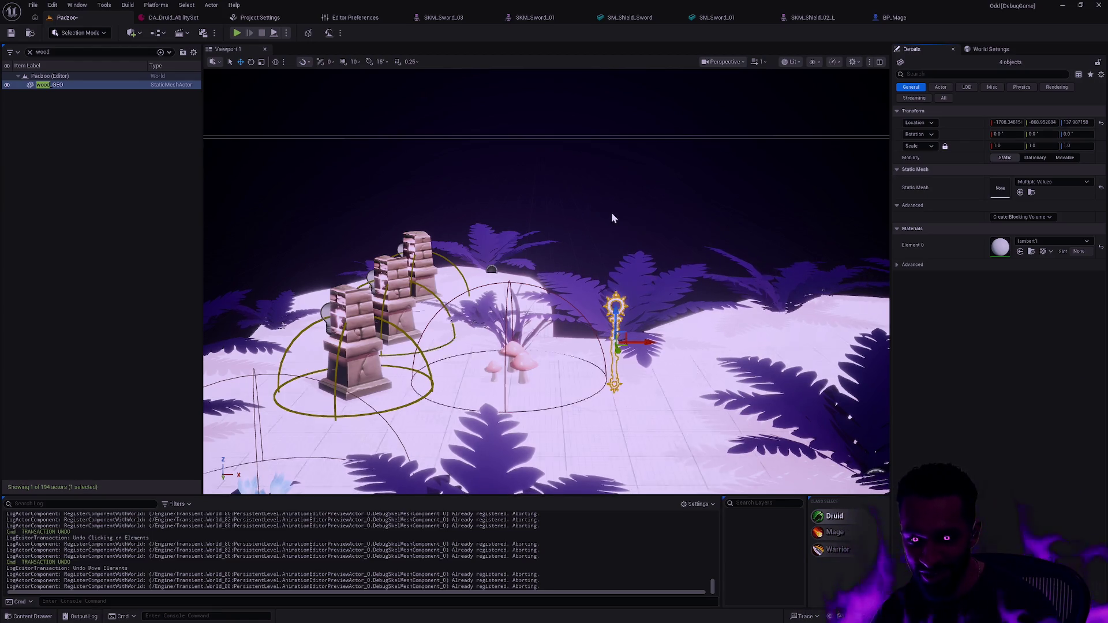
key("ctrl+z")
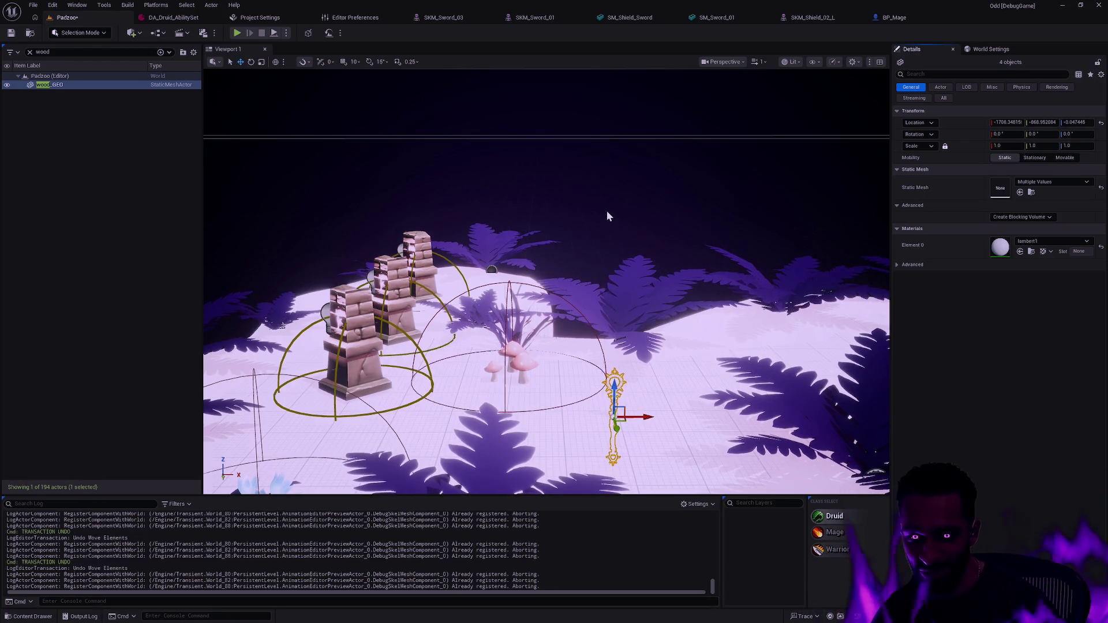
key("ctrl+z")
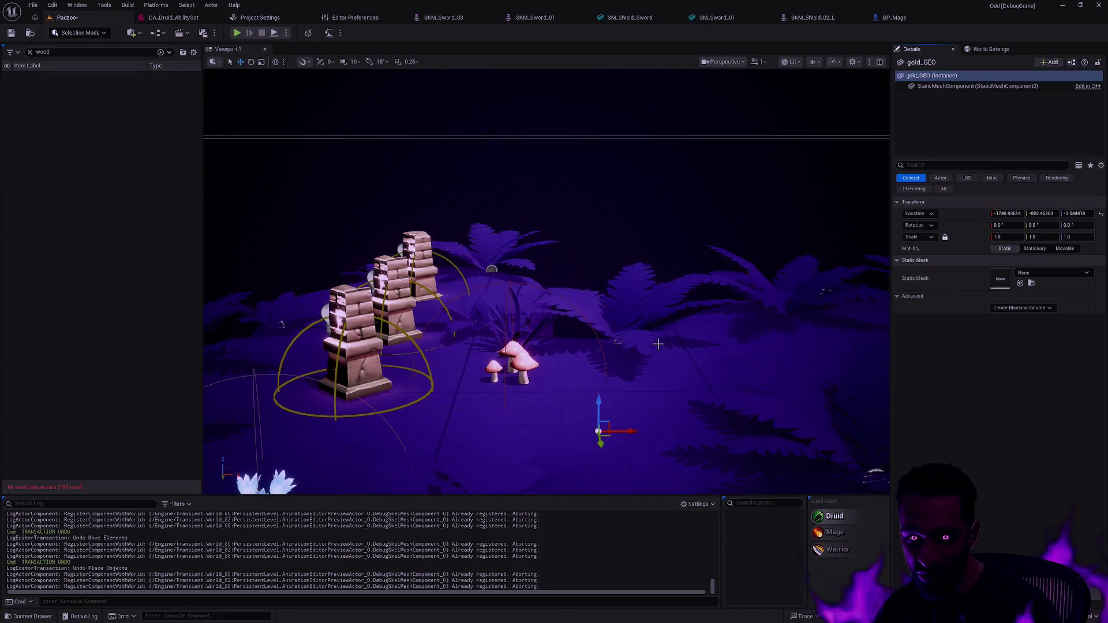
Drag the four Staff_01 meshes, including stone2_GEO, beside the mushrooms, frame them, then deselect
key("ctrl+space")
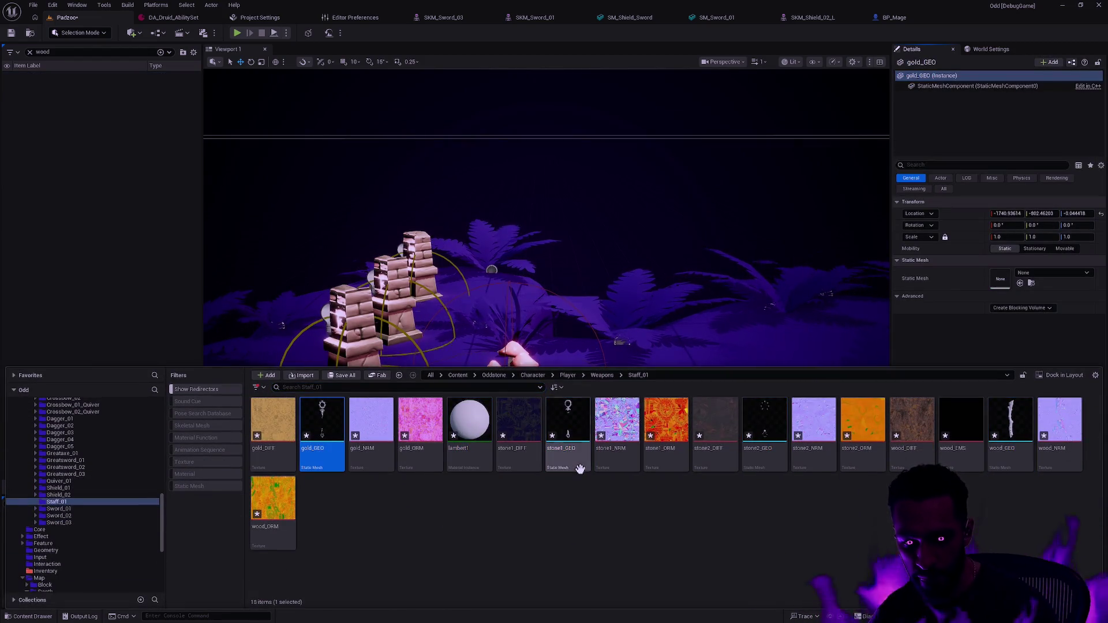
left_click(764, 427, "ctrl")
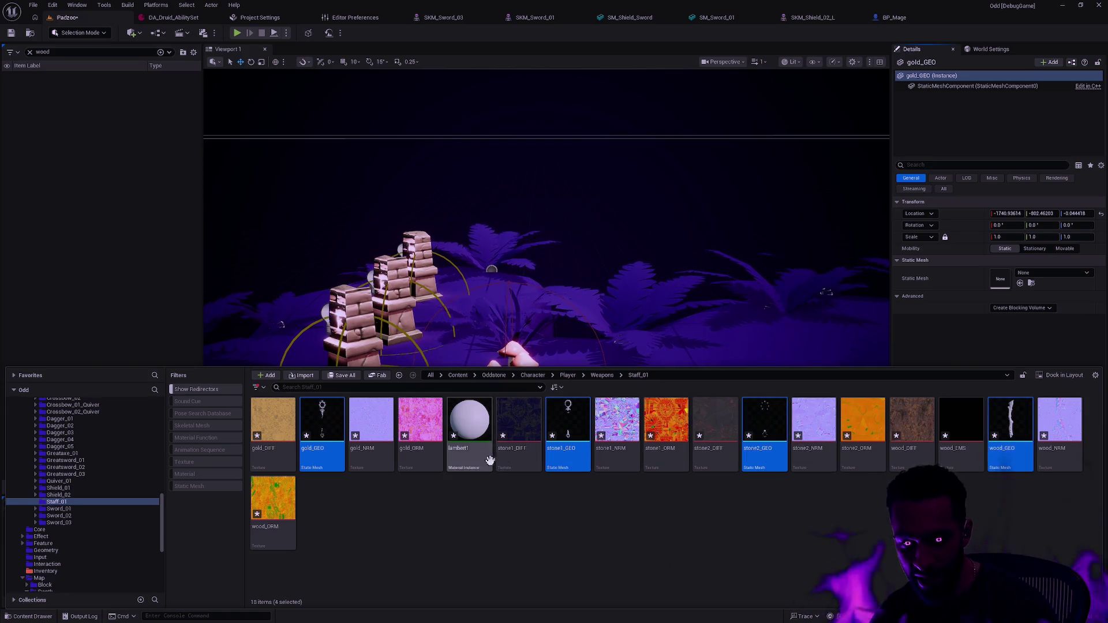
mouse_move(321, 425)
left_mouse_down()
mouse_move(660, 351)
mouse_move(597, 406)
mouse_move(594, 282)
left_mouse_up()
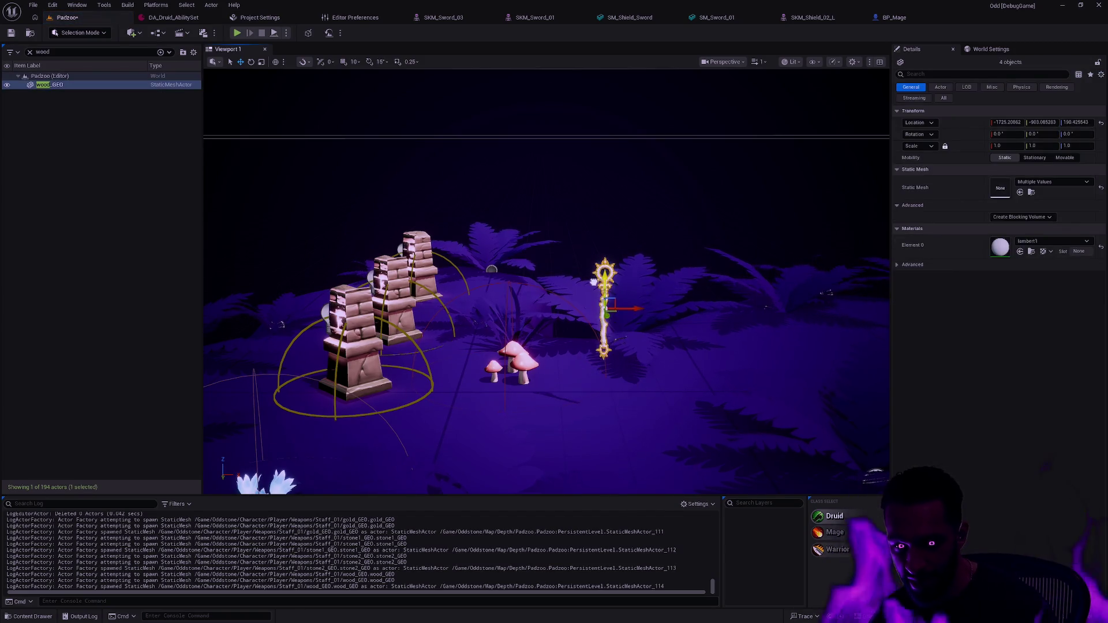
key("f")
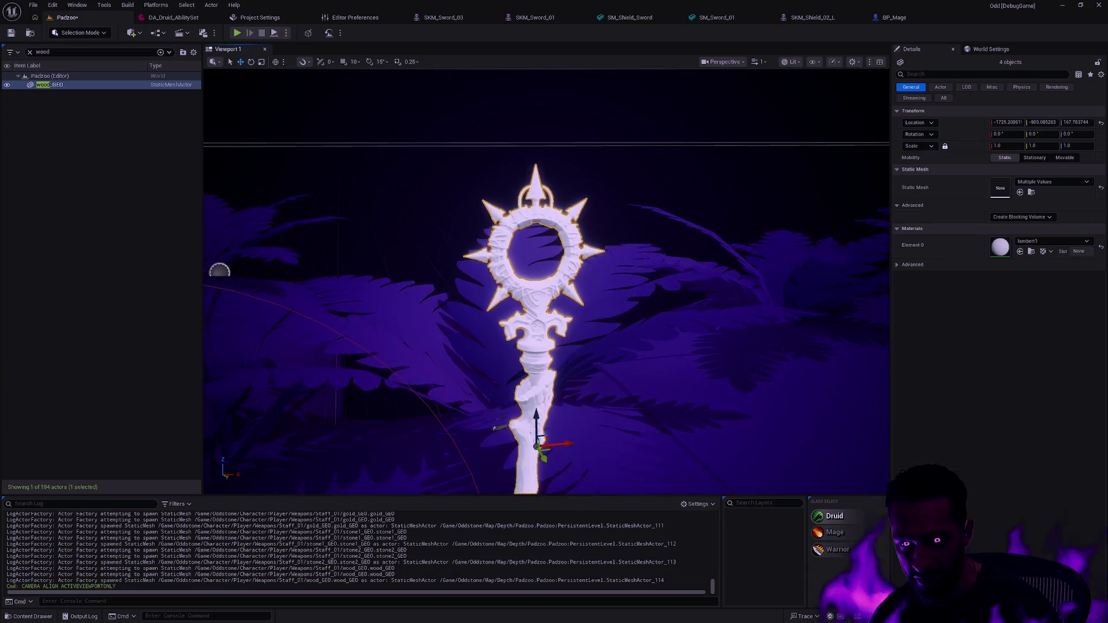
key("f")
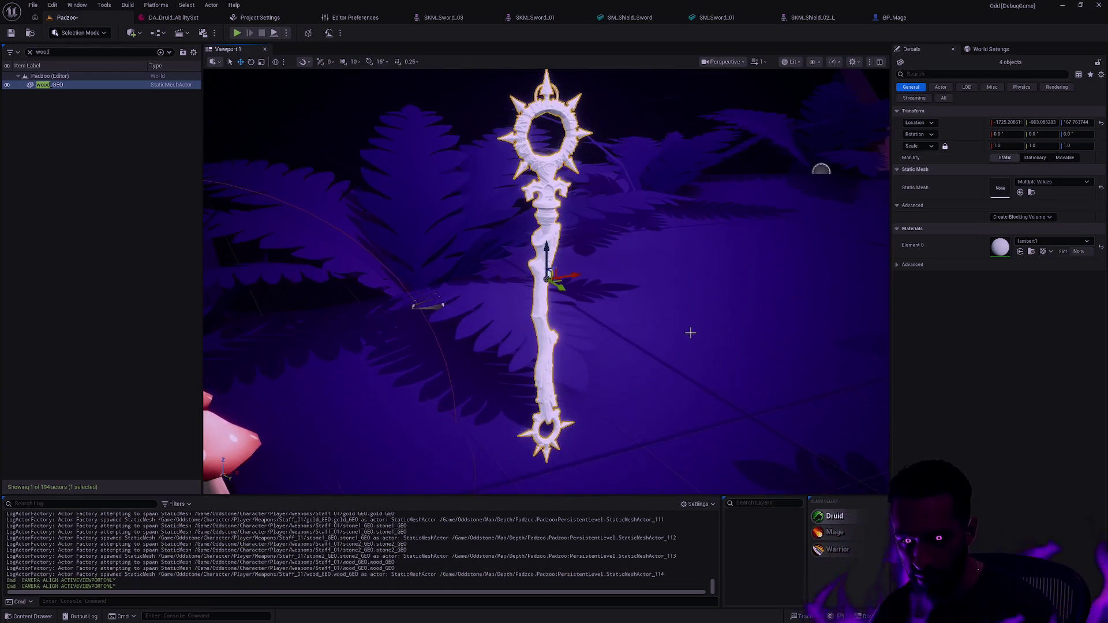
left_click(692, 324)
key("Escape")
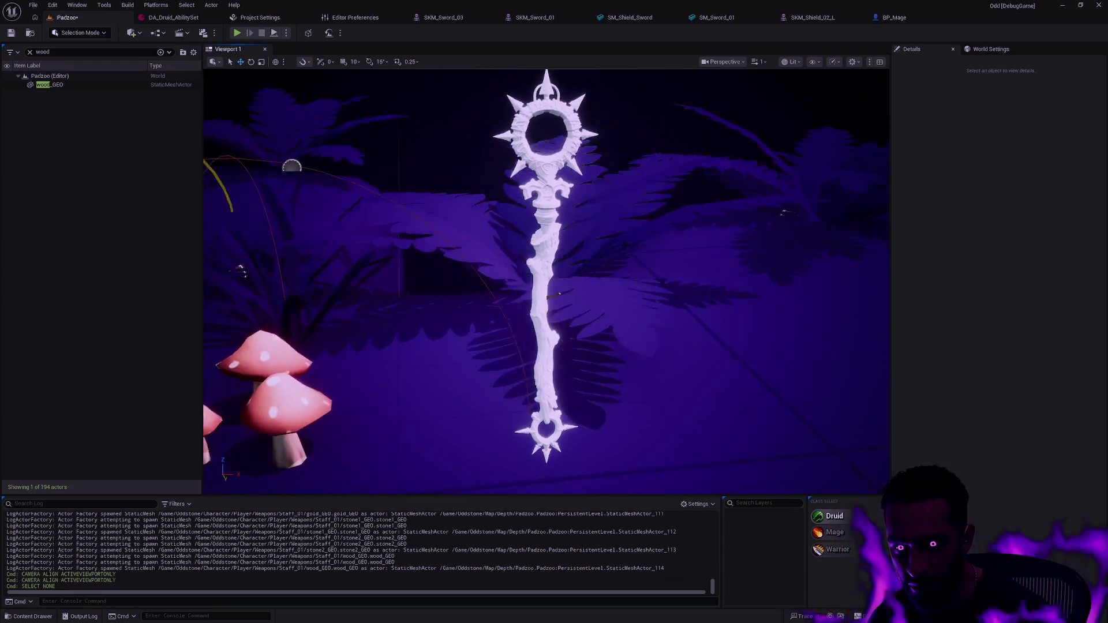
Select the staff's stone1_GEO, gold ring and stone2_GEO pieces in the viewport
left_click(578, 143)
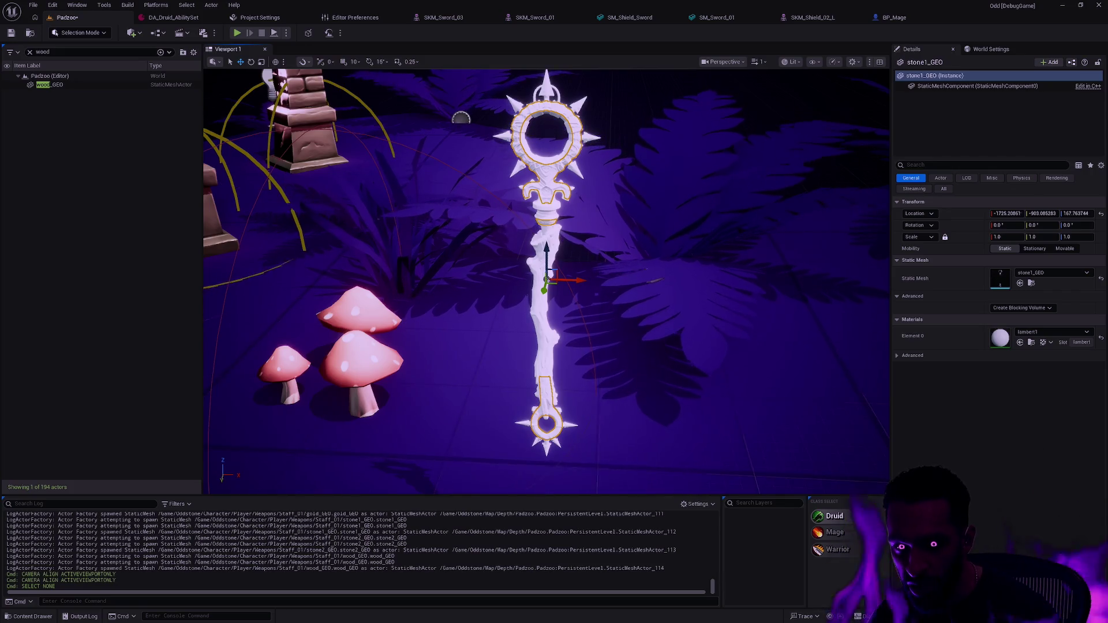
left_click(524, 132)
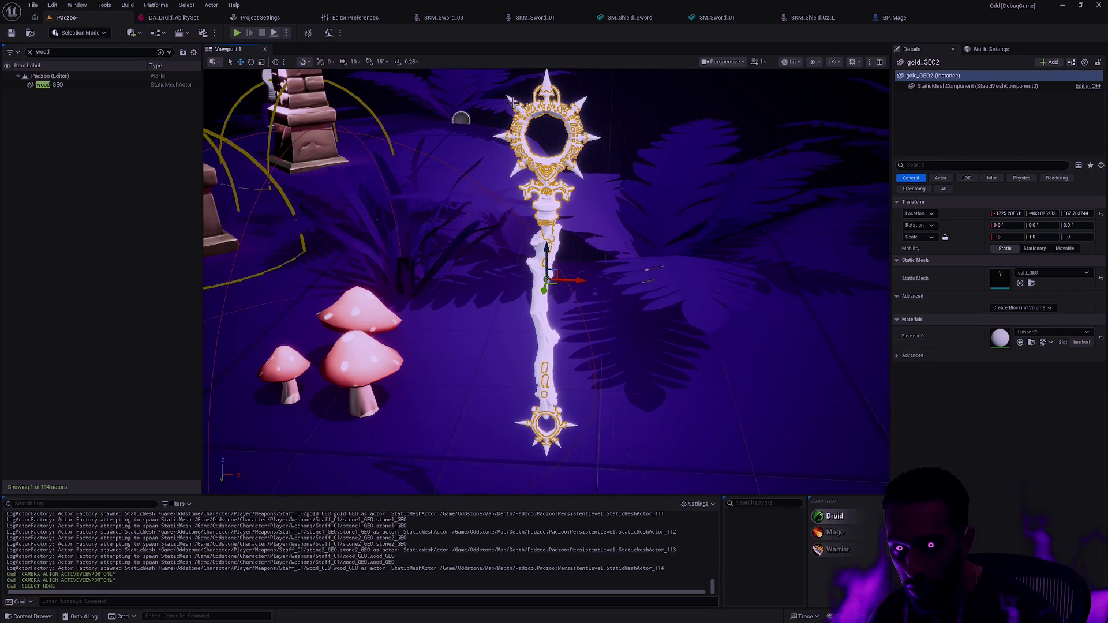
left_click(564, 117)
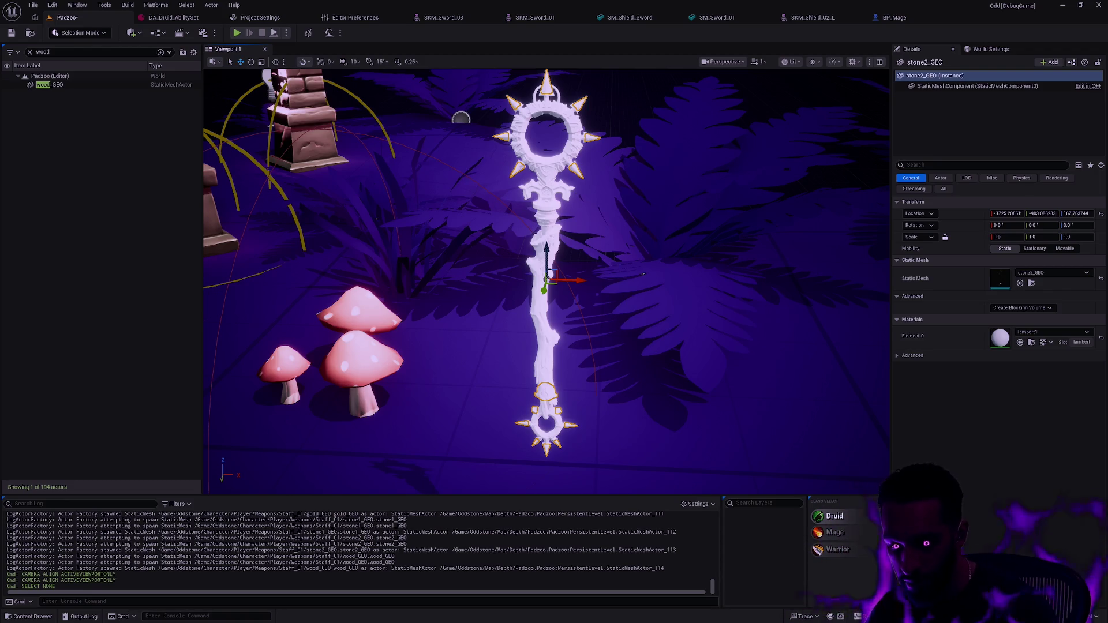
Zoom and orbit onto the stone1_GEO staff head, then select lambert1 in Staff_01
left_click_drag(547, 289, 547, 254)
scroll(554, 201, "up", 5)
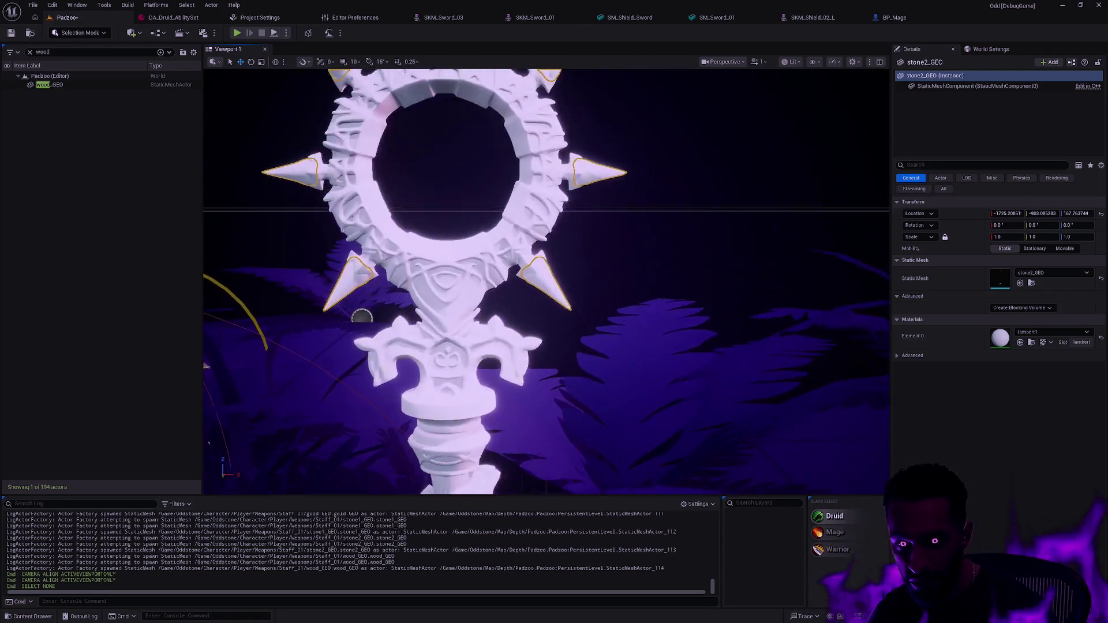
left_click(554, 201)
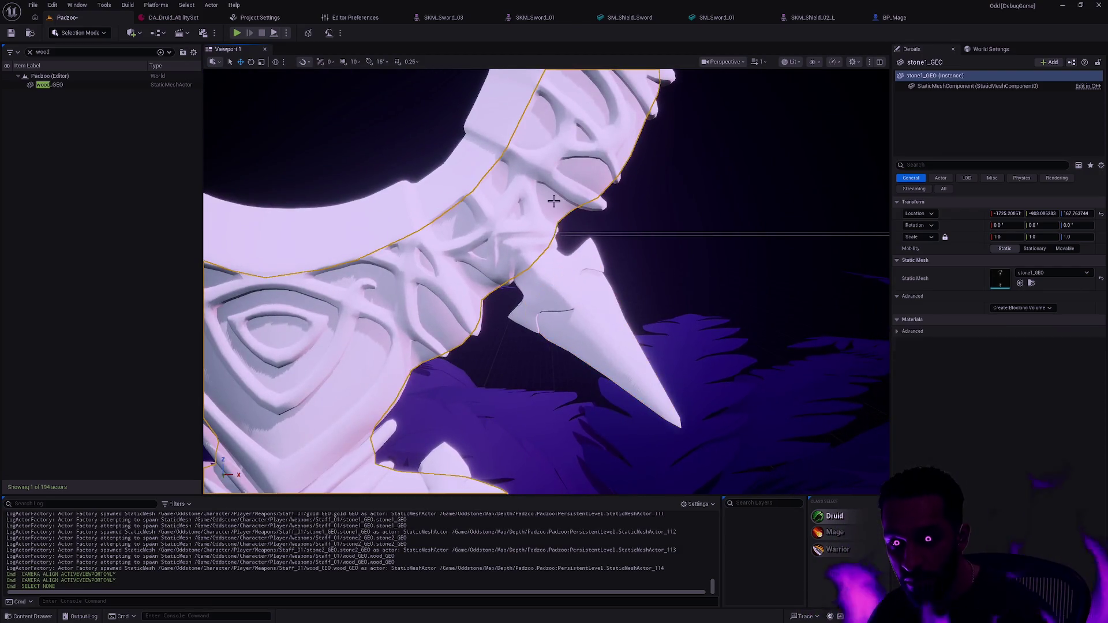
left_click_drag(554, 200, 508, 213)
scroll(508, 213, "up", 4)
scroll(620, 220, "down", 5)
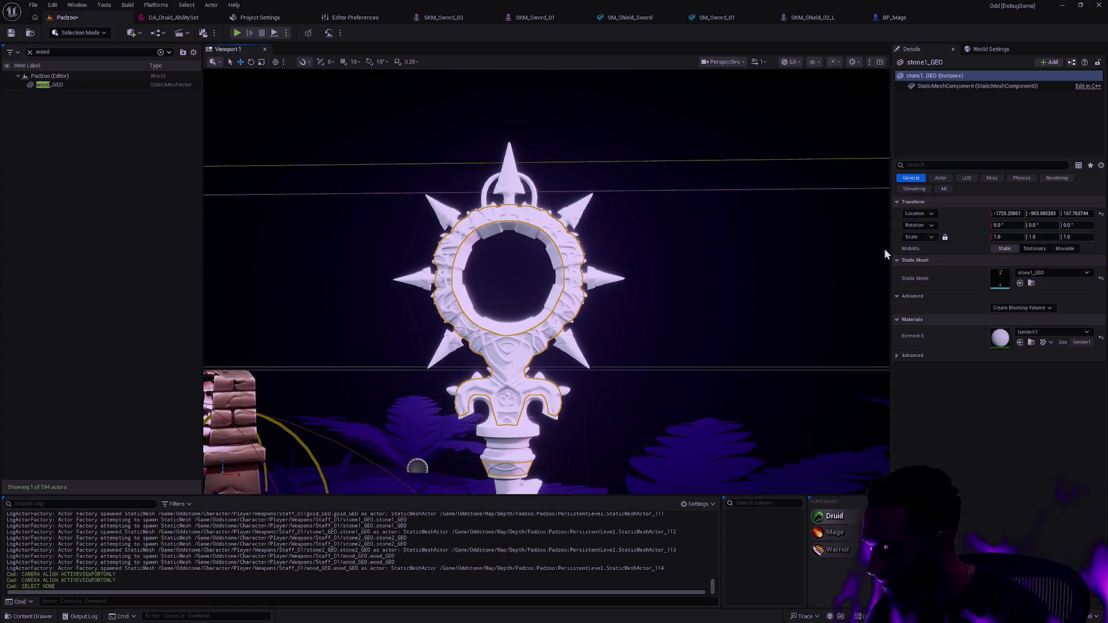
key("ctrl+space")
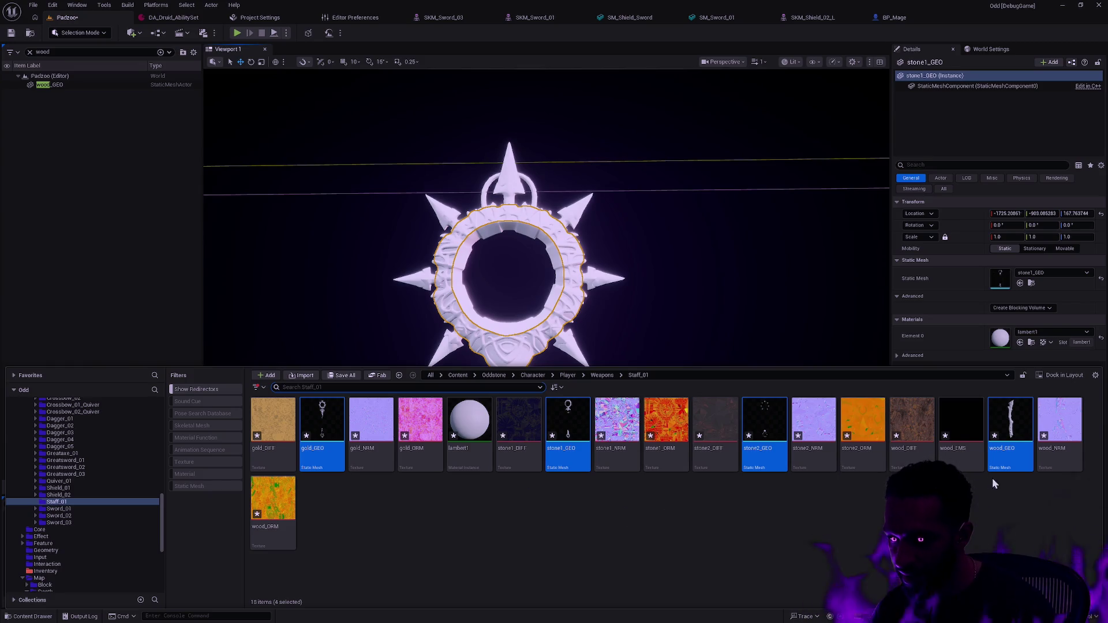
left_click(477, 507)
Inspect the lambert1 material instance, then close it and return to the Padzoo level
left_click(472, 454)
double_click(472, 454)
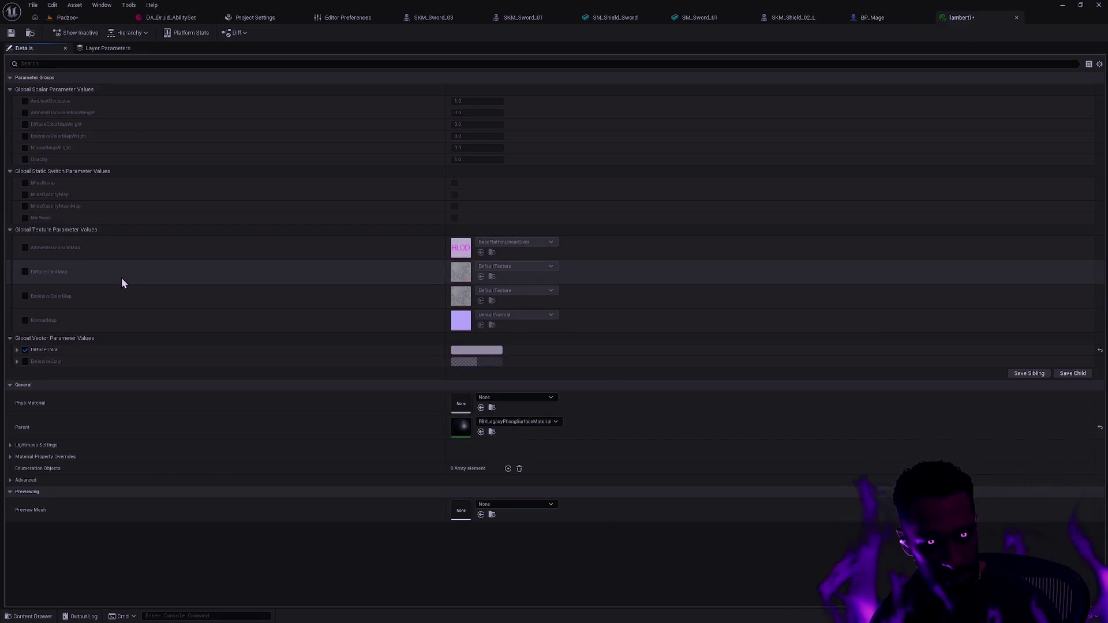
left_click(1017, 17)
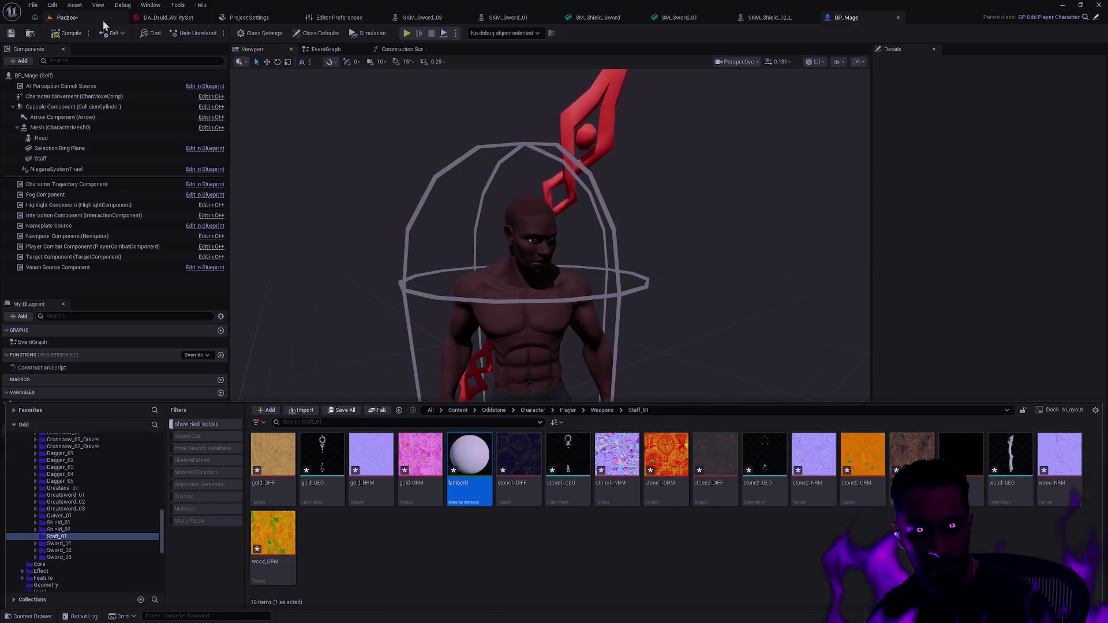
left_click(105, 19)
mouse_move(434, 202)
left_mouse_down()
mouse_move(403, 361)
mouse_move(439, 300)
left_mouse_up()
Delete lambert1 from the Staff_01 folder, forcing the deletion despite references
key("ctrl+space")
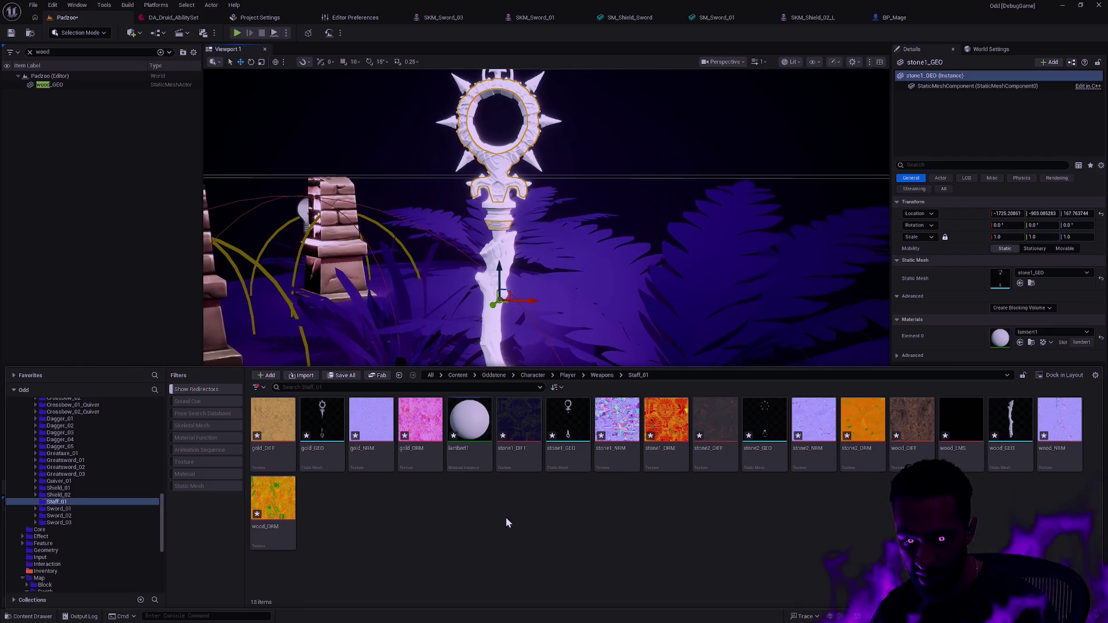
mouse_move(468, 467)
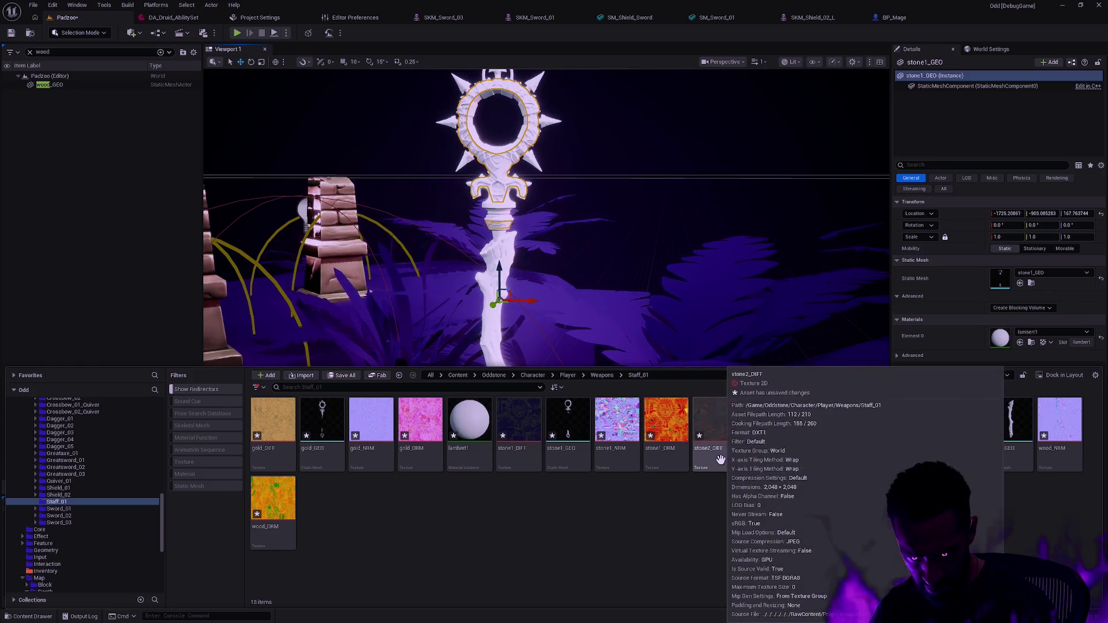
left_click_drag(716, 461, 614, 460)
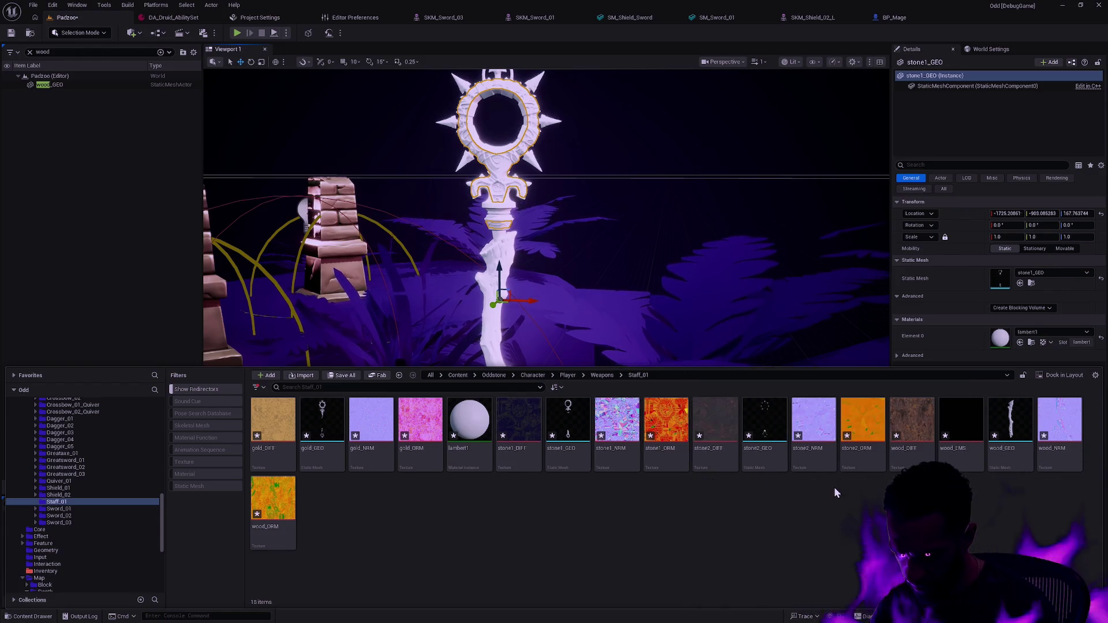
mouse_move(976, 465)
left_mouse_down()
mouse_move(527, 445)
mouse_move(600, 524)
left_mouse_up()
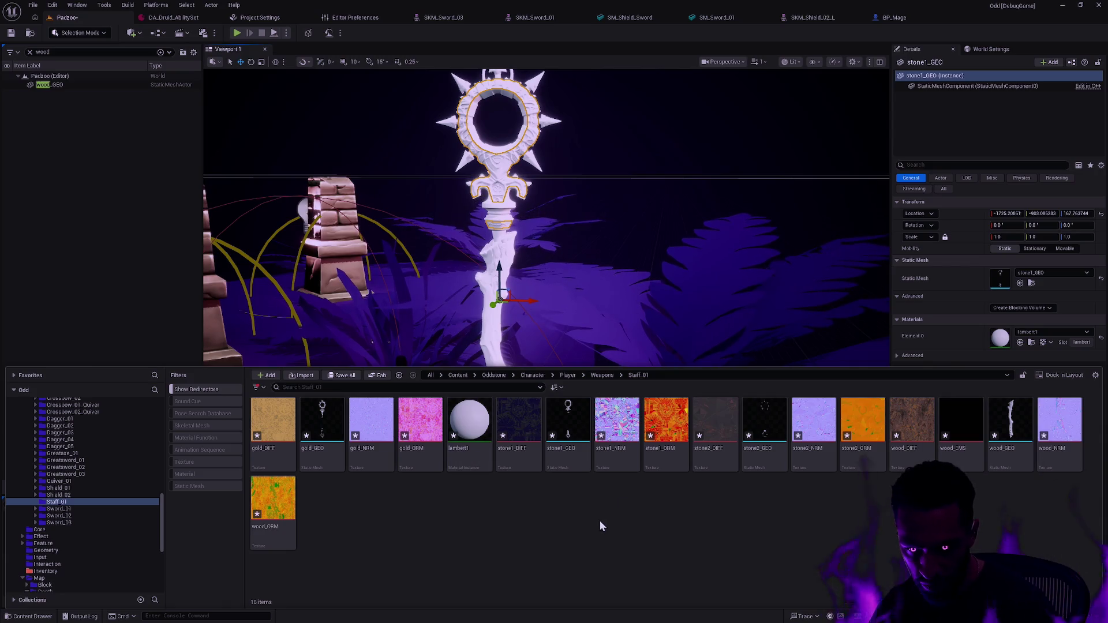
left_click(468, 456)
key("Delete")
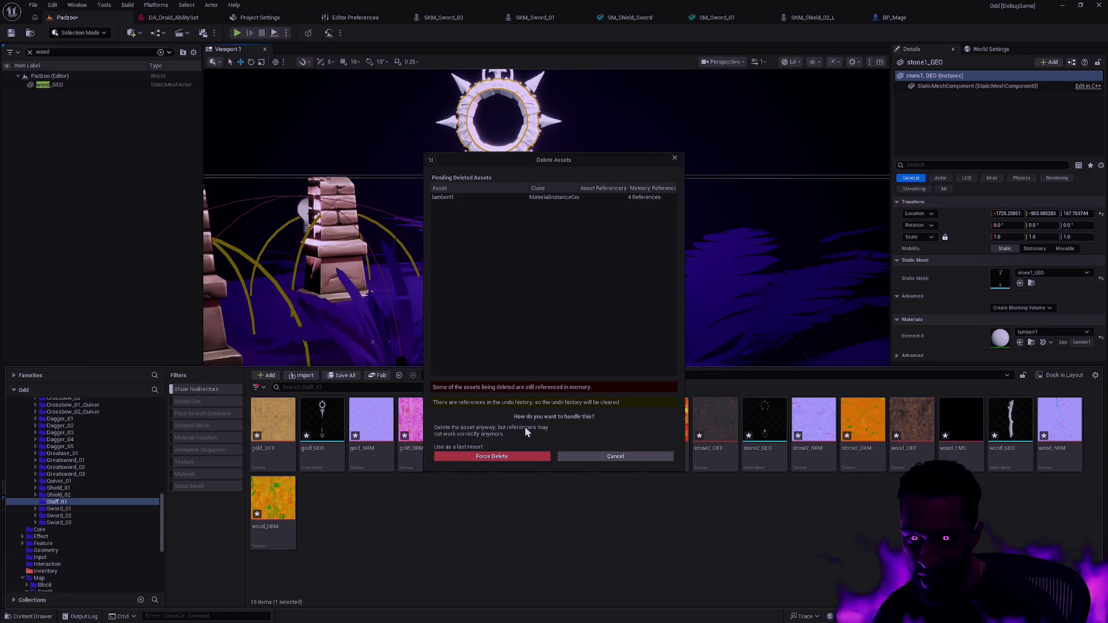
left_click(592, 456)
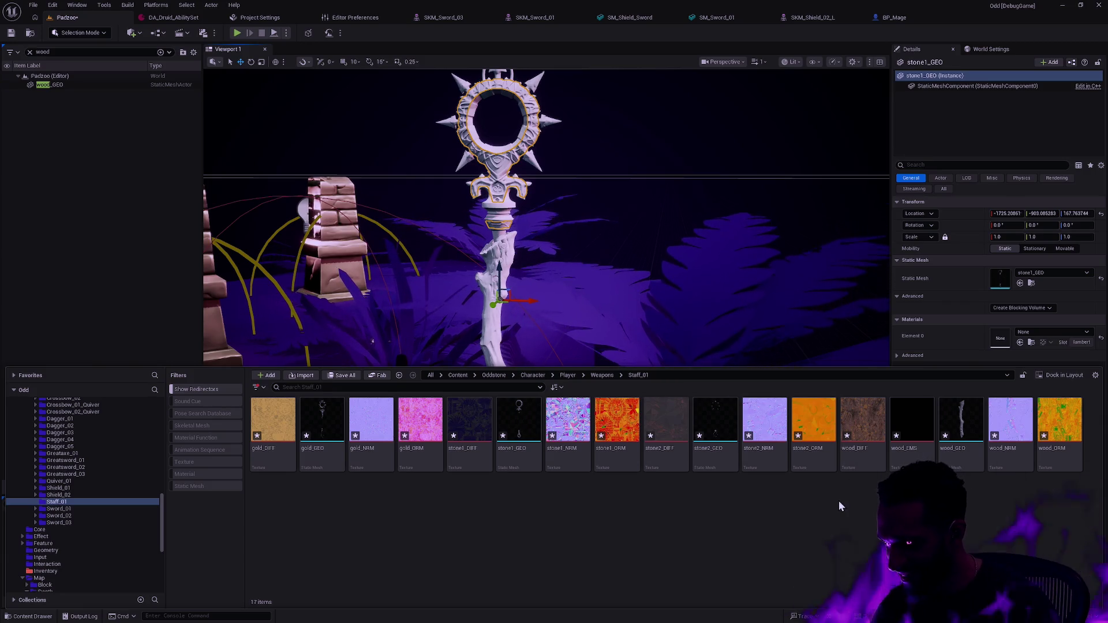
Create a new material asset in Staff_01 and name it M_Staff
right_click(691, 490)
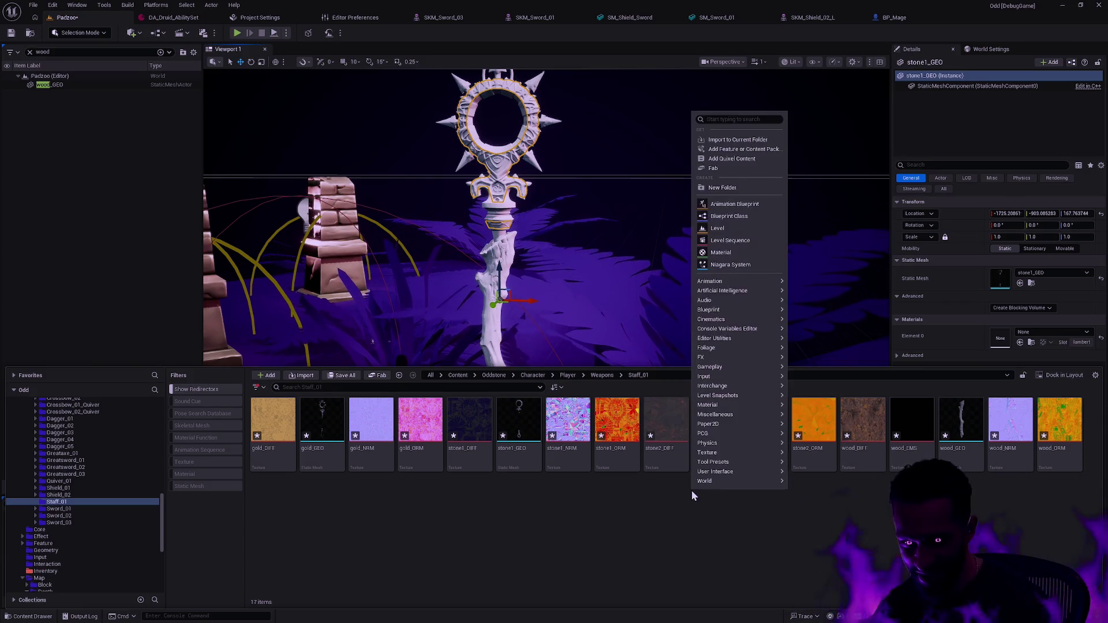
left_click(741, 259)
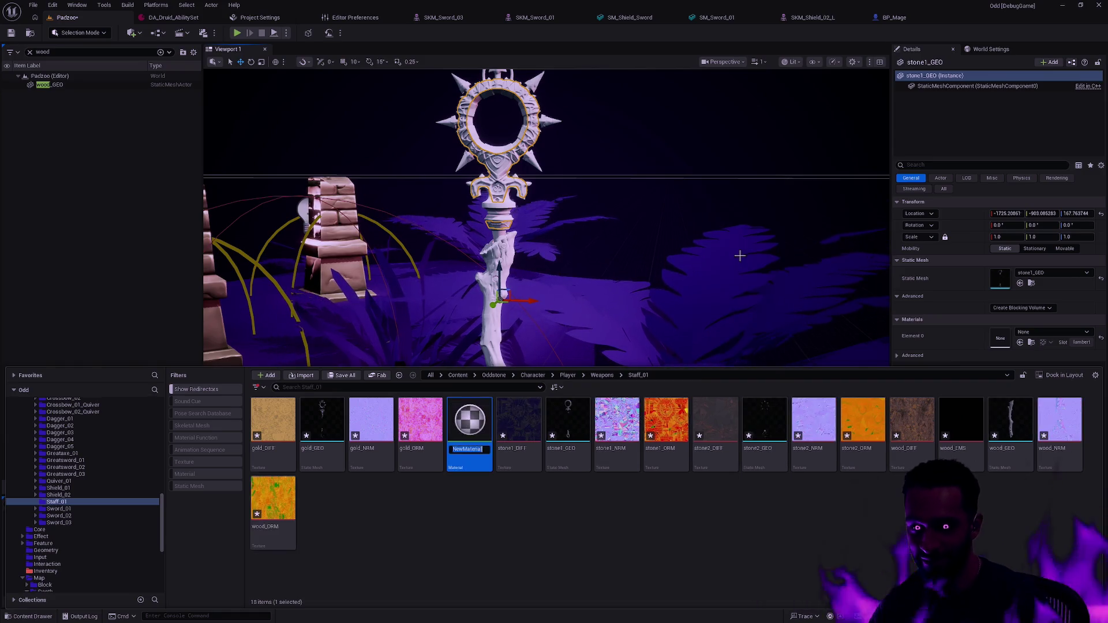
type("M_S")
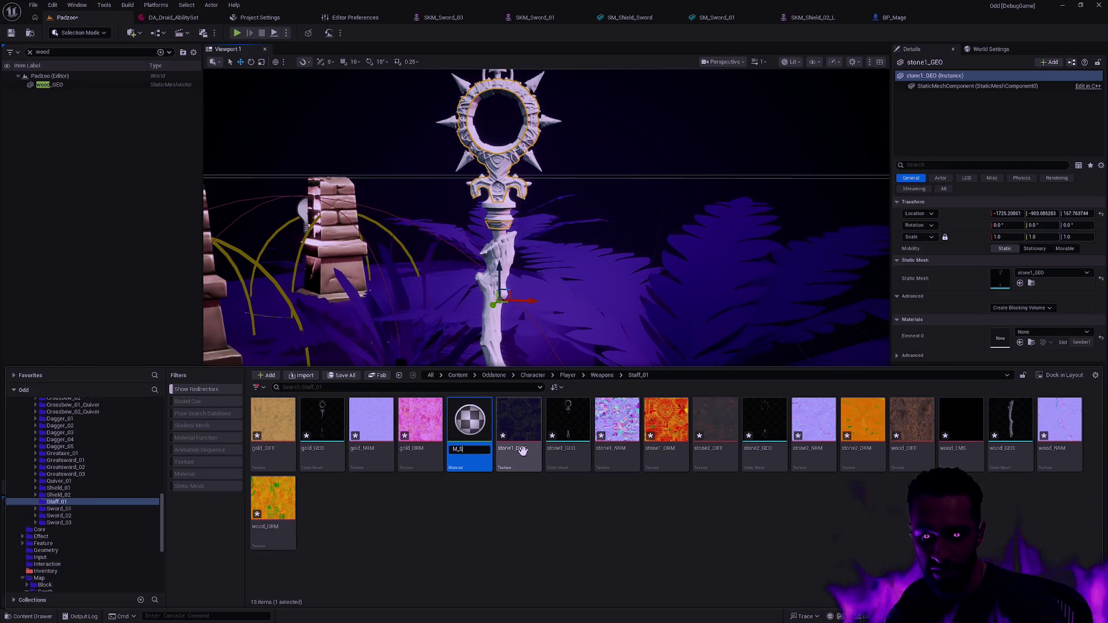
type("taff")
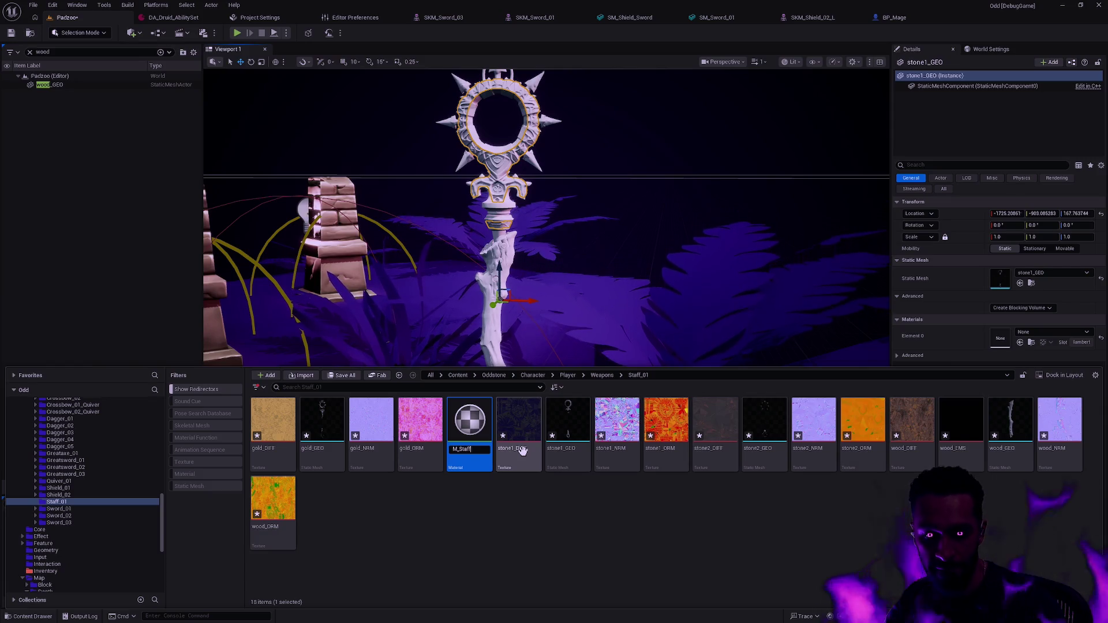
key("Return")
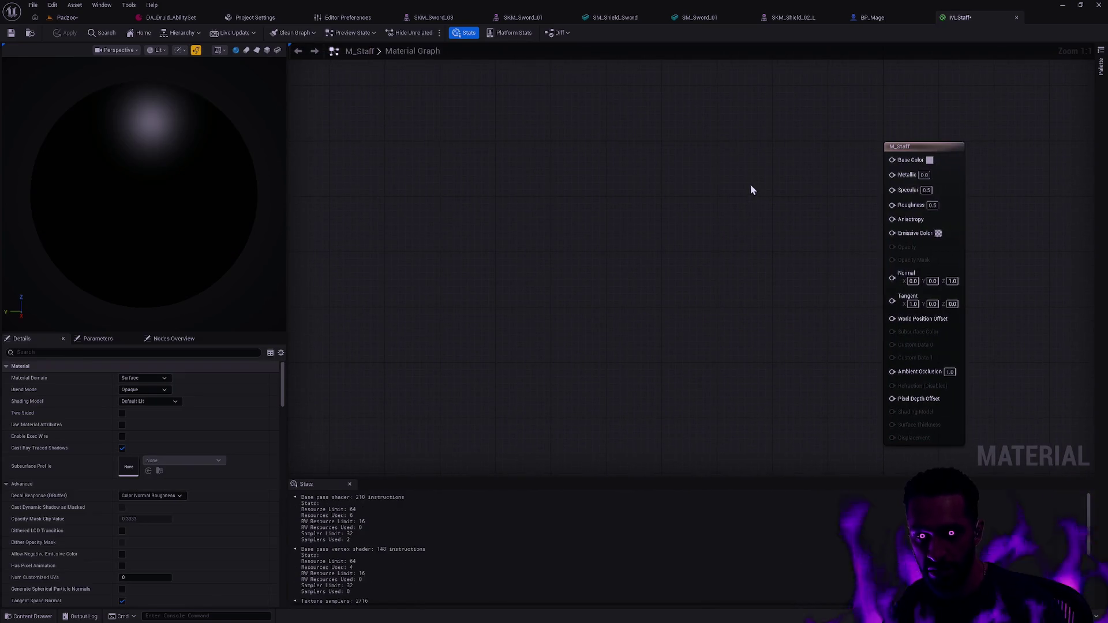
Back in the M_Staff graph, add a Texture Size node, then delete it
left_click(65, 17)
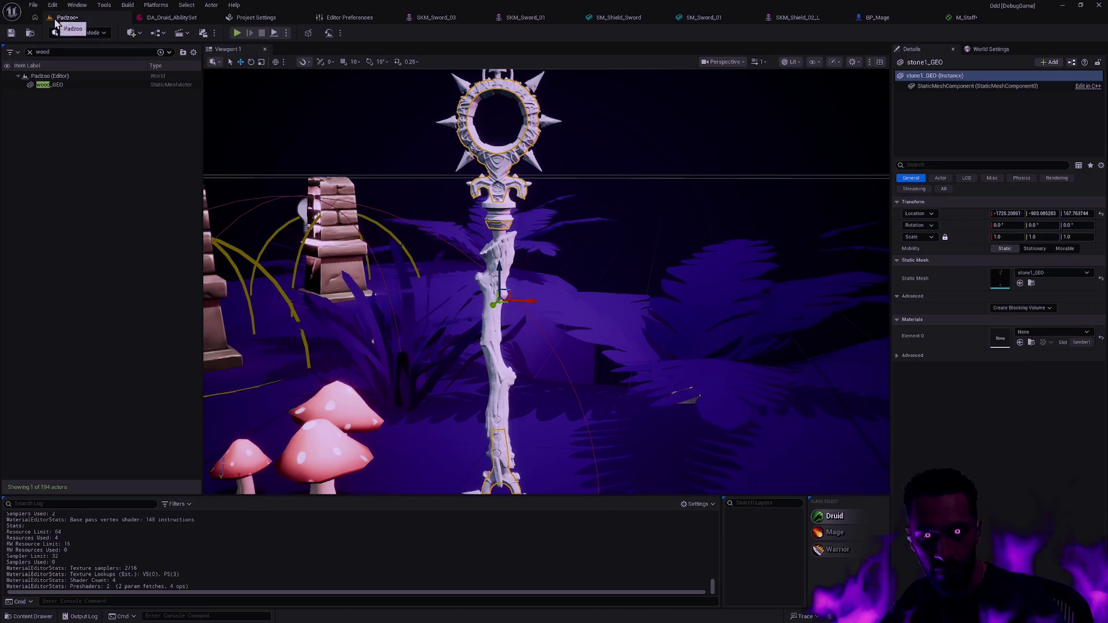
key("ctrl+space")
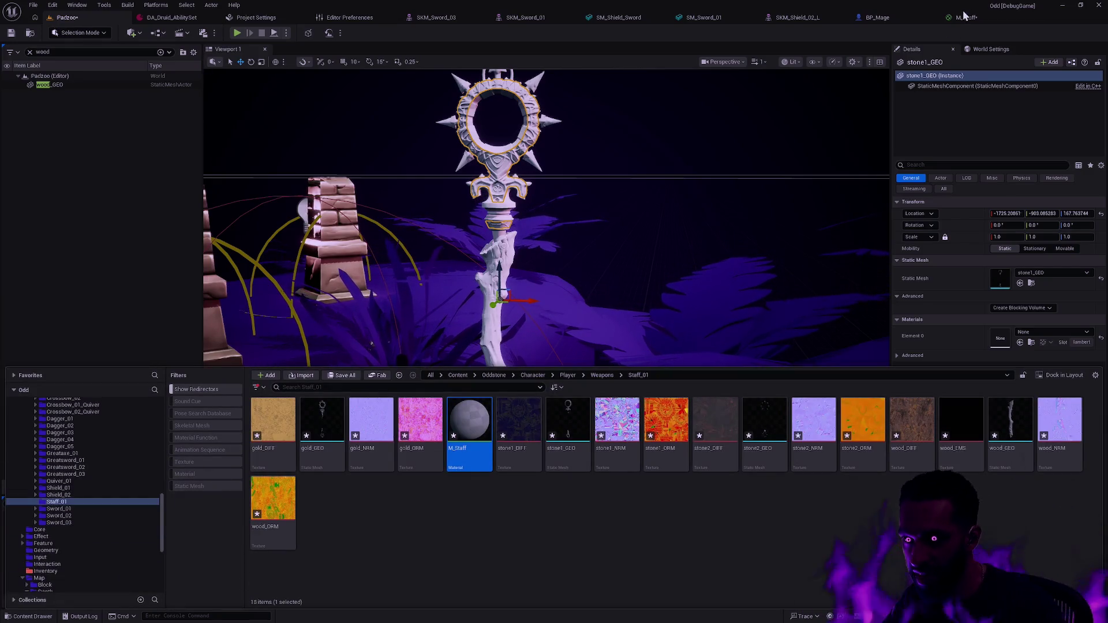
left_click(966, 18)
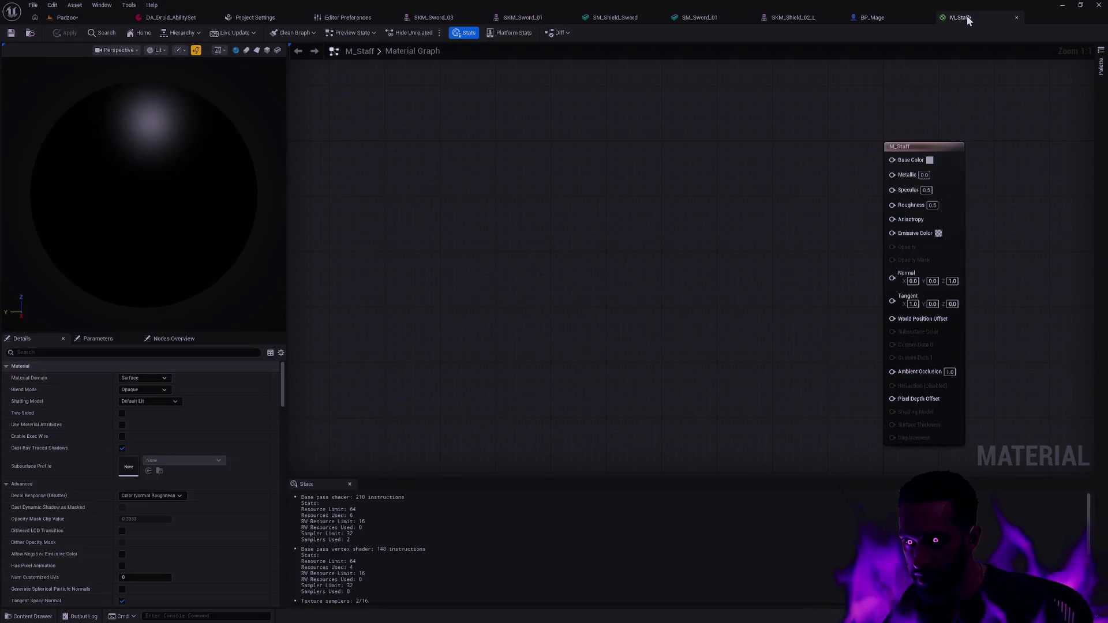
right_click(610, 138)
type("texture s")
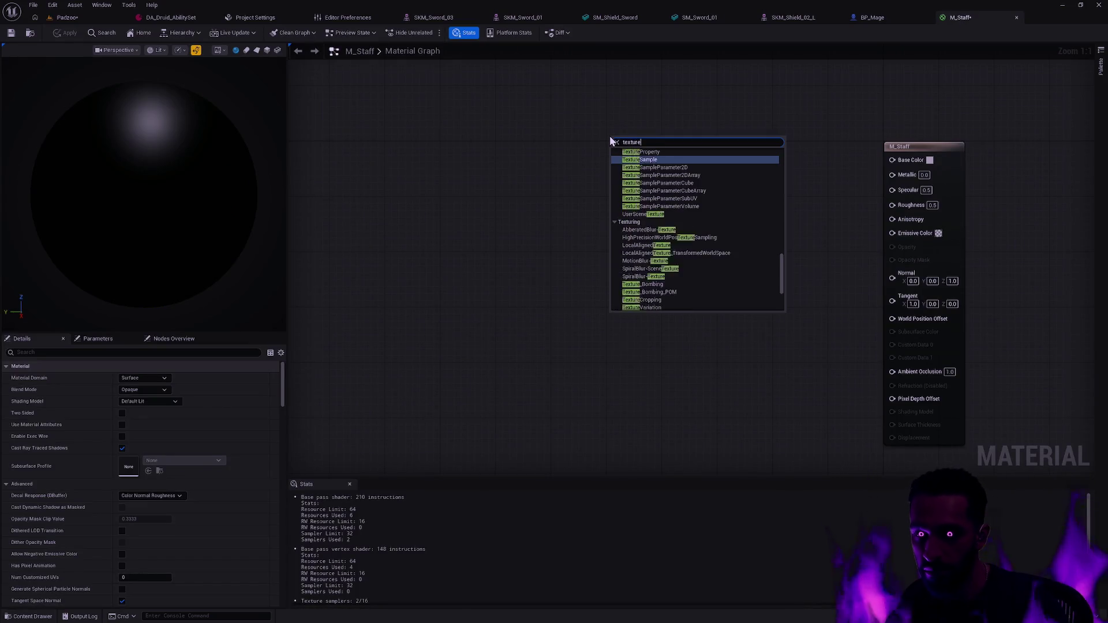
type("ize")
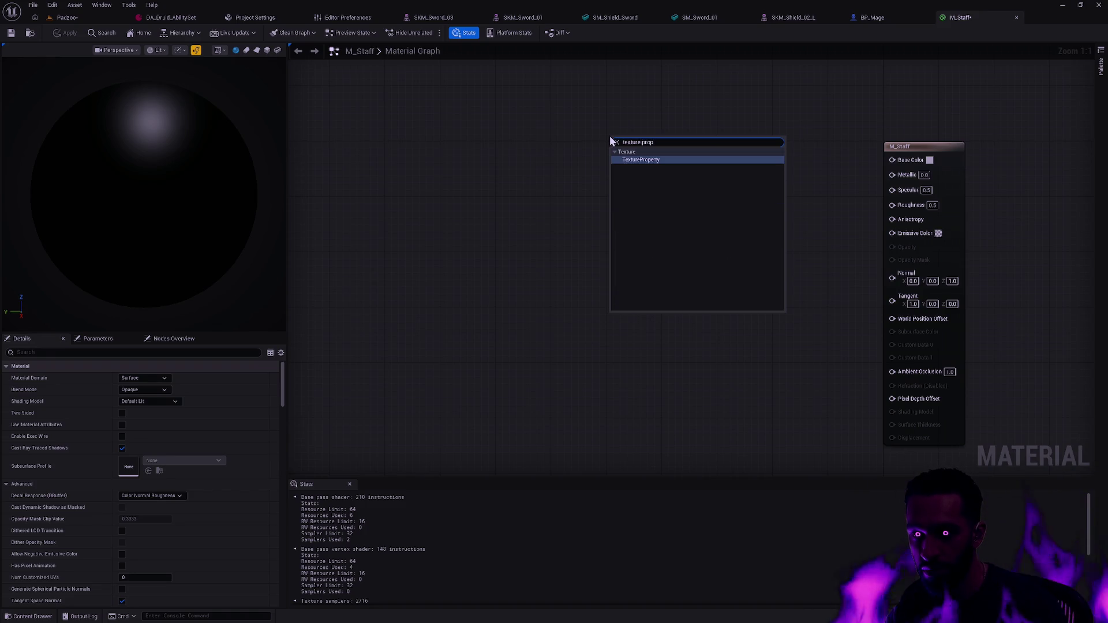
key("Return")
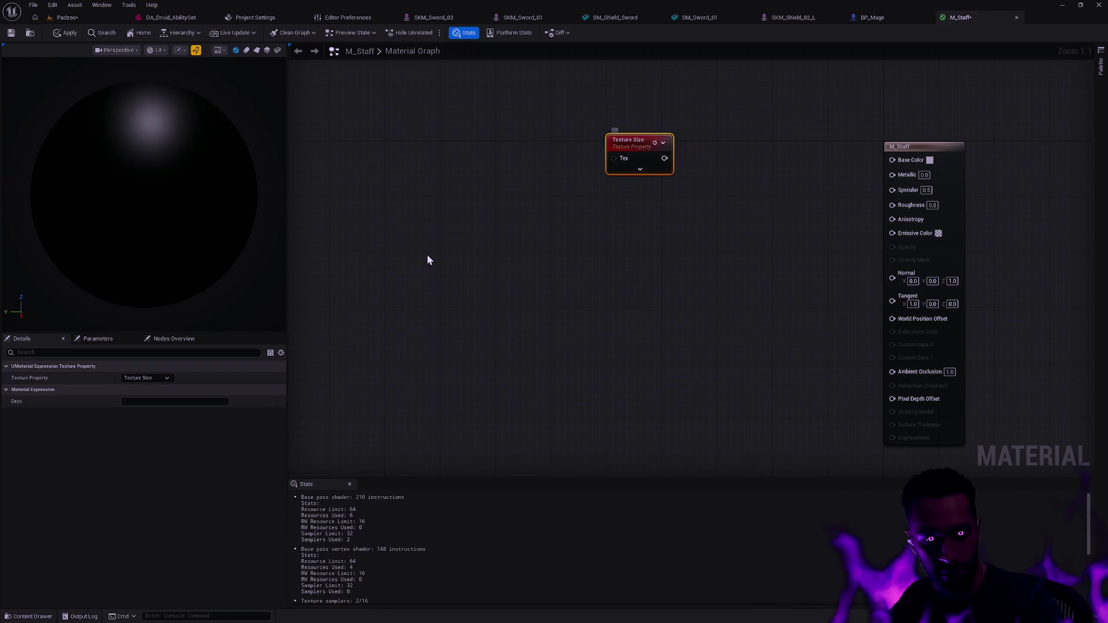
key("Delete")
Add a Texture Sample node and convert it to a texture parameter named Param
right_click(627, 172)
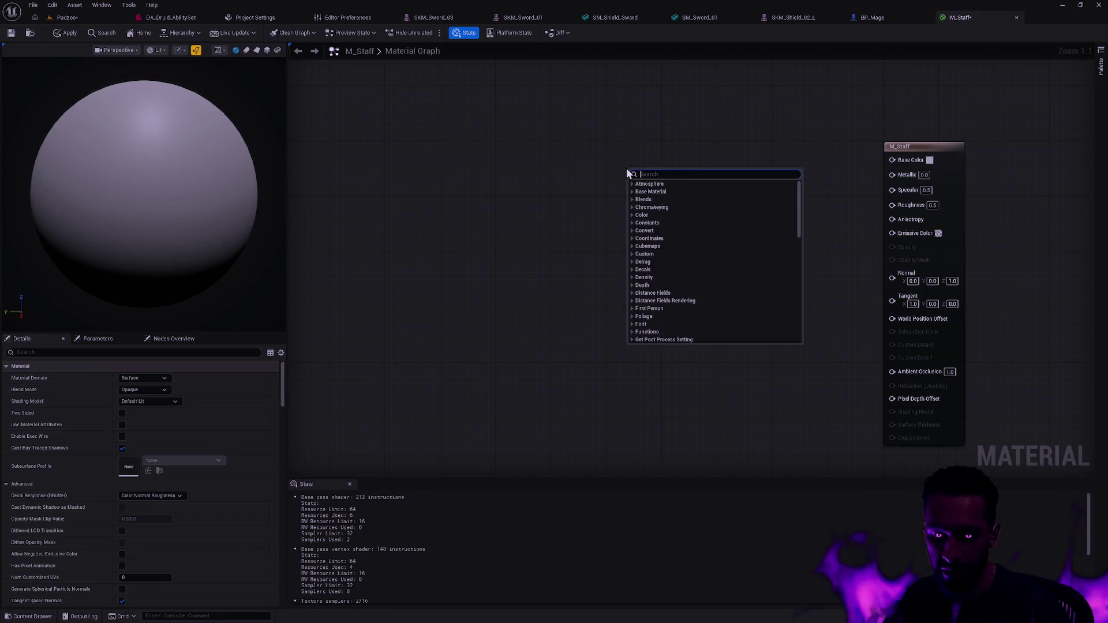
type("sample")
key("BackSpace")
key("BackSpace")
key("BackSpace")
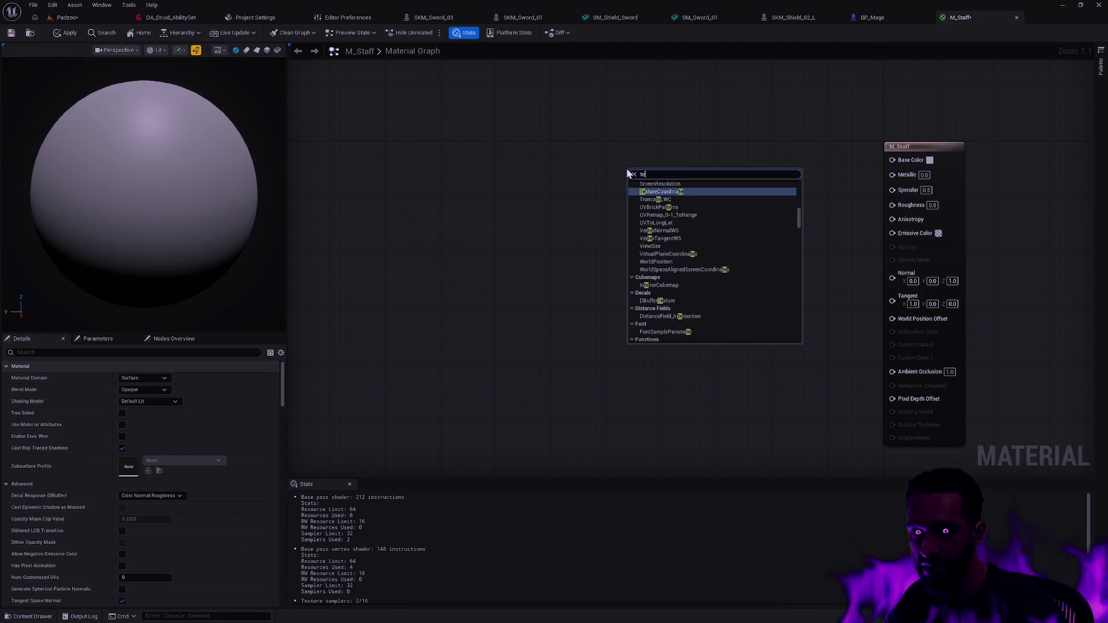
type("text")
key("Return")
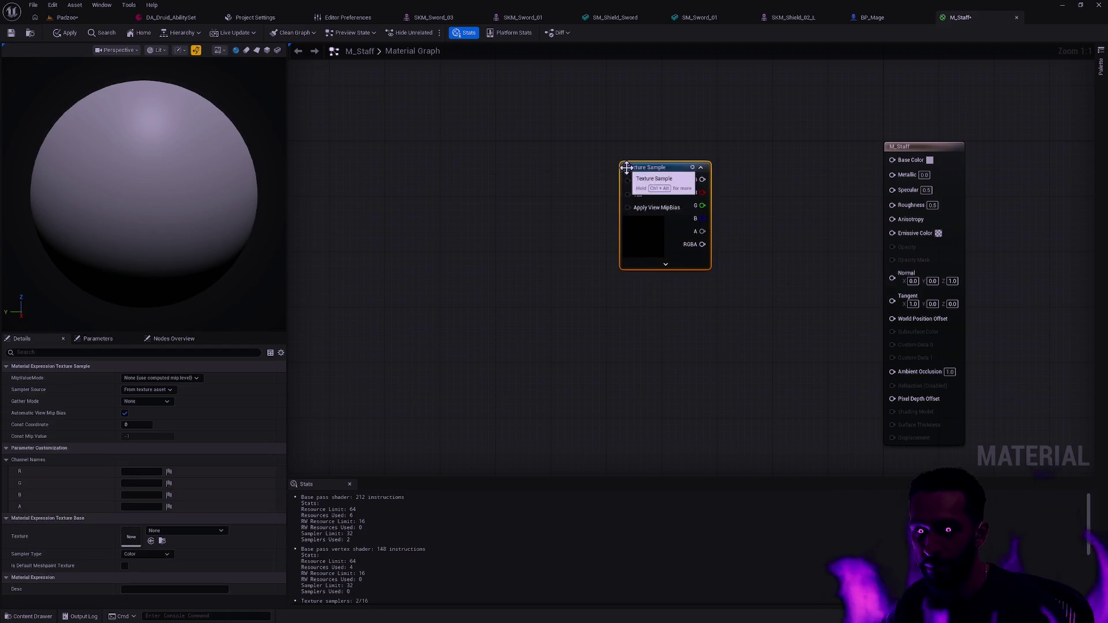
right_click(651, 167)
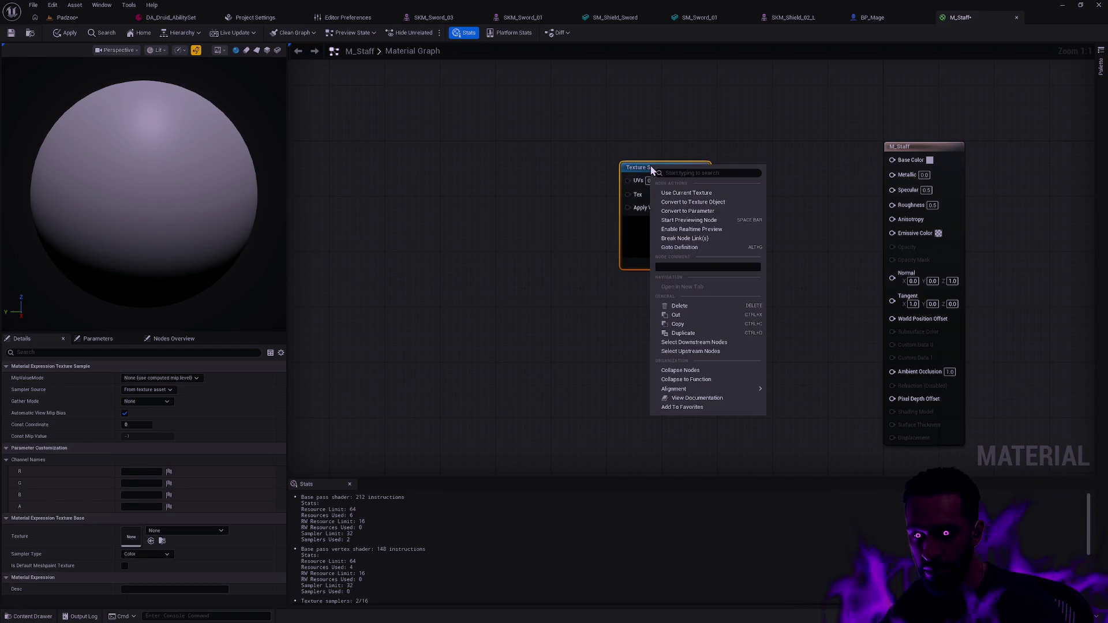
left_click(695, 212)
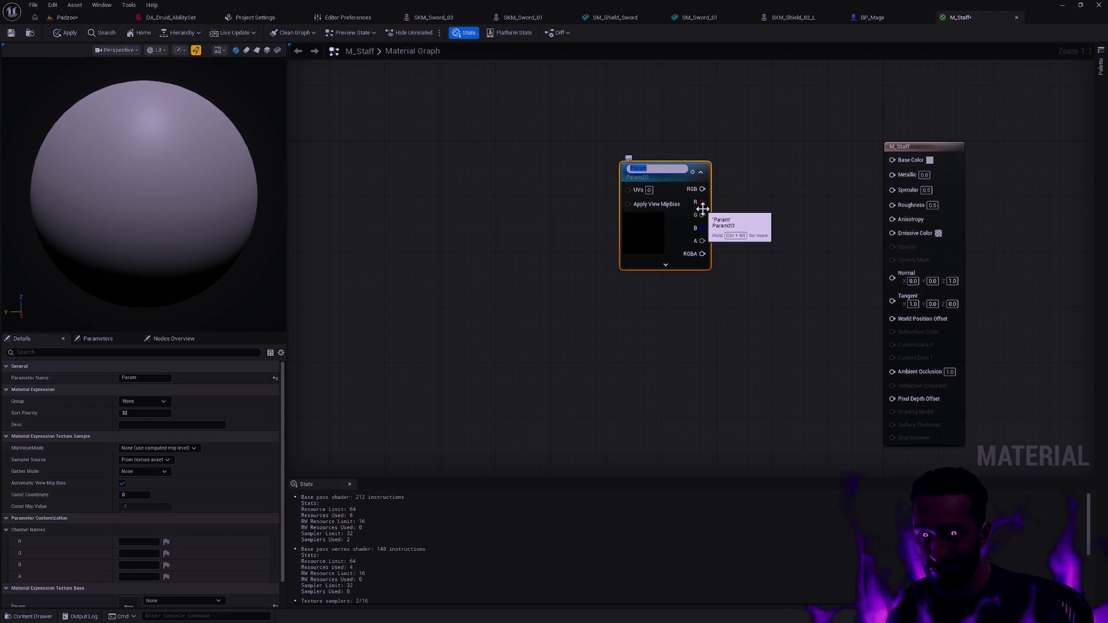
left_click(669, 341)
In the Content Drawer, open the Oddstone folder filtered to texture assets only
key("ctrl+space")
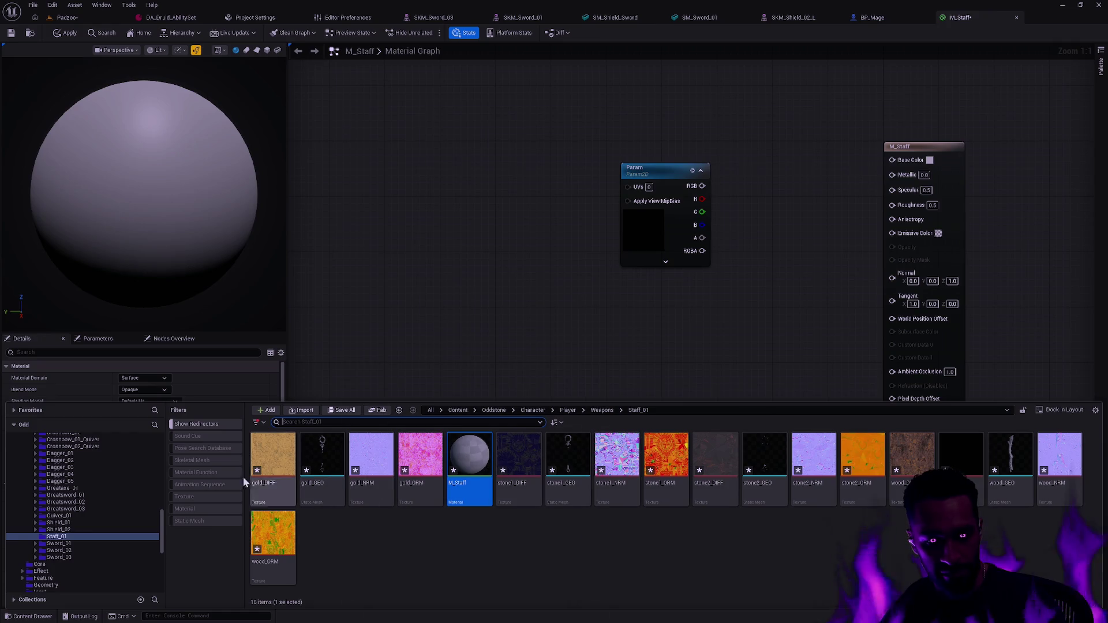
scroll(129, 517, "up", 3)
scroll(130, 518, "up", 3)
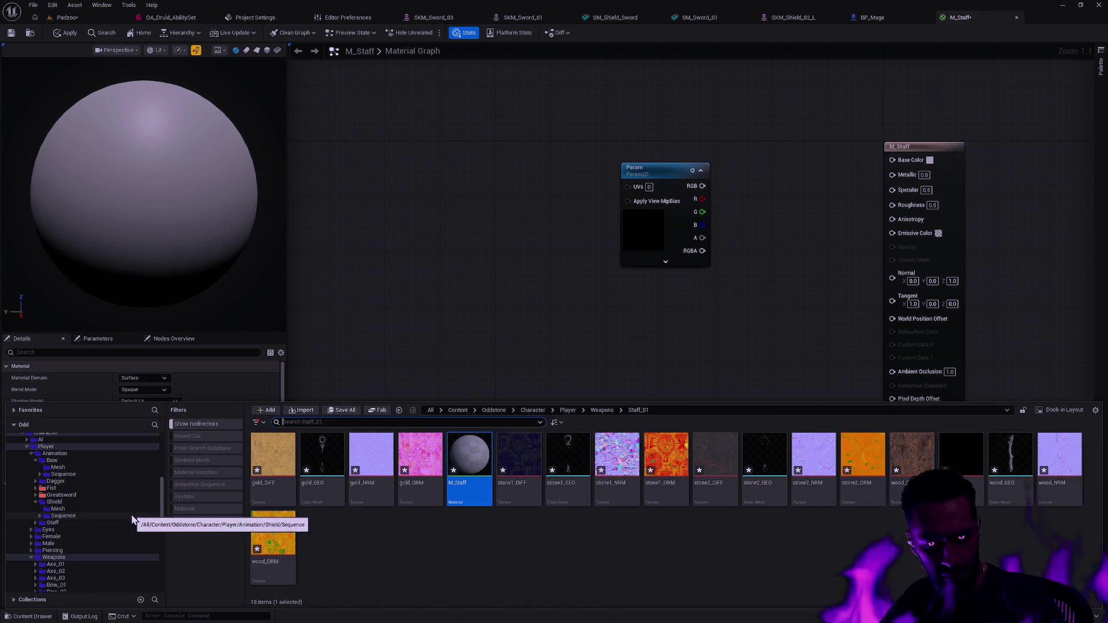
scroll(74, 470, "up", 3)
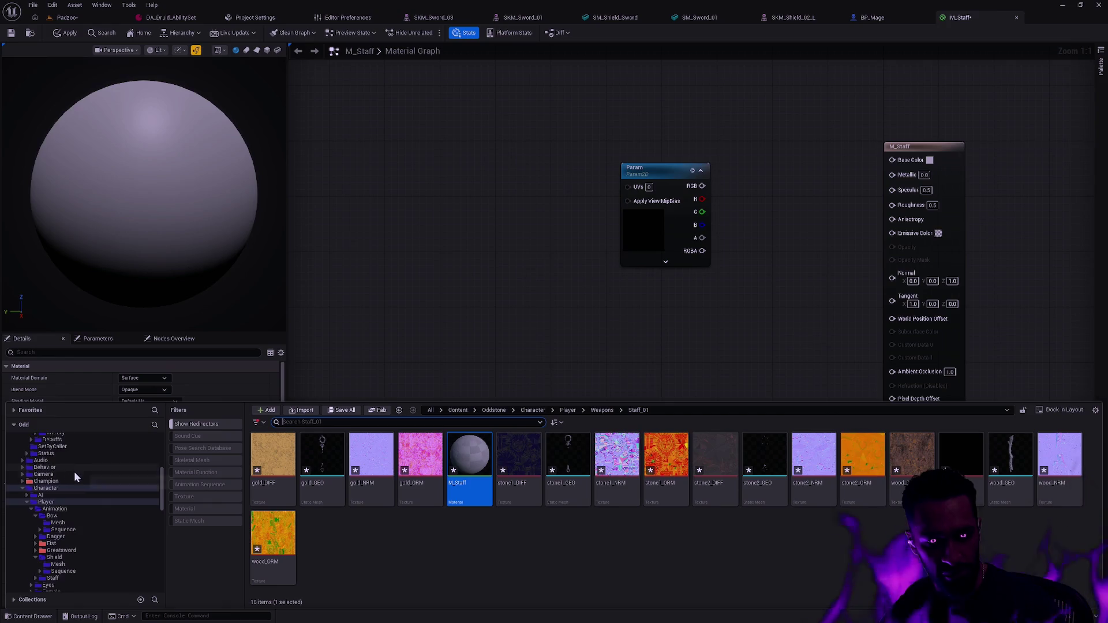
scroll(100, 490, "up", 3)
left_click(44, 460)
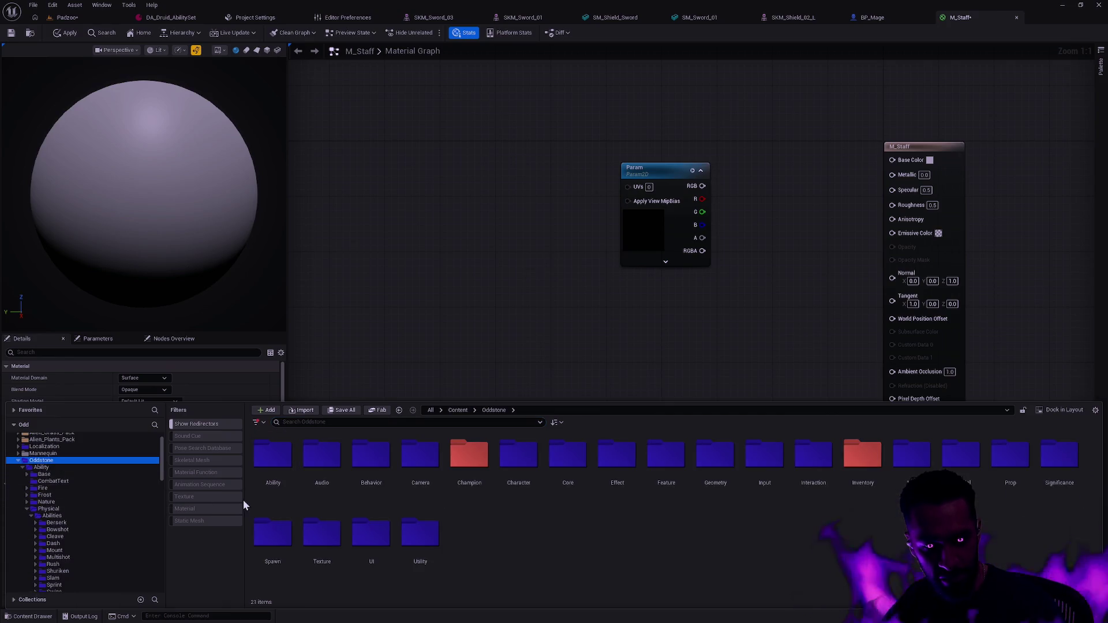
left_click(205, 497)
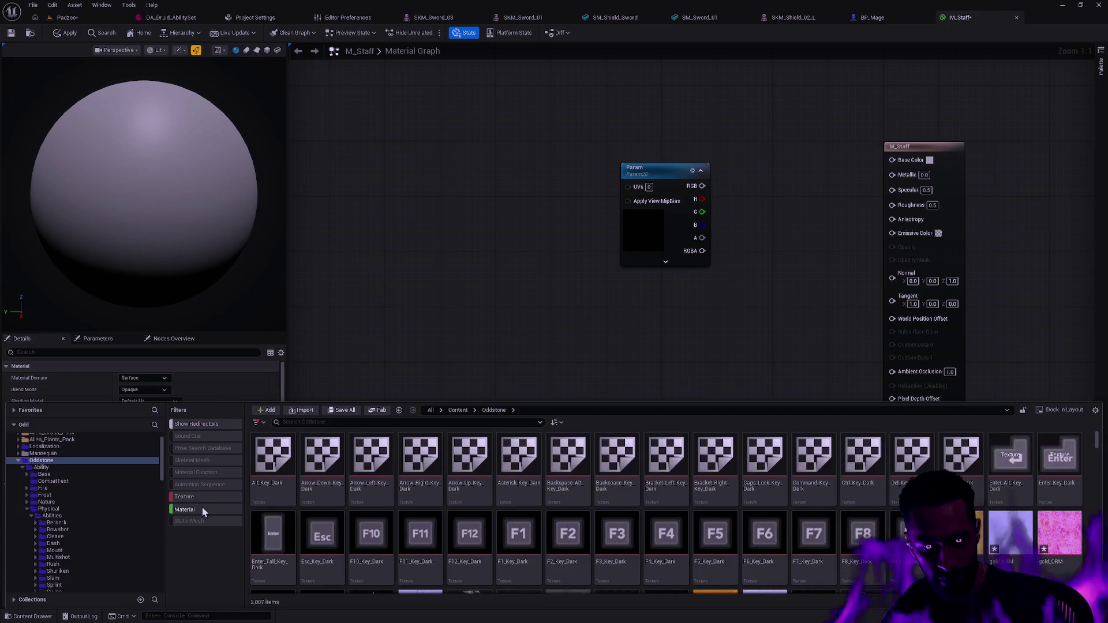
scroll(629, 537, "down", 5)
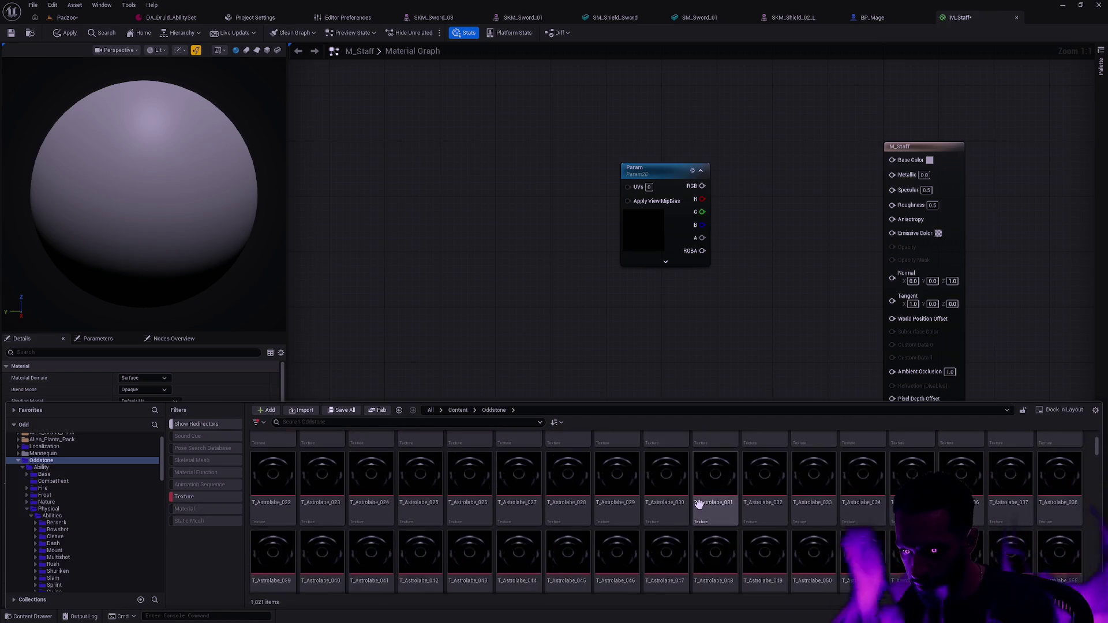
left_click_drag(1099, 455, 1098, 549)
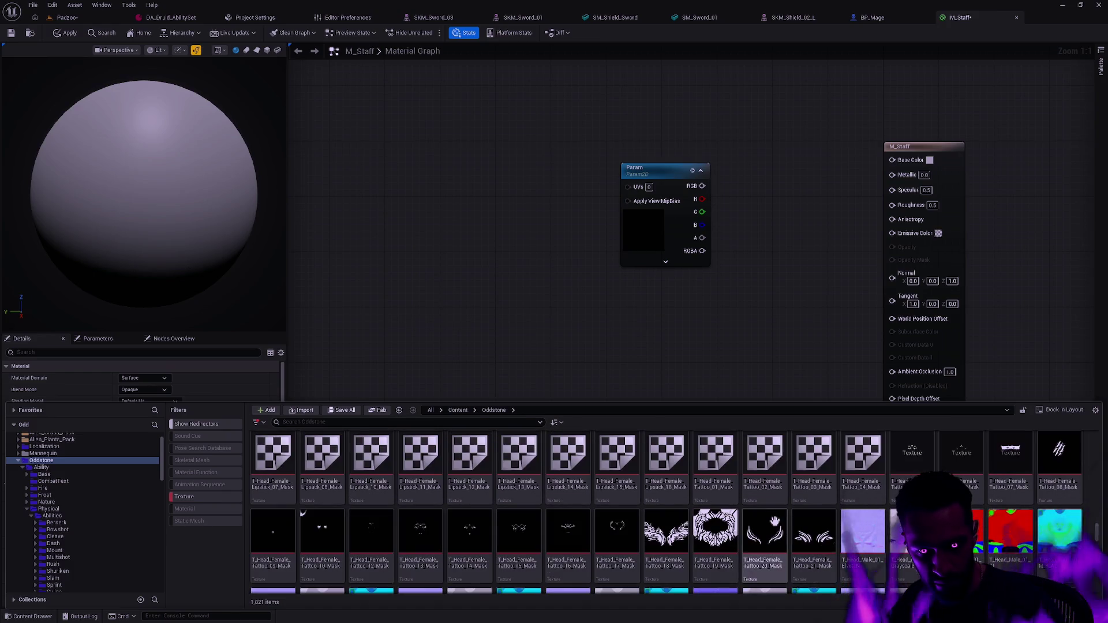
Scroll the folder tree down and open the Prop folder's textures
scroll(66, 509, "down", 10)
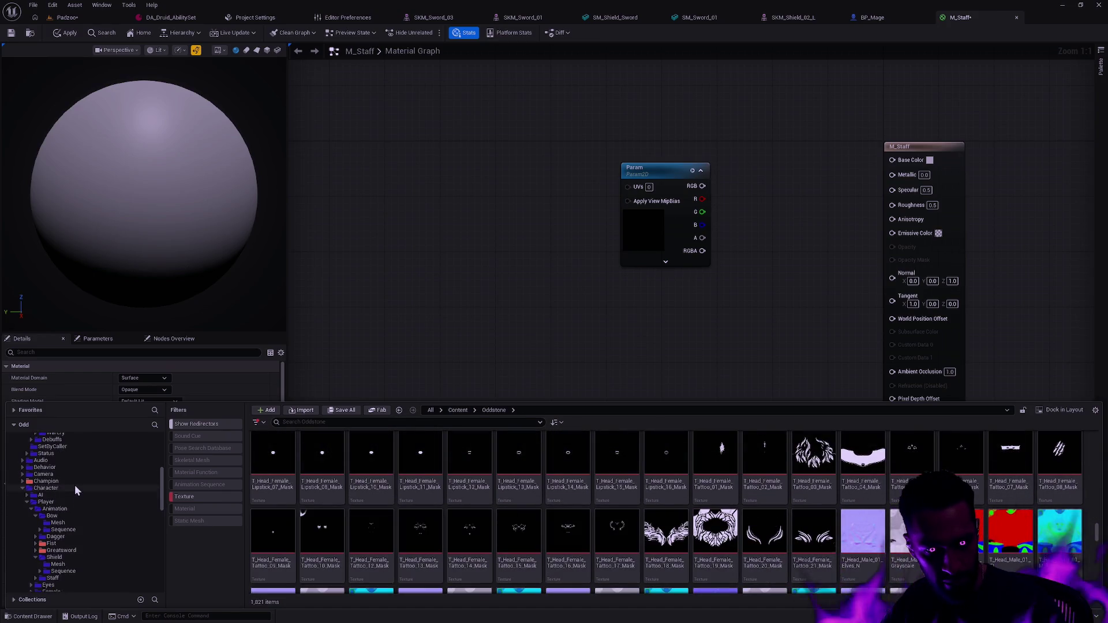
scroll(72, 484, "down", 8)
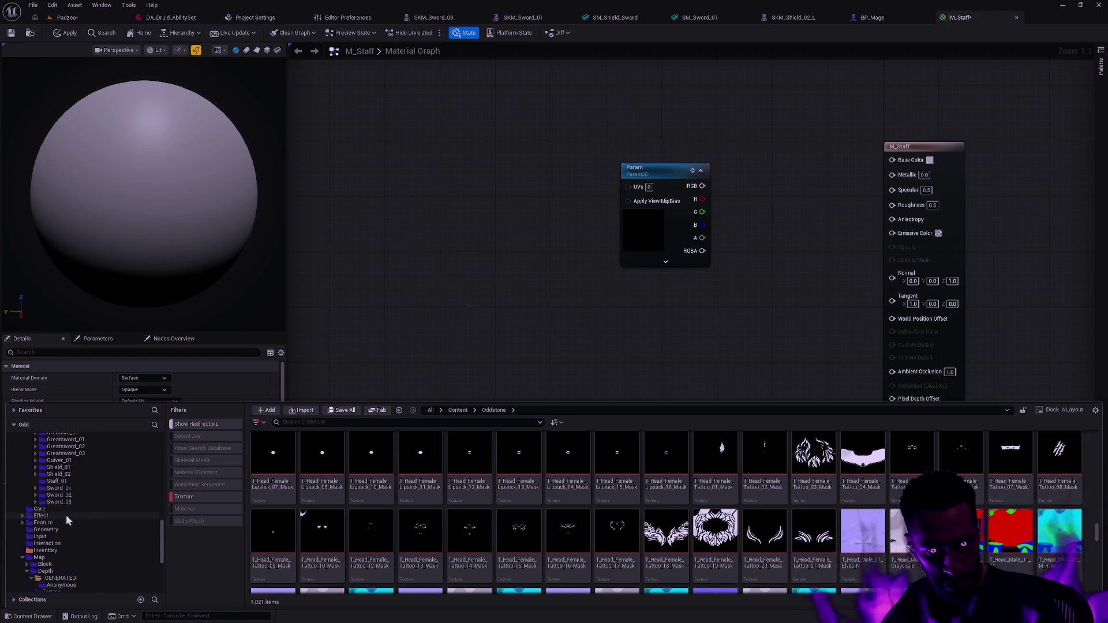
scroll(74, 551, "down", 5)
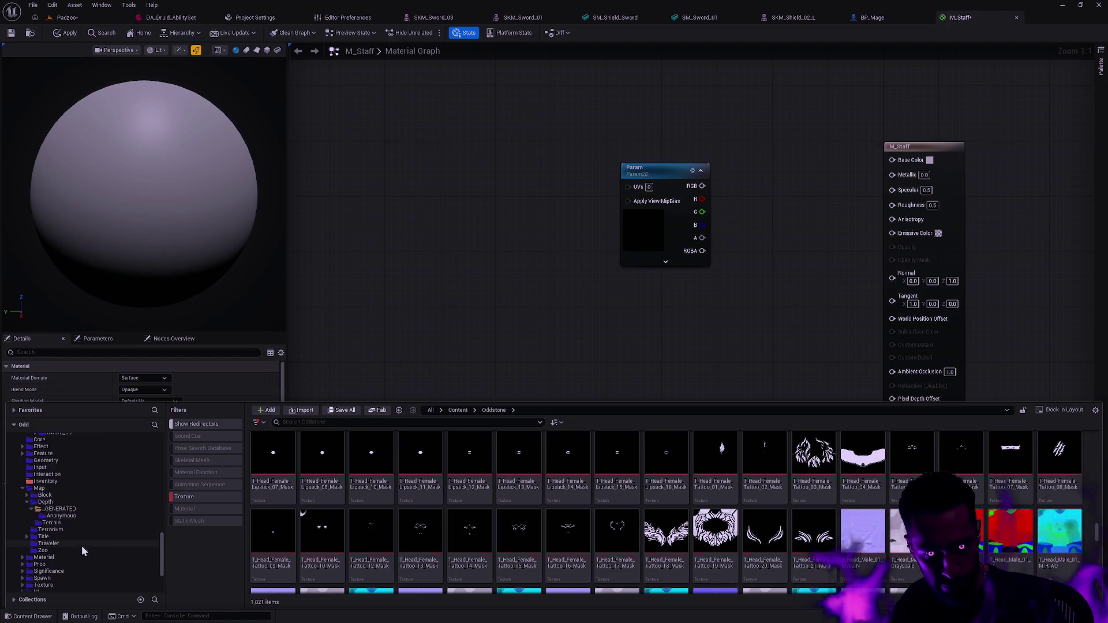
left_click(82, 565)
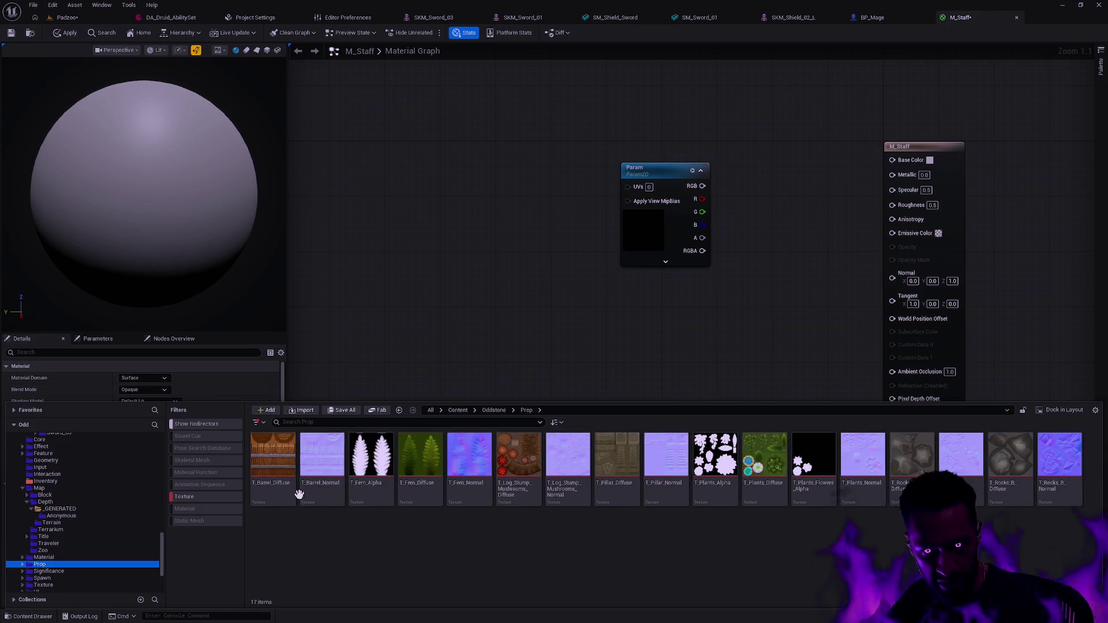
mouse_move(277, 491)
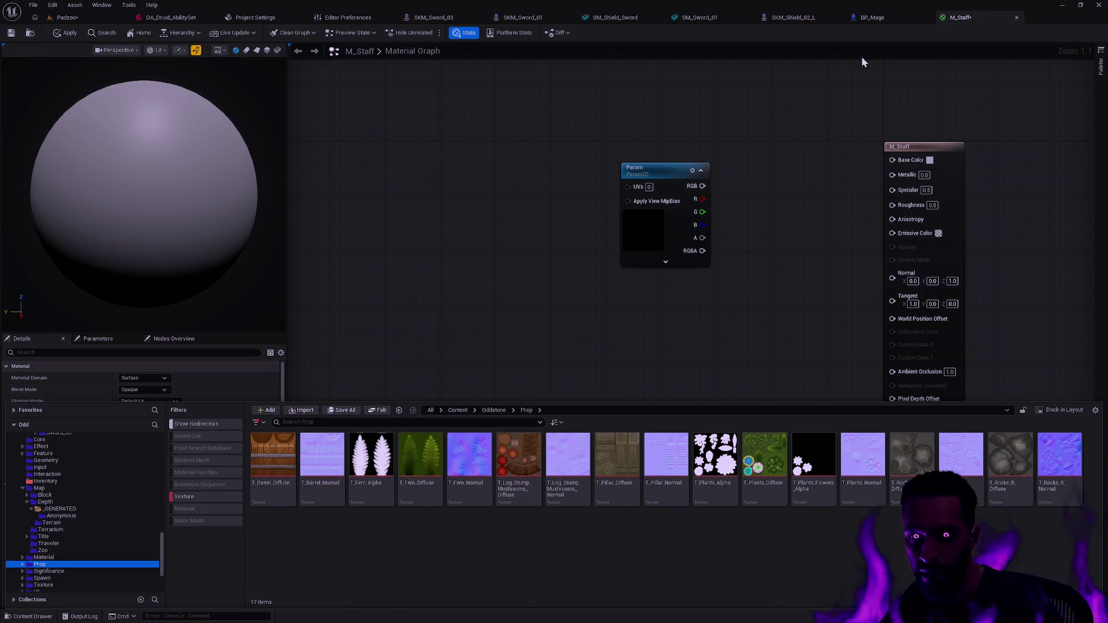
Cancel closing M_Staff, select the Param node, and pick gold_DIFF in the Content Drawer
left_click(1016, 18)
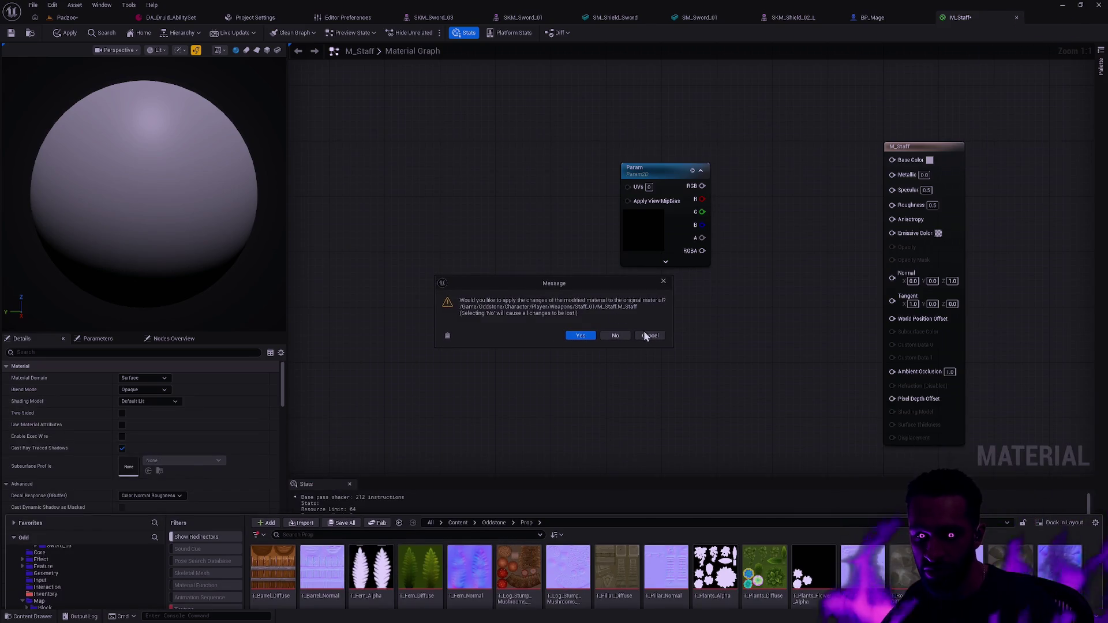
left_click(657, 336)
left_click(672, 202)
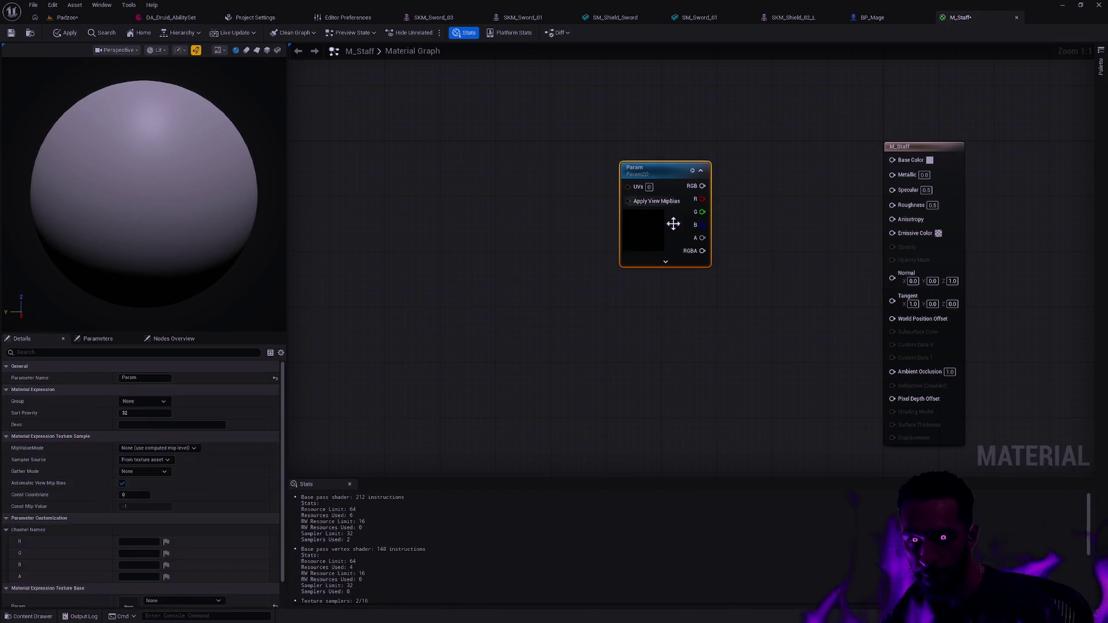
key("ctrl+space")
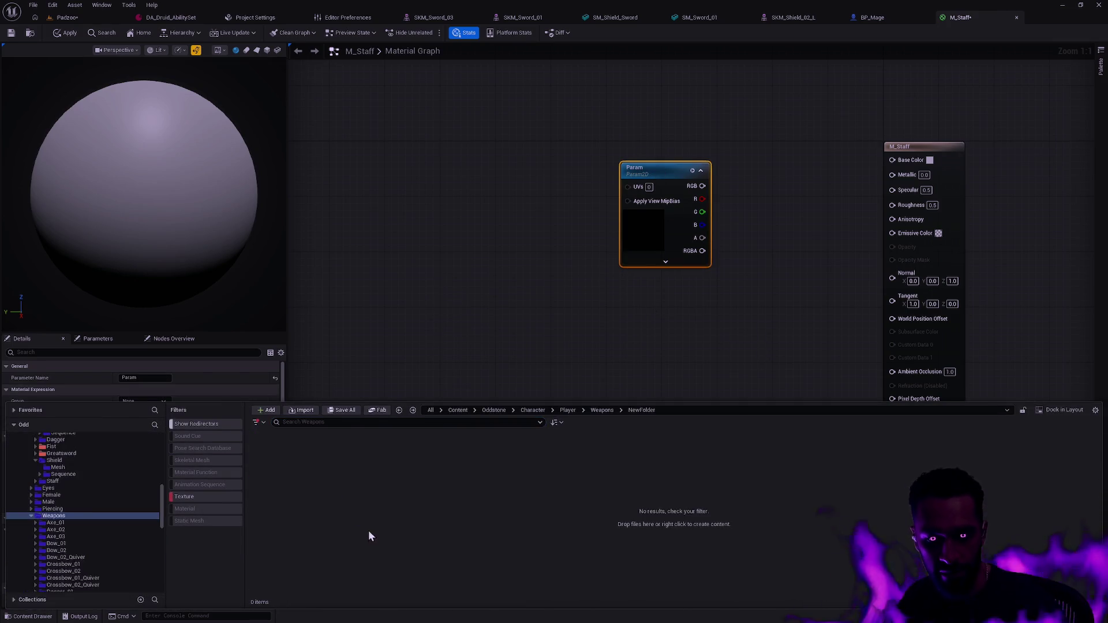
left_click(284, 494)
type("T_Gold_Diffus")
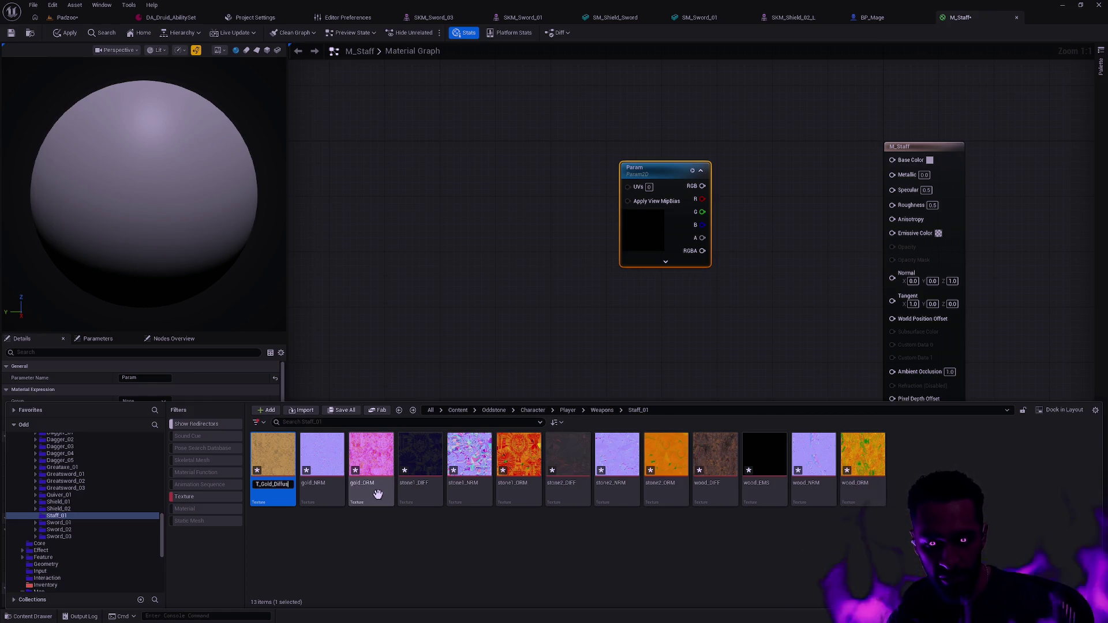
Finish renaming gold_DIFF to T_Gold_Diffuse, then gold_NRM to T_Gold_Normal and gold_ORM to T_Gold_ORM
type("e")
key("Return")
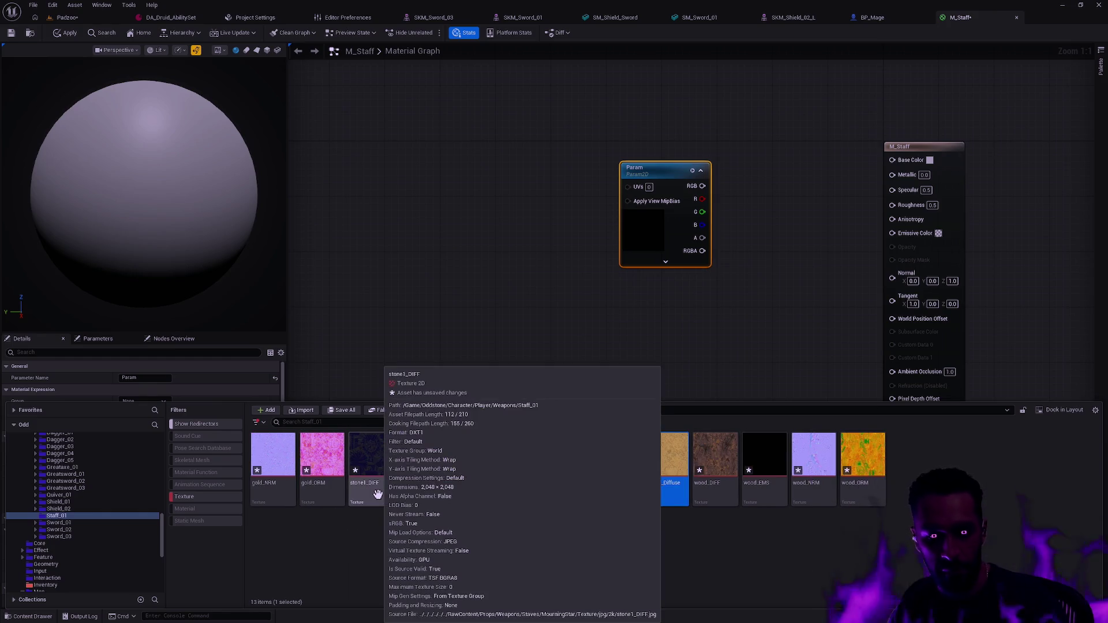
left_click(289, 500)
key("F2")
type("T_Gol")
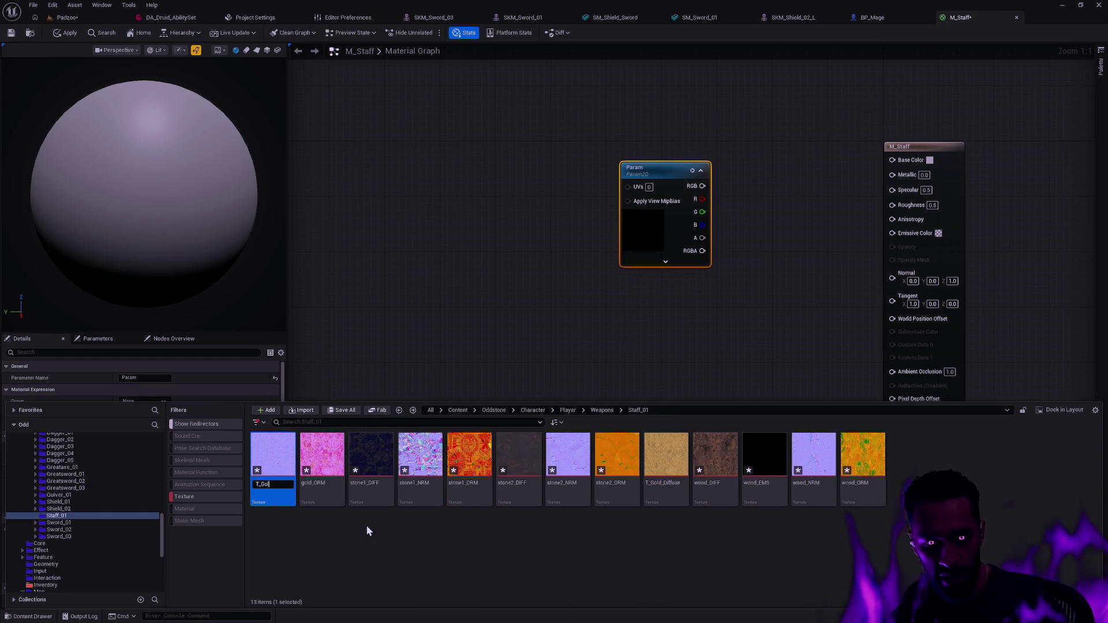
type("d_Normal")
key("Return")
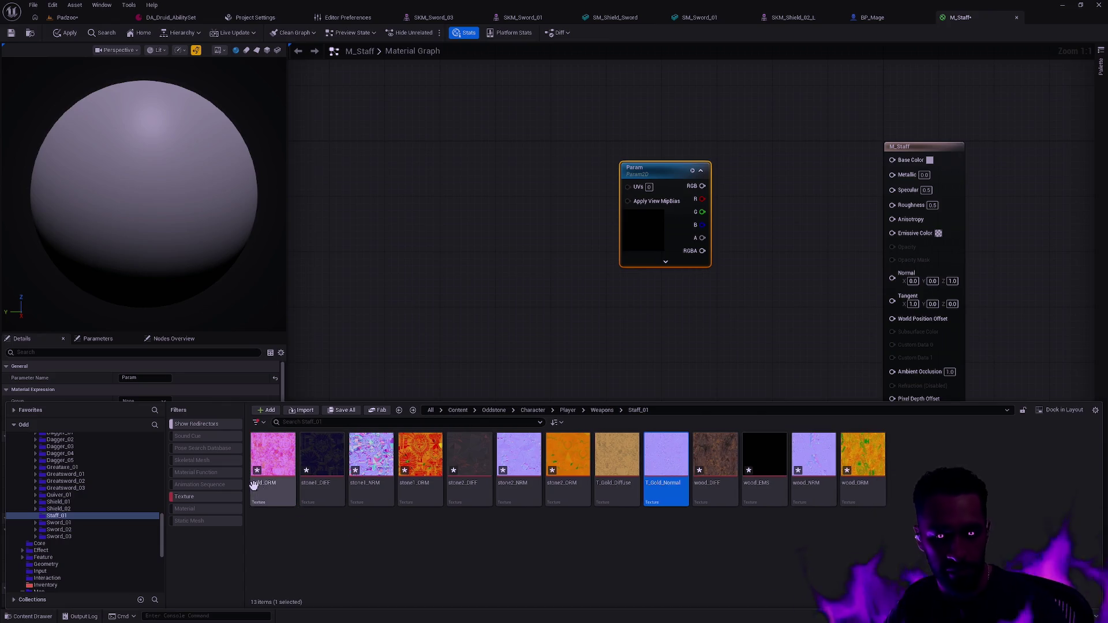
key("Home")
key("F2")
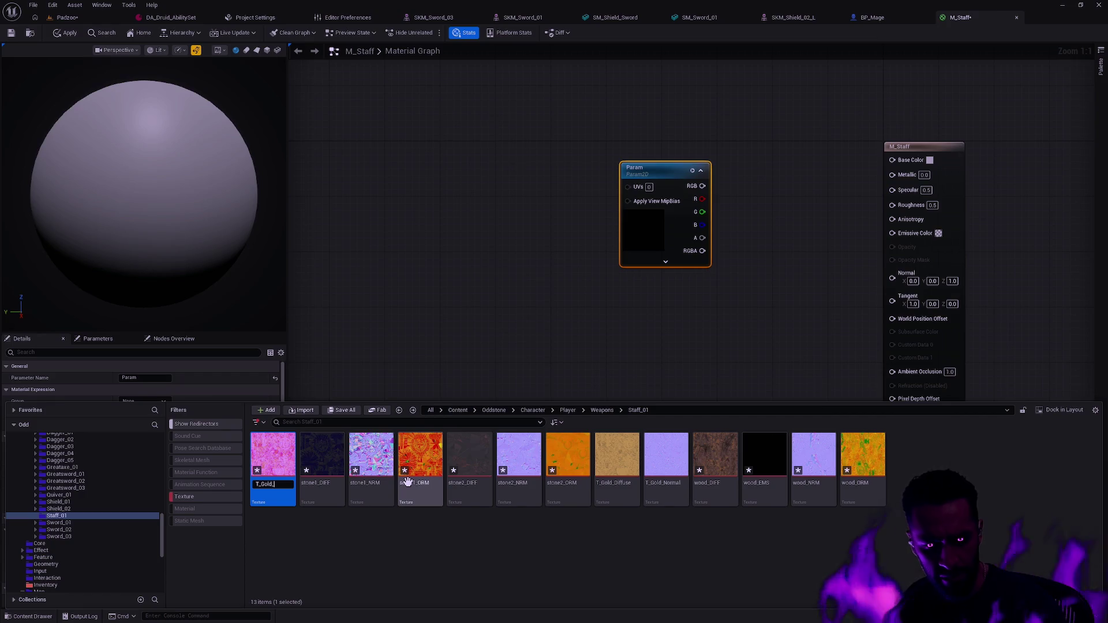
type("ORM")
key("Return")
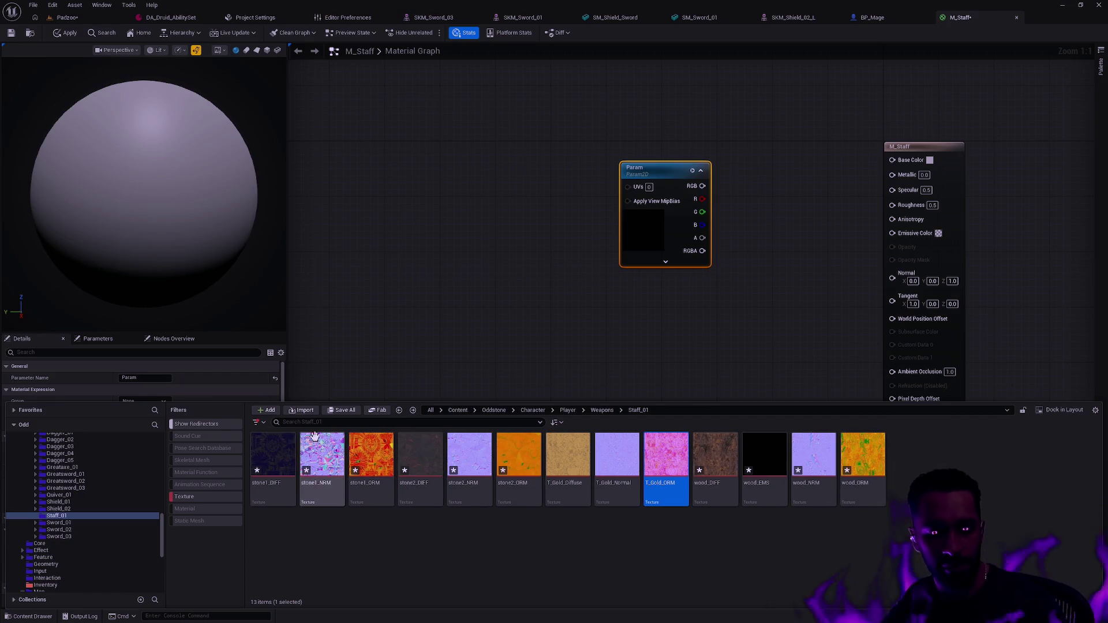
scroll(95, 527, "down", 4)
scroll(58, 526, "down", 3)
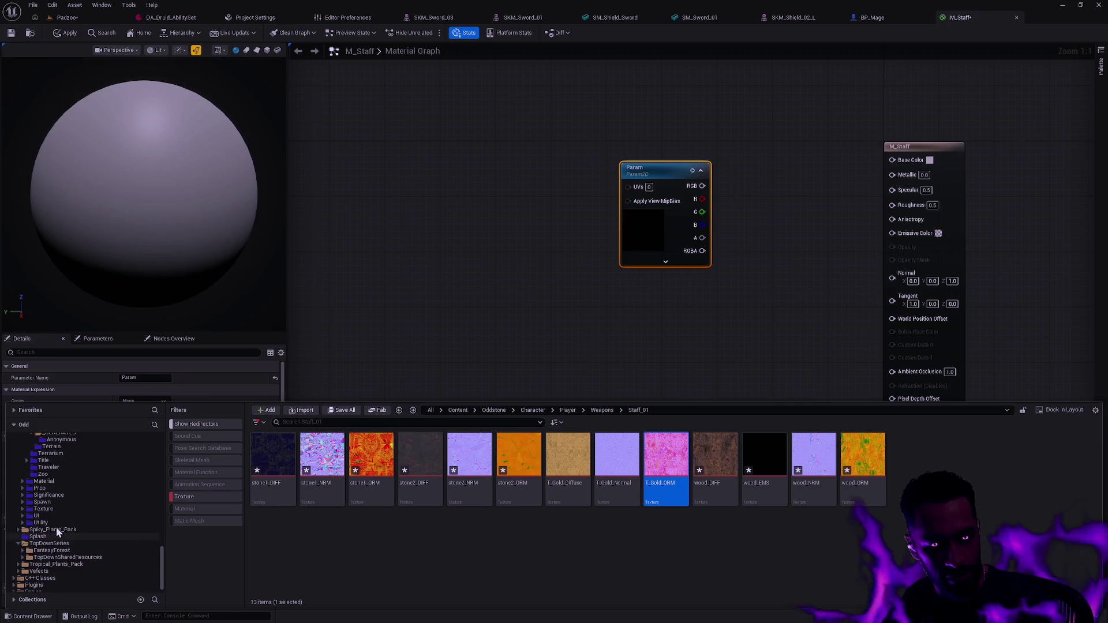
left_click(48, 489)
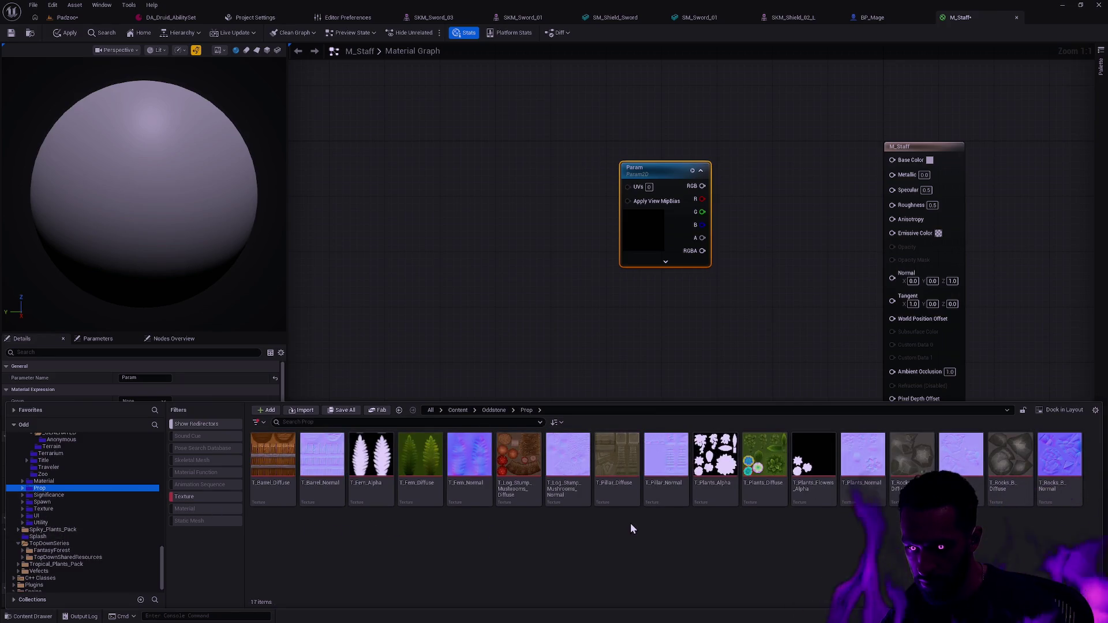
left_click(53, 510)
left_click(51, 516)
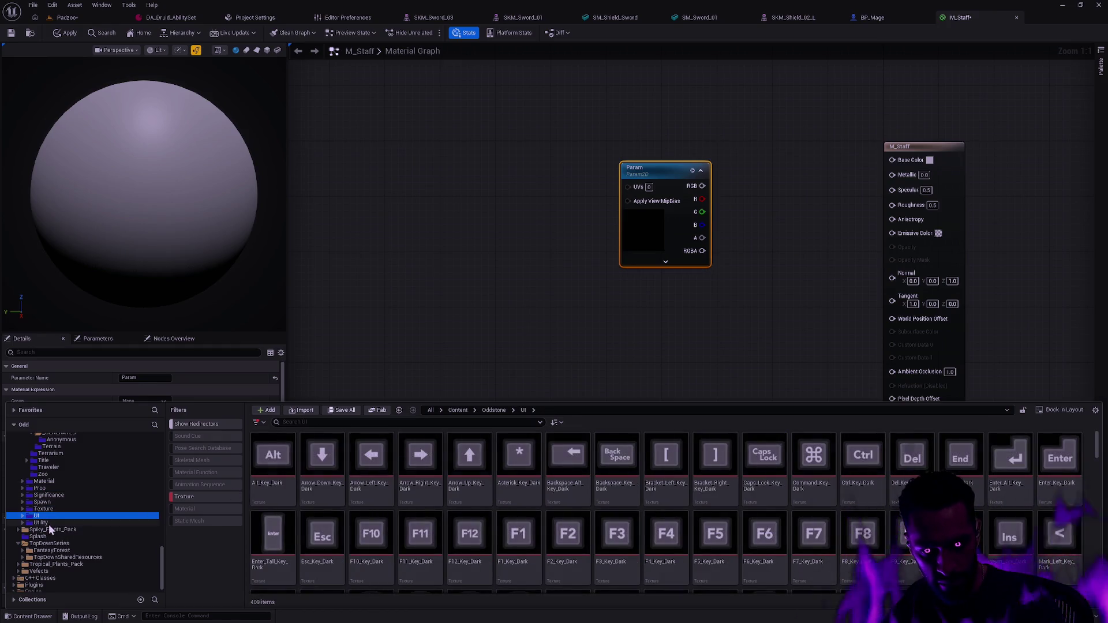
left_click(49, 523)
left_click(62, 564)
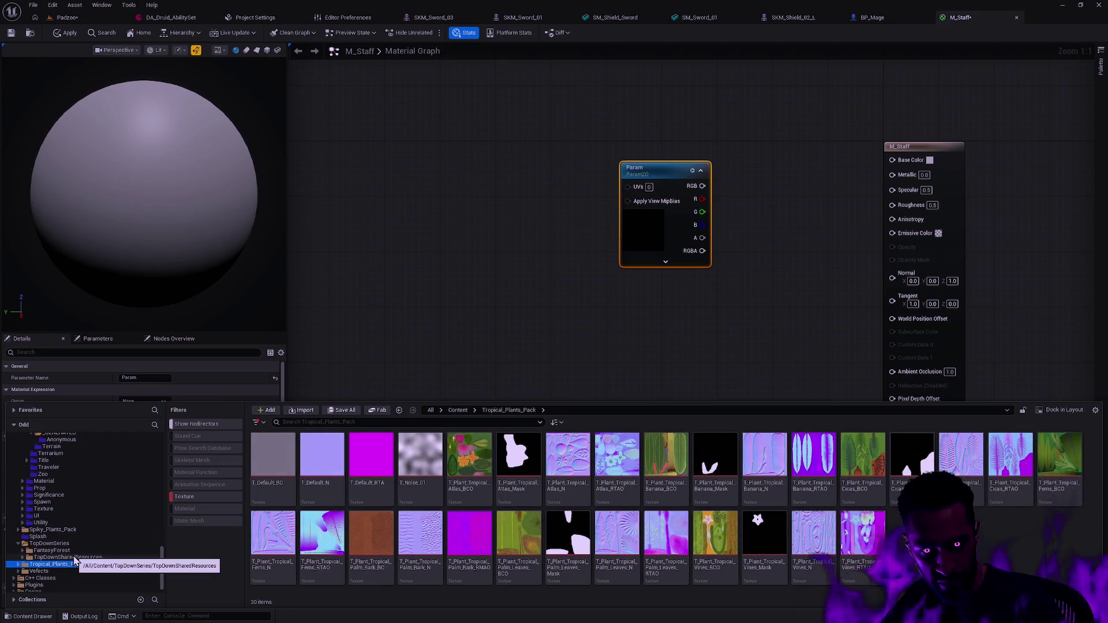
mouse_move(421, 522)
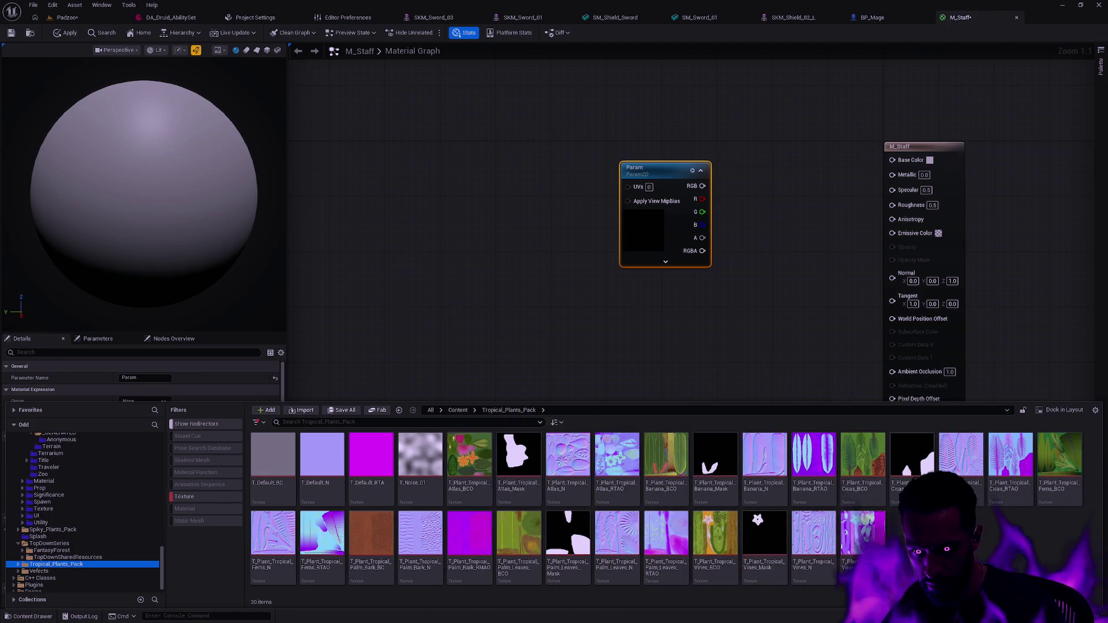
key("Up")
key("Up")
key("Up")
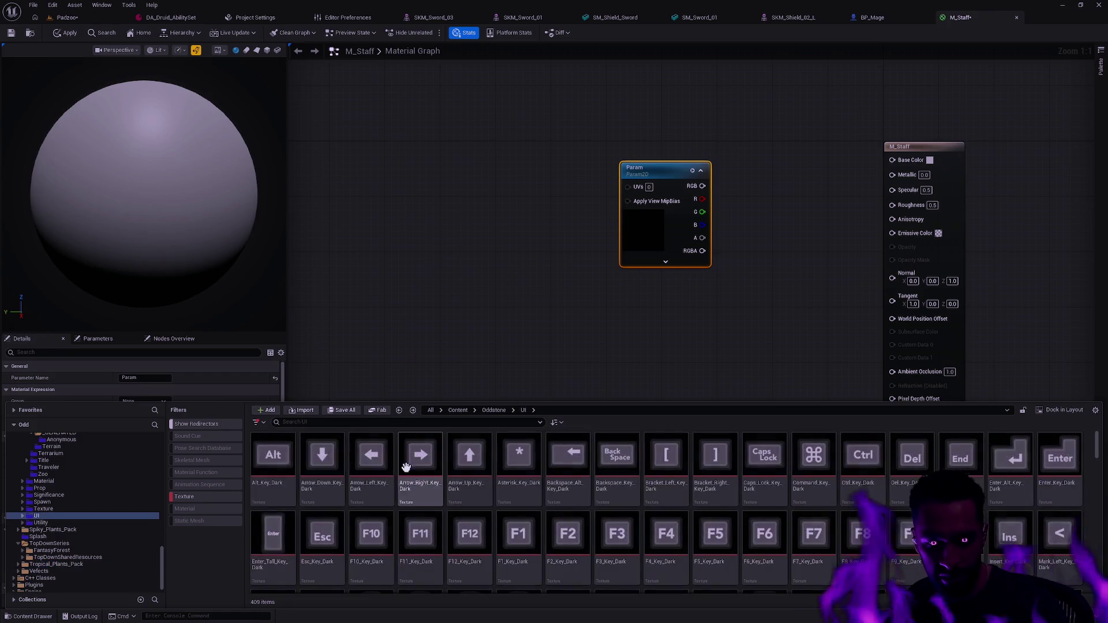
mouse_move(424, 489)
key("ctrl+b")
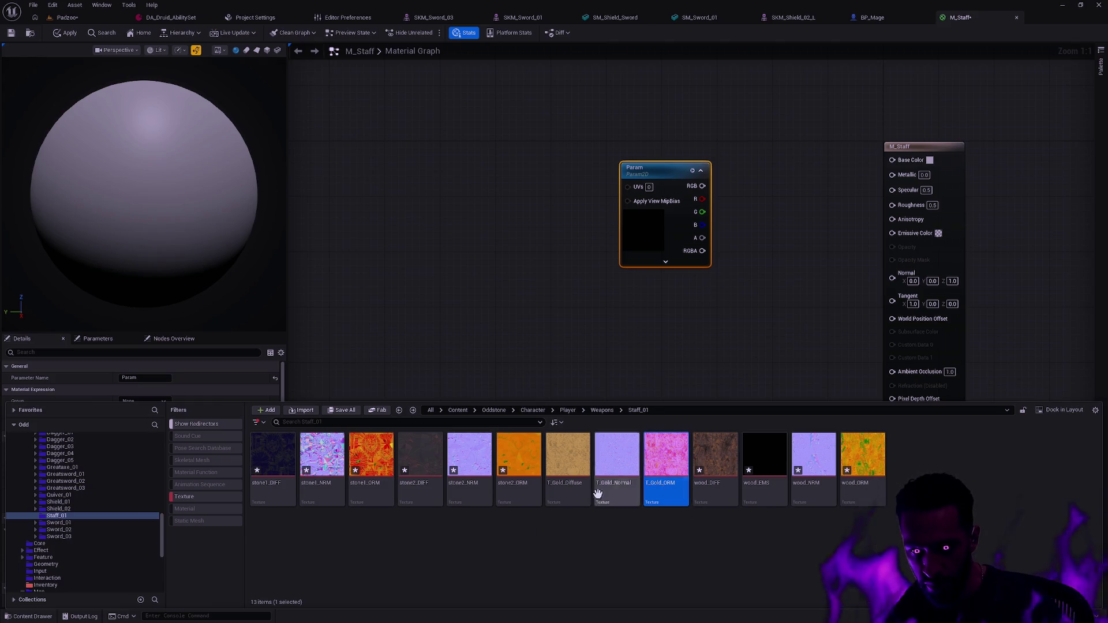
Rename the stone1 textures to T_Stone_01_Diffuse, T_Stone_01_Normal and T_Stone_01_ORM
key("Home")
key("F2")
type("T_Stone_")
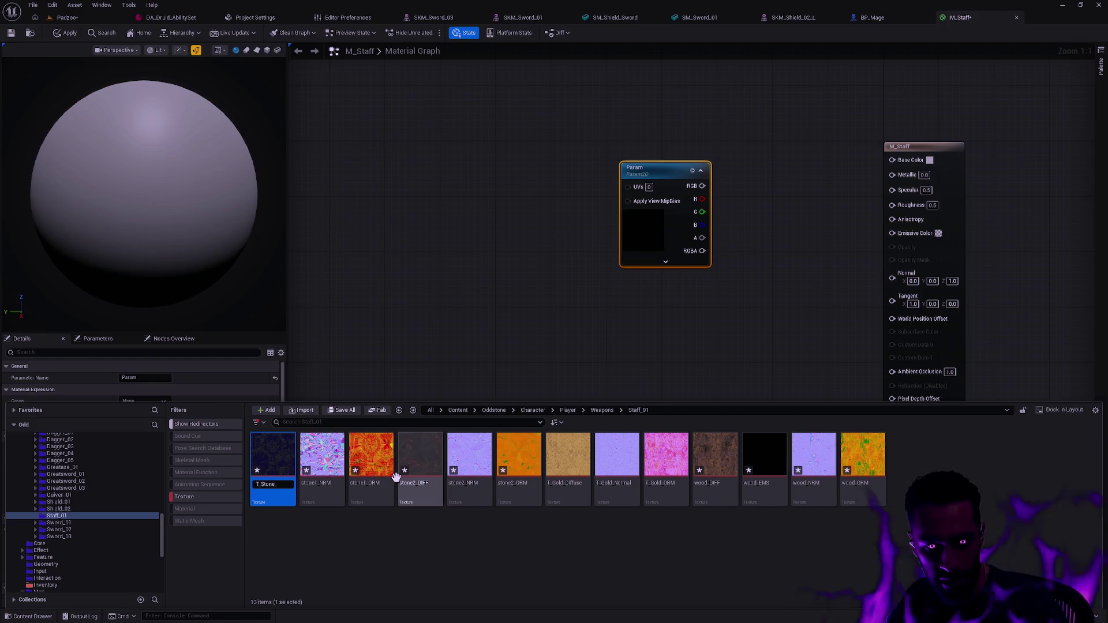
key("BackSpace")
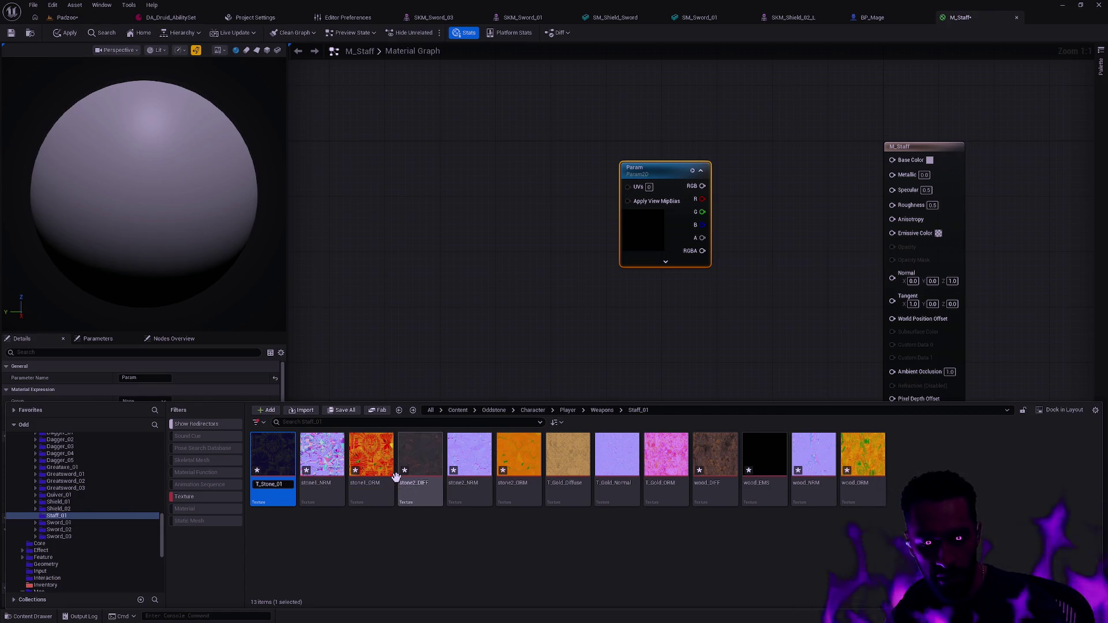
type("_Diffuse")
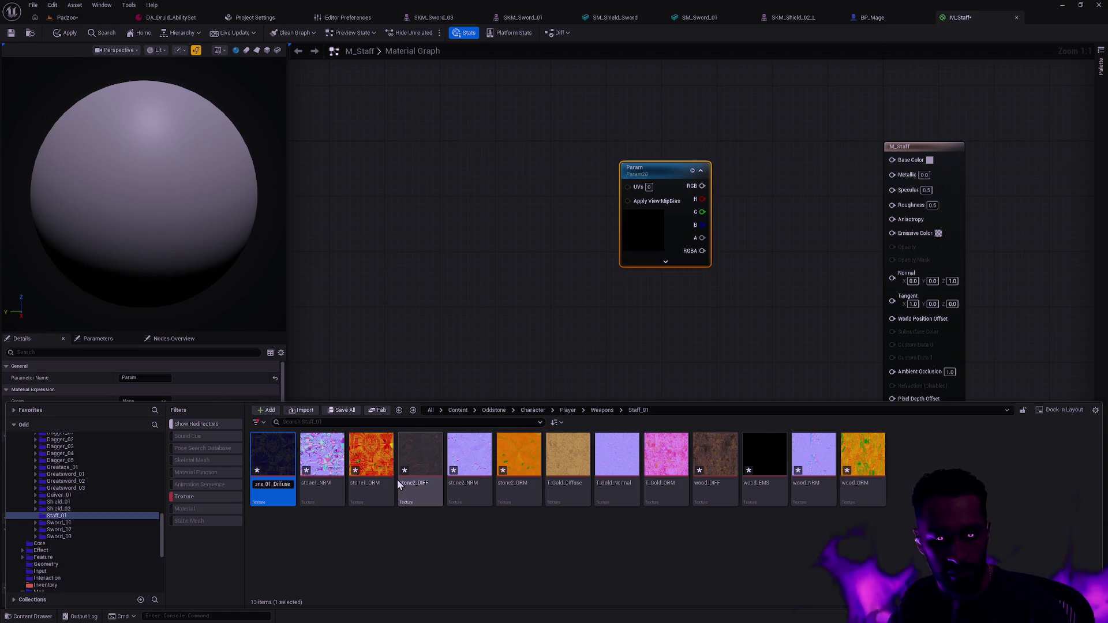
key("Return")
left_click(289, 462)
key("F2")
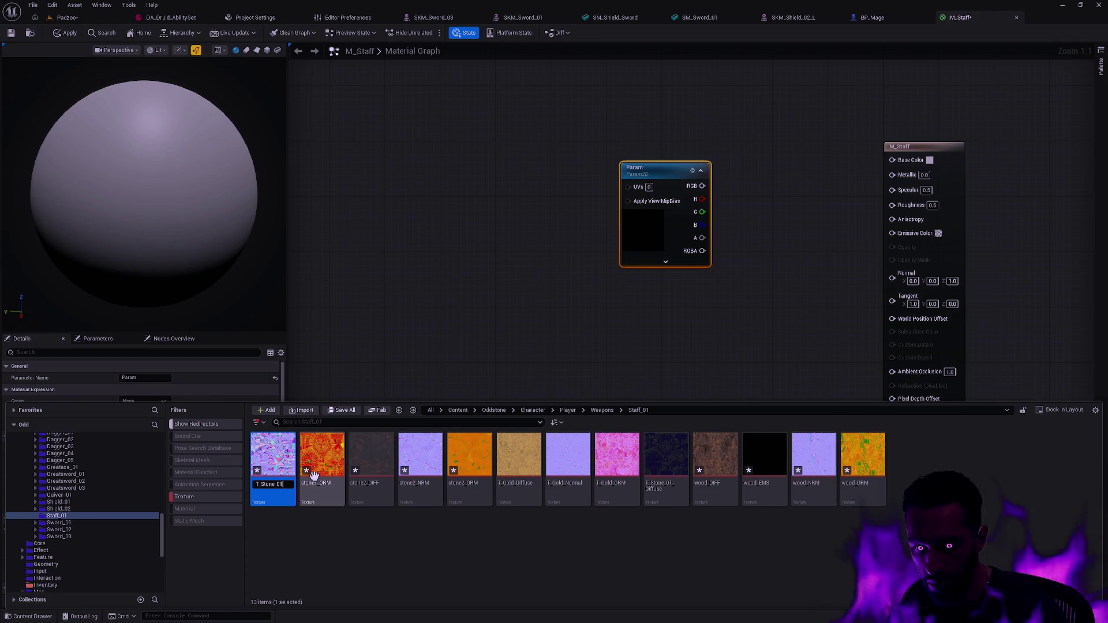
type("ormal")
left_click(315, 478)
key("F2")
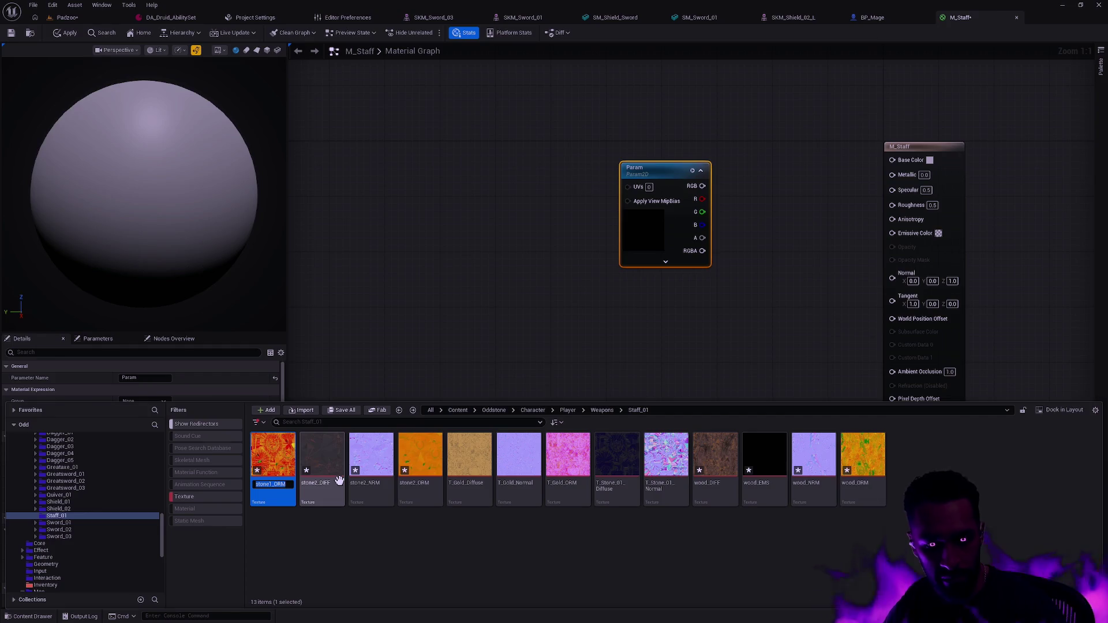
key("Return")
Rename the stone2 textures to T_Stone_02_Diffuse, T_Stone_02_Normal and T_Stone_02_ORM
left_click(271, 462)
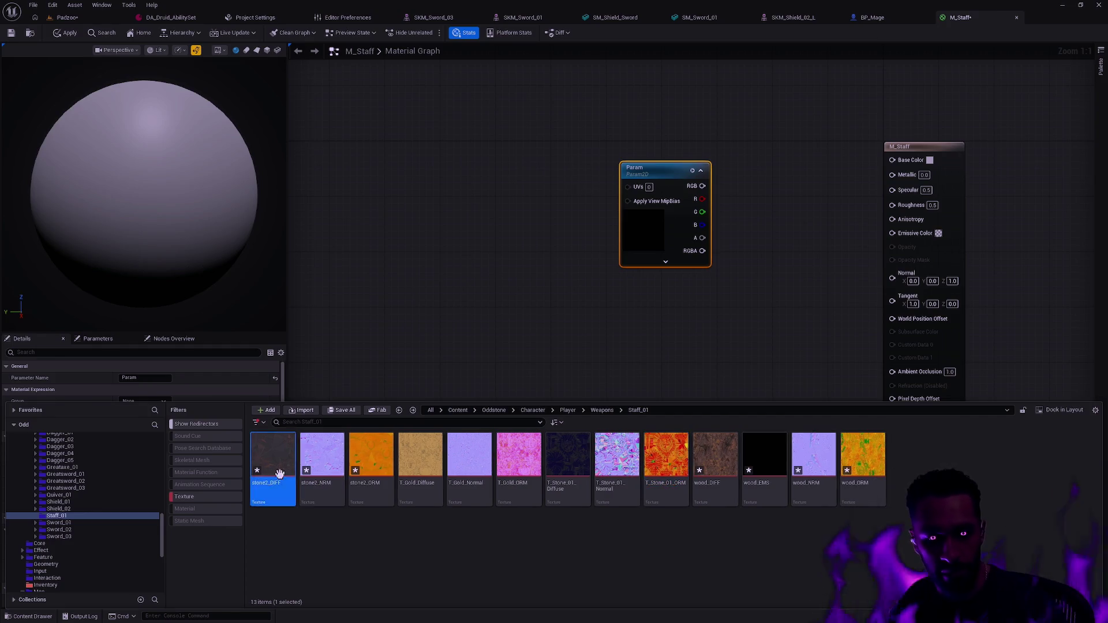
key("F2")
type("T_Stone_03")
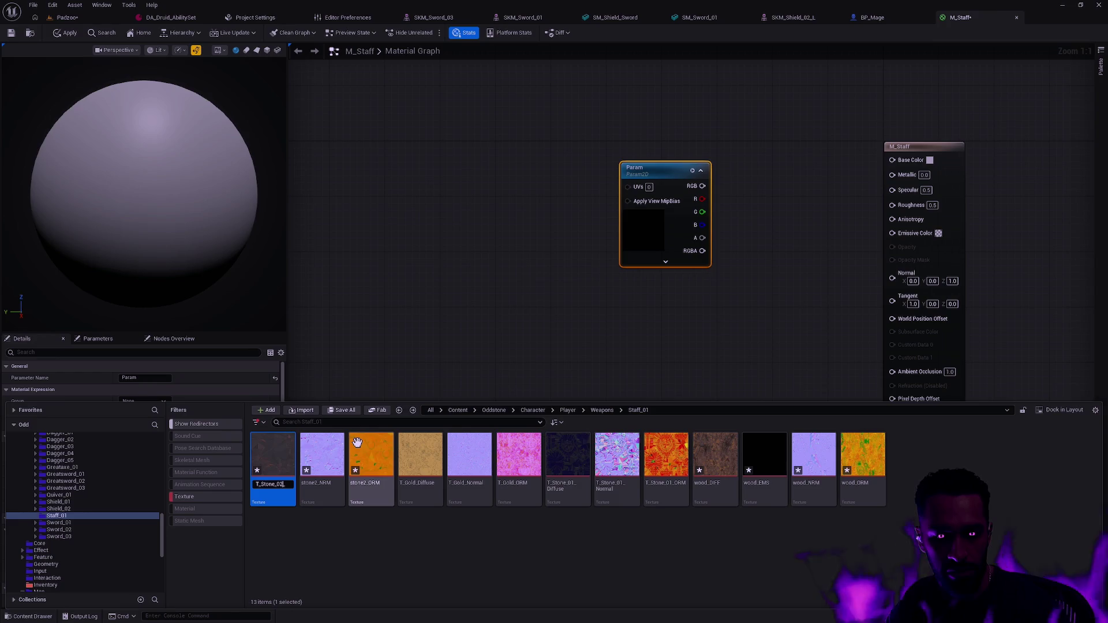
type("Diffus")
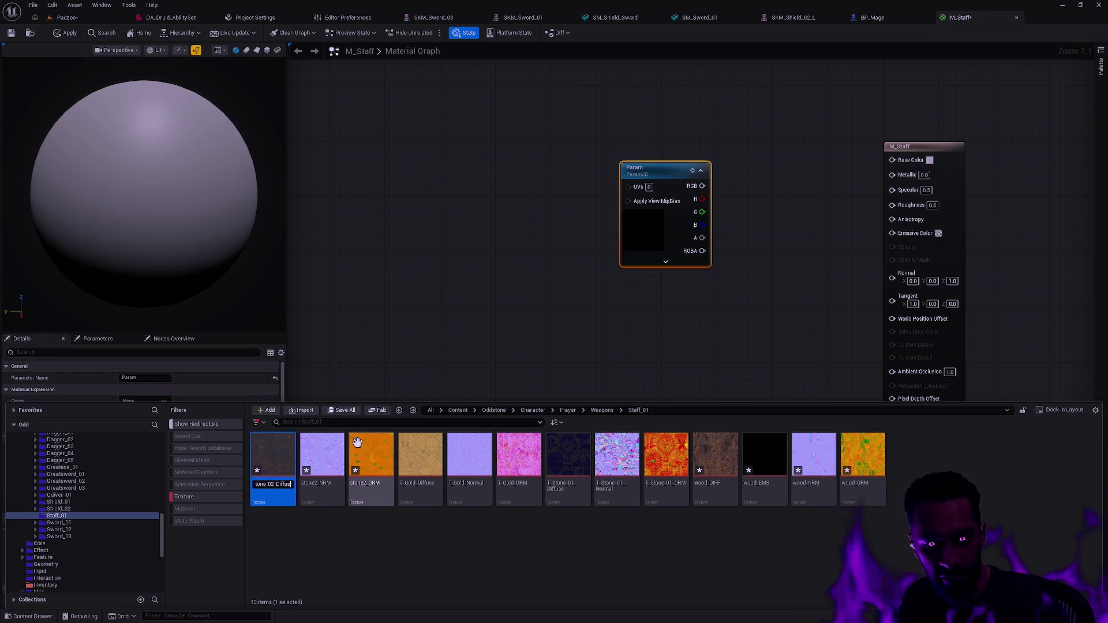
key("Return")
left_click(277, 473)
key("F2")
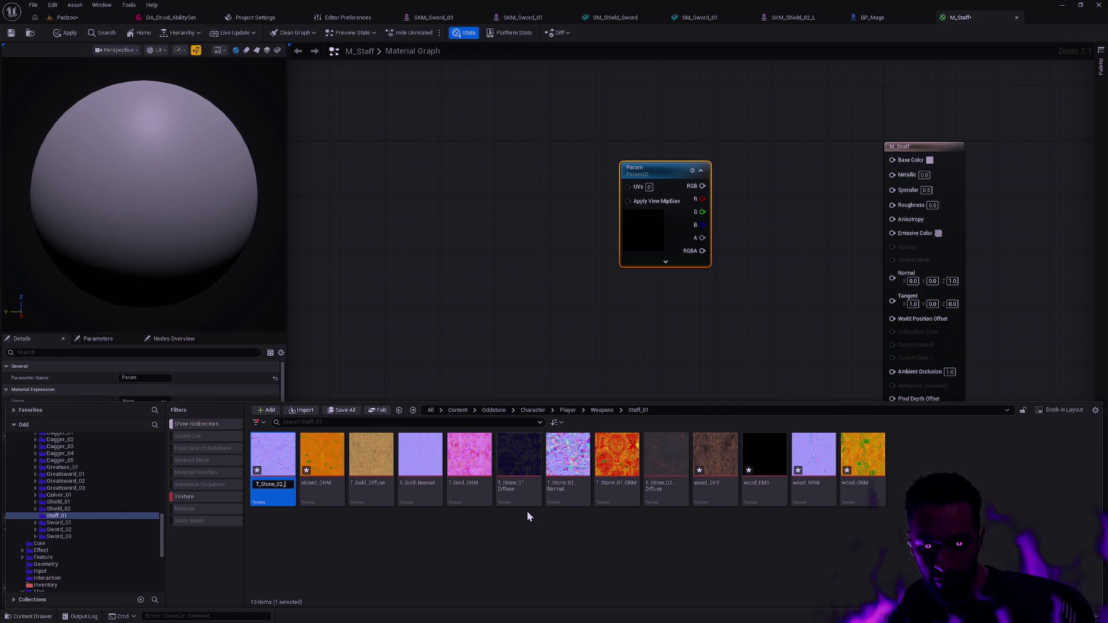
key("Return")
key("Home")
key("F2")
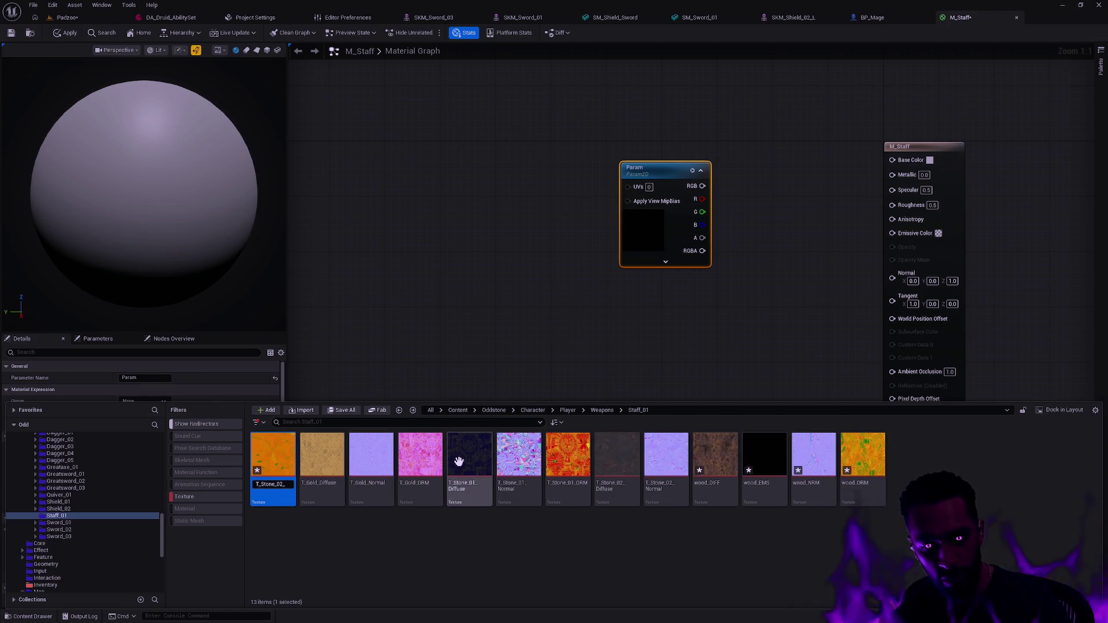
key("ctrl+z")
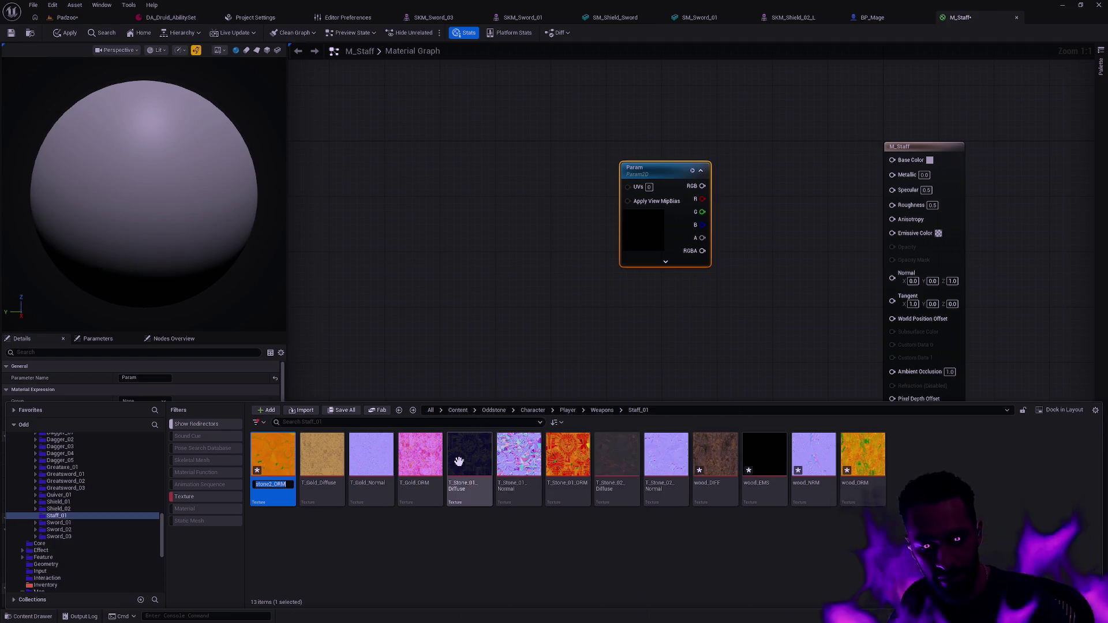
type("ORM")
key("Return")
left_click(476, 546)
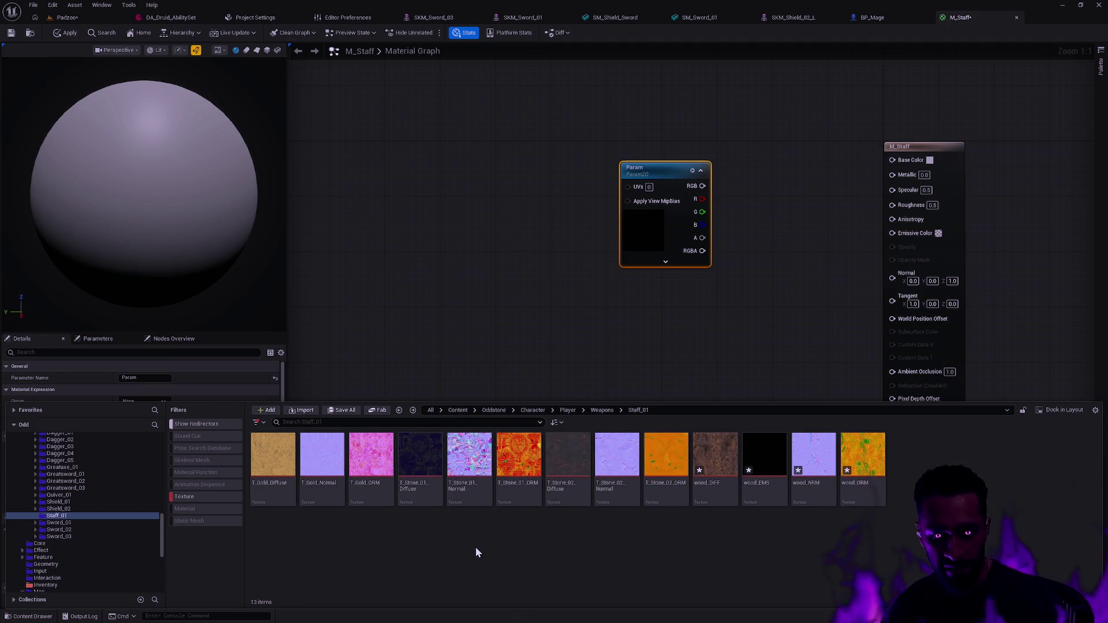
Rename the Param node to Diffuse and duplicate it as a Normal parameter
left_click_drag(653, 171, 632, 102)
double_click(632, 102)
type("Diffuse")
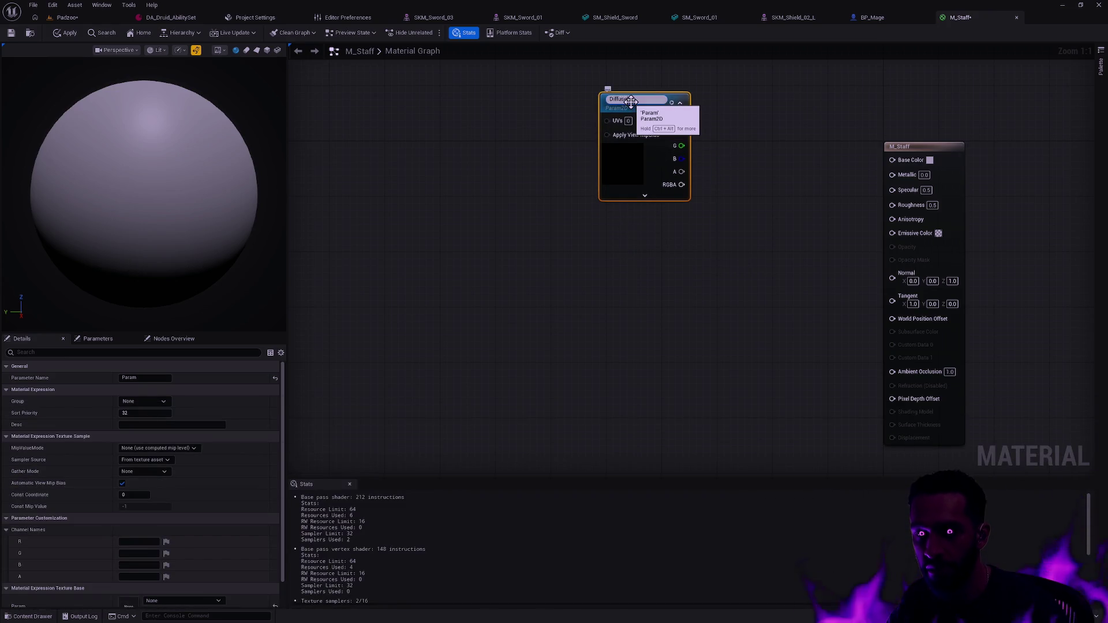
key("Return")
right_click(632, 100)
left_click(688, 129)
key("ctrl+v")
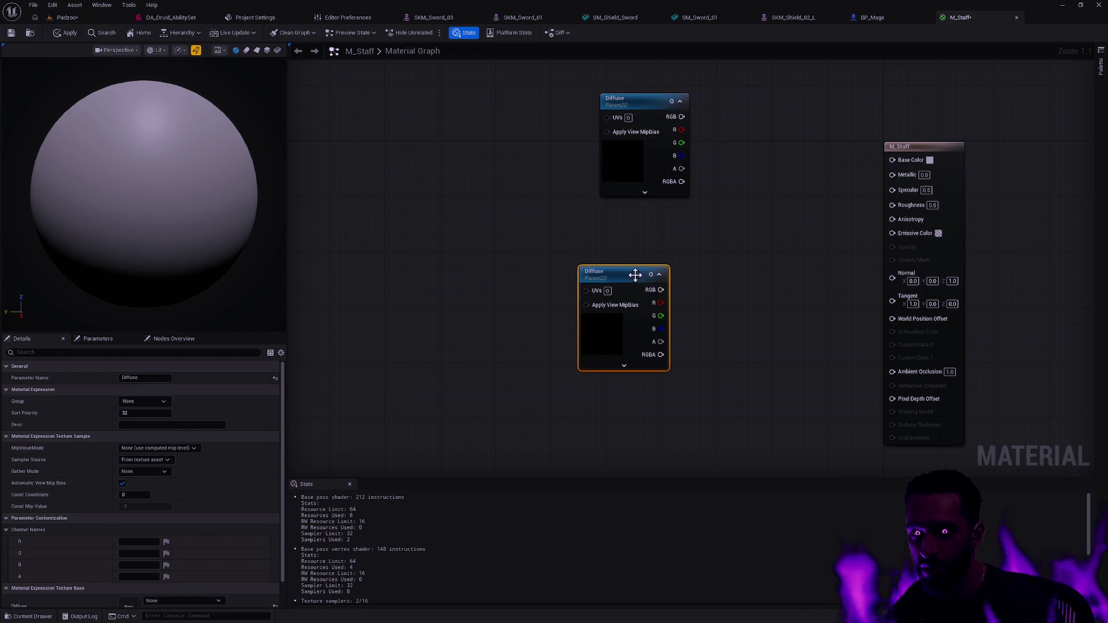
double_click(627, 267)
type("al")
key("Return")
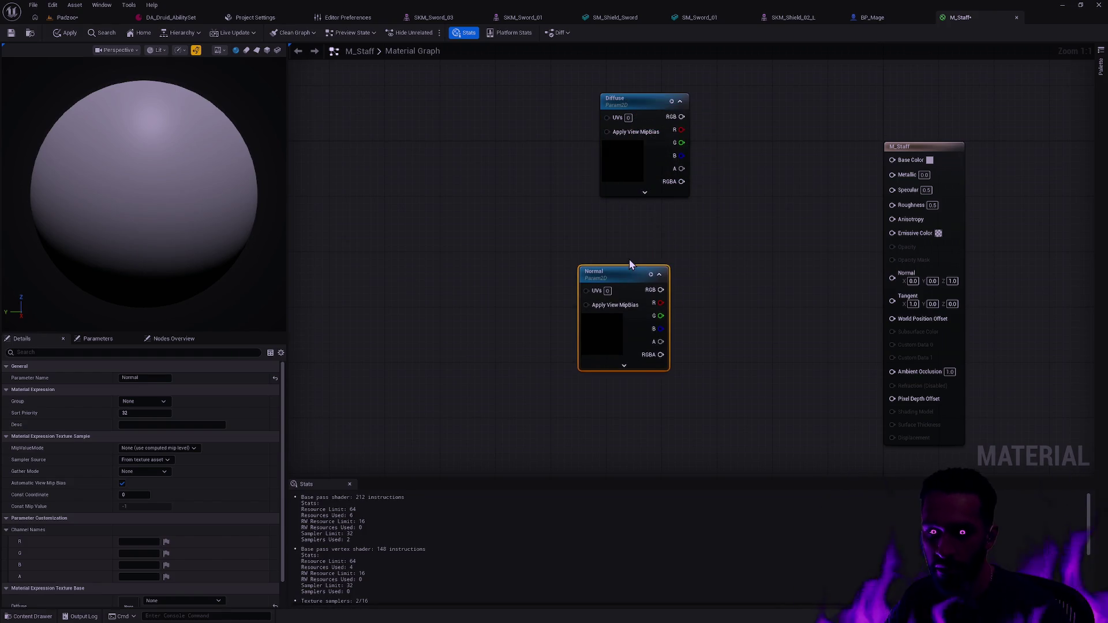
left_click_drag(629, 267, 644, 226)
Duplicate Normal into a third parameter named ORM placed beside it
key("ctrl+c")
key("ctrl+v")
left_click_drag(645, 271, 572, 405)
double_click(586, 378)
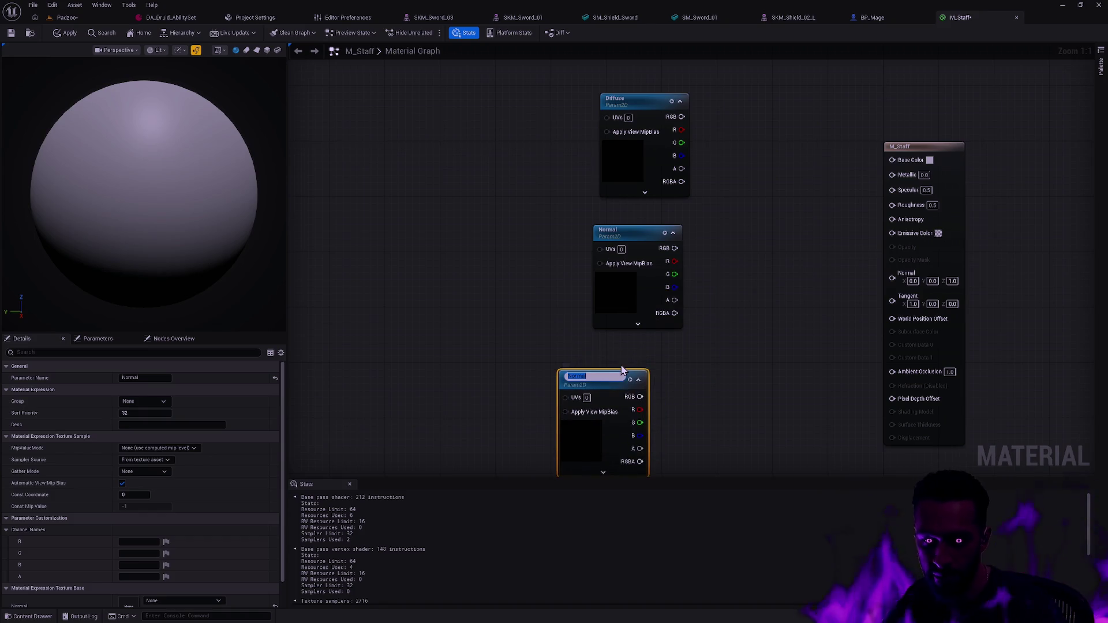
type("RM")
key("Return")
left_click_drag(613, 374, 641, 367)
Assign T_Gold_Diffuse, T_Gold_Normal and T_Gold_ORM to the Diffuse, Normal and ORM parameters
mouse_move(791, 394)
left_mouse_down()
mouse_move(720, 390)
mouse_move(660, 339)
left_mouse_up()
key("ctrl+space")
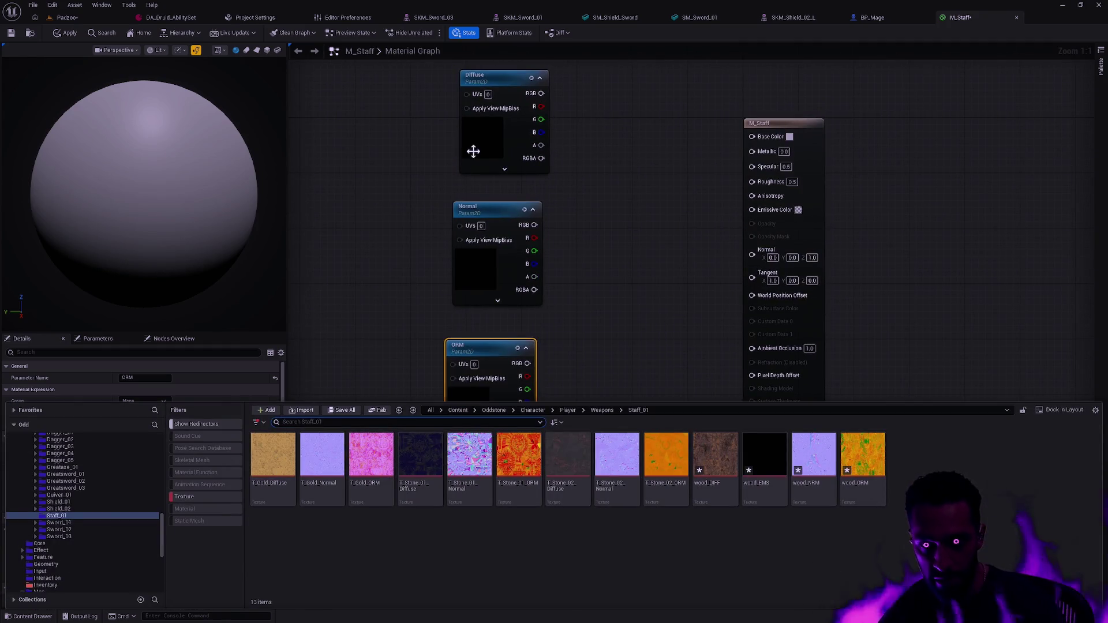
left_click(502, 115)
left_click(116, 338)
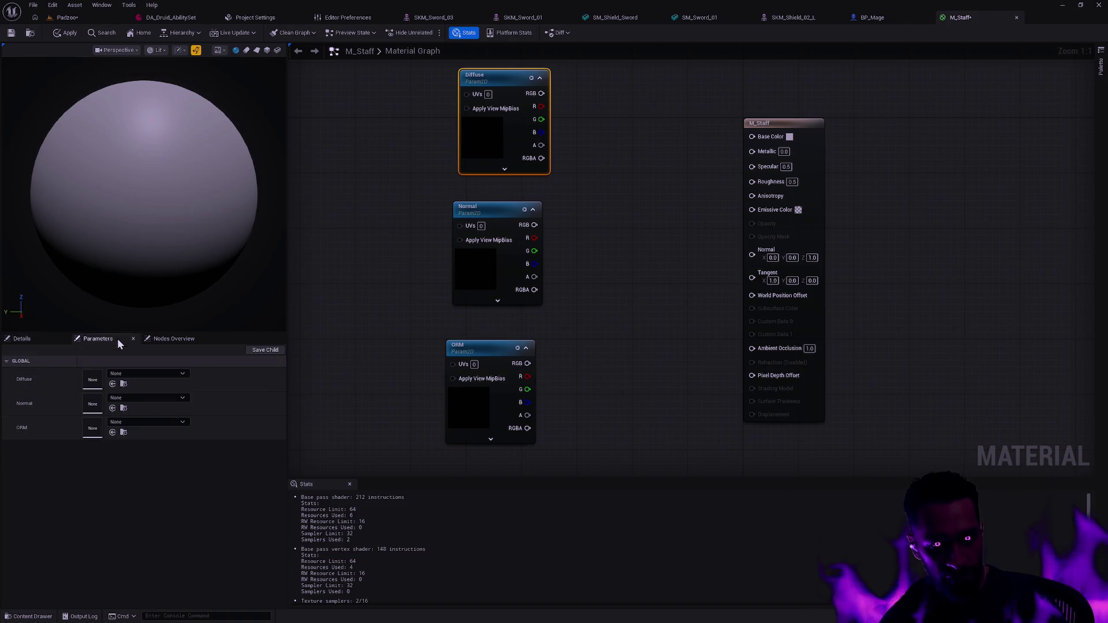
key("ctrl+space")
left_click(256, 462)
left_click_drag(256, 462, 129, 381)
mouse_move(321, 459)
left_mouse_down()
mouse_move(112, 422)
mouse_move(133, 403)
left_mouse_up()
key("ctrl+space")
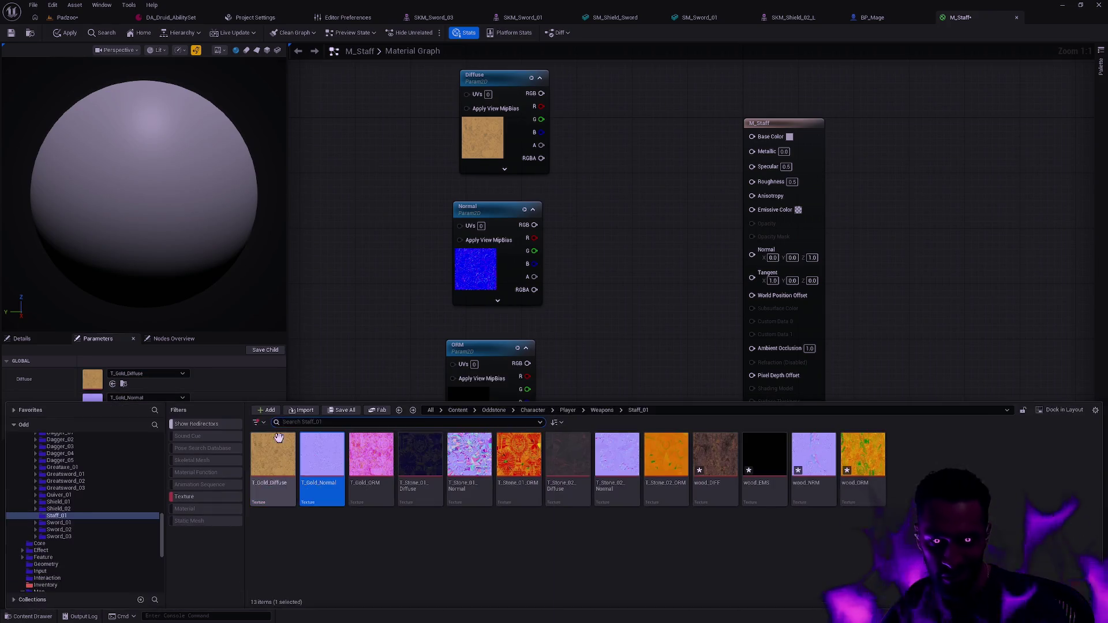
mouse_move(371, 461)
left_mouse_down()
mouse_move(132, 452)
mouse_move(114, 395)
mouse_move(107, 428)
left_mouse_up()
Wire Diffuse RGB into Base Color and Normal RGB into Normal, applying each change
left_click_drag(643, 213, 555, 263)
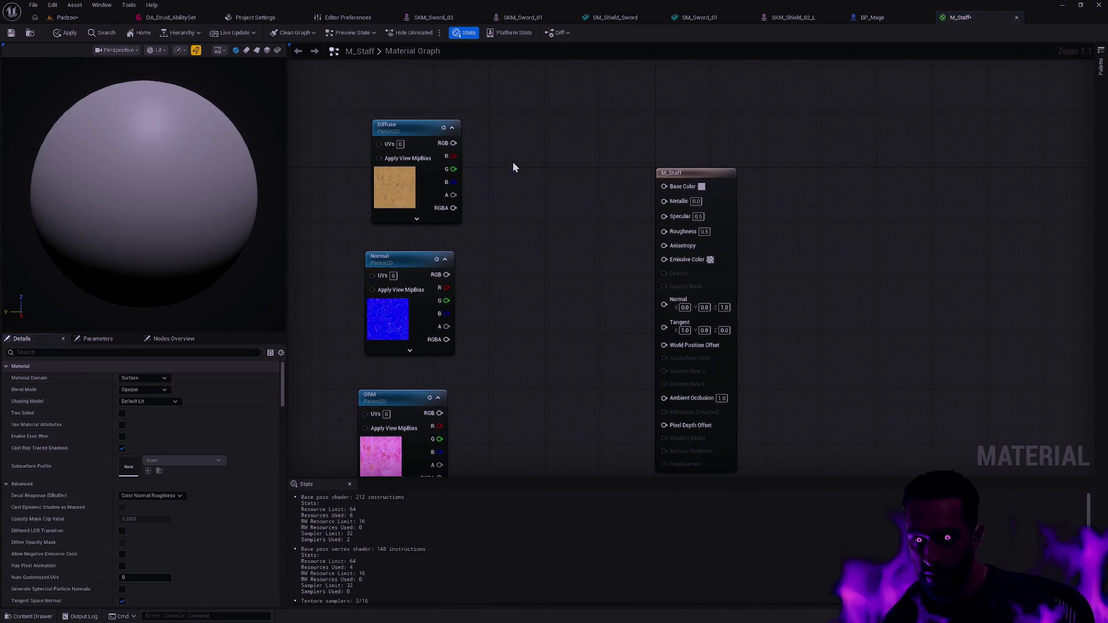
mouse_move(455, 143)
left_mouse_down()
mouse_move(655, 218)
mouse_move(665, 185)
left_mouse_up()
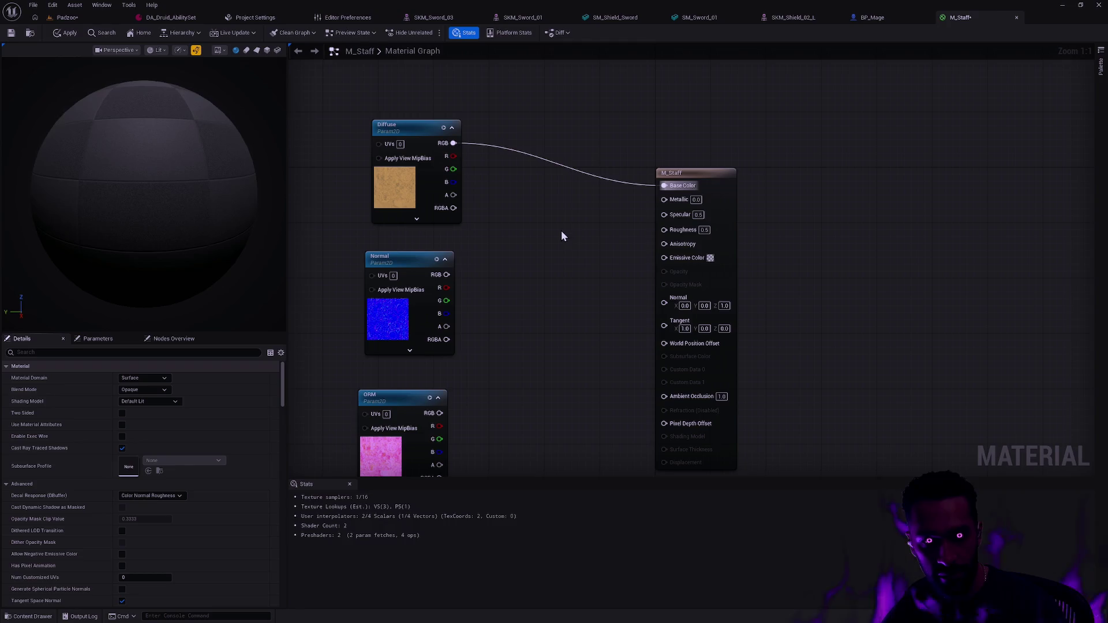
left_click(65, 33)
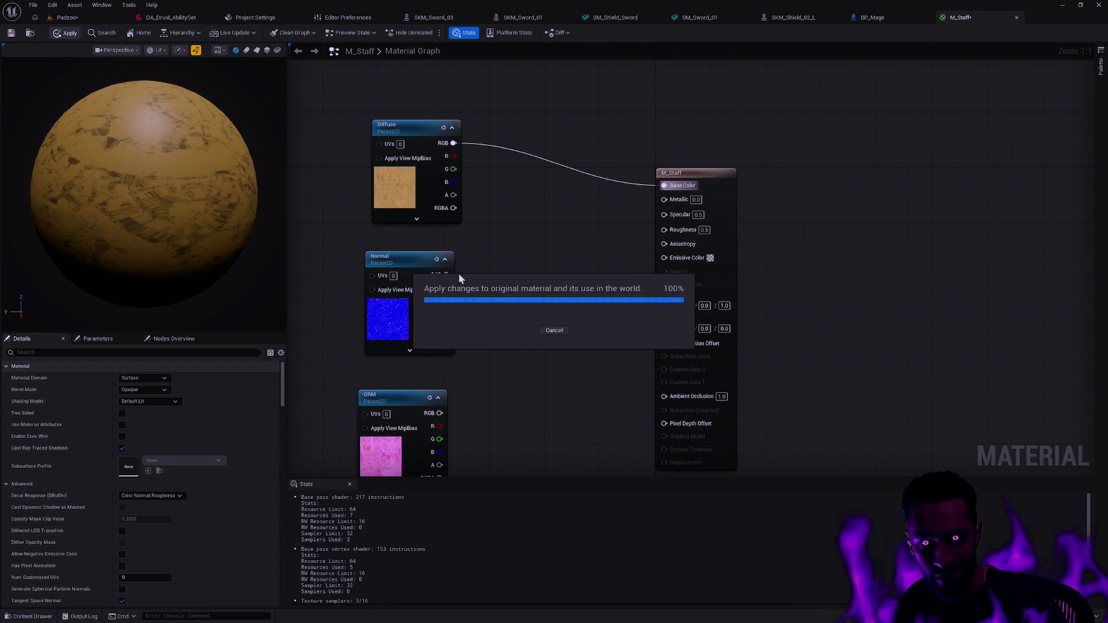
mouse_move(448, 275)
left_mouse_down()
mouse_move(671, 359)
mouse_move(663, 299)
left_mouse_up()
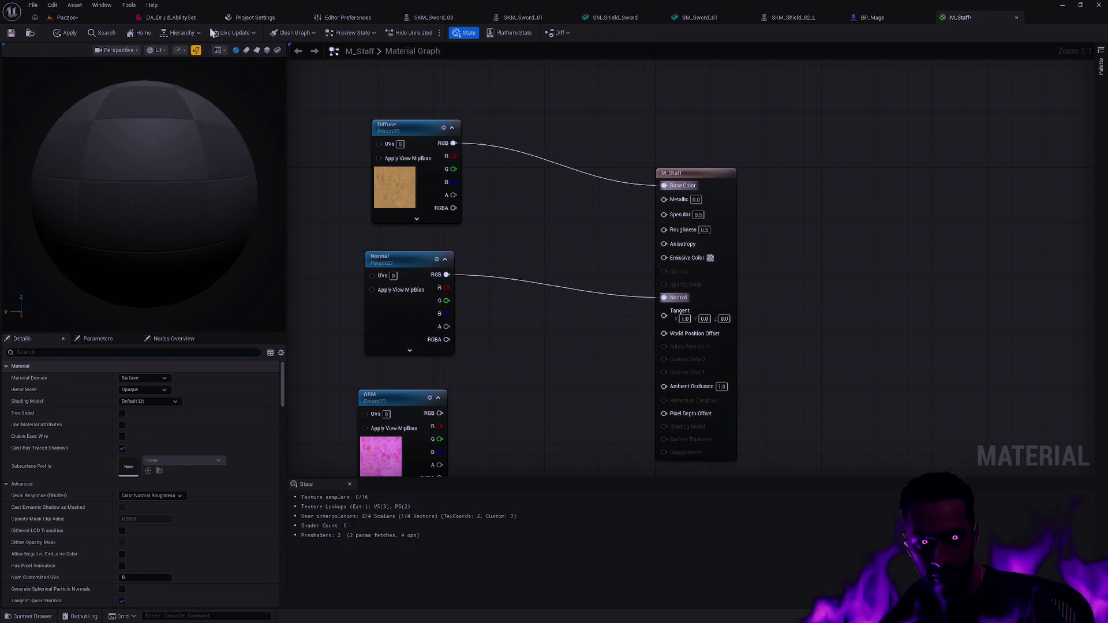
left_click(65, 33)
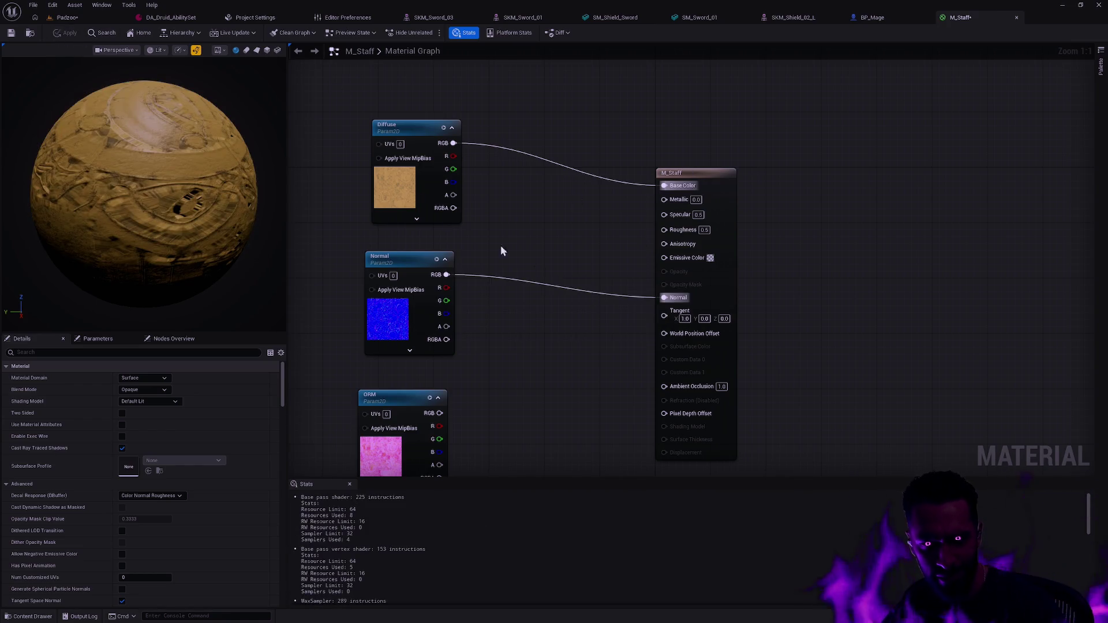
mouse_move(412, 396)
left_mouse_down()
mouse_move(570, 309)
mouse_move(536, 222)
left_mouse_up()
mouse_move(393, 283)
left_mouse_down()
mouse_move(433, 368)
mouse_move(408, 282)
mouse_move(401, 358)
left_mouse_up()
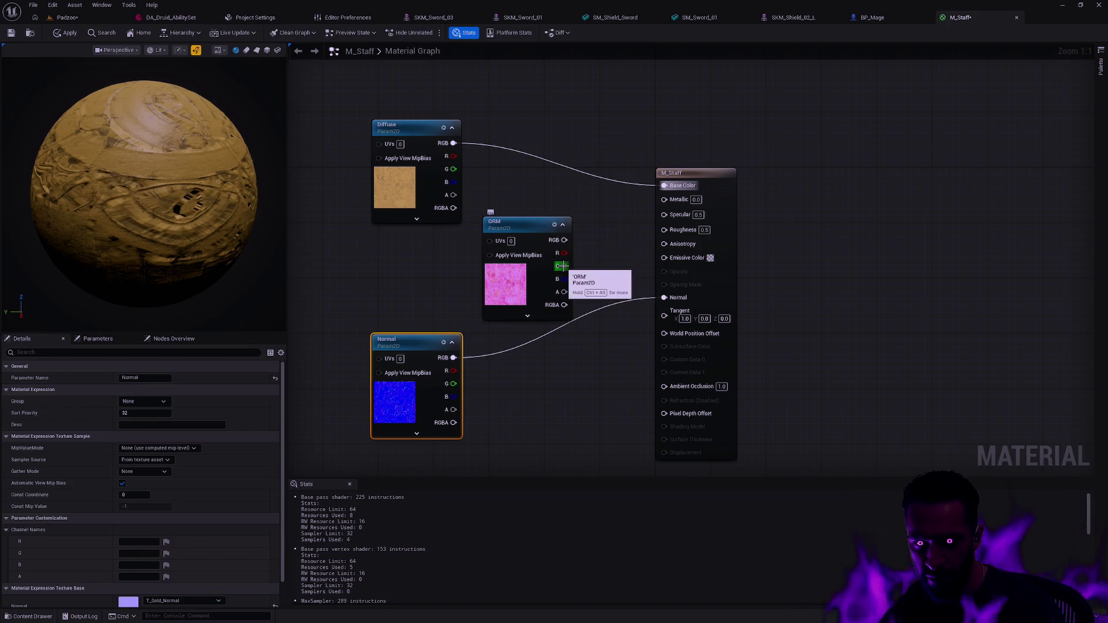
Wire ORM's G pin to Roughness, B to Metallic and R to Ambient Occlusion
left_click_drag(561, 266, 665, 229)
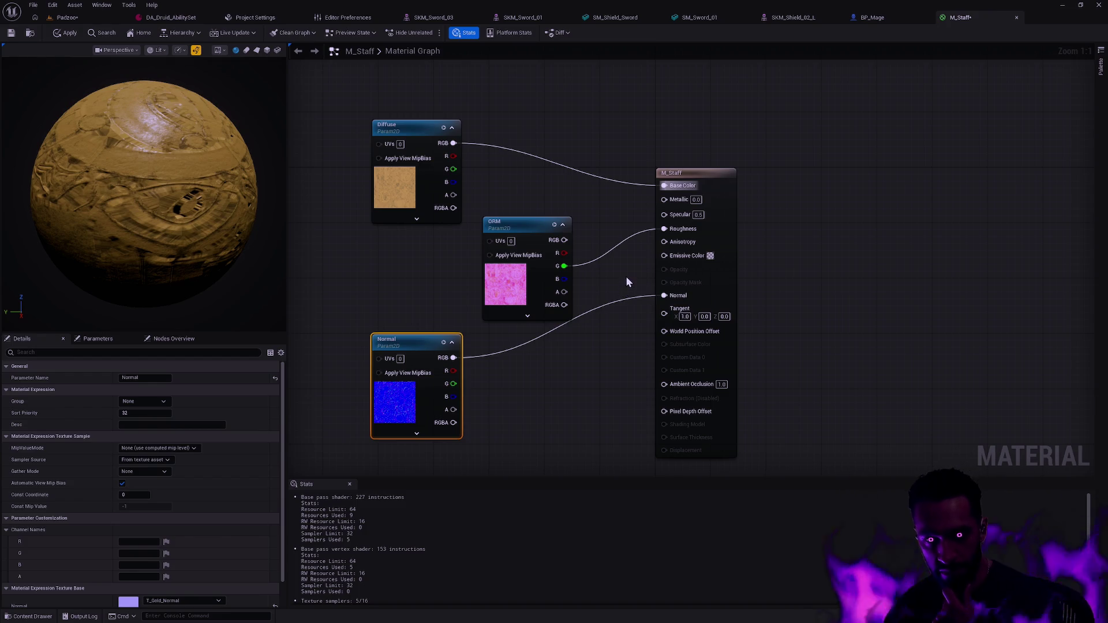
left_click_drag(529, 224, 536, 210)
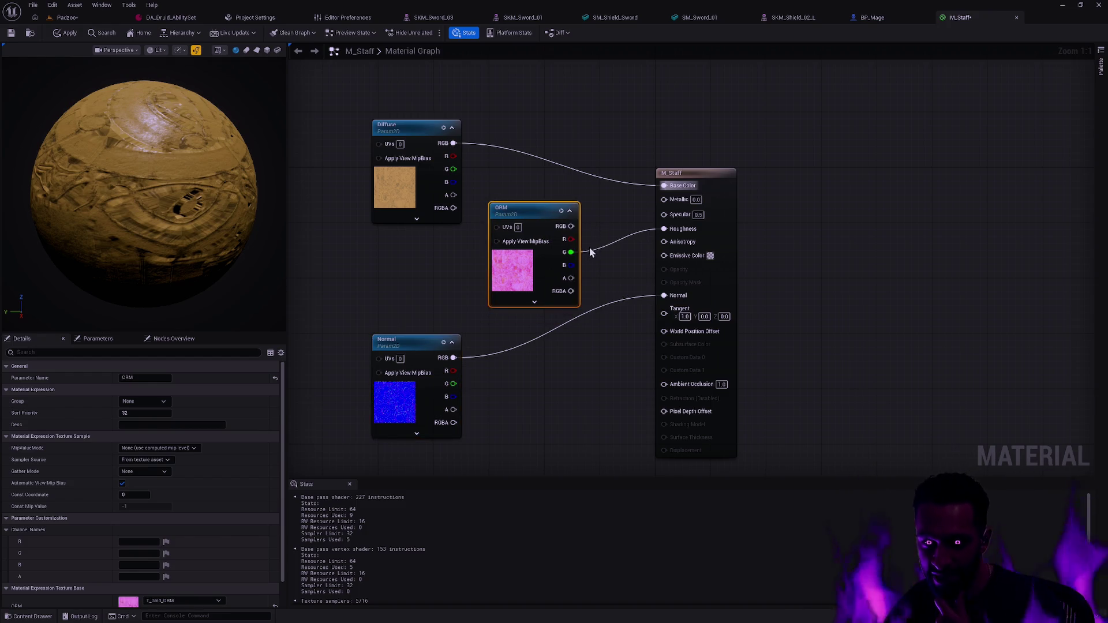
left_click_drag(568, 266, 663, 199)
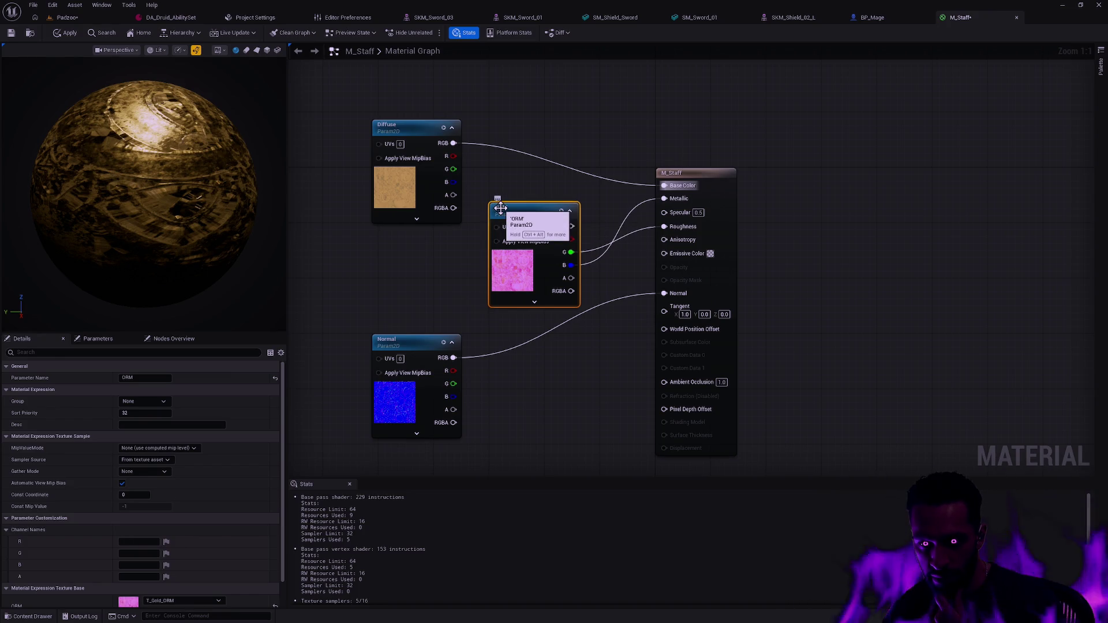
left_click_drag(574, 239, 666, 387)
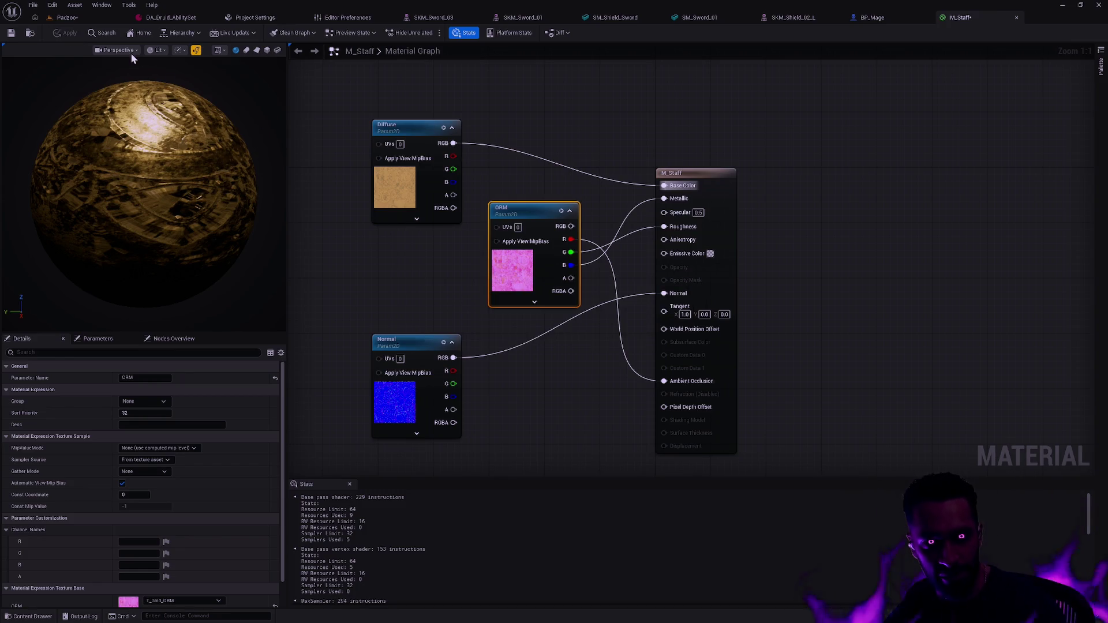
left_click(65, 16)
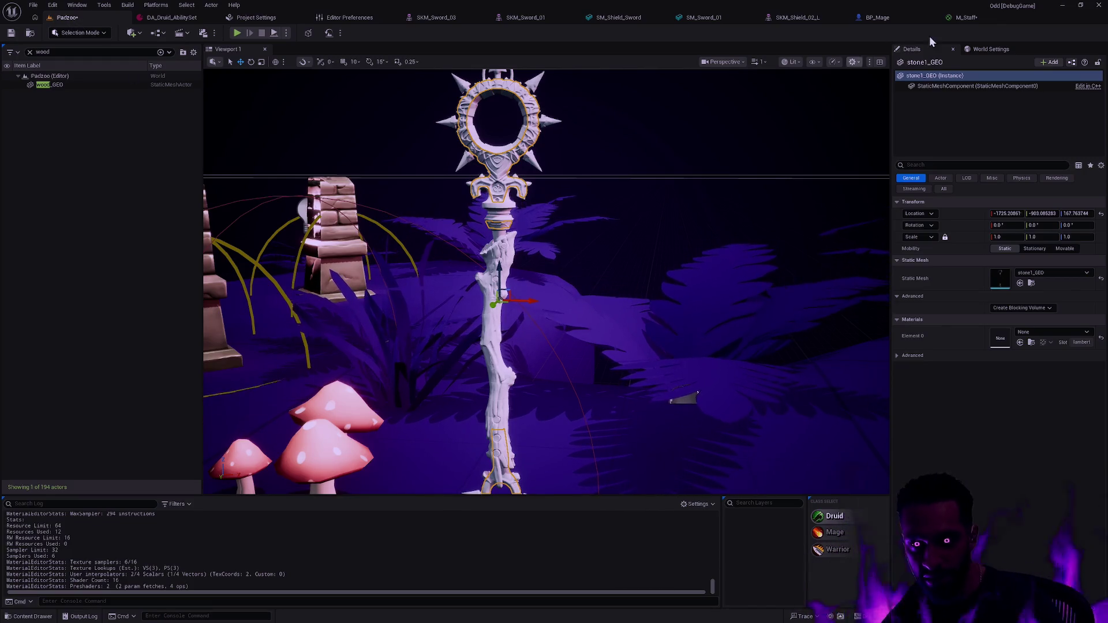
Save the M_Staff material and tidy the output node's position in the graph
left_click(955, 17)
left_click_drag(217, 199, 225, 116)
left_click(11, 33)
left_click_drag(693, 176, 714, 169)
left_click(547, 181)
left_click_drag(319, 387, 459, 204)
left_click(601, 369)
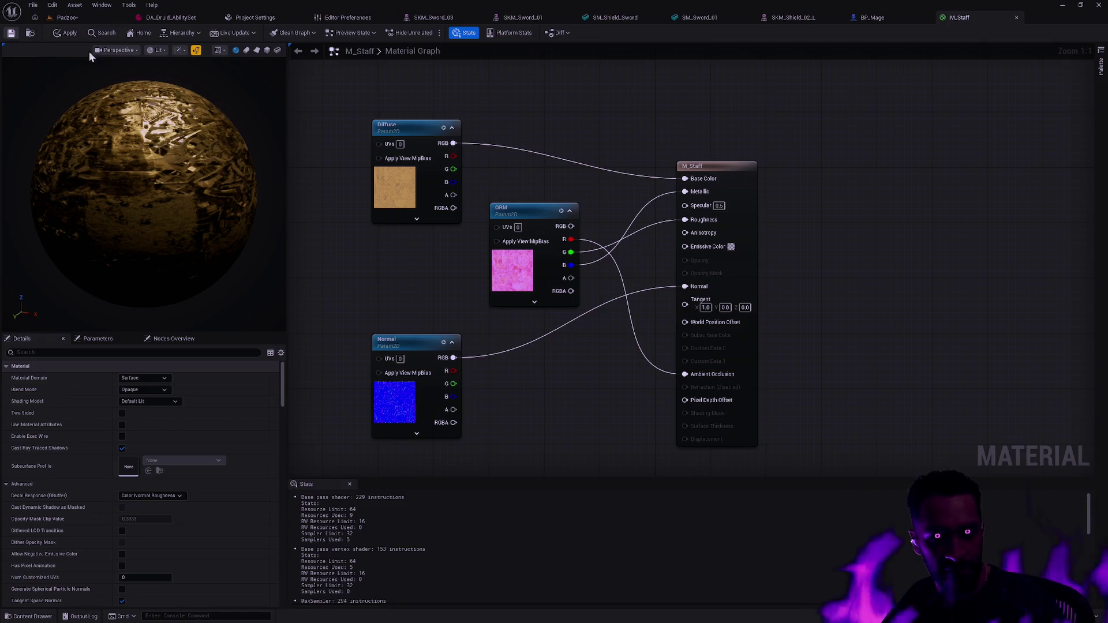
Back in the Padzoo level, save all pending changes with Ctrl+S
left_click(64, 17)
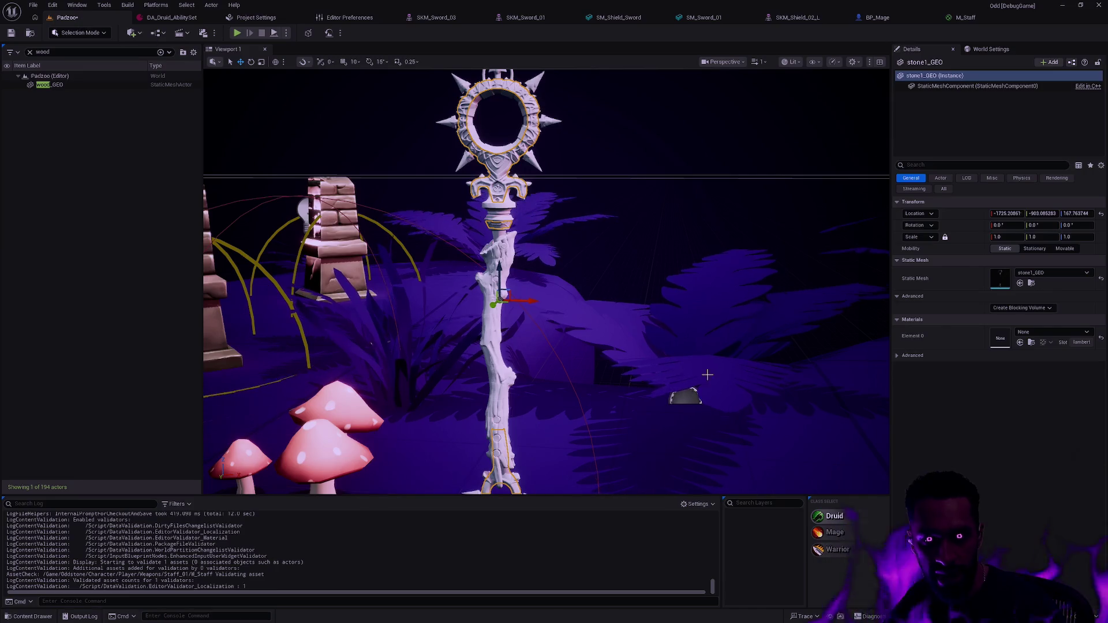
key("ctrl+space")
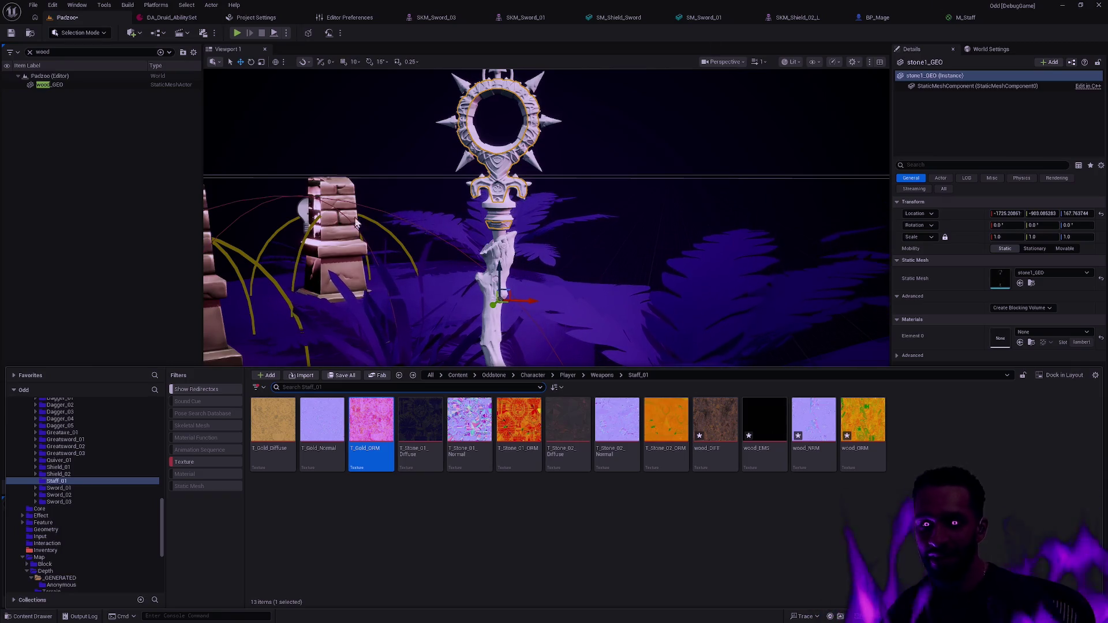
key("ctrl+space")
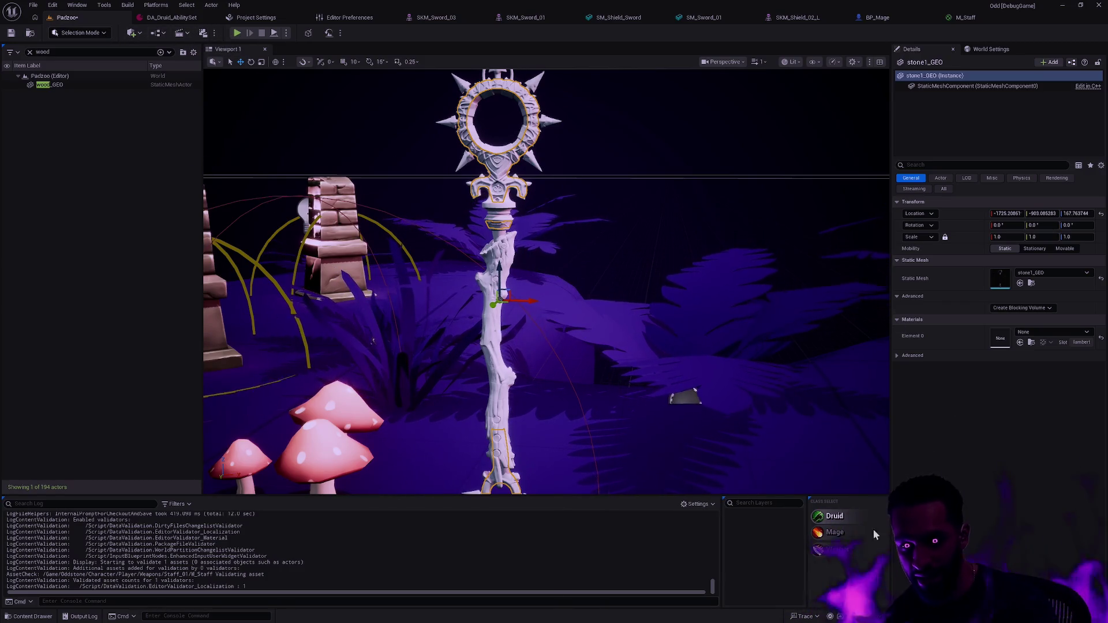
key("ctrl+s")
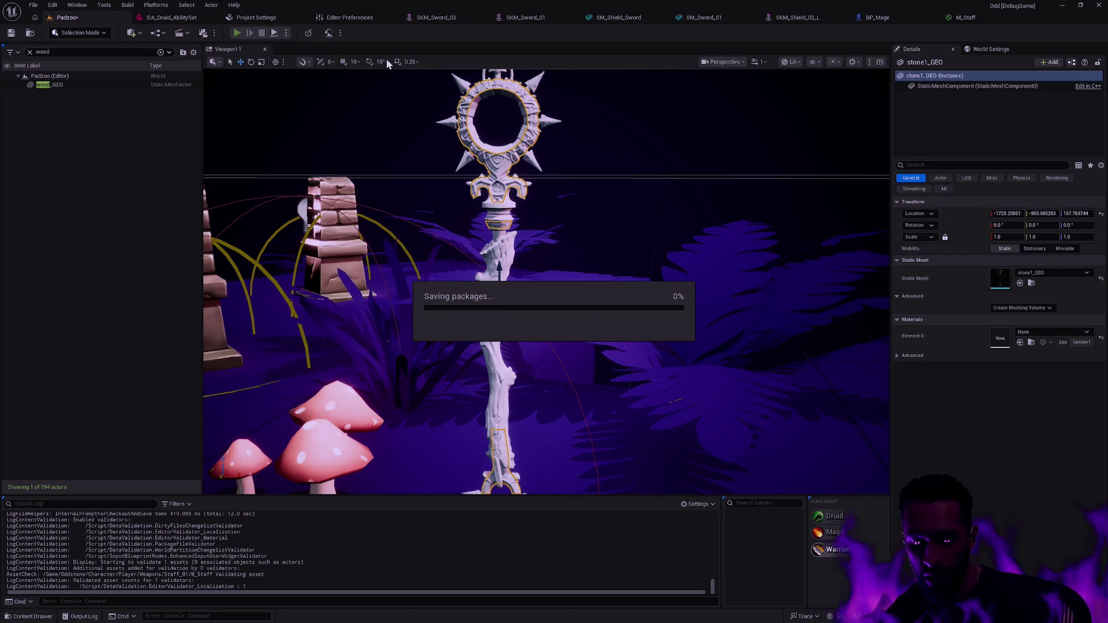
Play the level in the editor fullscreen and walk the character up the path toward the enemies
key("alt+p")
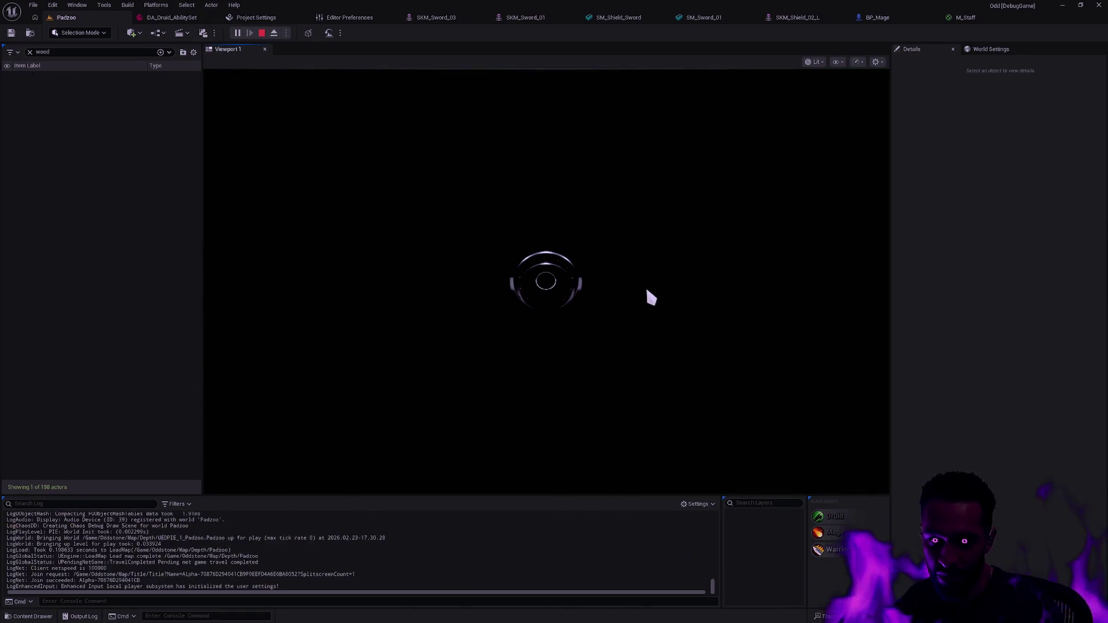
key("F11")
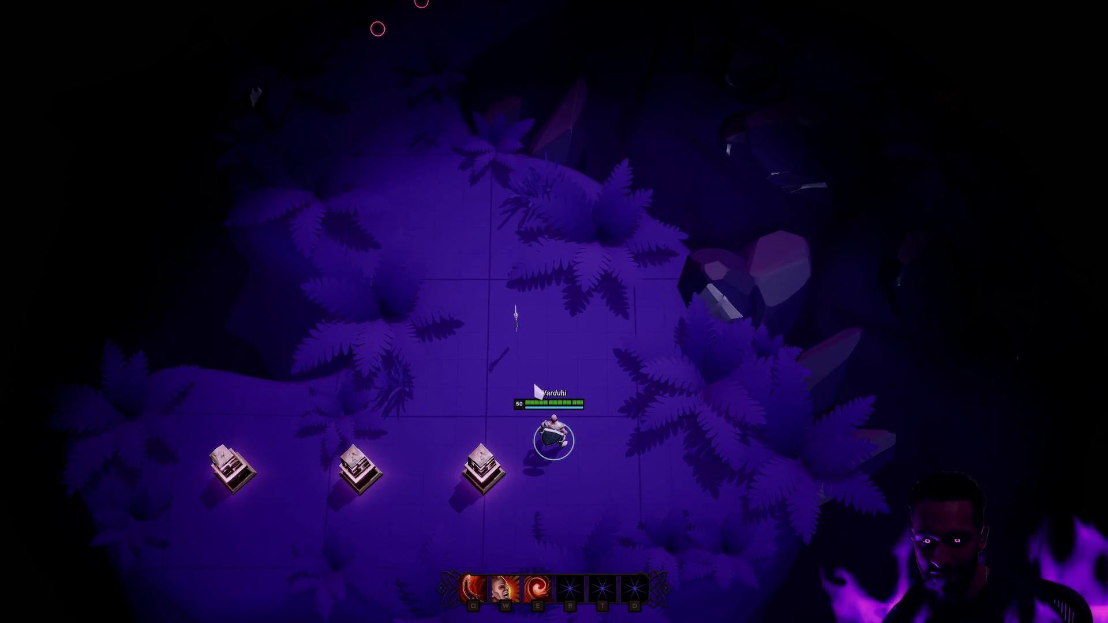
right_click(571, 393)
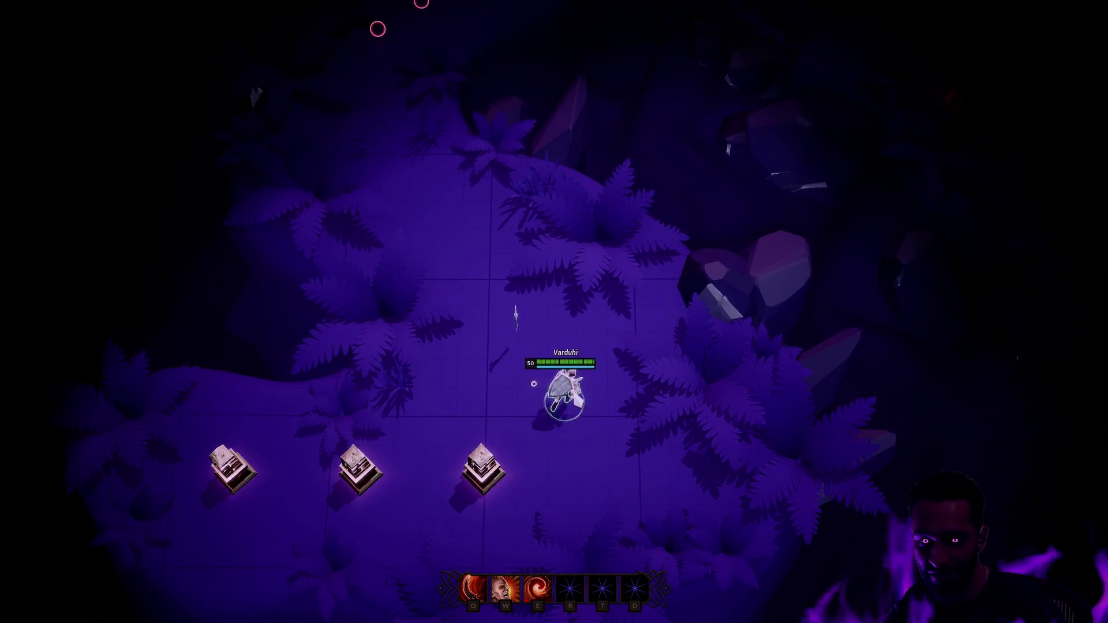
right_click(591, 314)
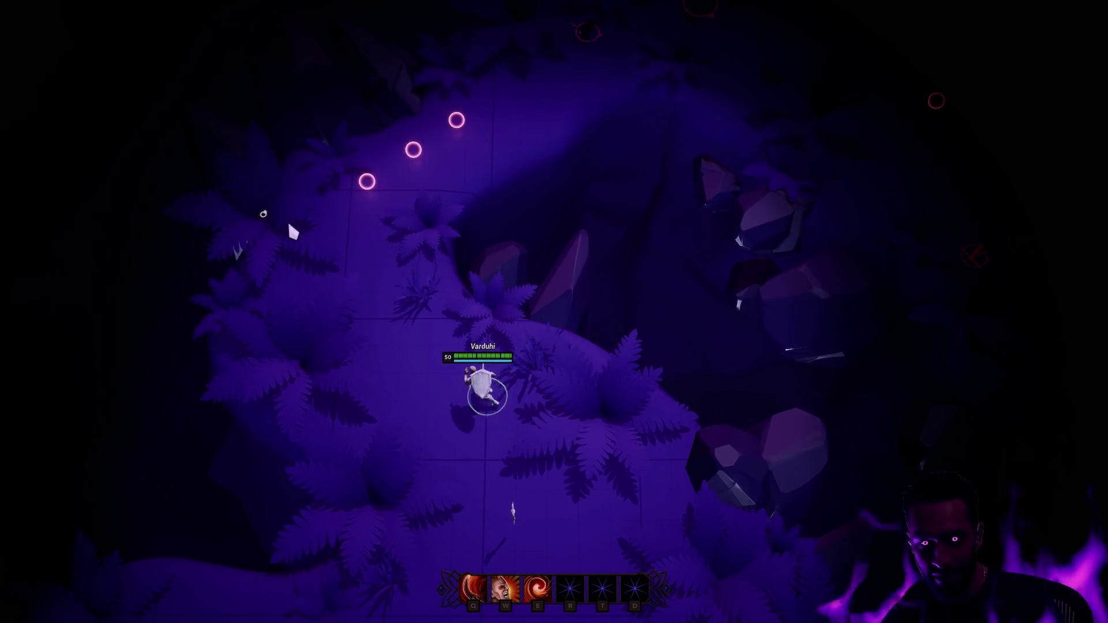
right_click(312, 73)
right_click(596, 37)
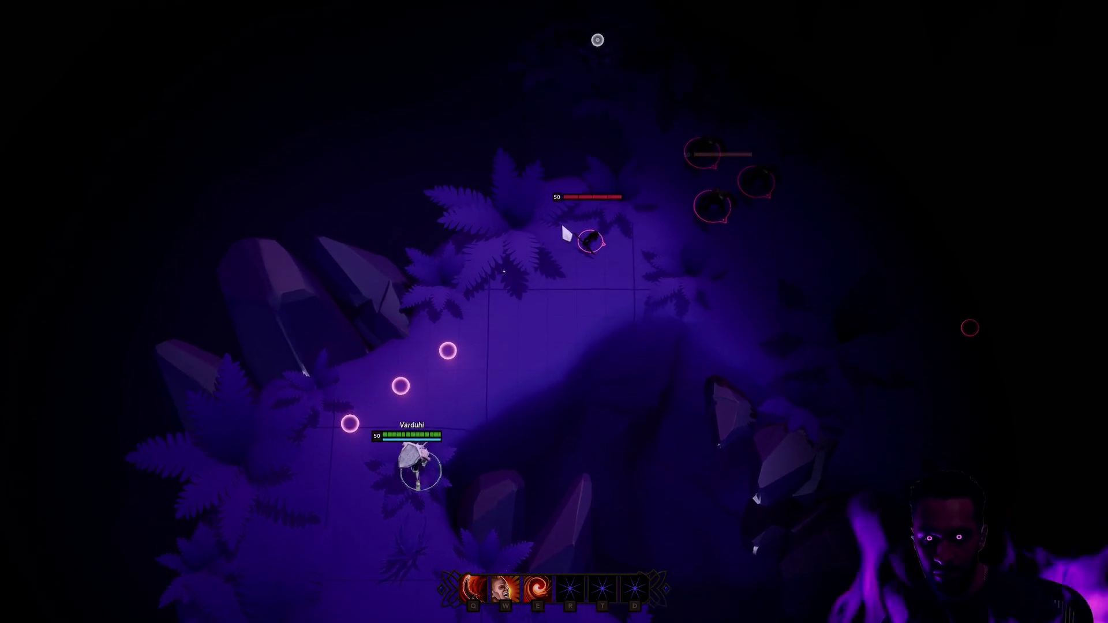
Fight the enemy pack with the W, E and Q abilities, retreat, then stop the session
key("w")
right_click(641, 259)
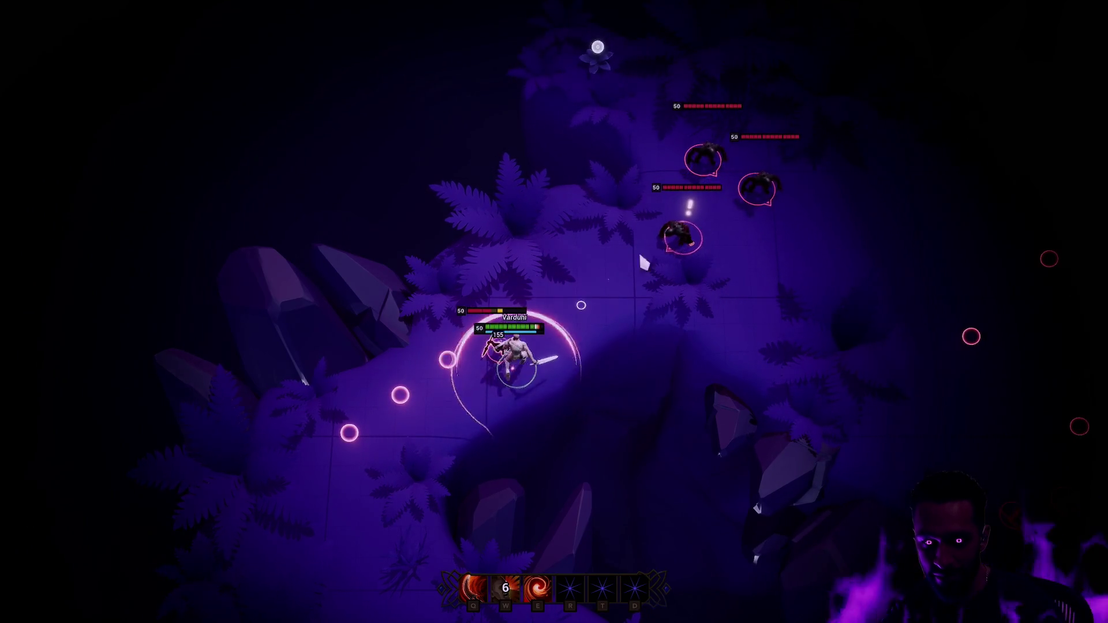
key("e")
key("q")
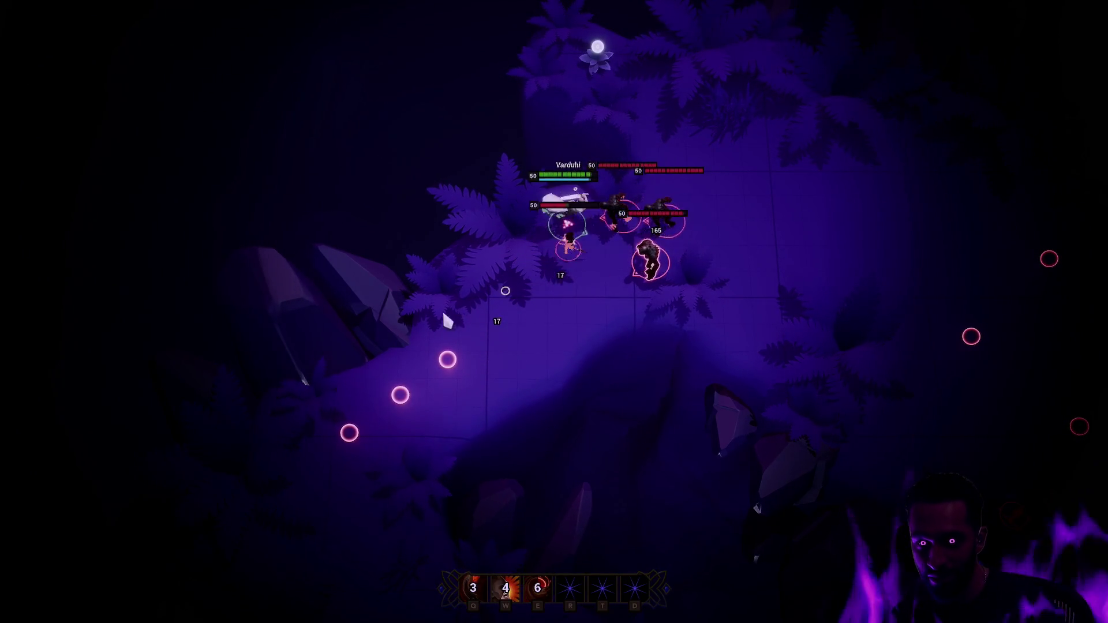
right_click(559, 383)
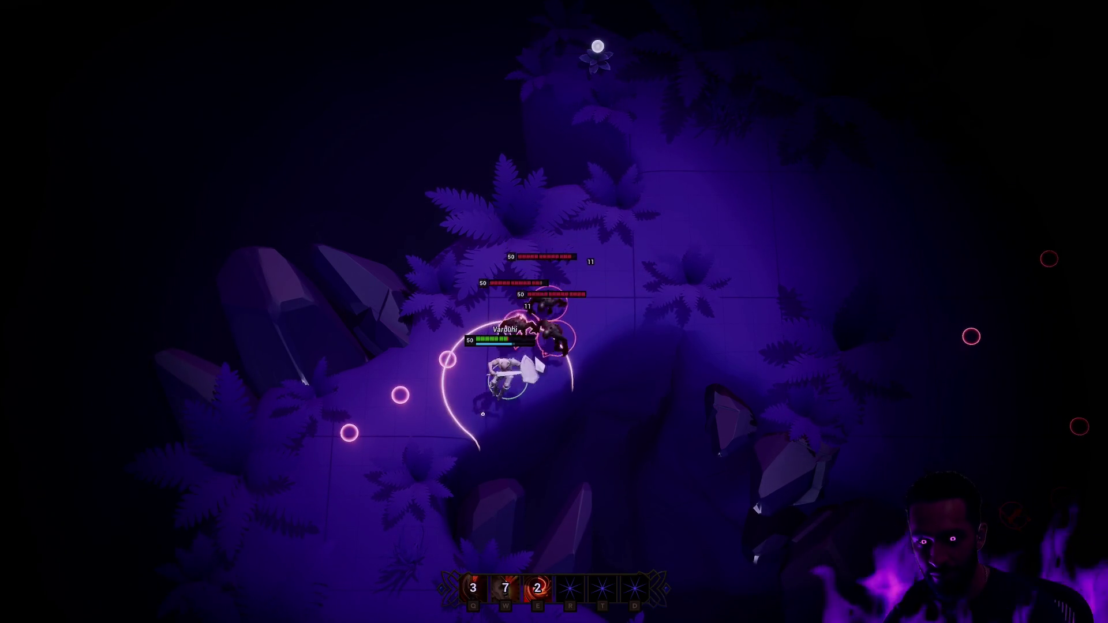
key("Escape")
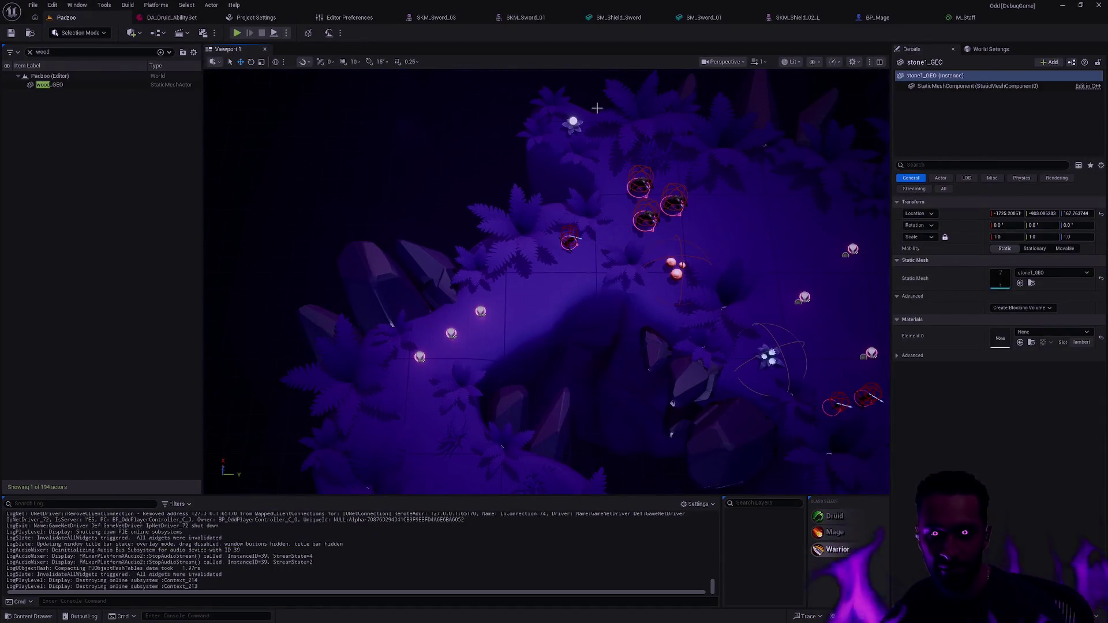
Switch to the BP_Mage tab, resume the Rider debugger and dismiss the crash report with OK
left_click(286, 33)
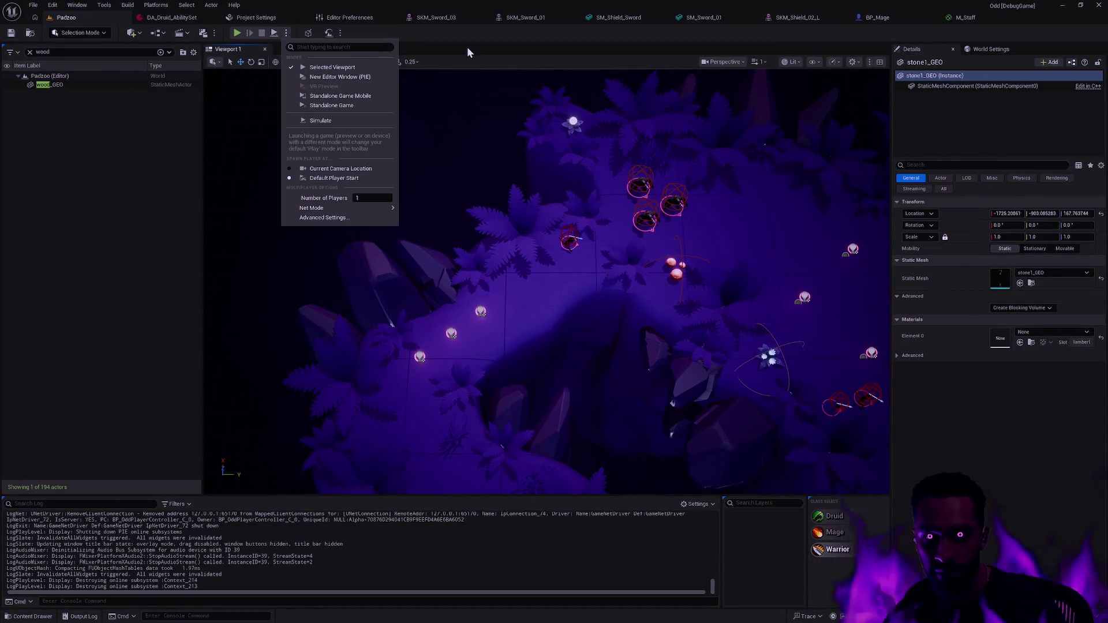
left_click(874, 17)
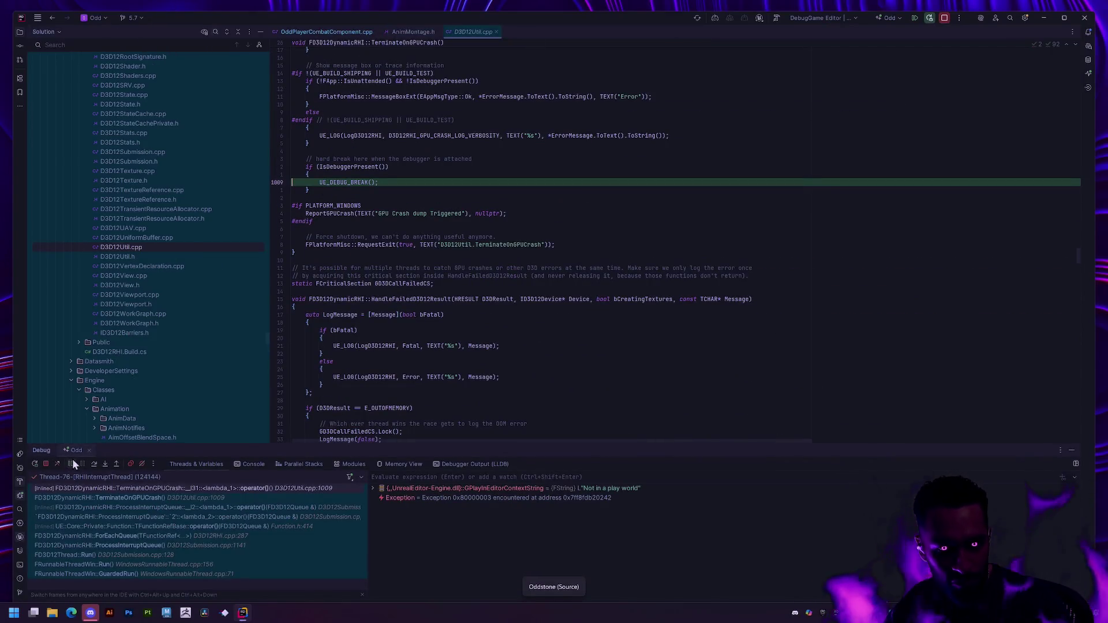
left_click(72, 464)
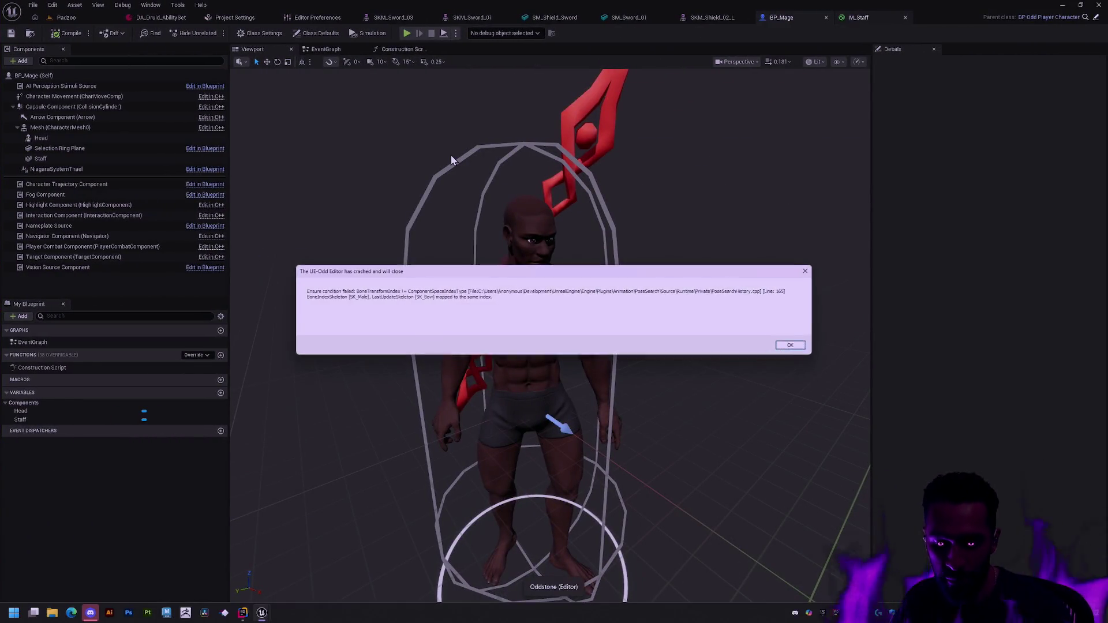
left_click(791, 346)
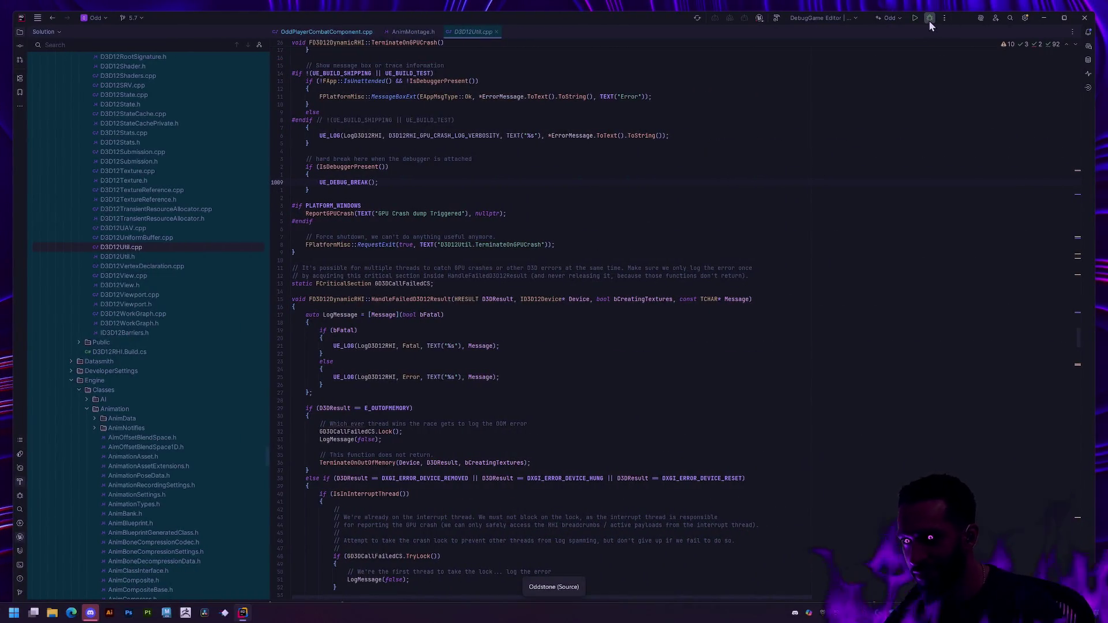
Relaunch the DebugGame Editor configuration from Rider's Debug button
left_click(929, 18)
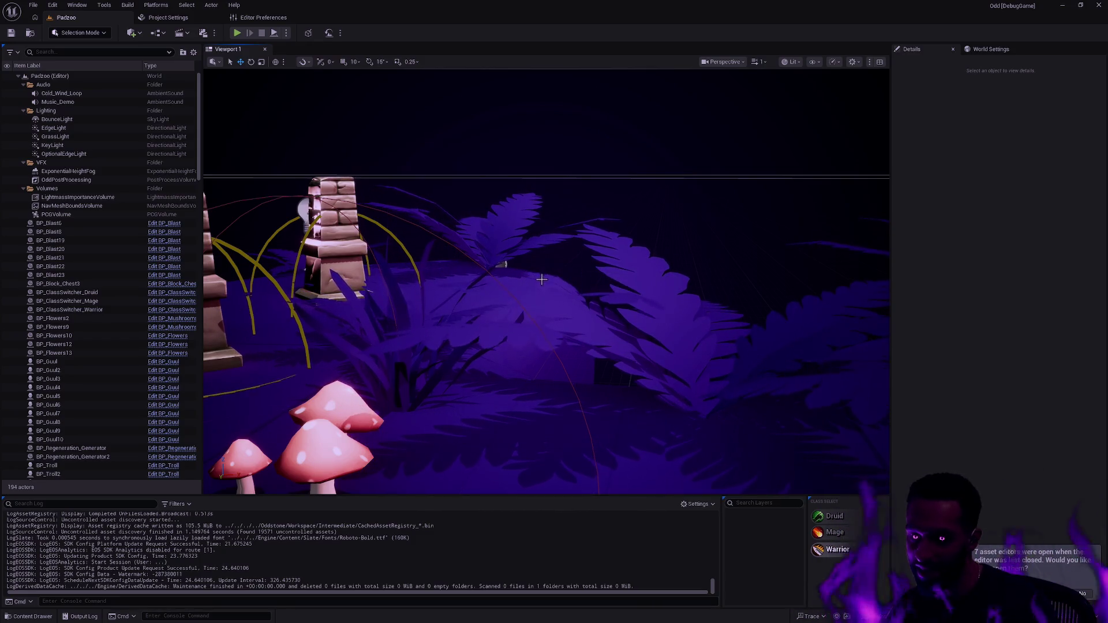
Look around the Padzoo pillars, then bring up BP_Mage's Construction Script graph
mouse_move(593, 304)
left_mouse_down()
mouse_move(594, 493)
mouse_move(603, 310)
mouse_move(589, 310)
mouse_move(610, 310)
mouse_move(588, 300)
left_mouse_up()
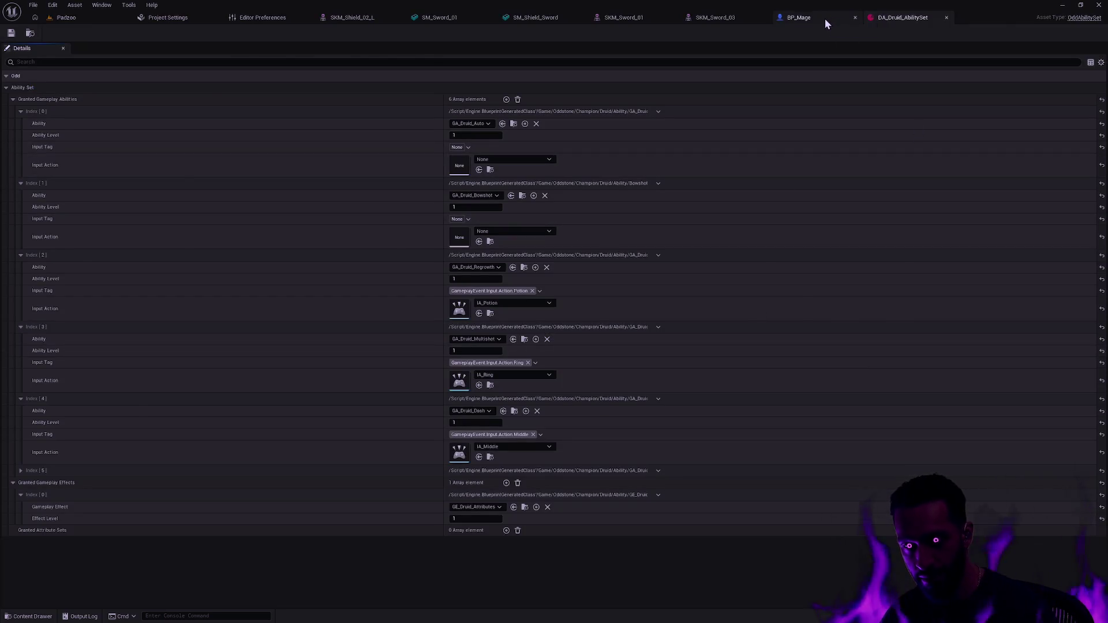
left_click(826, 18)
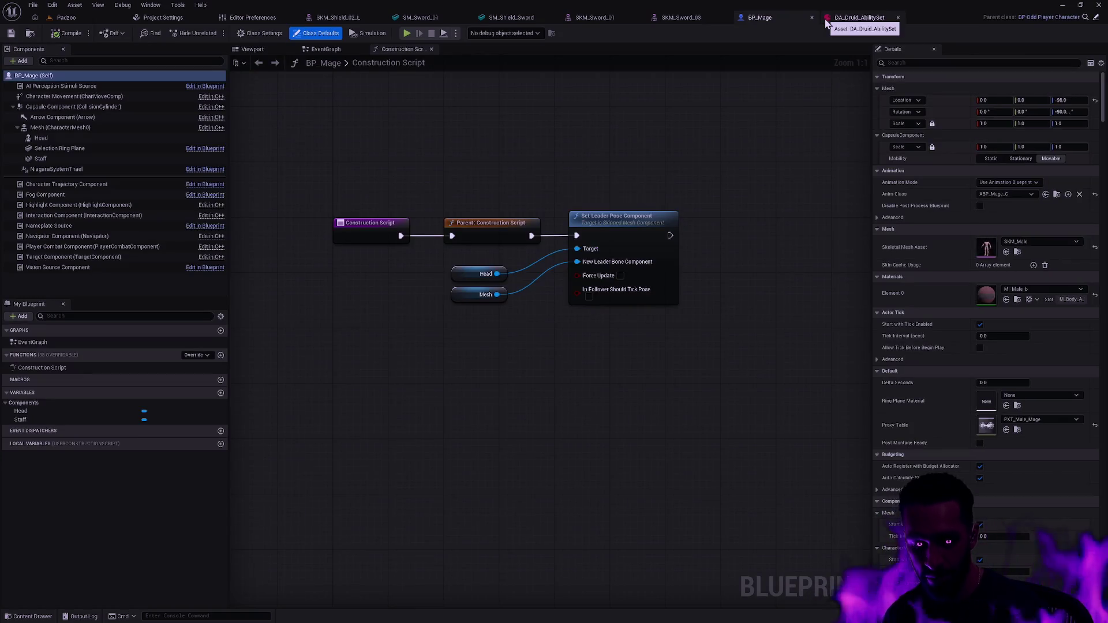
Find and open BP_Warrior, then inspect the warrior and its Capsule Component in the Viewport
key("ctrl+p")
type("BP_War")
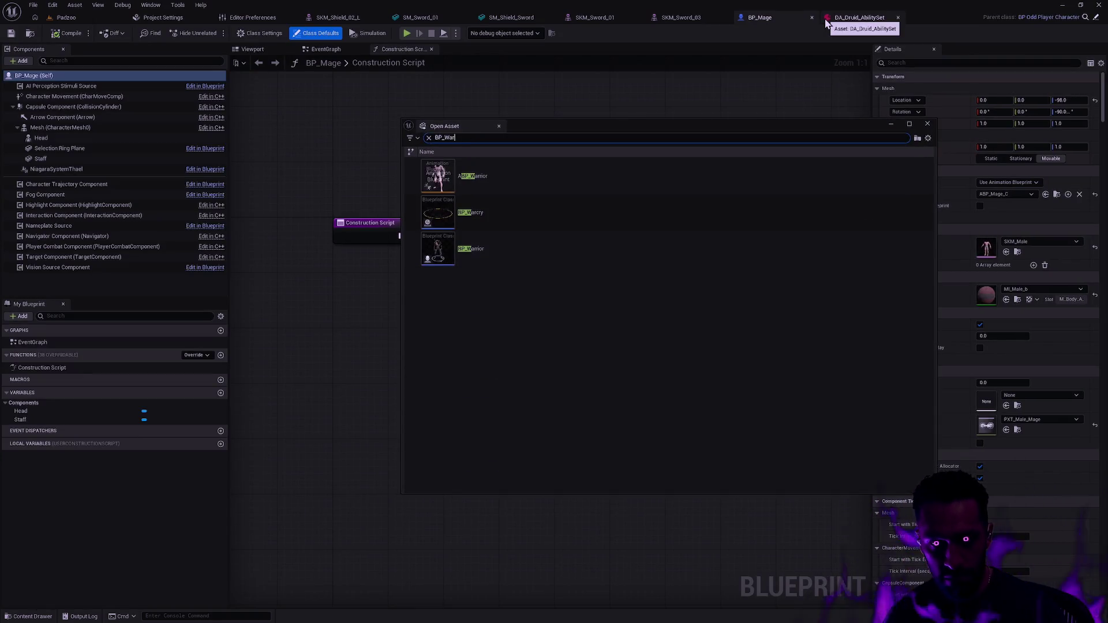
left_click(504, 265)
double_click(505, 260)
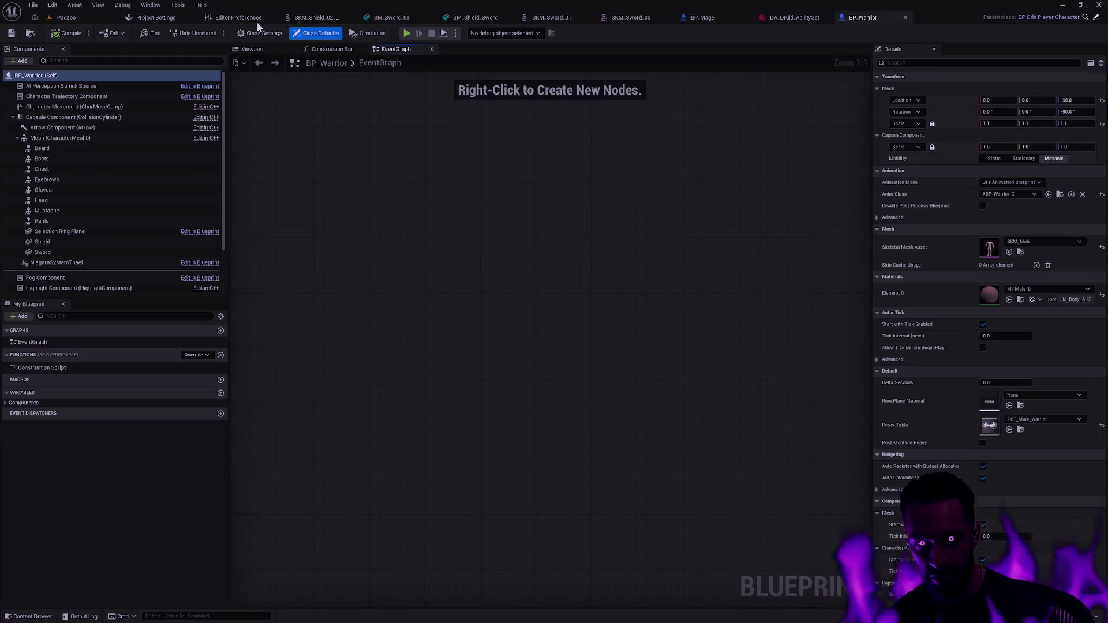
left_click(278, 48)
left_click_drag(629, 349, 629, 323)
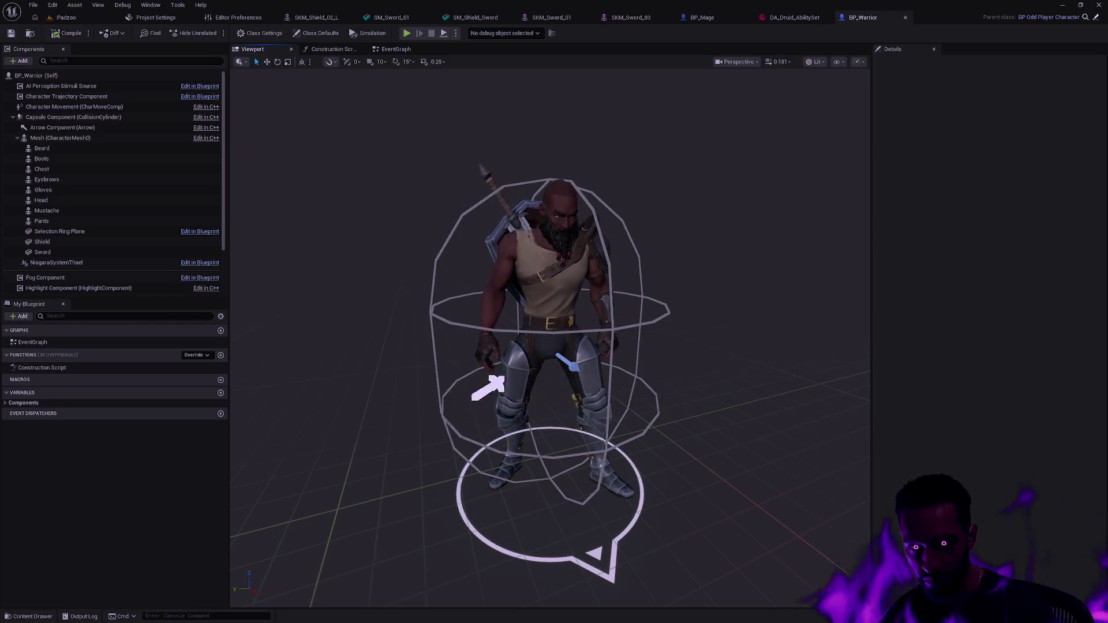
left_click(560, 389)
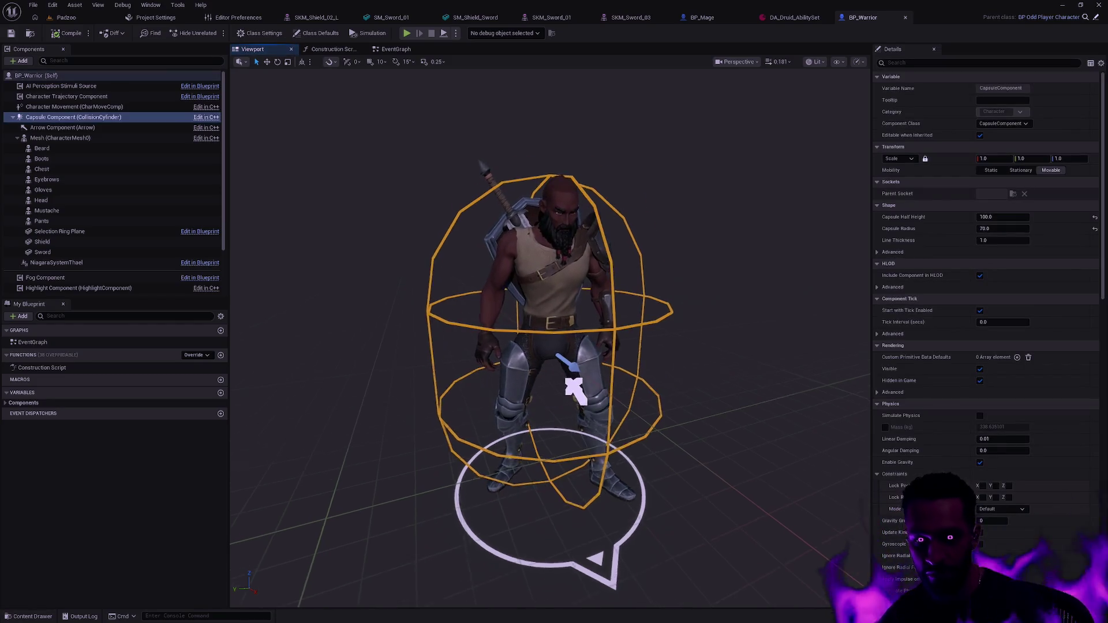
scroll(562, 399, "up", 5)
scroll(559, 404, "down", 4)
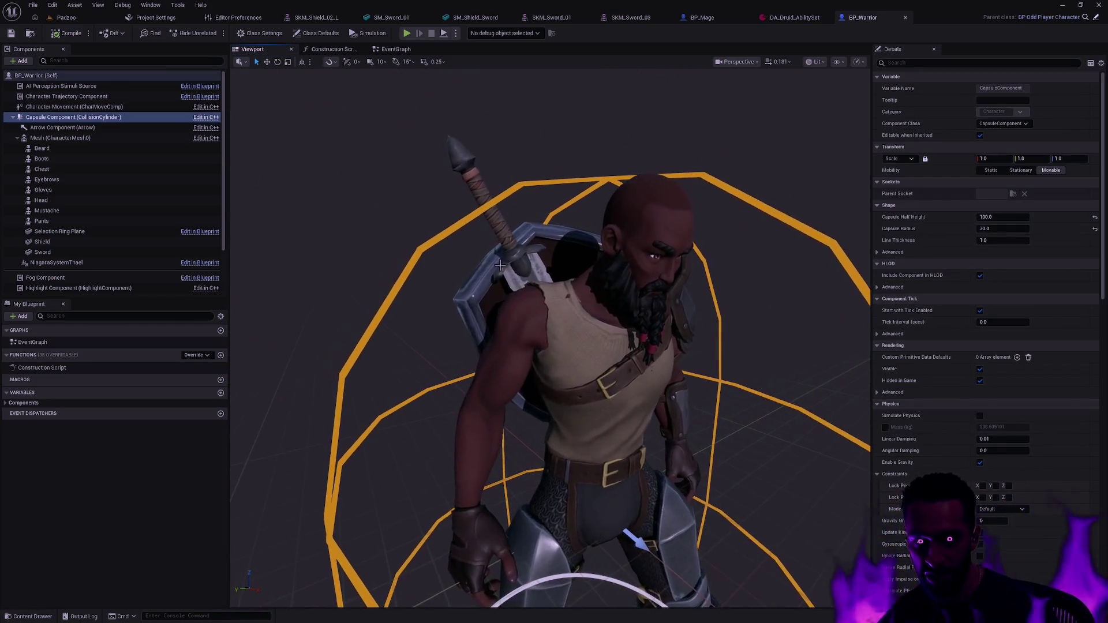
scroll(516, 534, "up", 4)
scroll(516, 534, "down", 4)
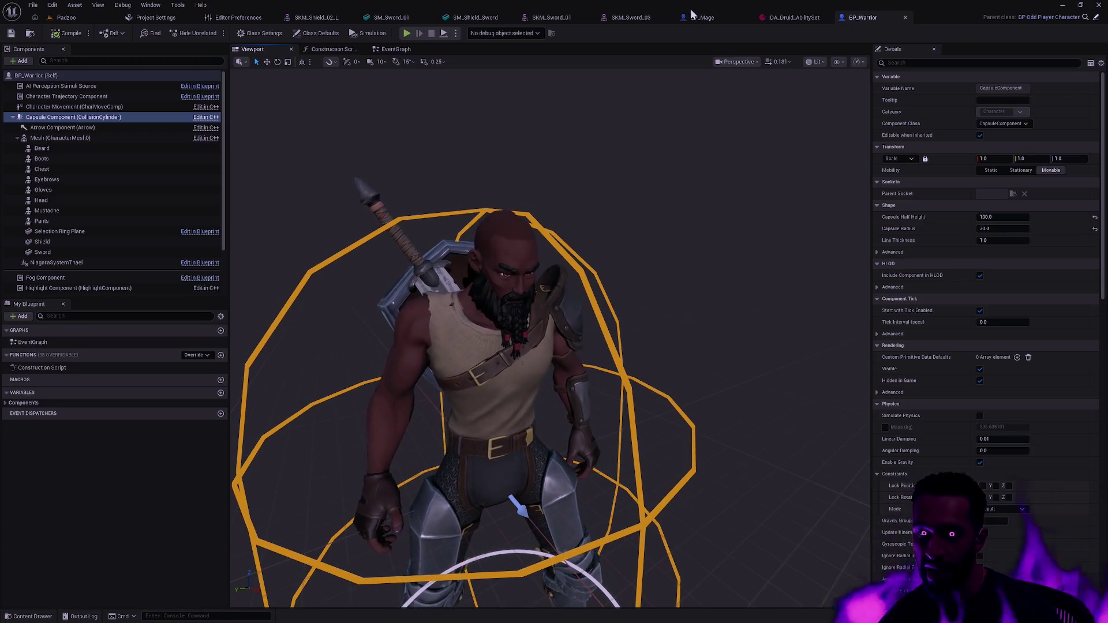
key("ctrl+p")
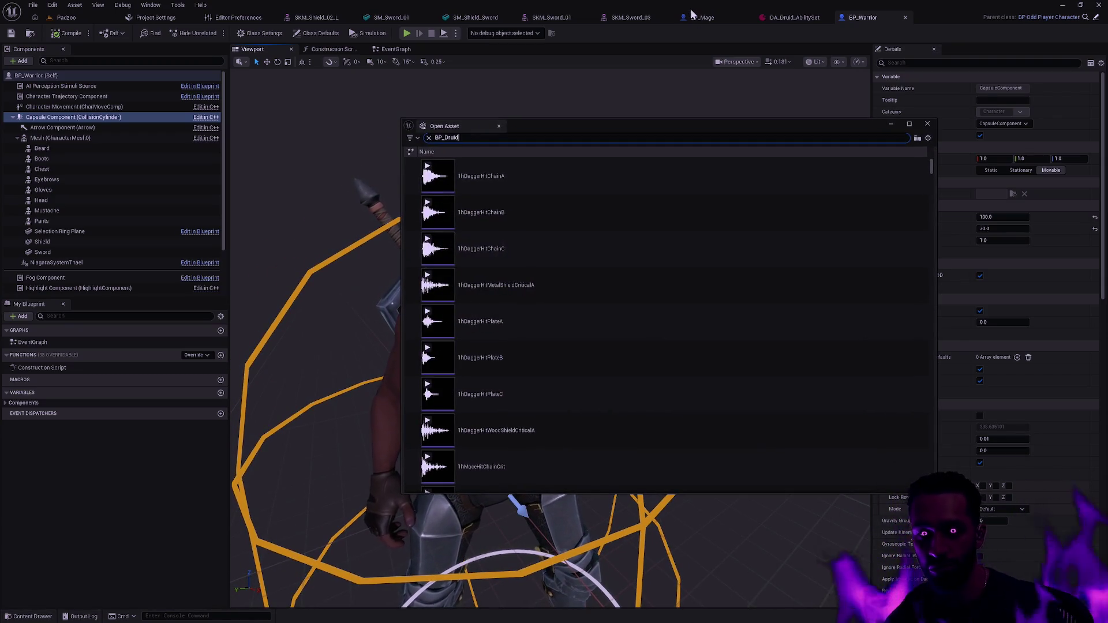
Open BP_Druid from the search results and view the druid in its Viewport
double_click(507, 216)
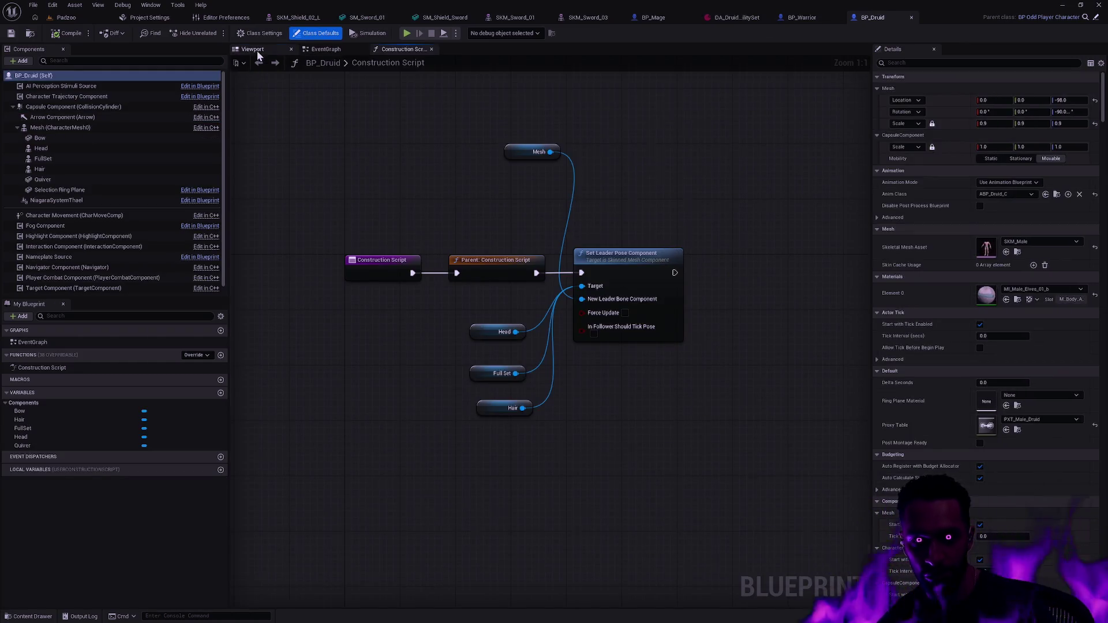
left_click(254, 49)
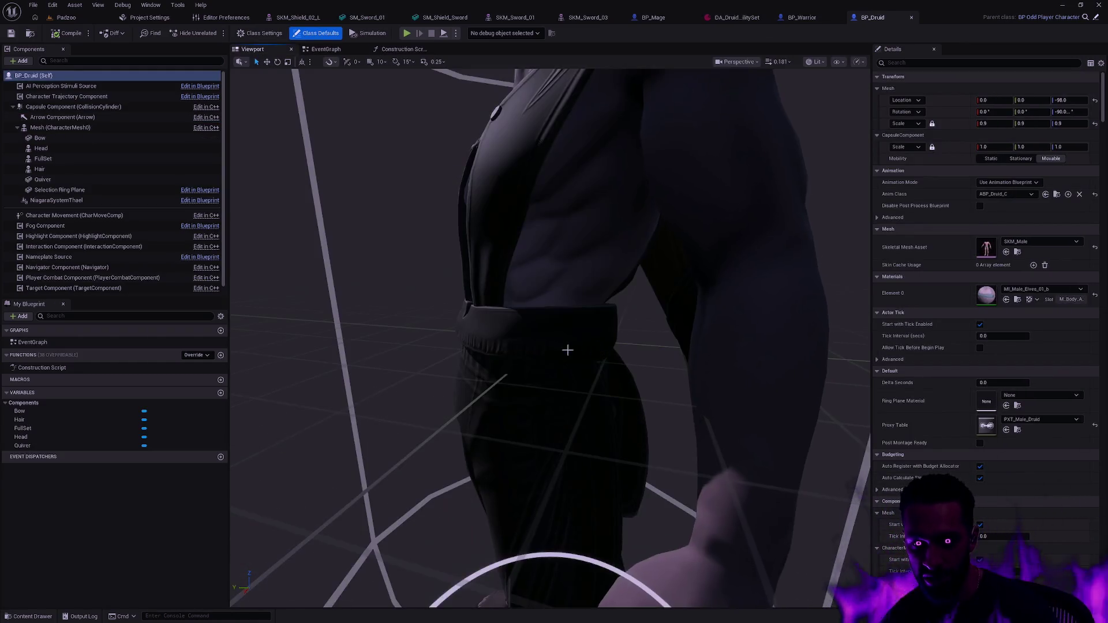